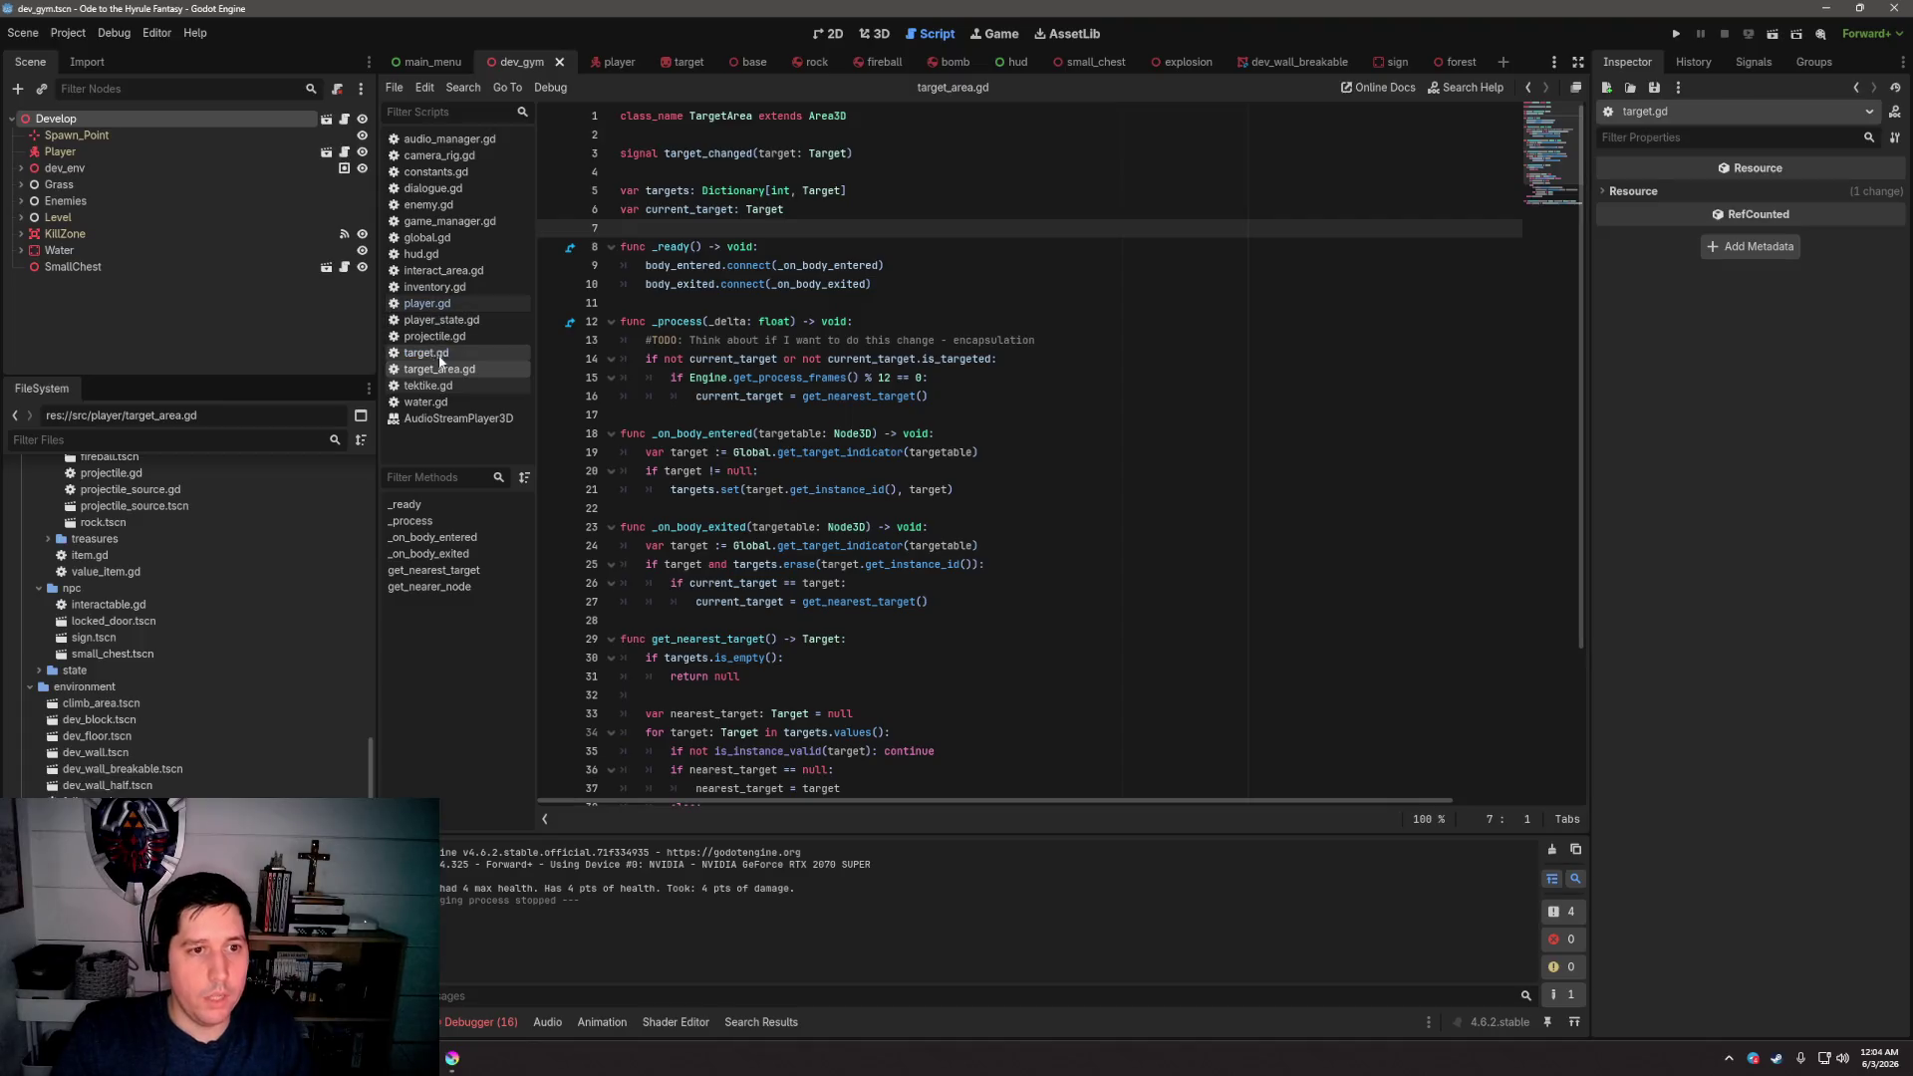
Close the target.gd and target_area.gd scripts
right_click(483, 359)
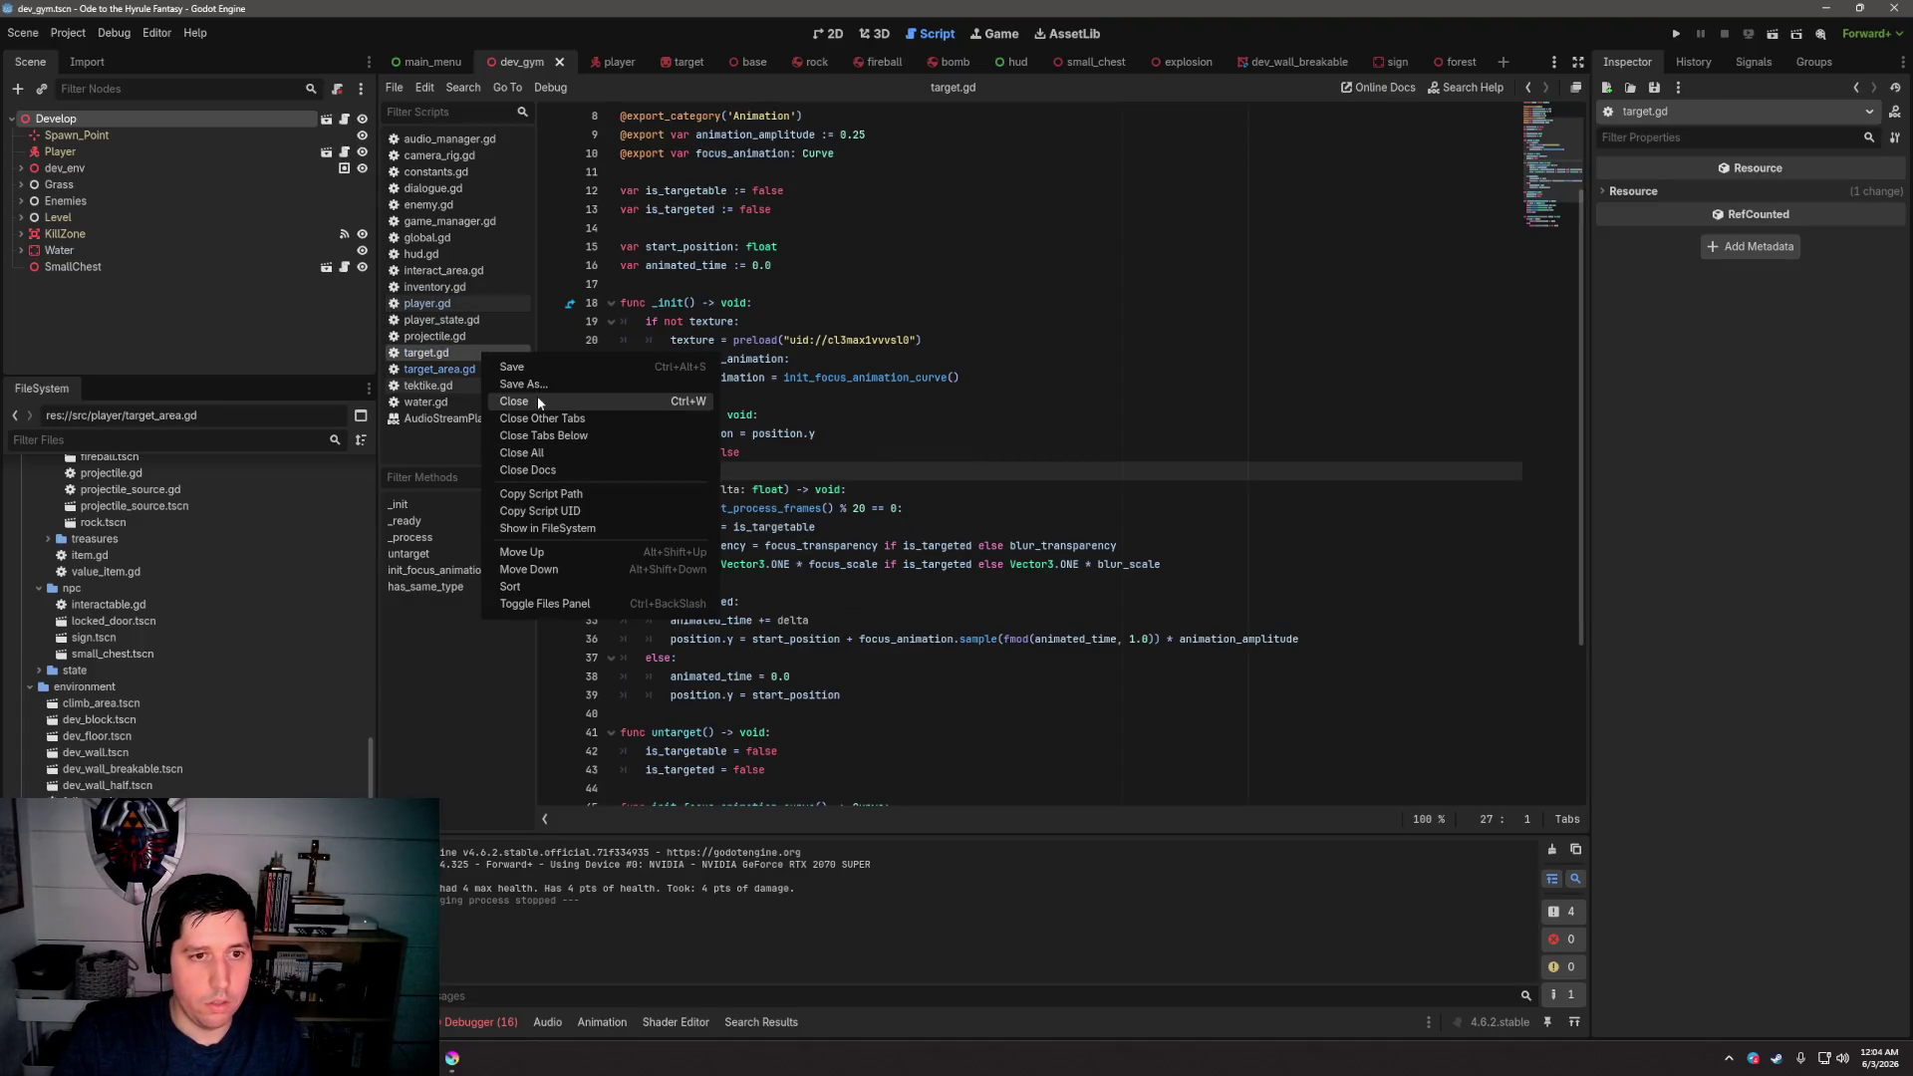
click(536, 399)
right_click(468, 362)
click(529, 405)
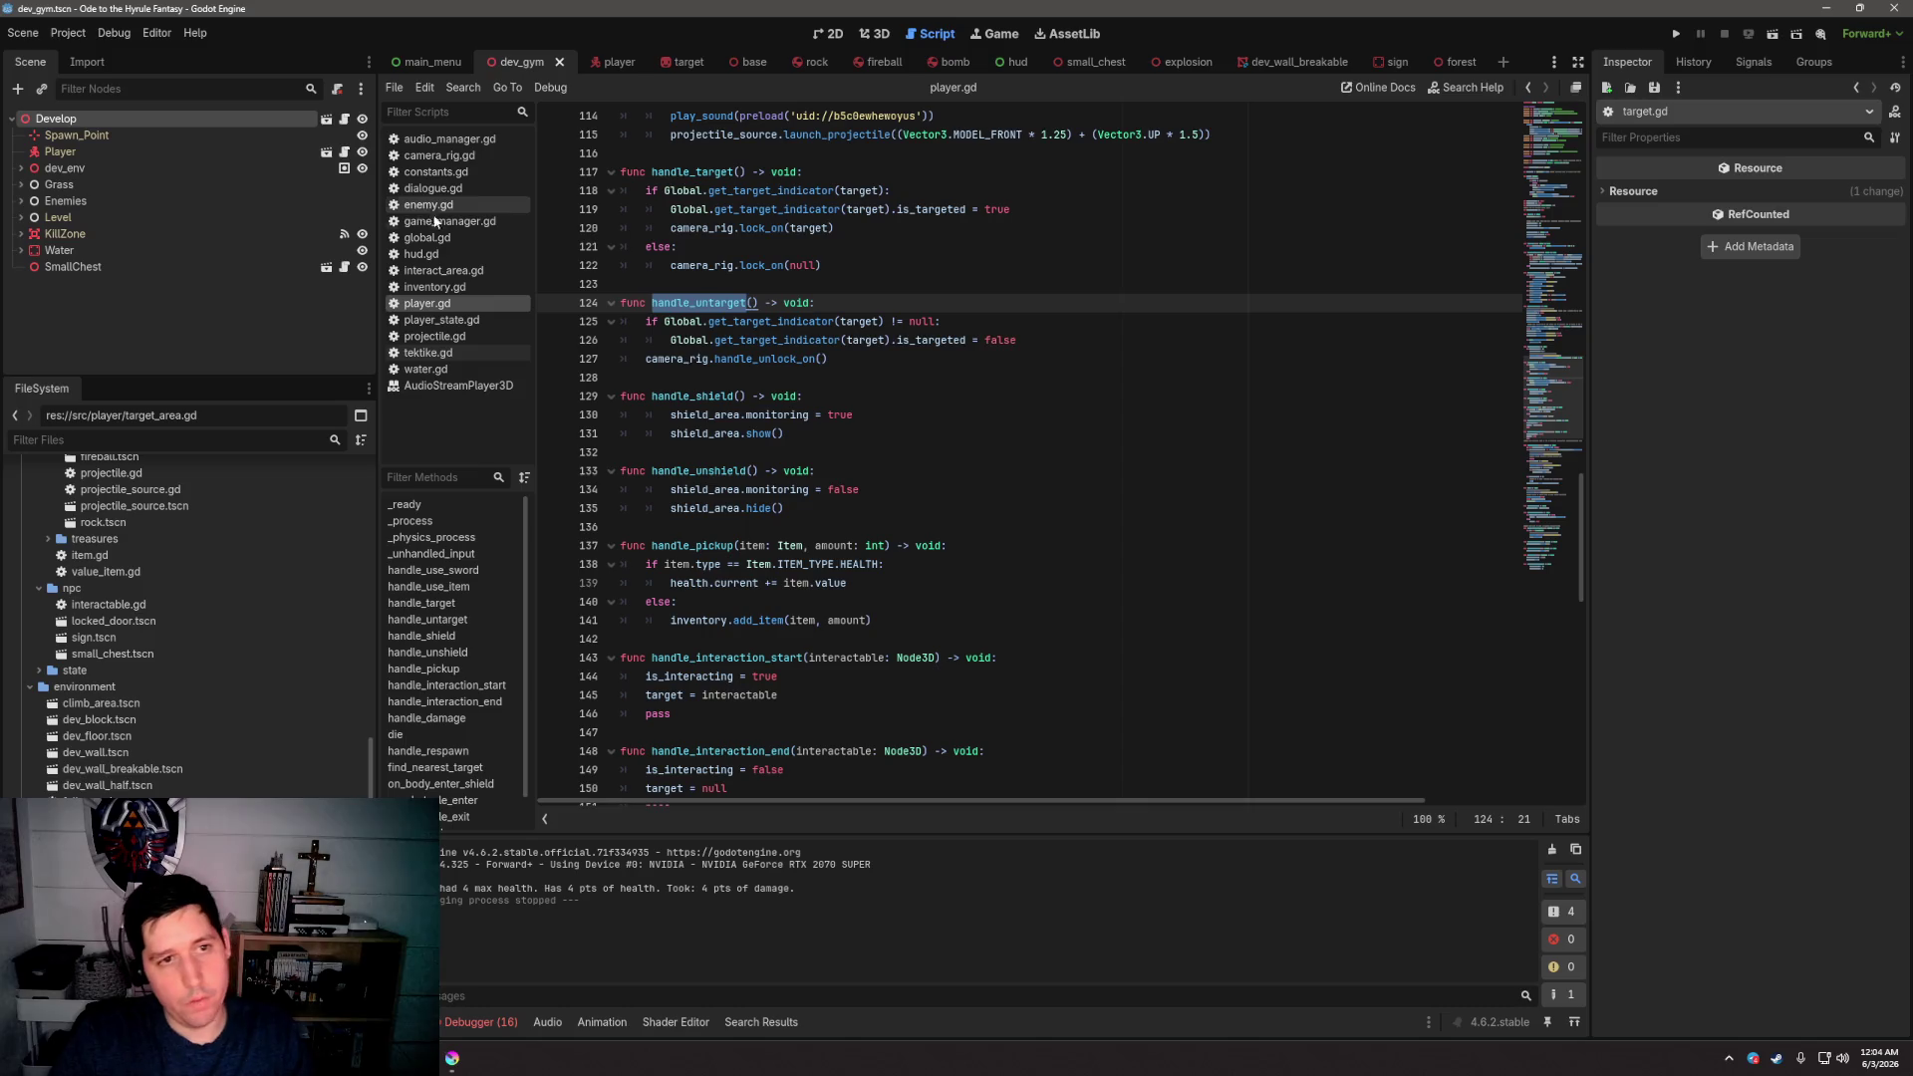
Switch to inventory.gd and look over its equipment declarations and the UPGRADABLE_EQUIPTMENT enum
click(452, 286)
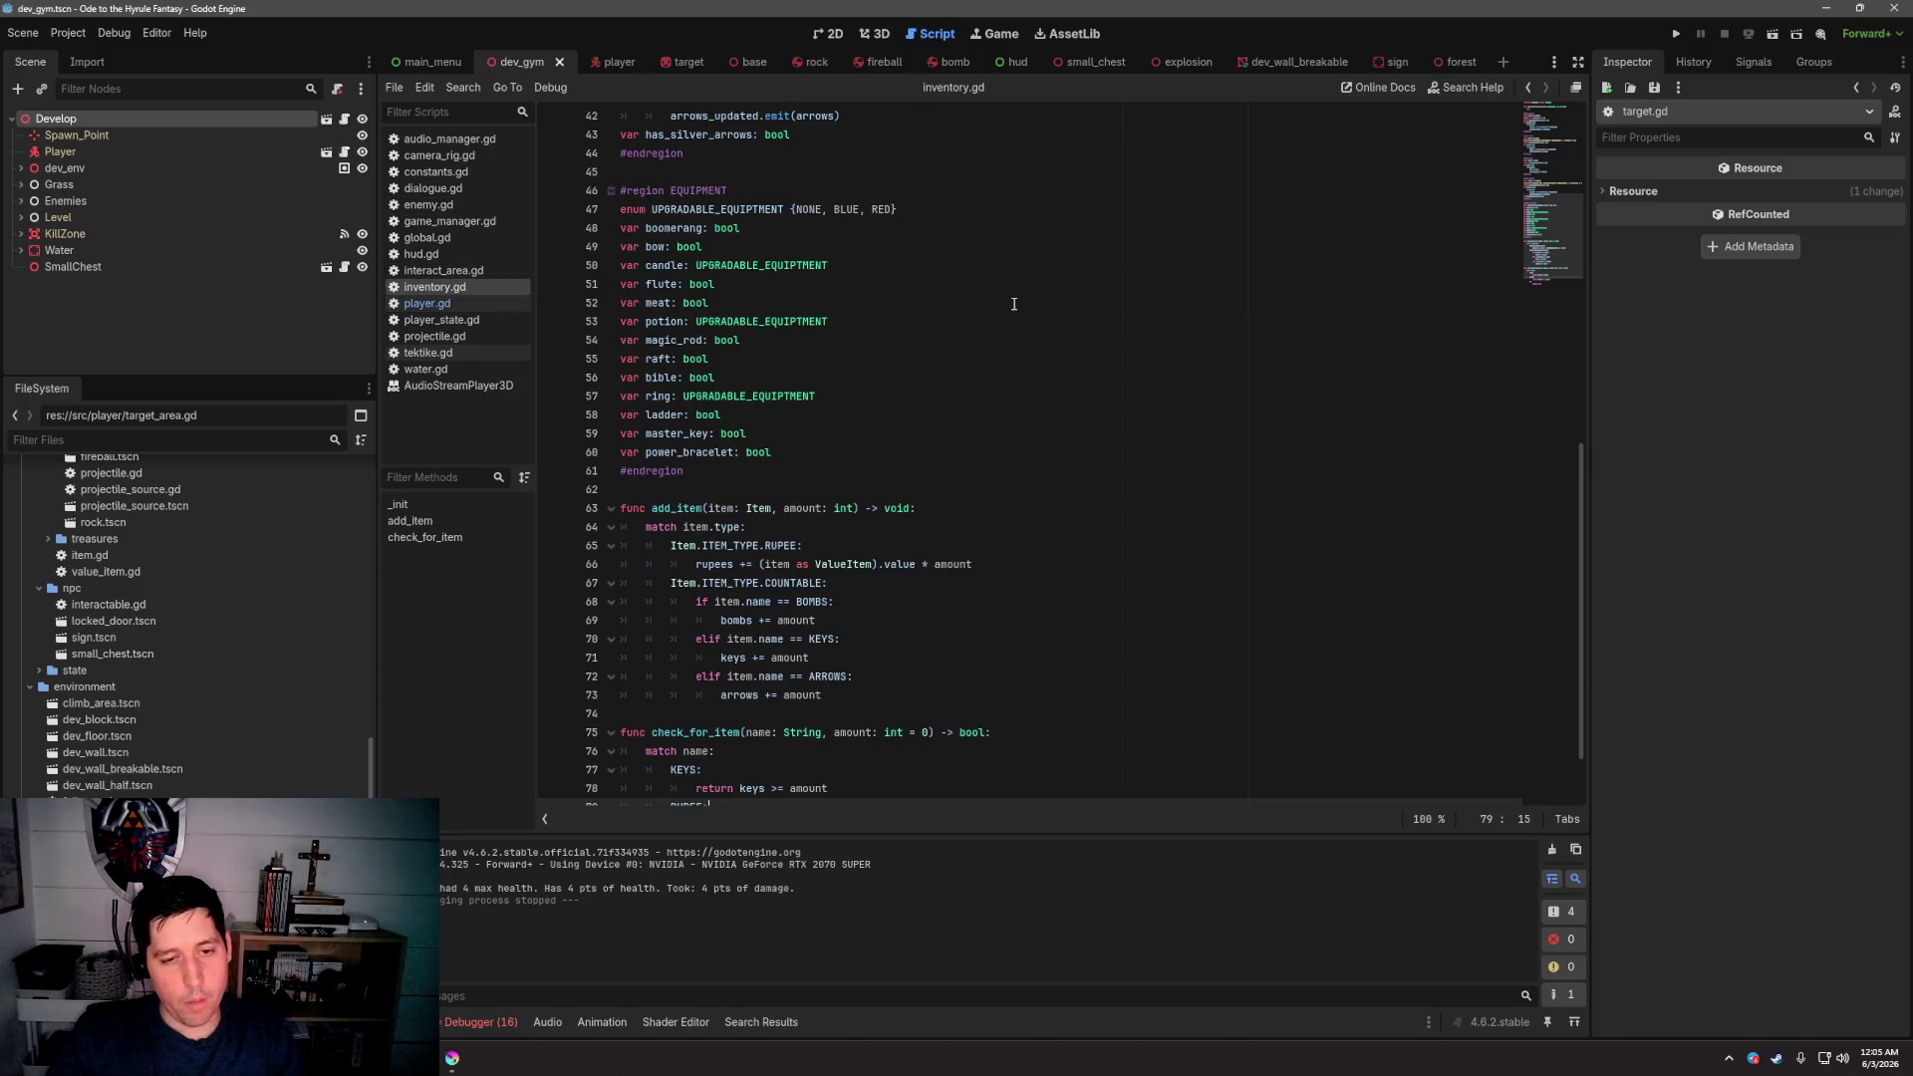
scroll(1021, 299, up, 15)
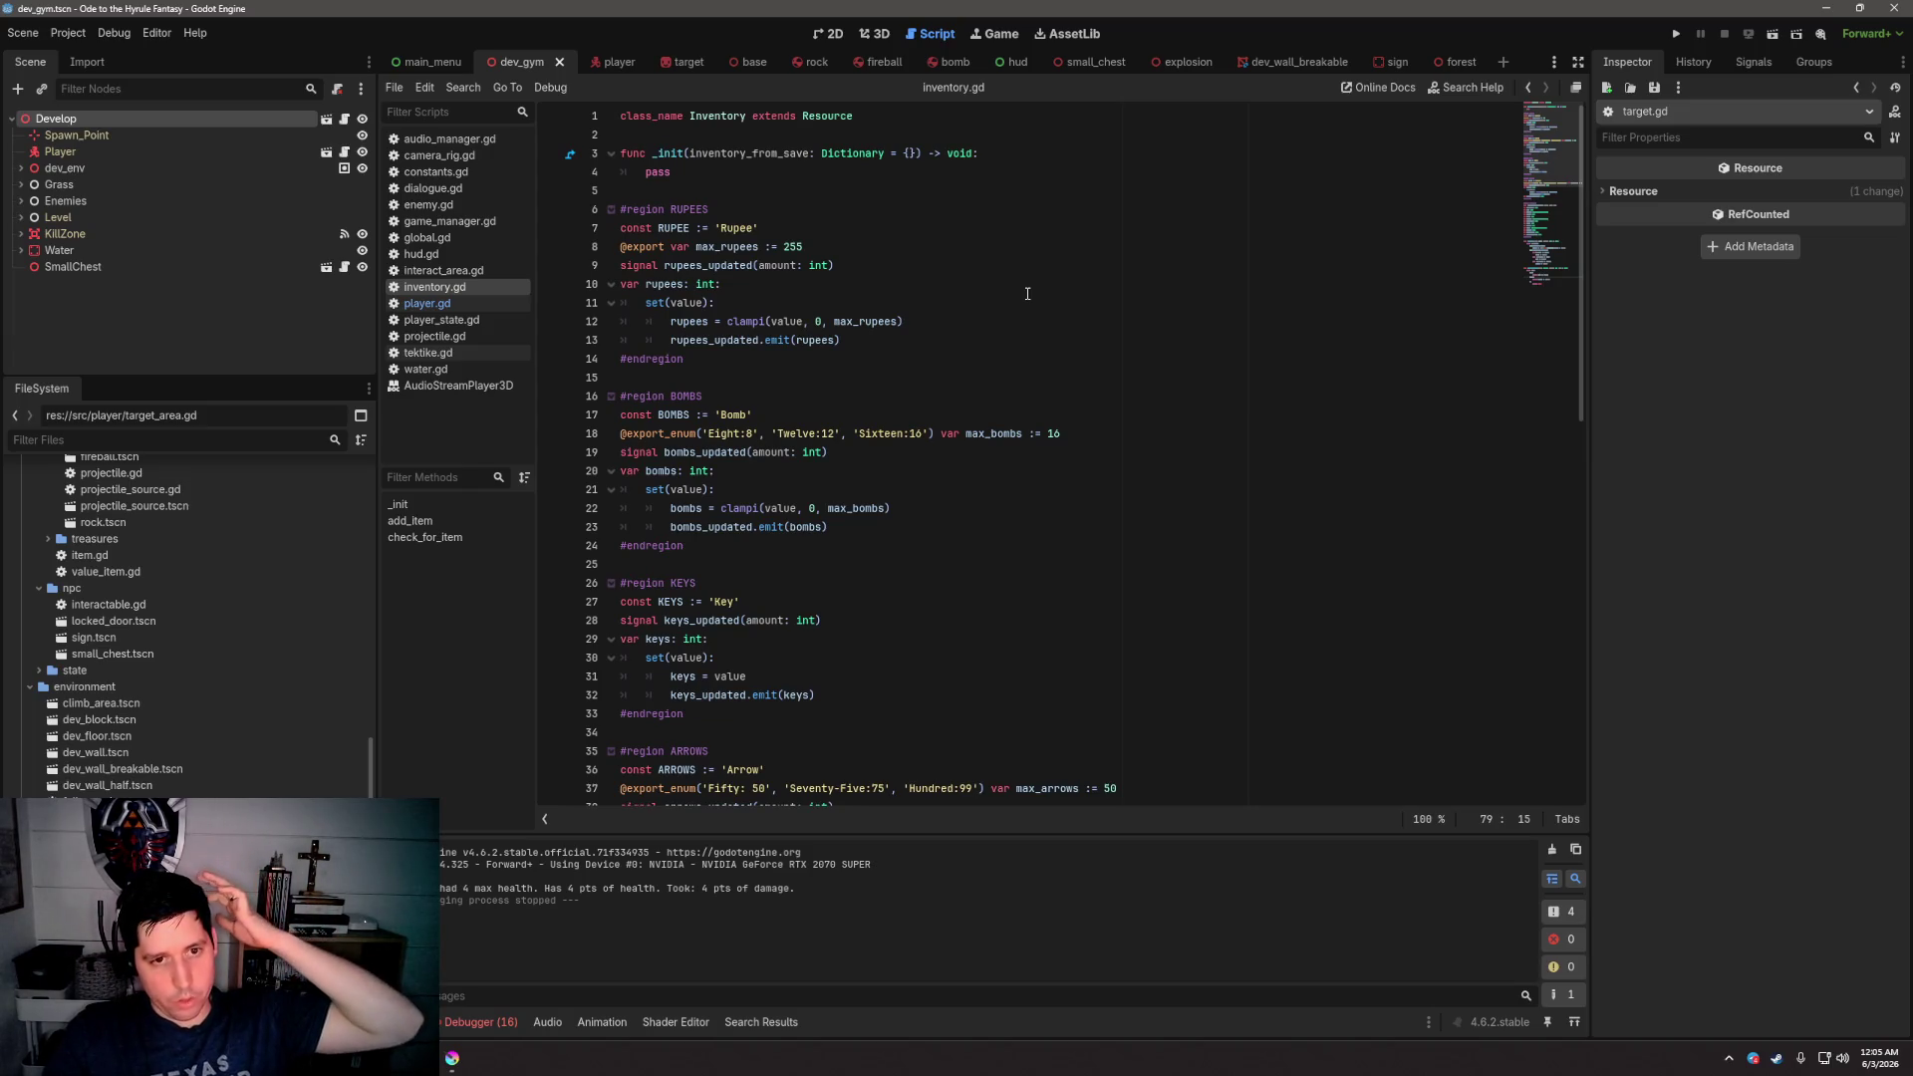
scroll(1027, 294, down, 5)
scroll(1027, 294, down, 10)
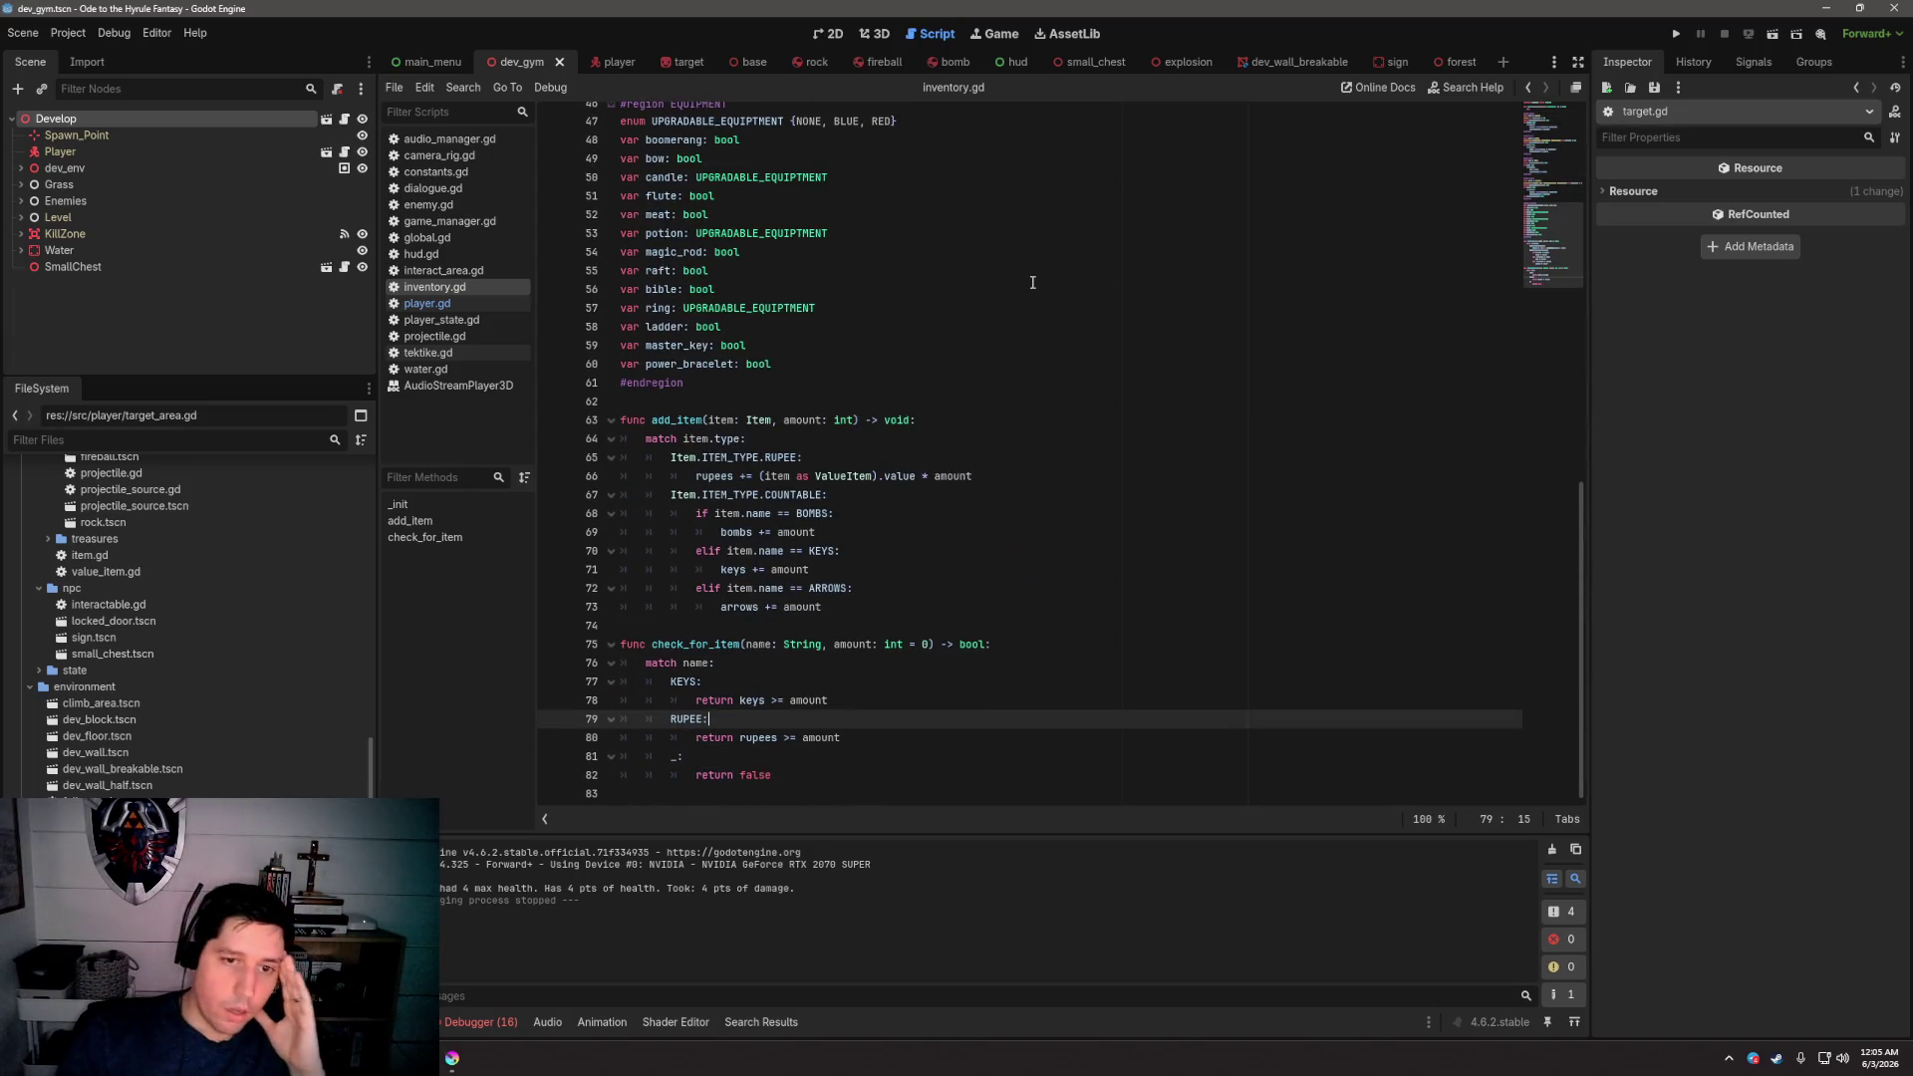
scroll(1032, 282, up, 4)
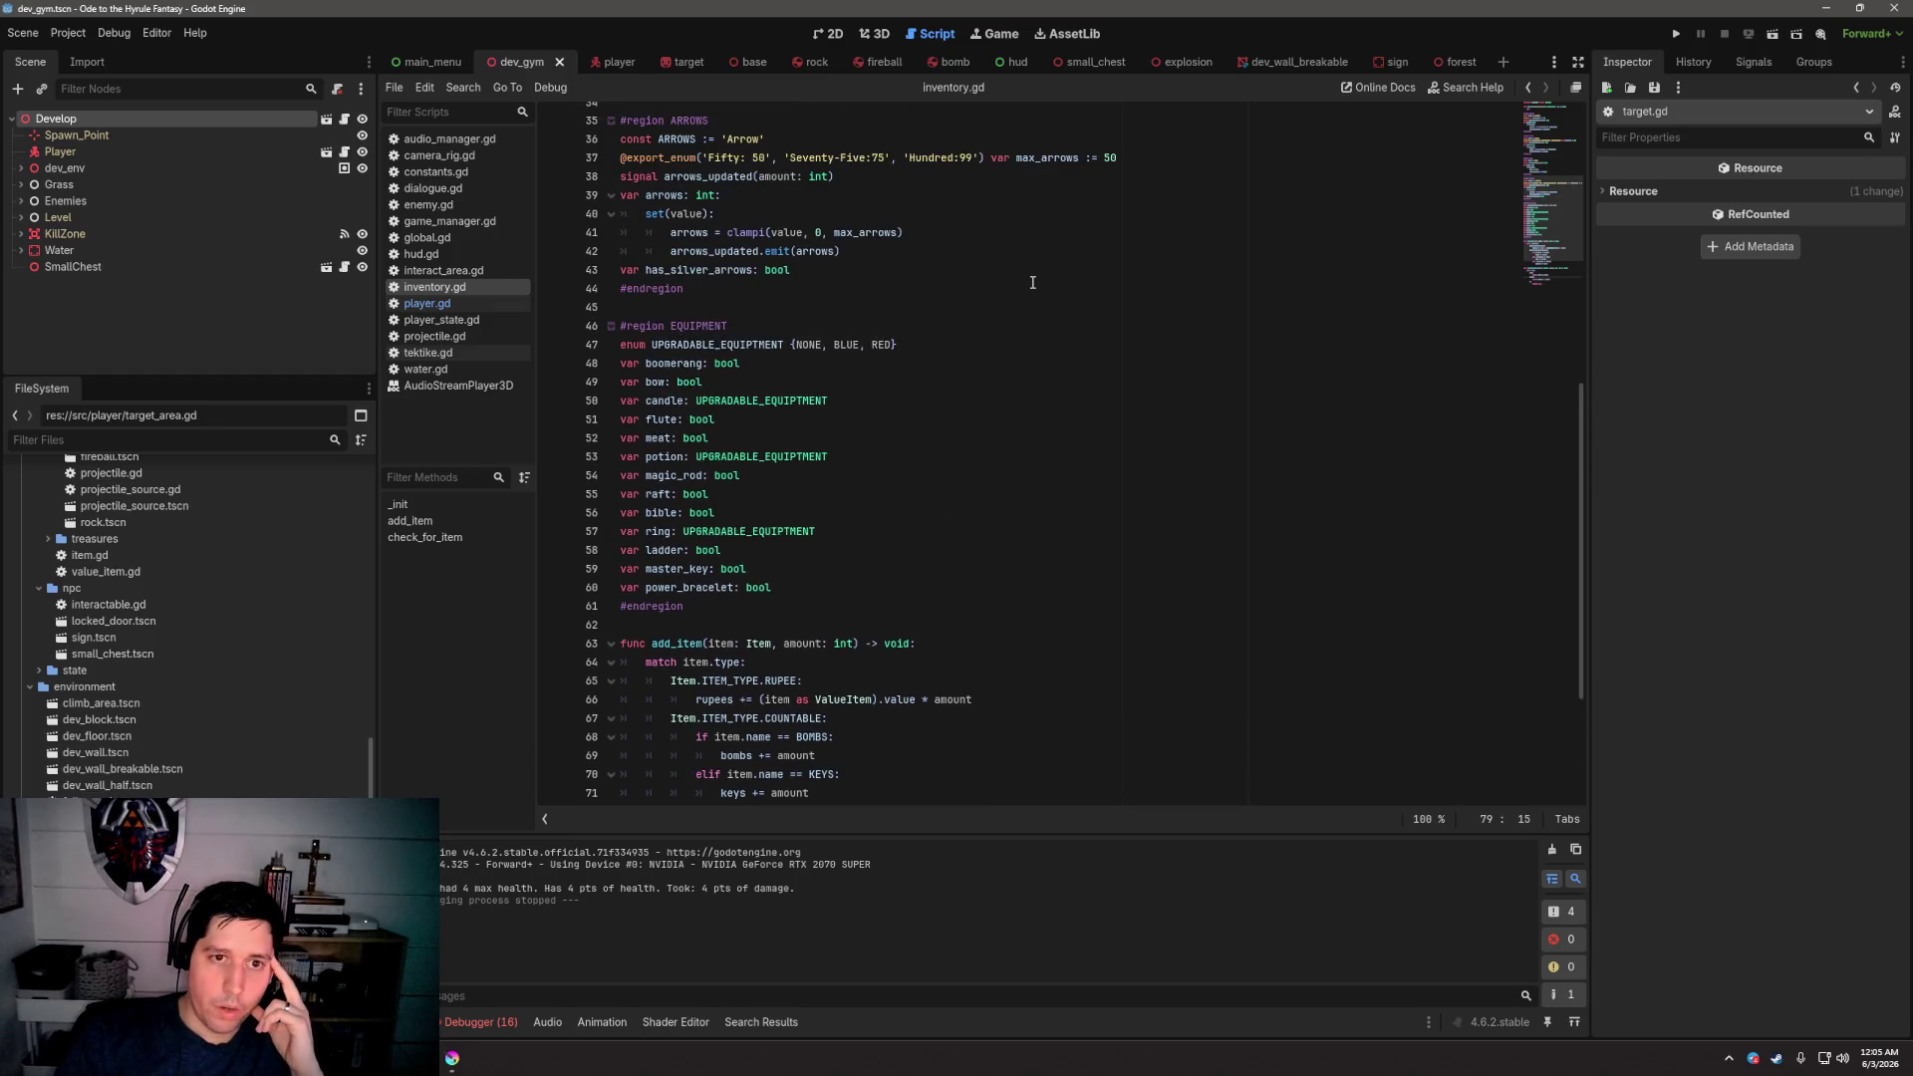
mouse_move(768, 609)
mouse_down()
mouse_move(717, 431)
mouse_move(647, 376)
mouse_up()
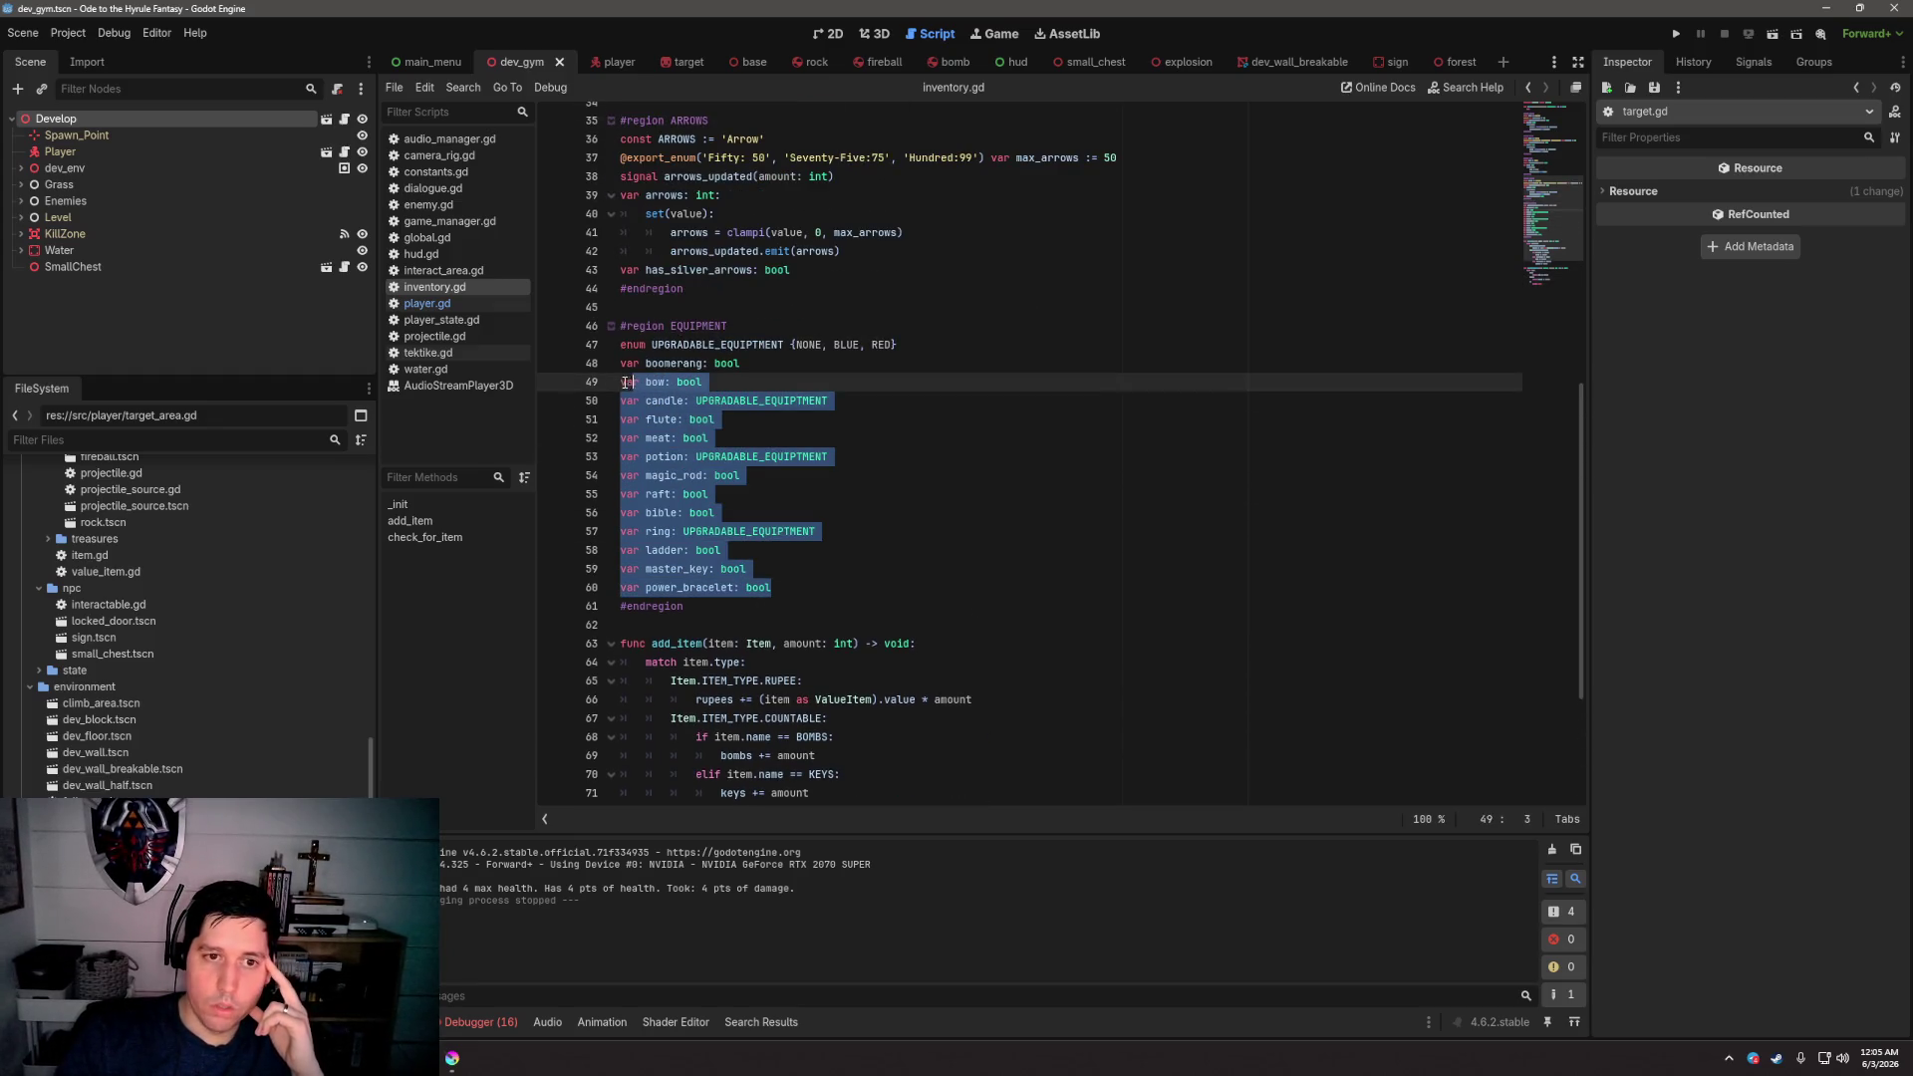
click(842, 372)
double_click(718, 344)
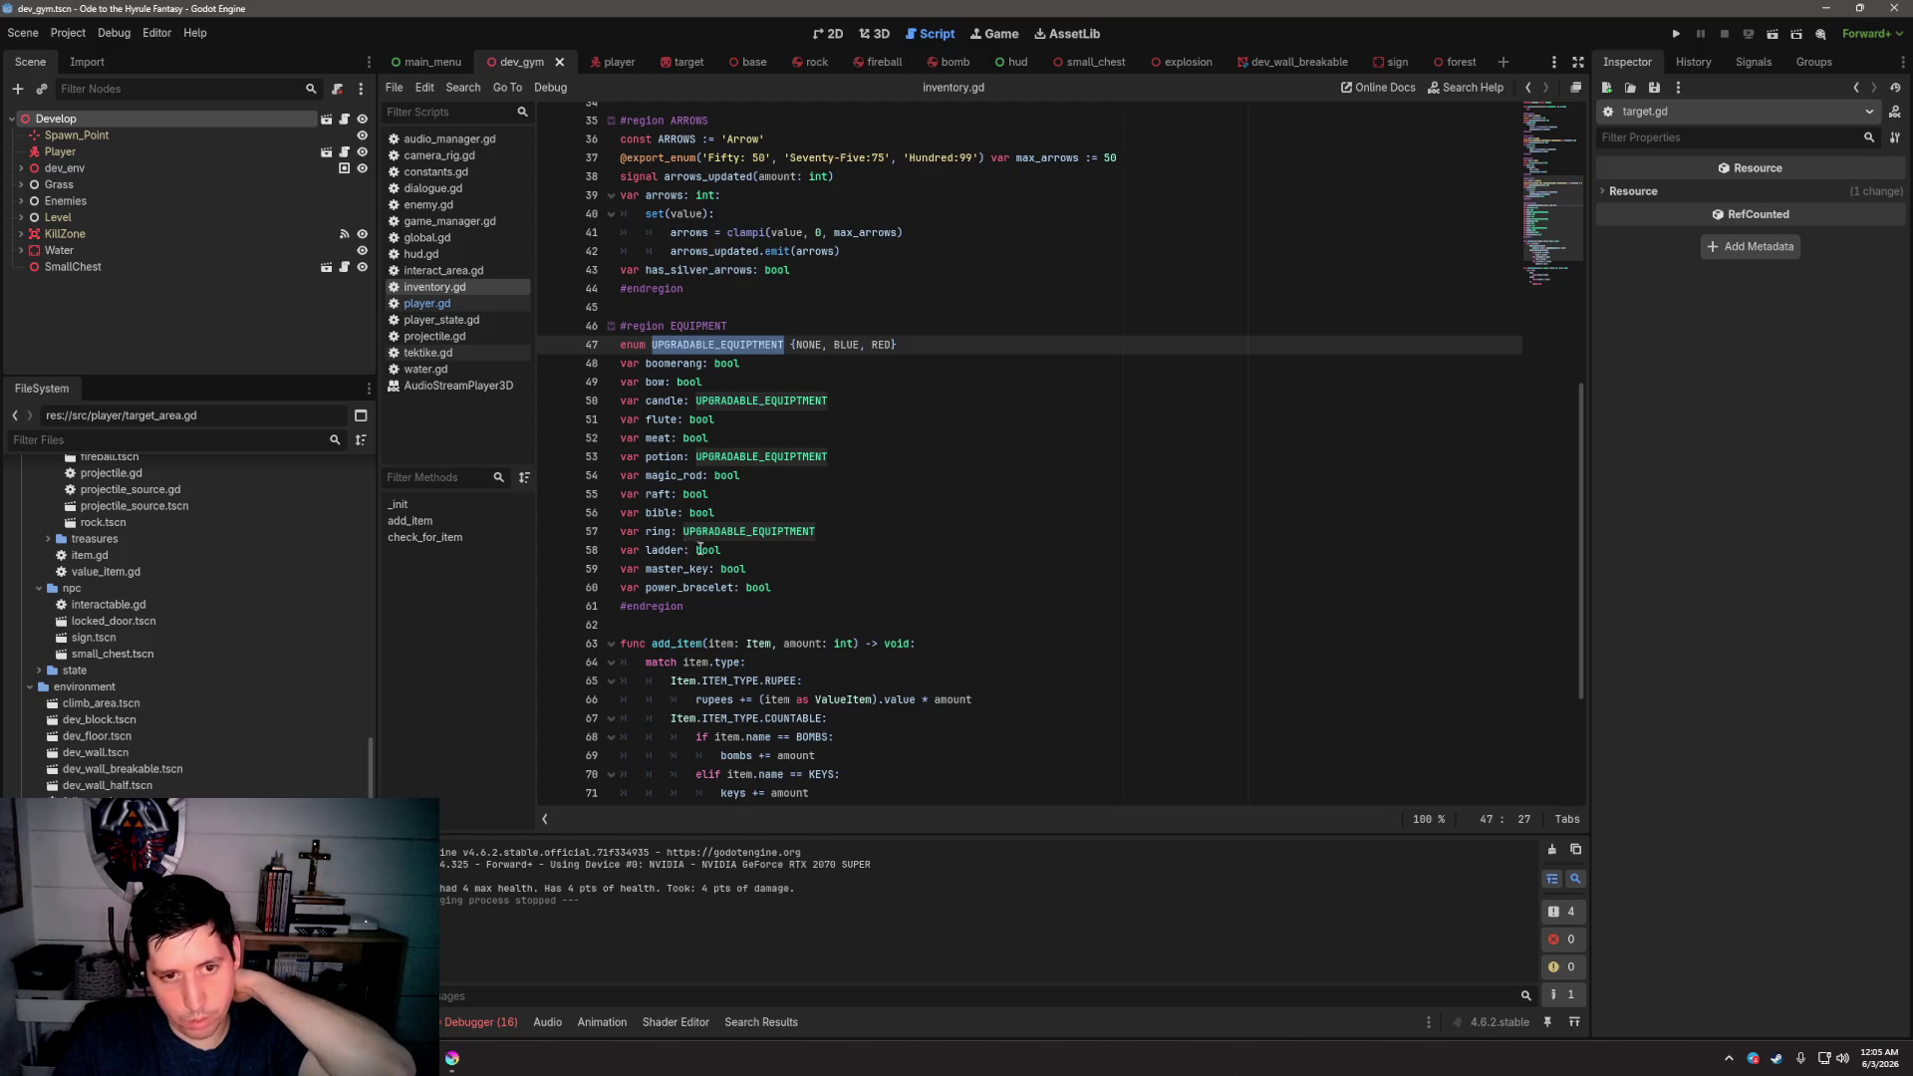
click(952, 307)
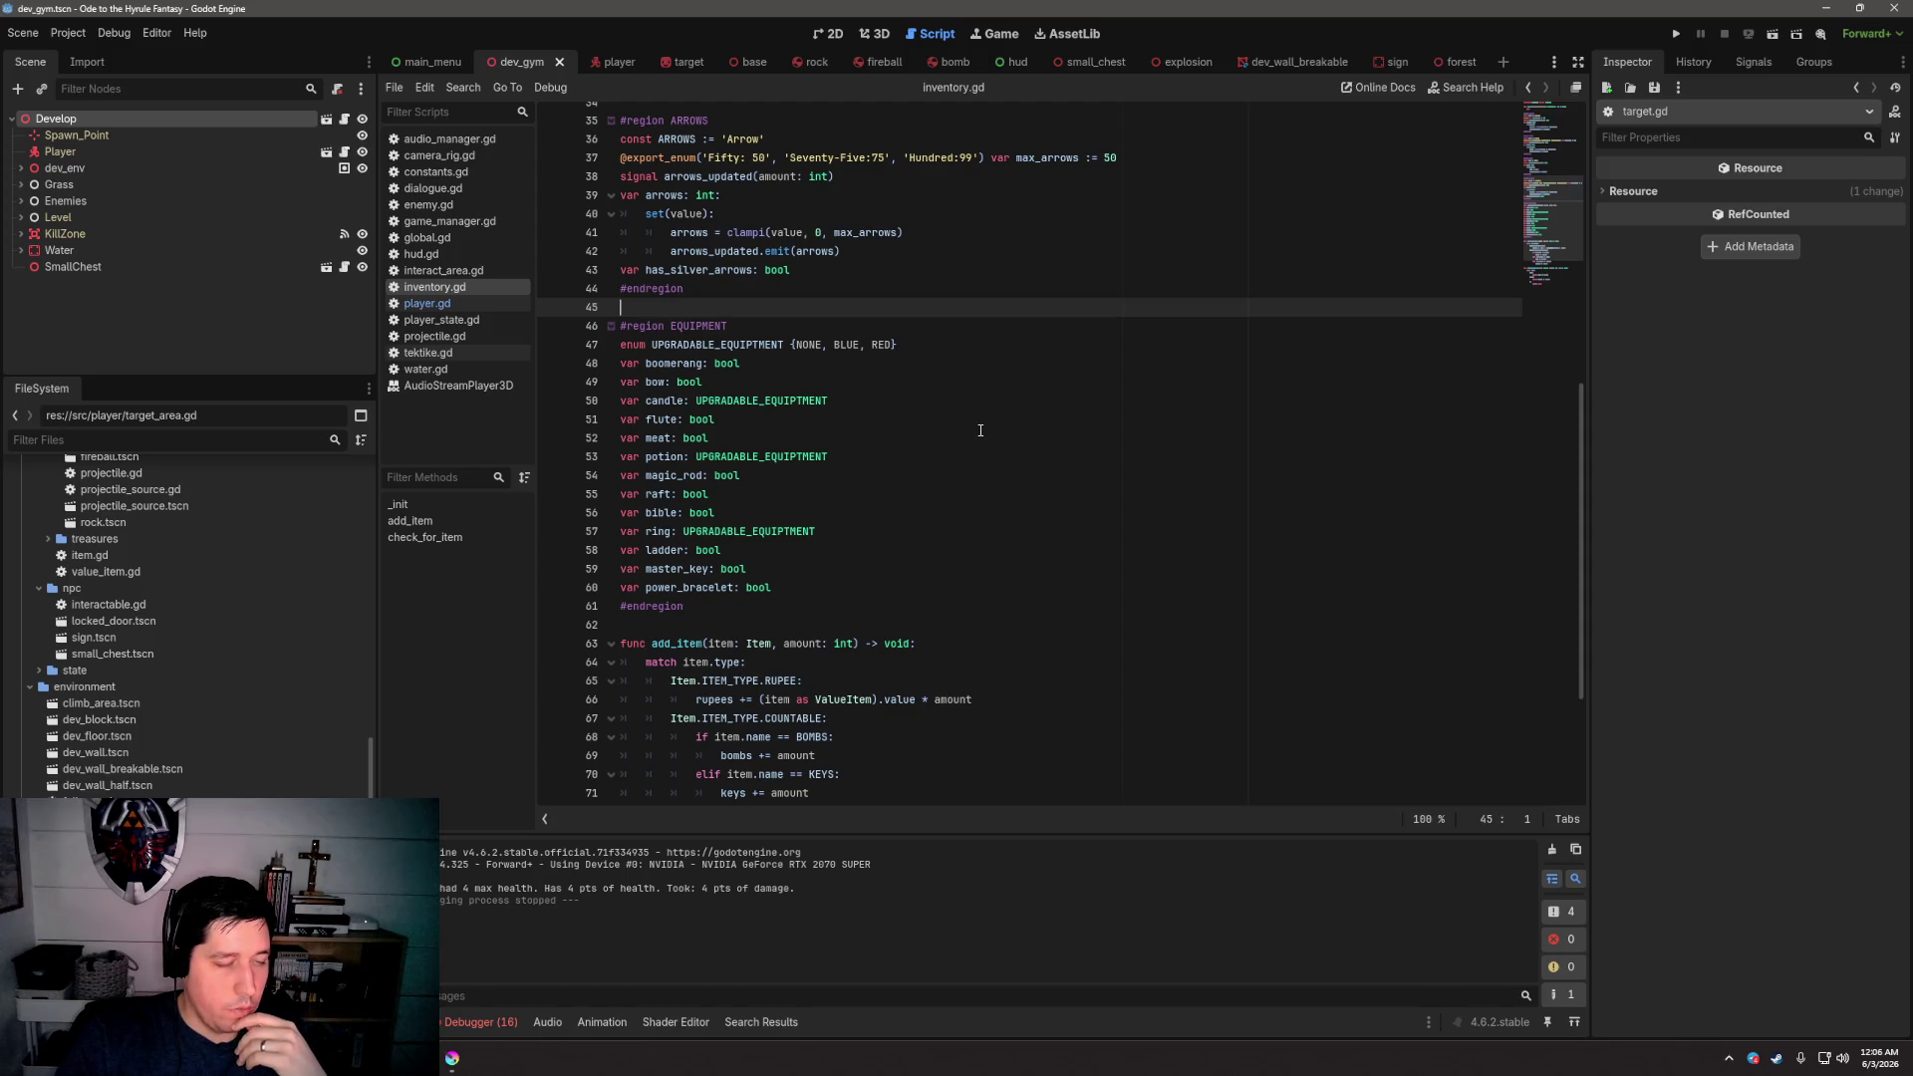
scroll(981, 431, up, 11)
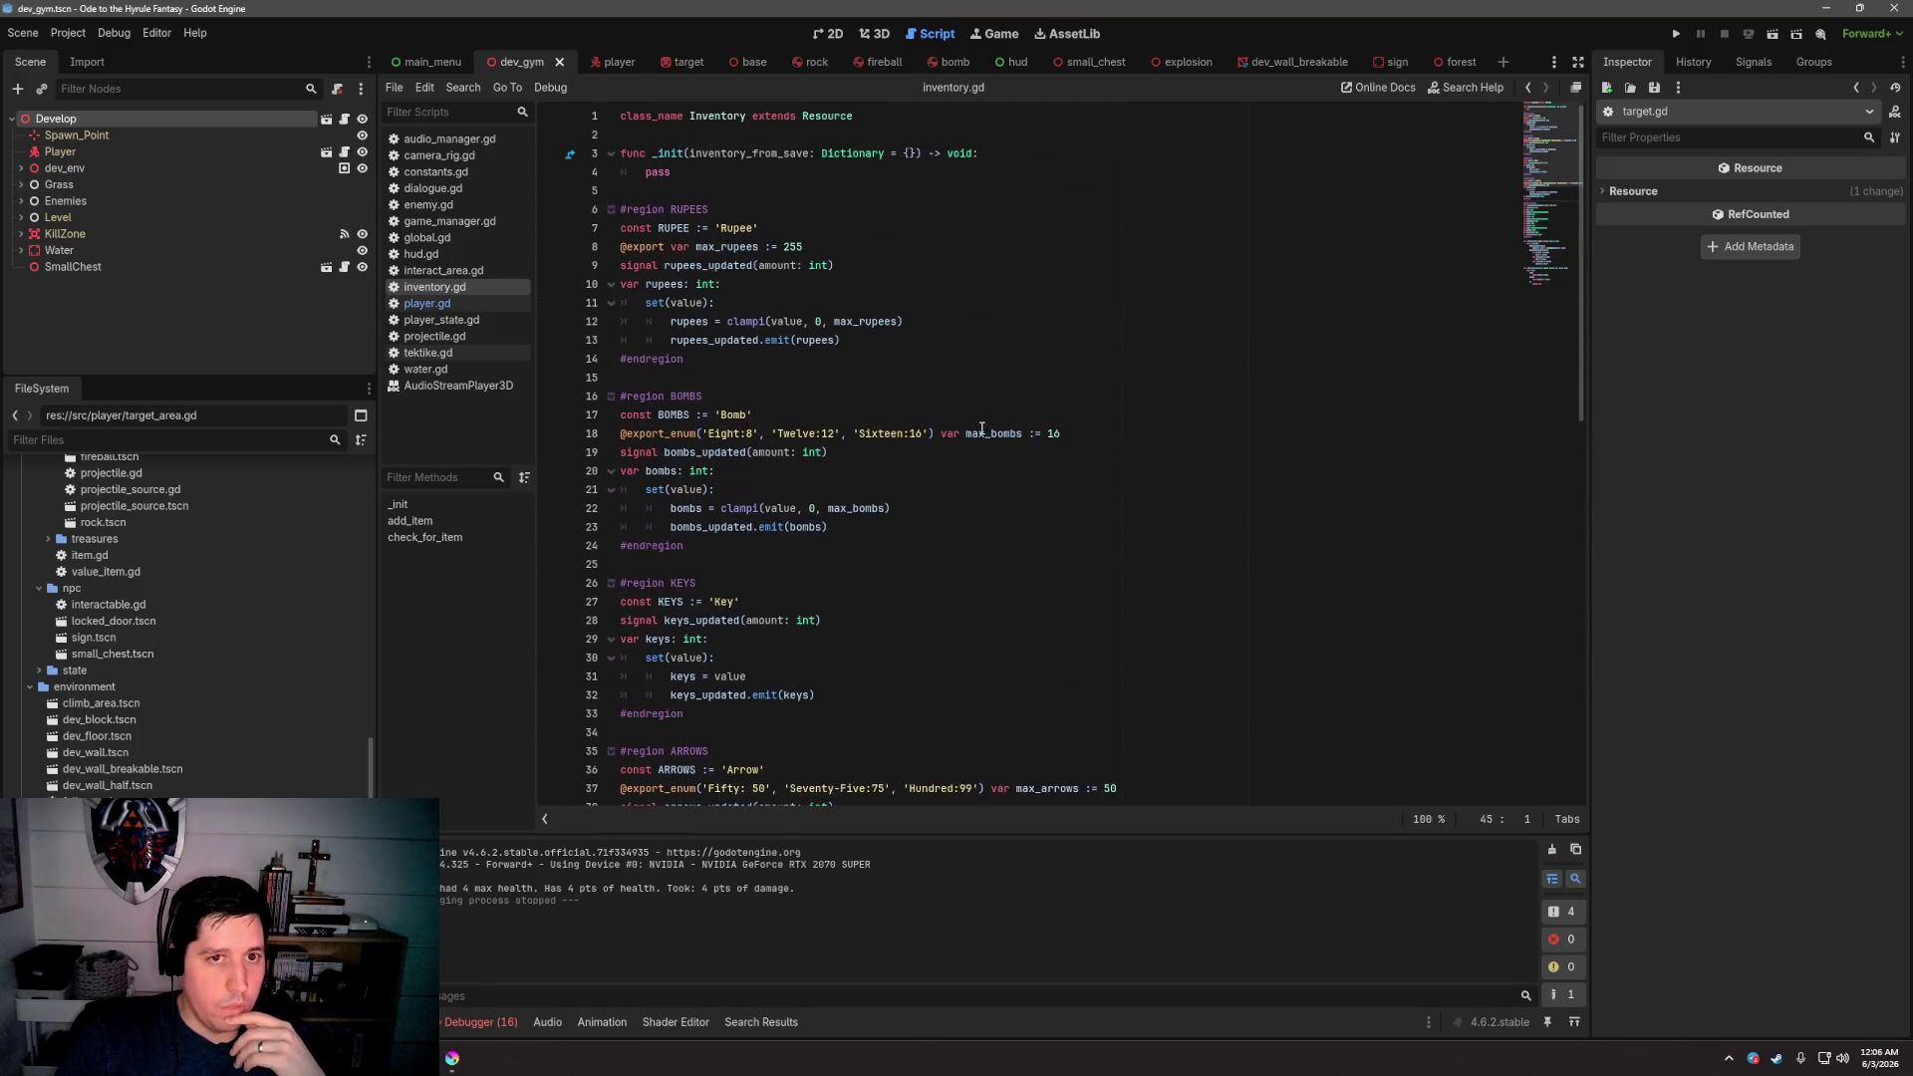
Write the comment '#TODO: Load current inventory state from save' above _init
click(886, 175)
key(Up)
key(Up)
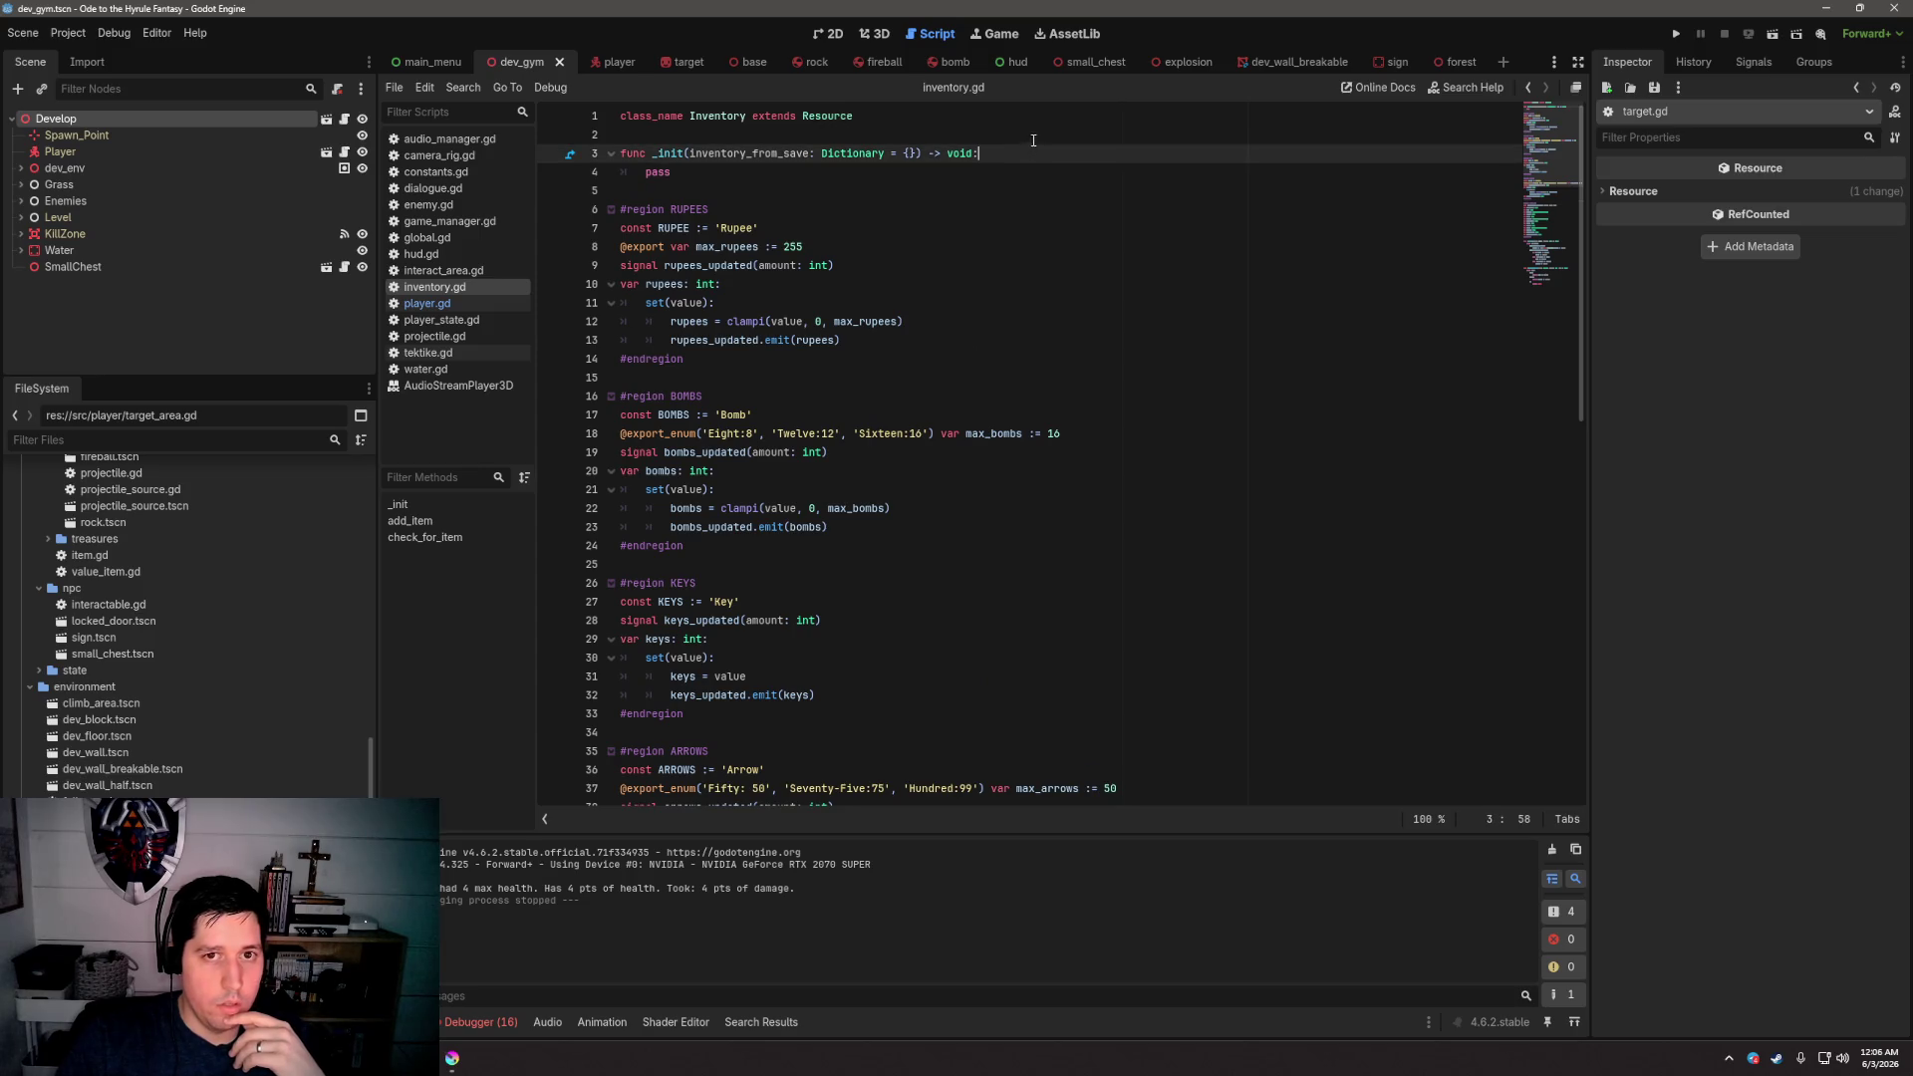
key(Return)
text(##TO)
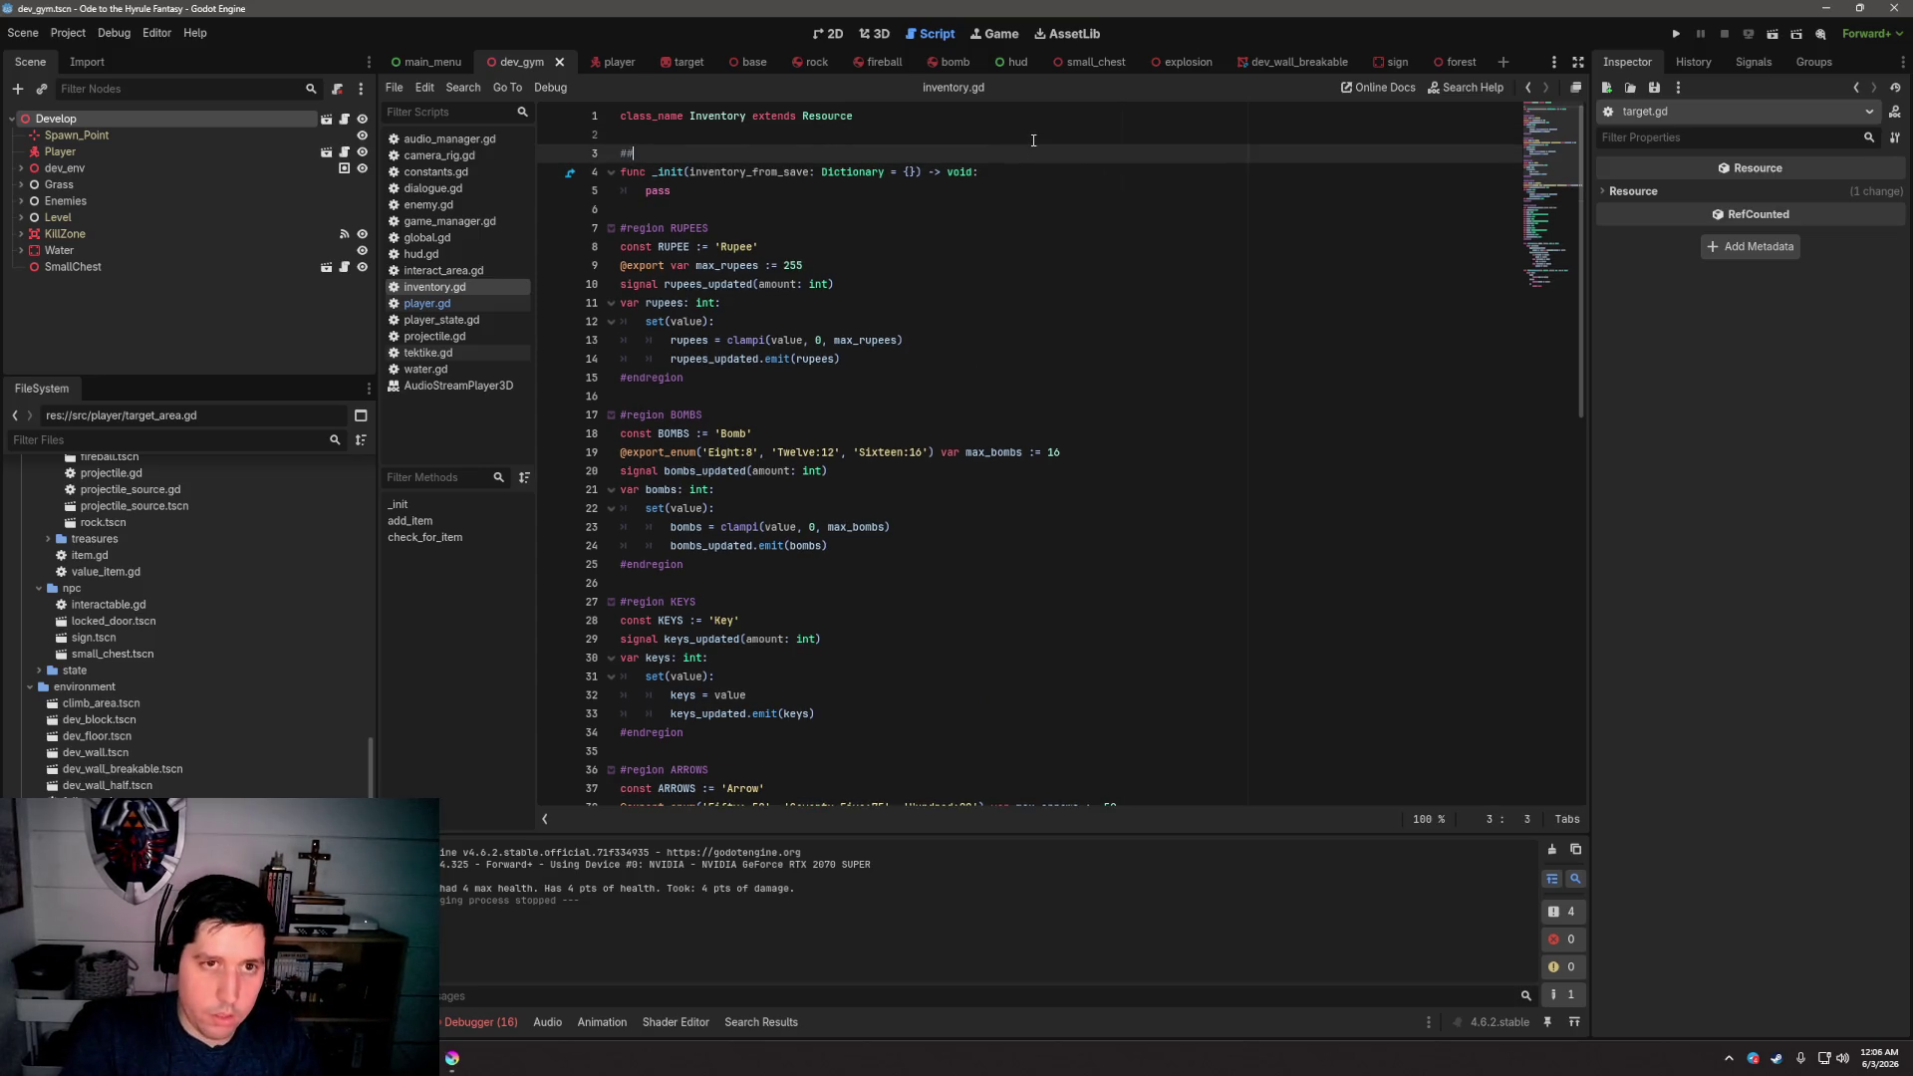
key(BackSpace)
key(BackSpace)
key(BackSpace)
text(TODO: )
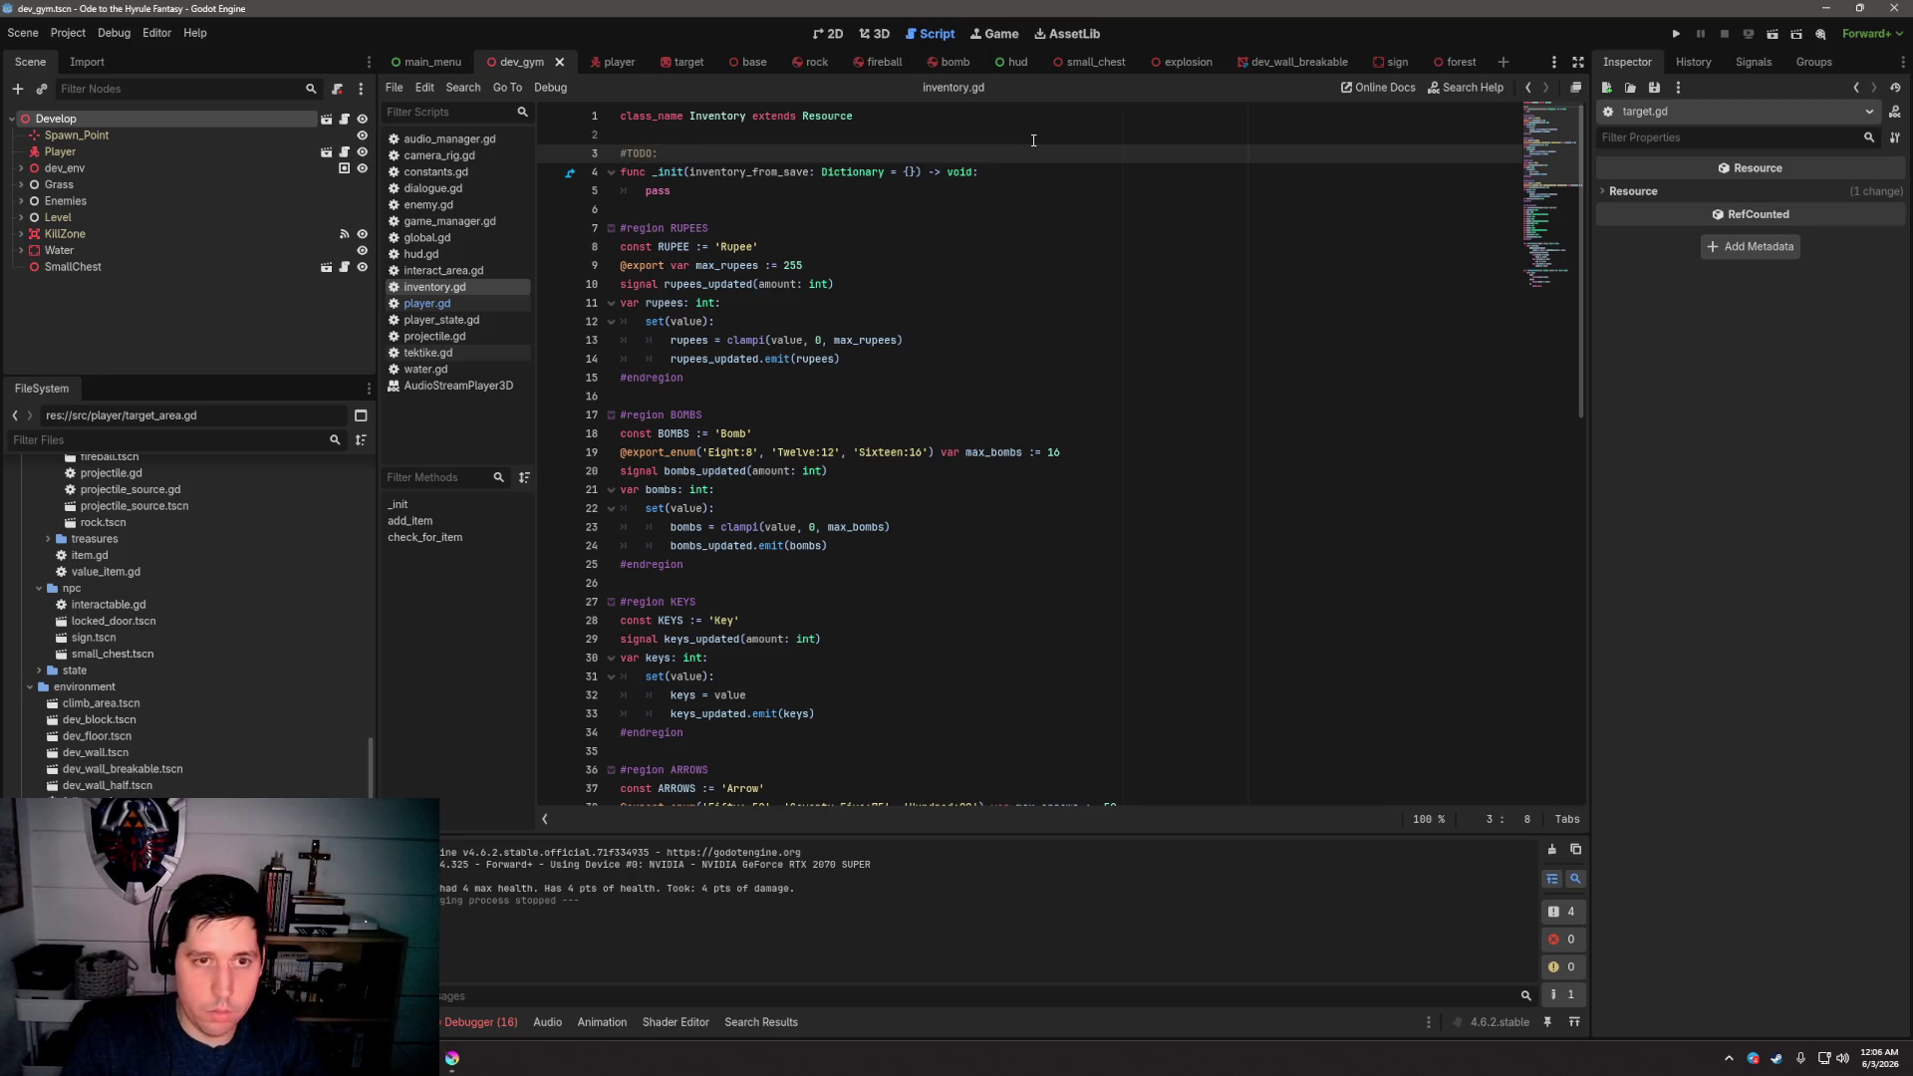
text(Load cur)
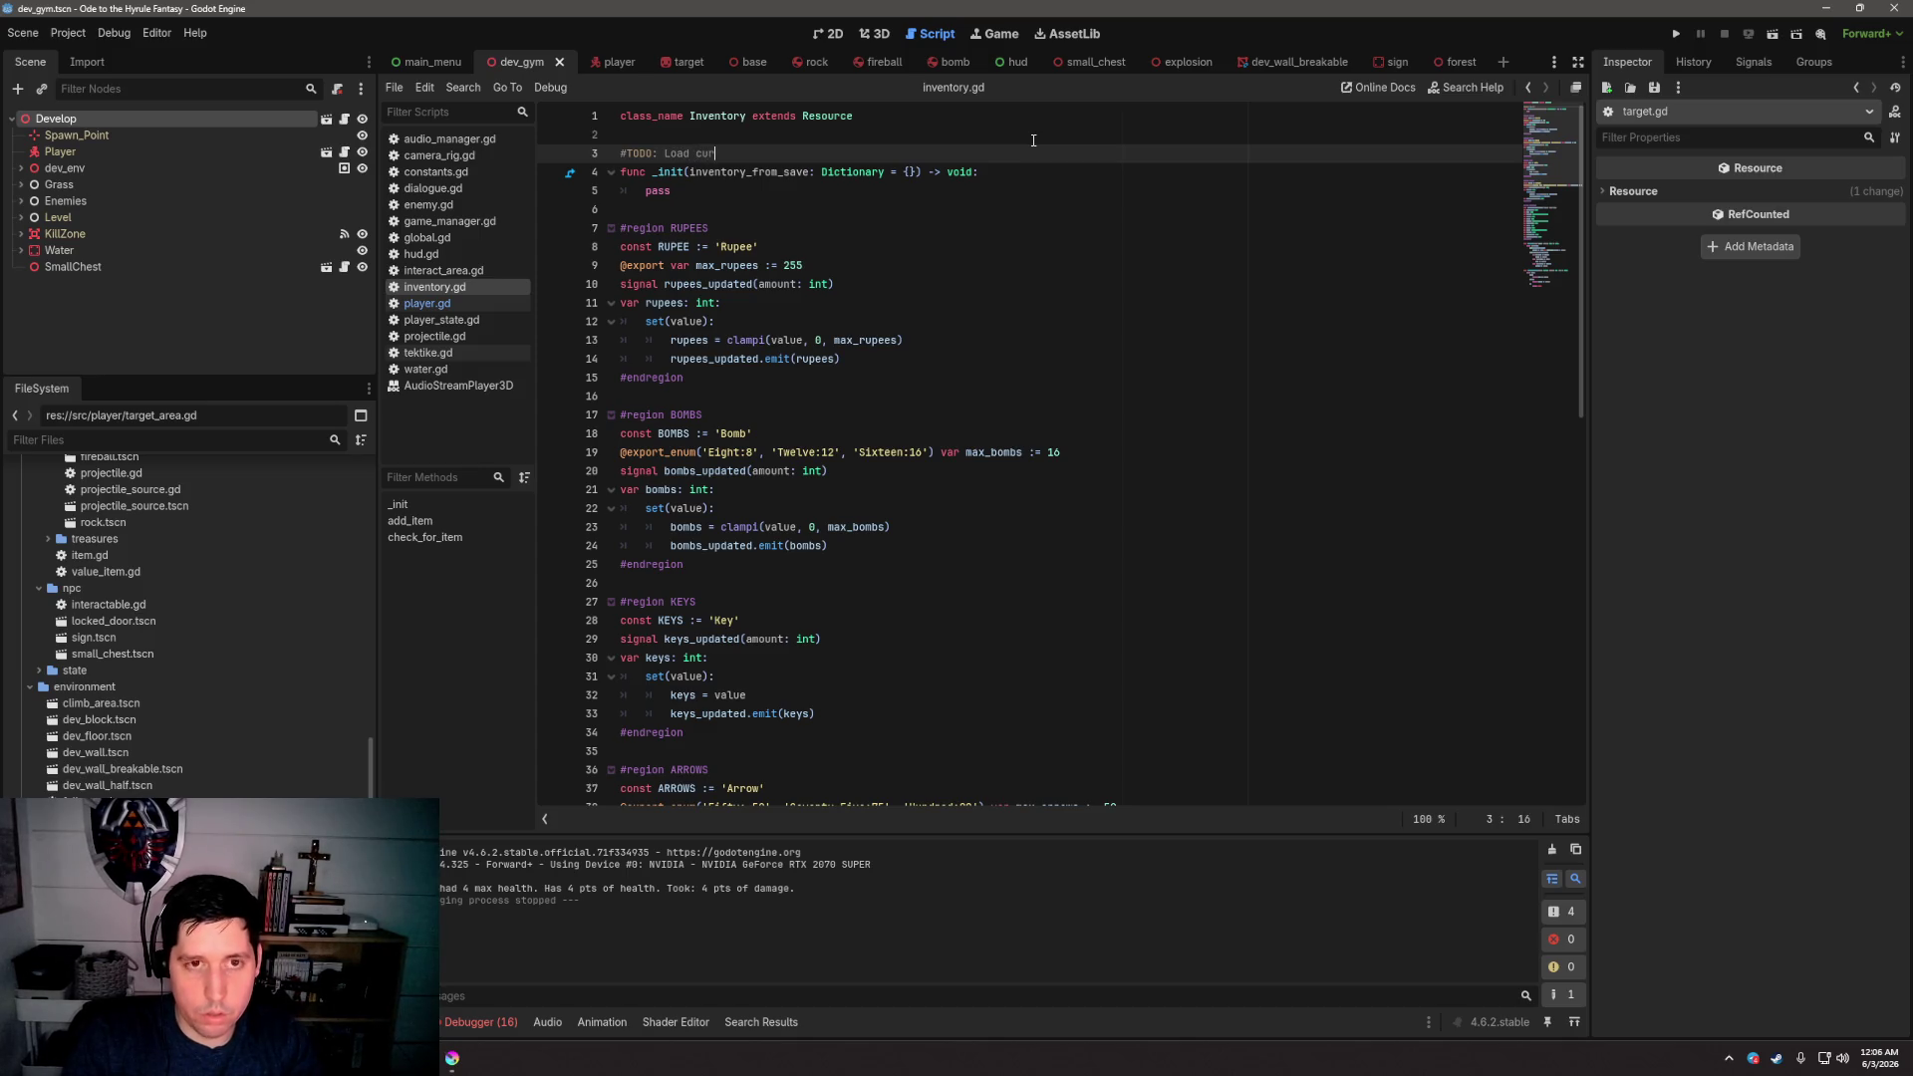
text(rent inventory )
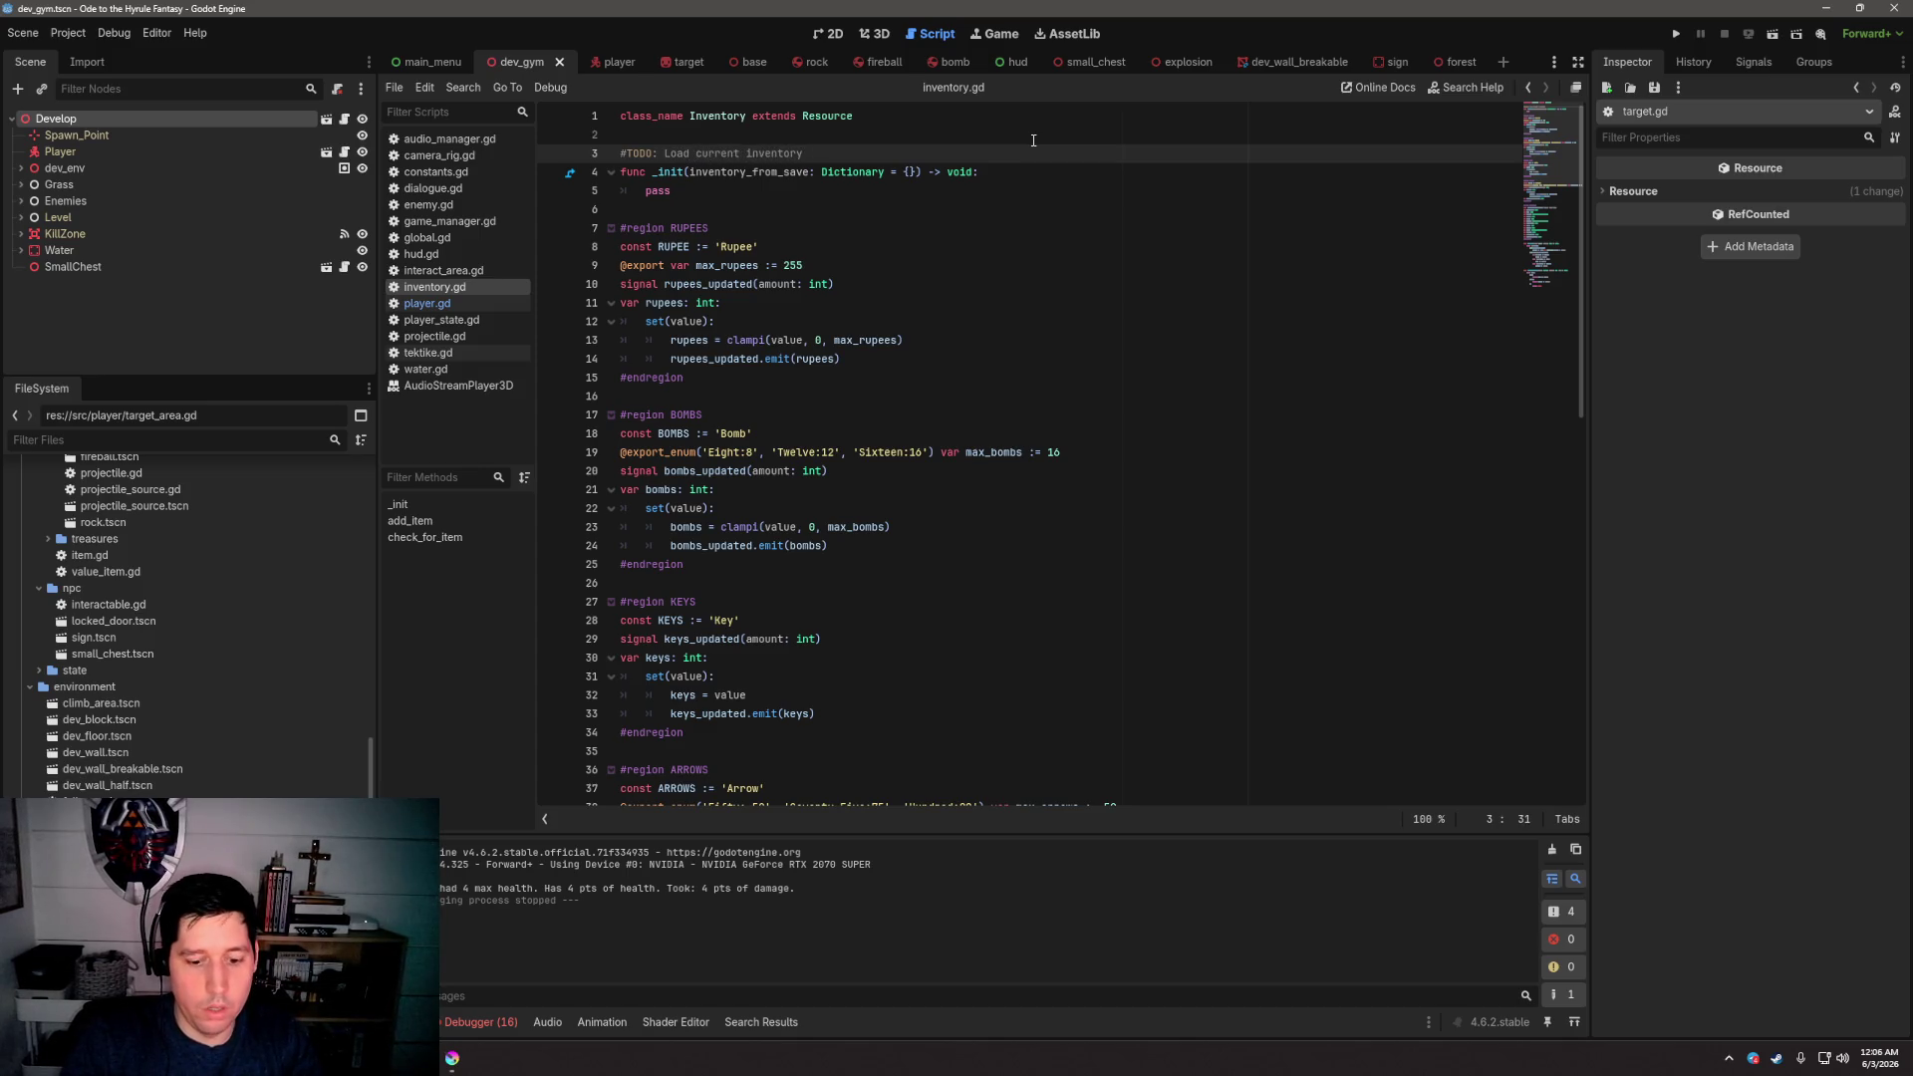
text(val)
key(BackSpace)
text(state from save)
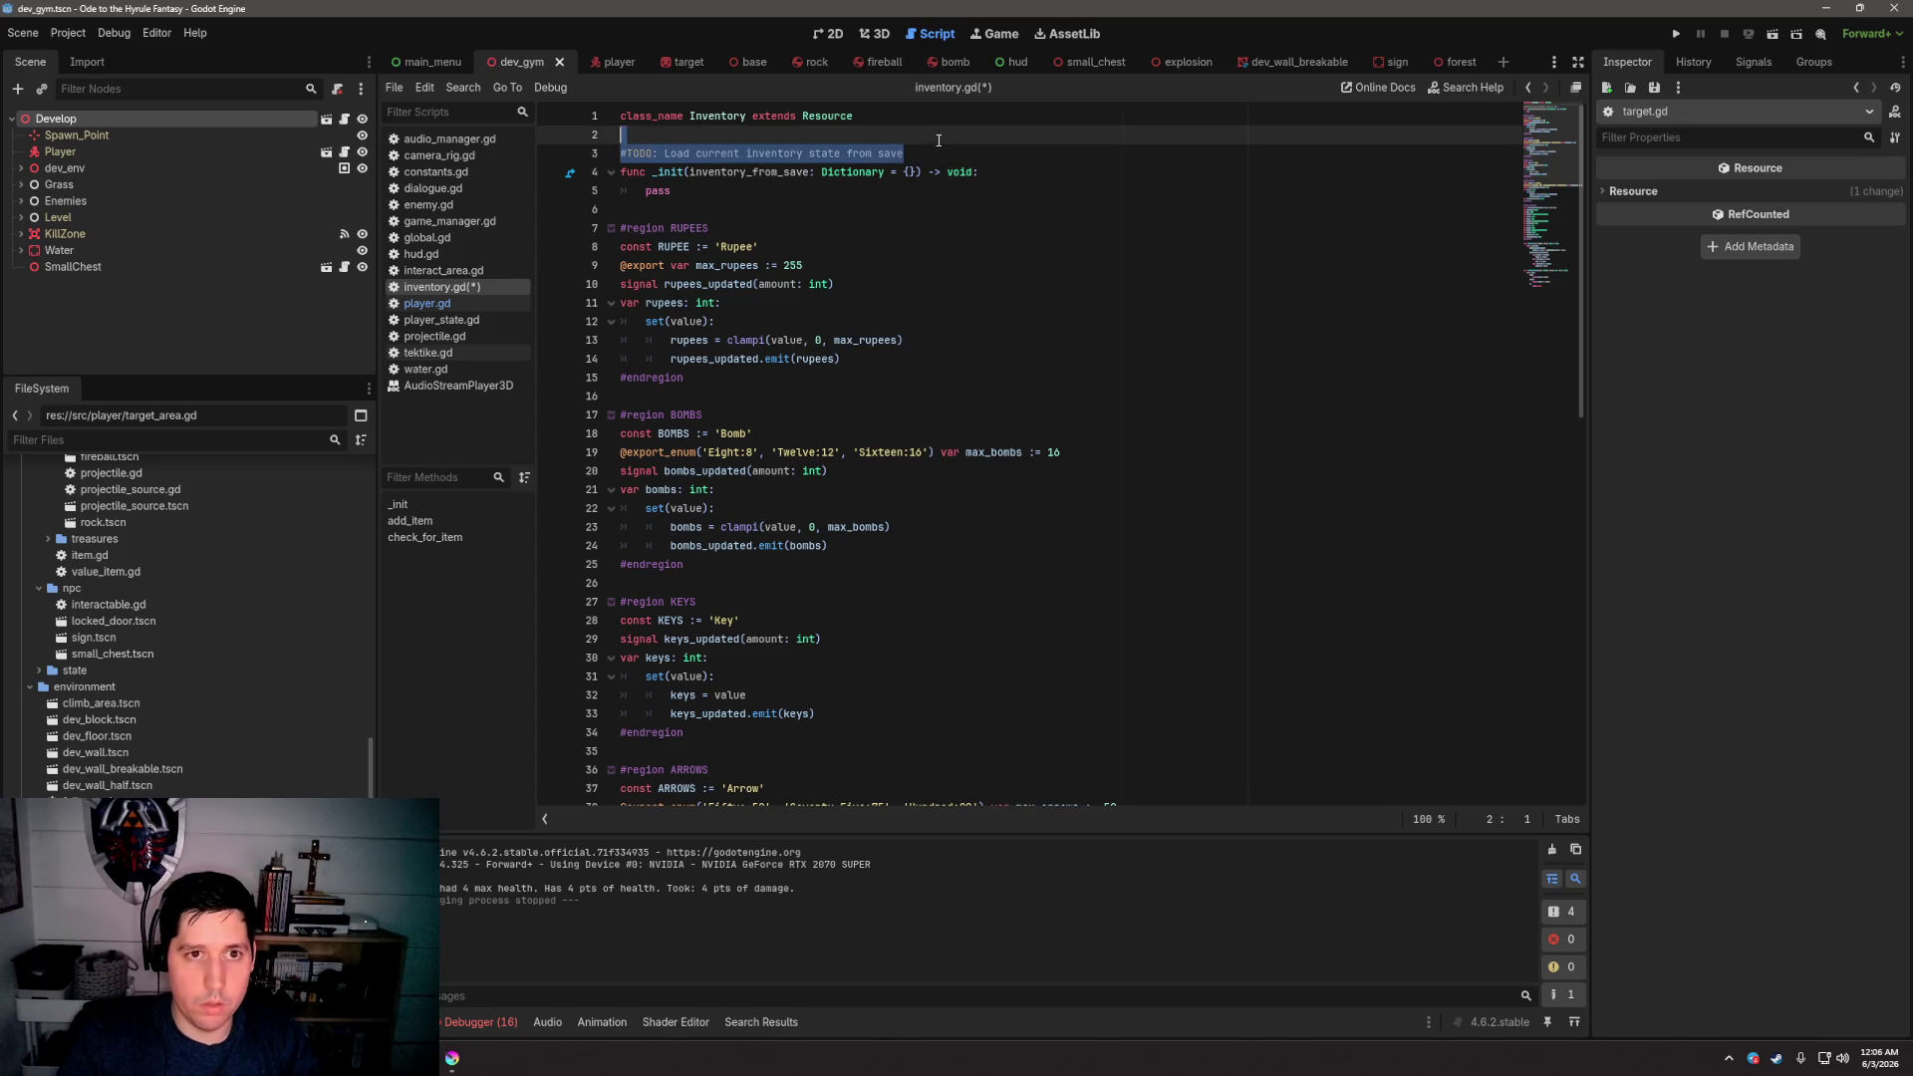
Move the comment into _init, indent and save it, then begin correcting the UPGRADABLE_EQUIPMENT enum name
key(alt+Down)
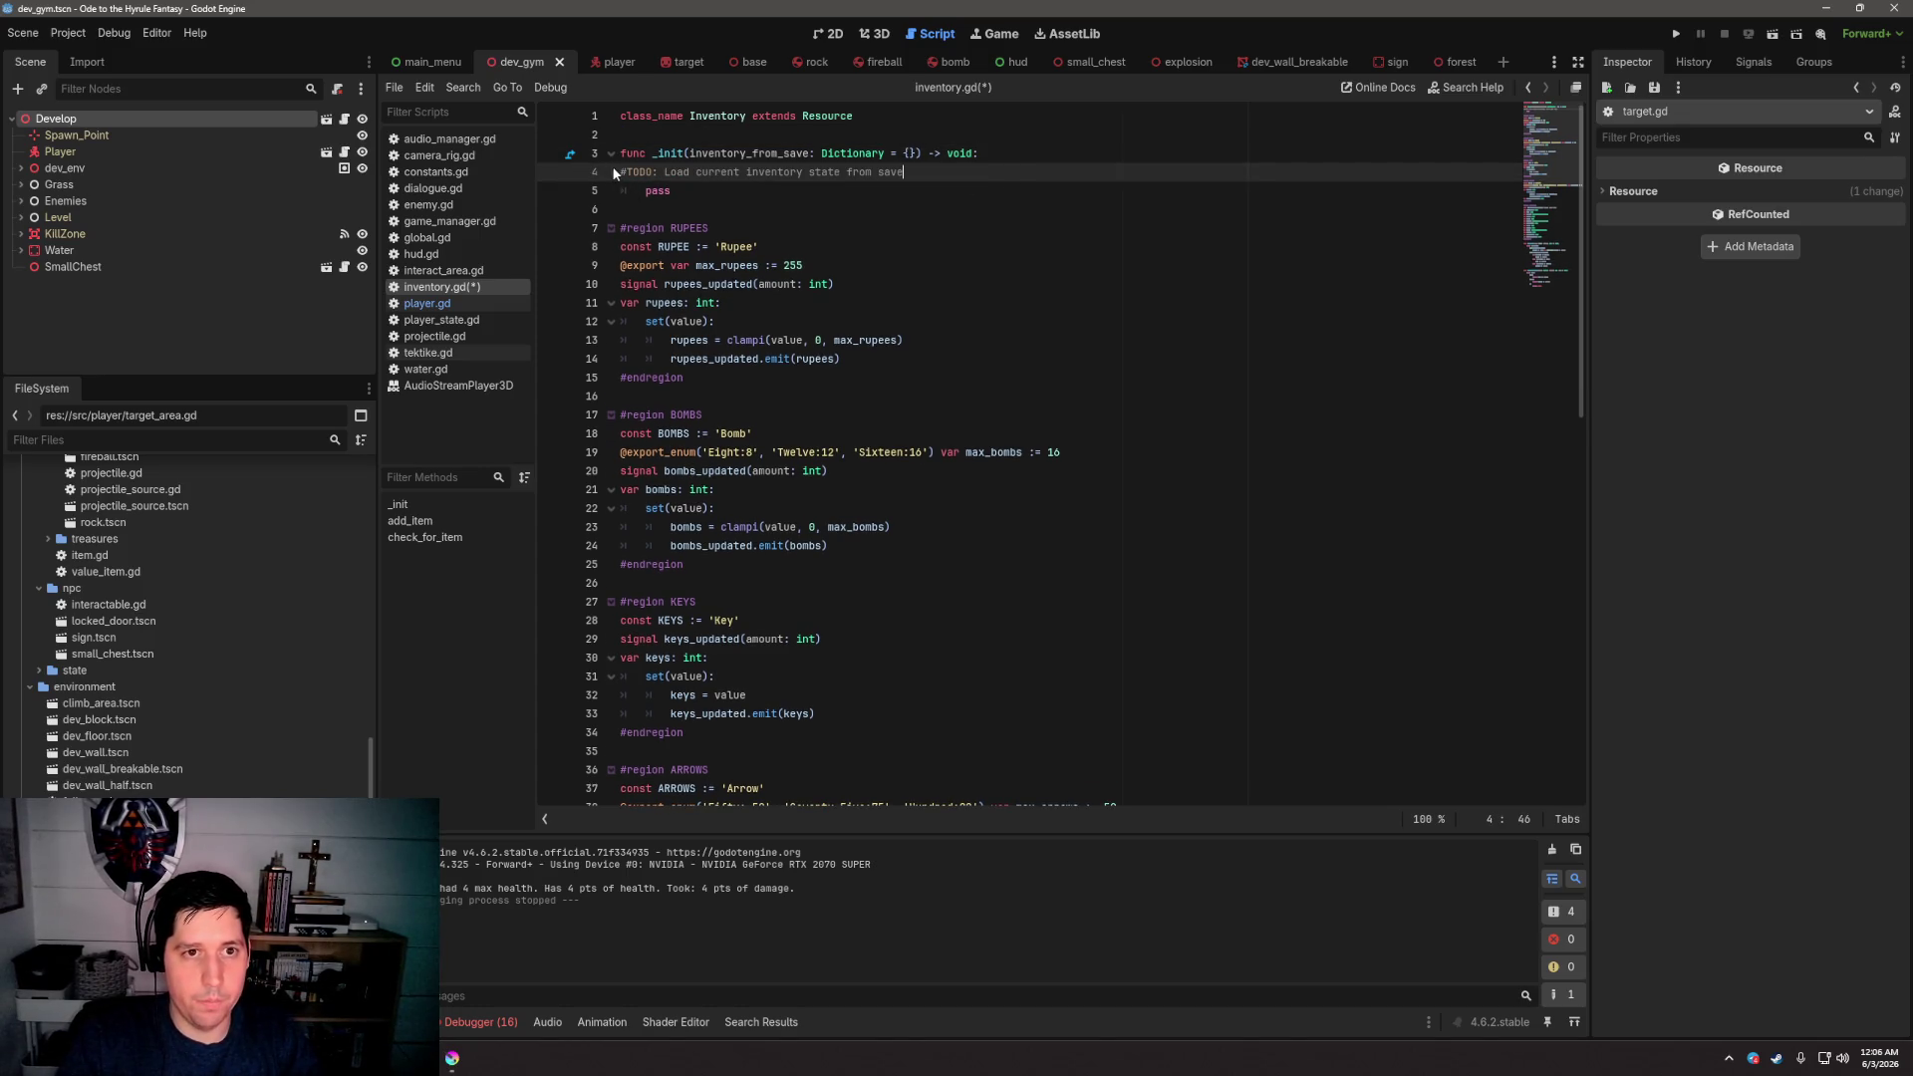
key(Home)
key(Tab)
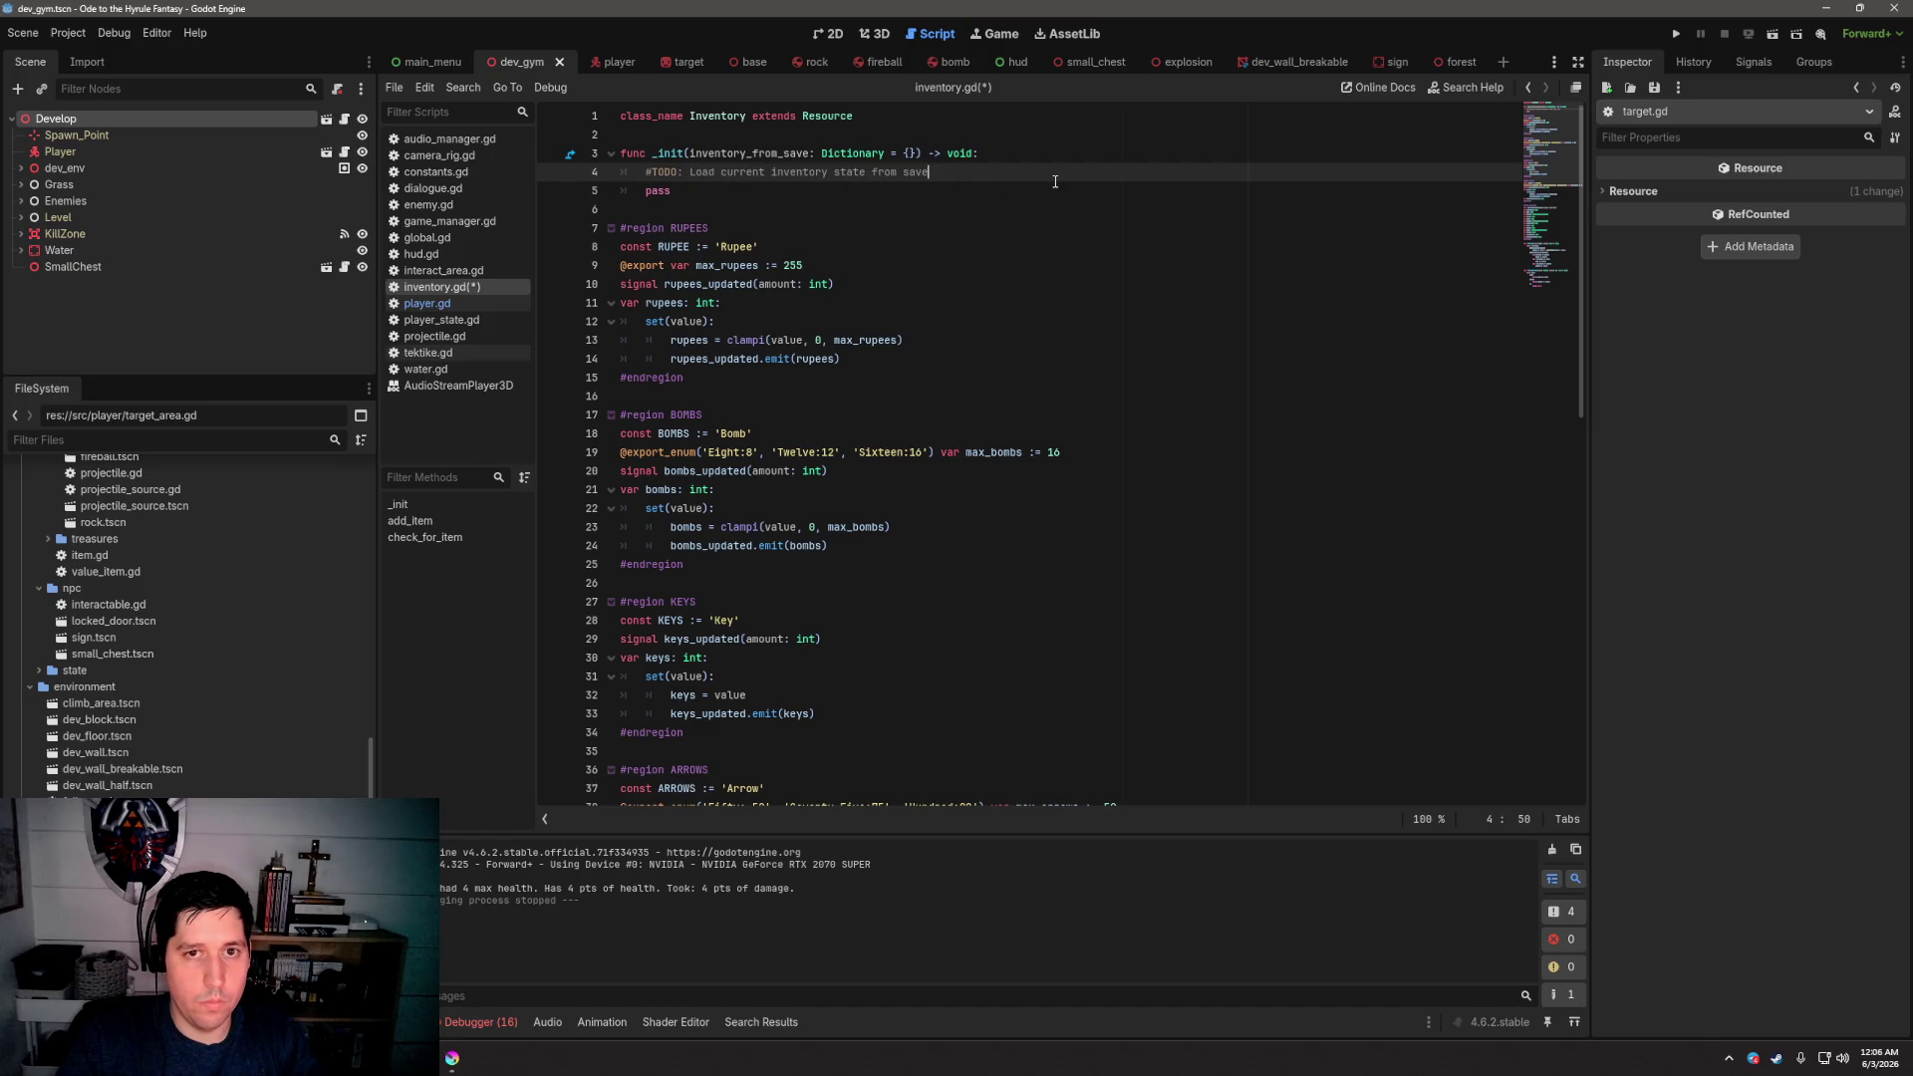
key(ctrl+s)
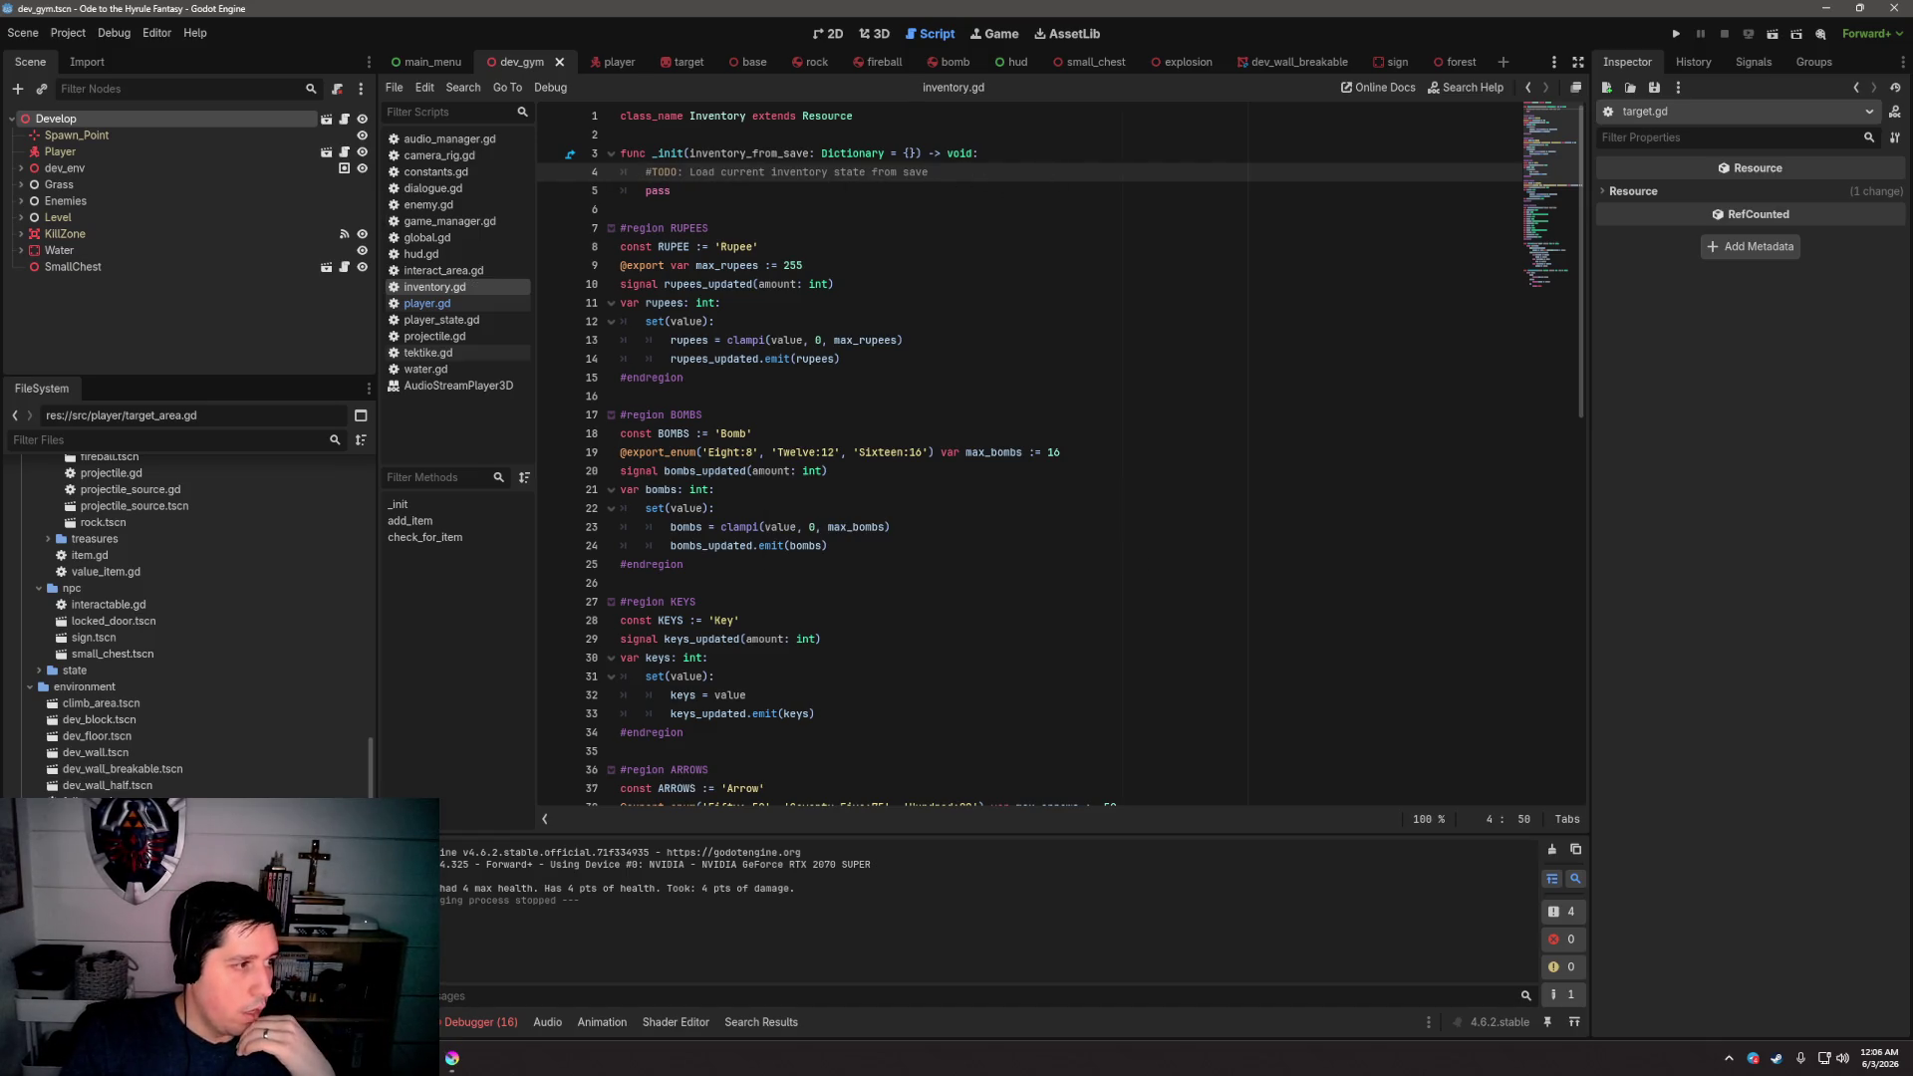
scroll(1039, 453, down, 9)
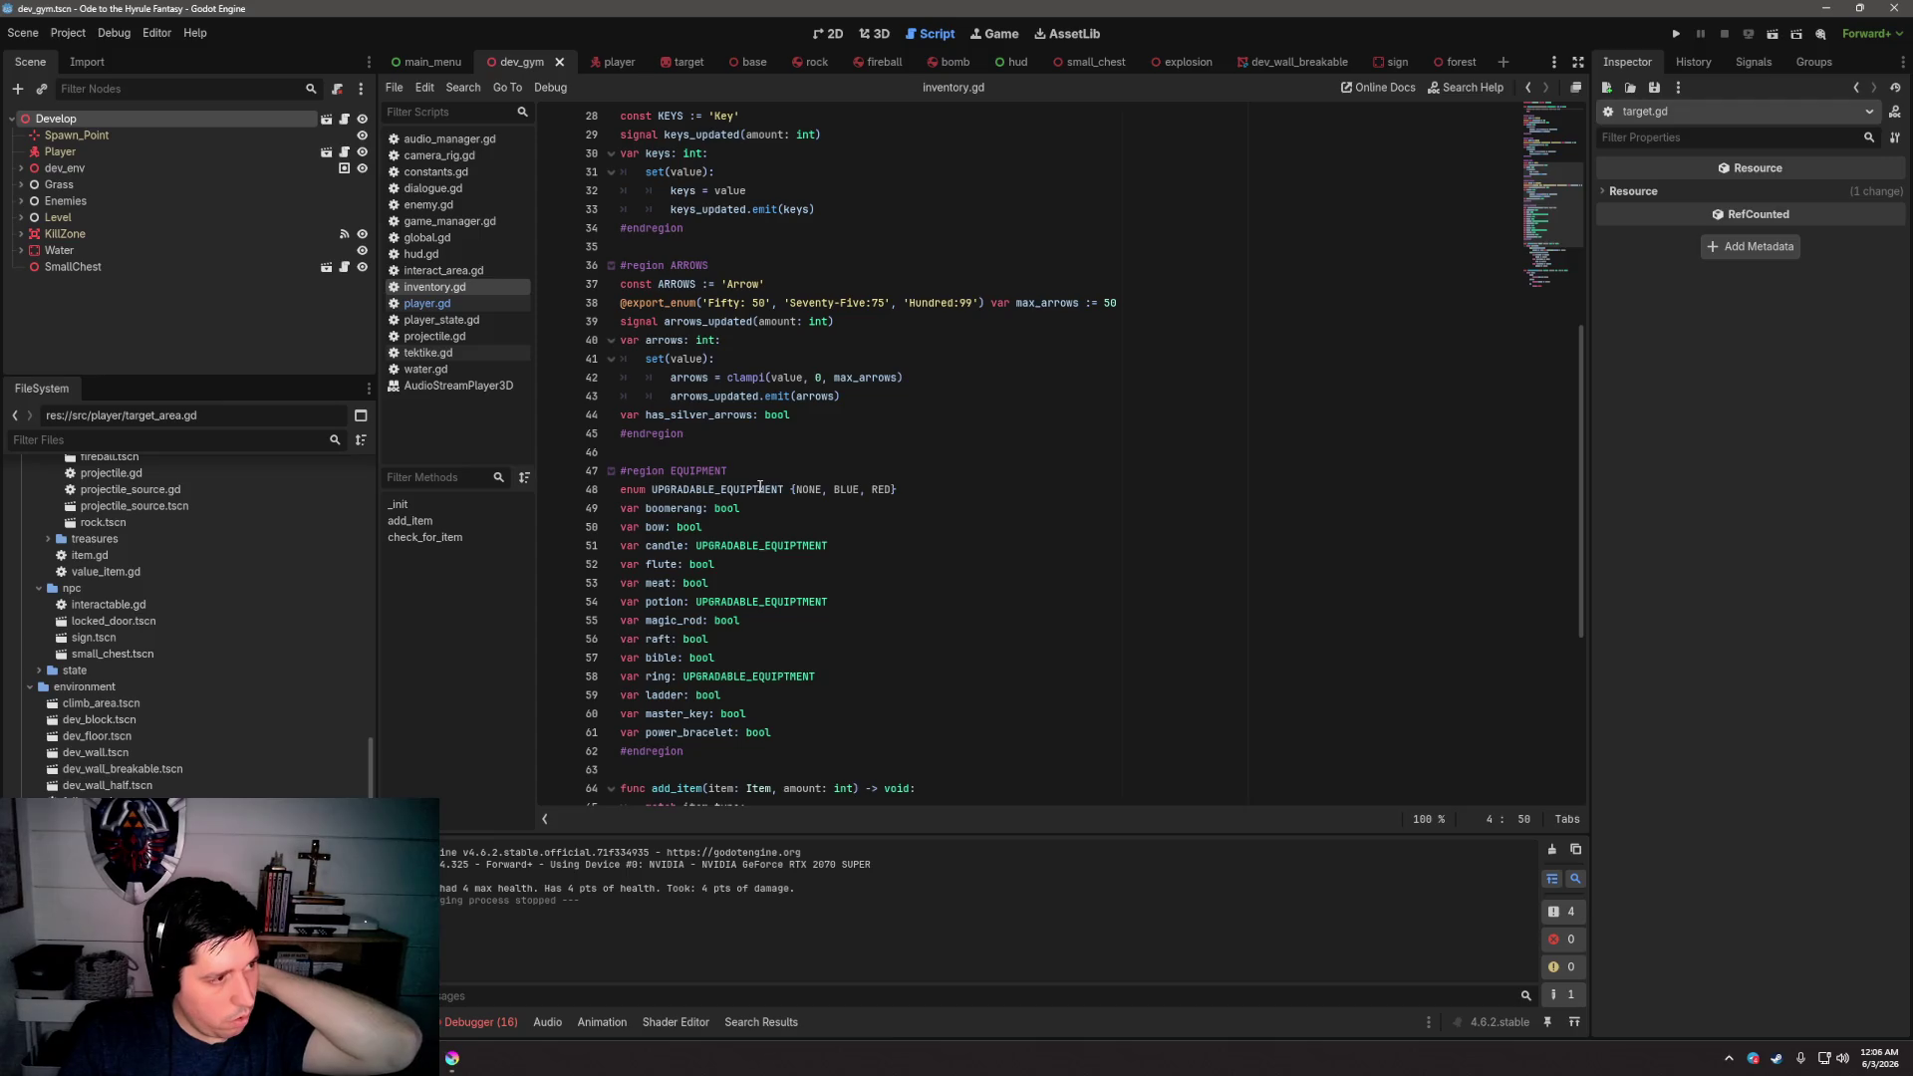
click(760, 487)
key(BackSpace)
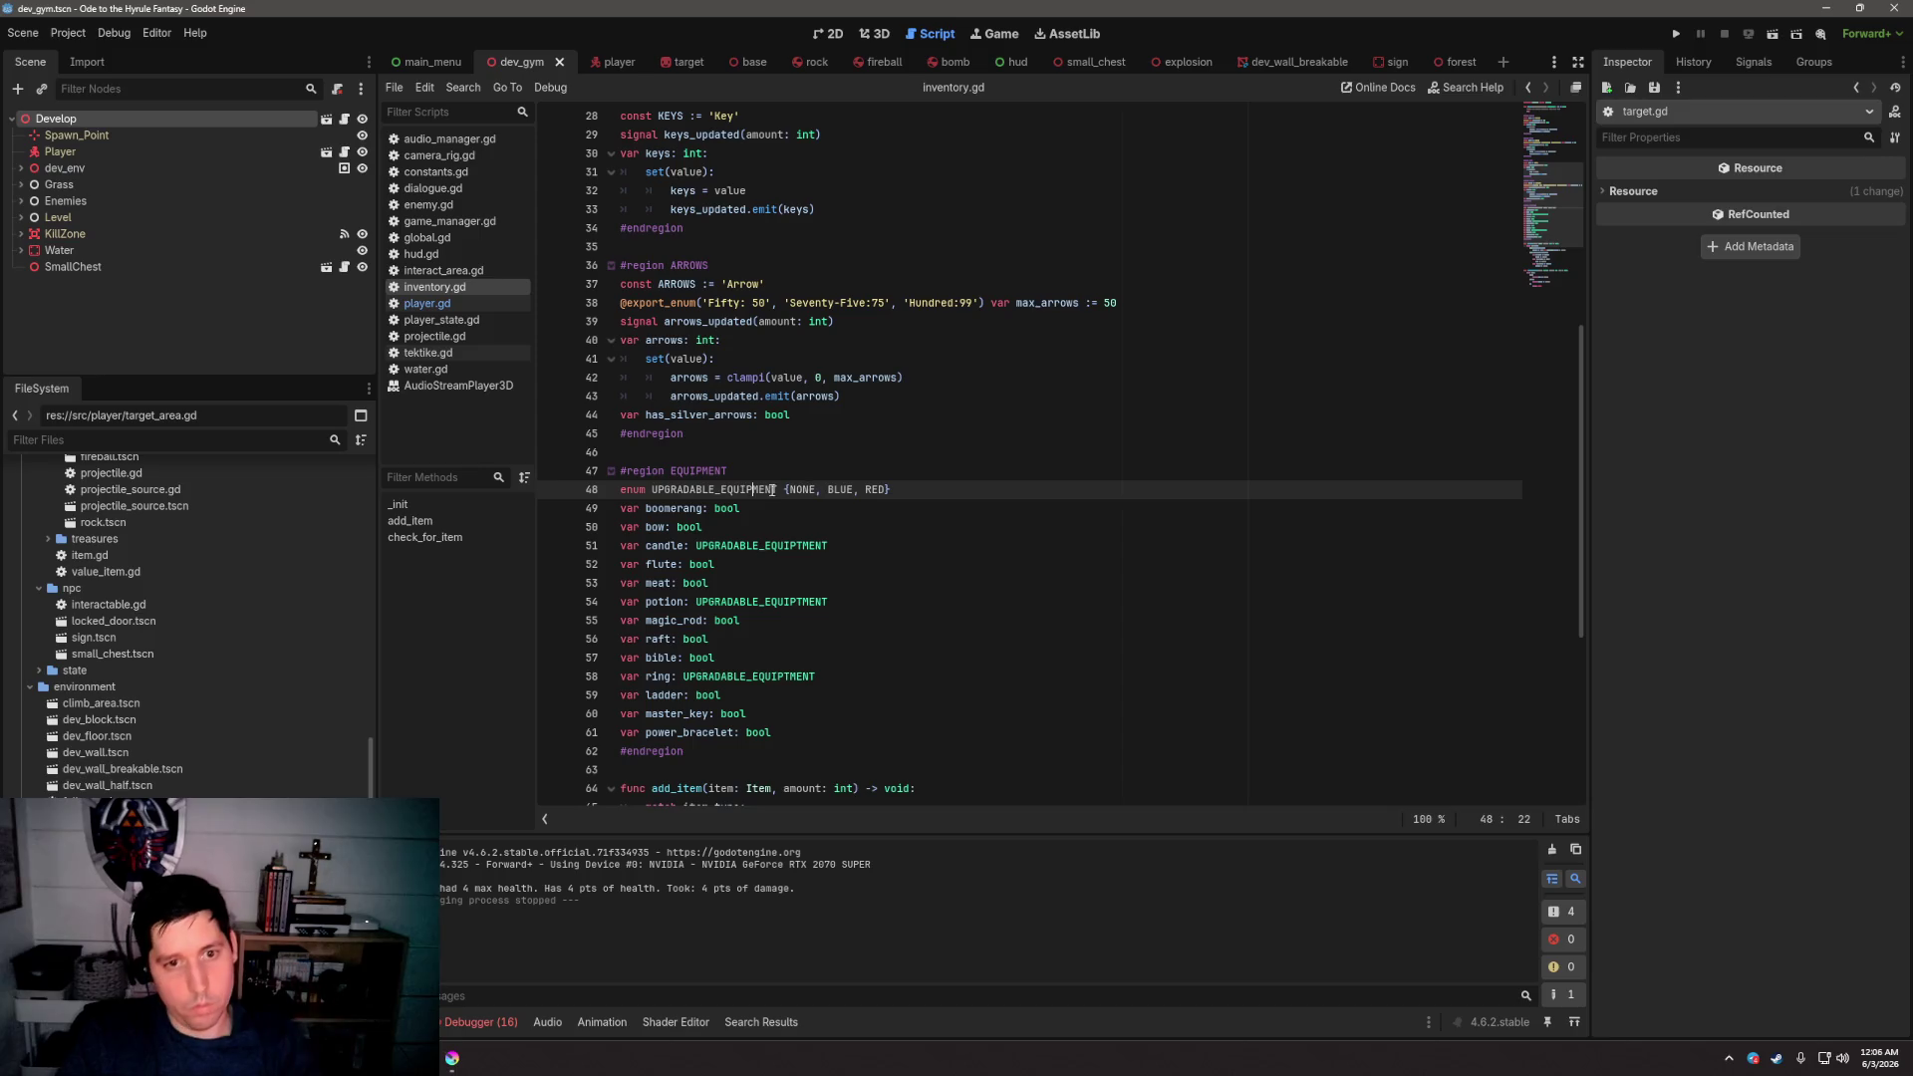
double_click(714, 489)
key(ctrl+c)
double_click(757, 545)
key(ctrl+v)
click(747, 602)
double_click(747, 601)
key(ctrl+v)
double_click(748, 676)
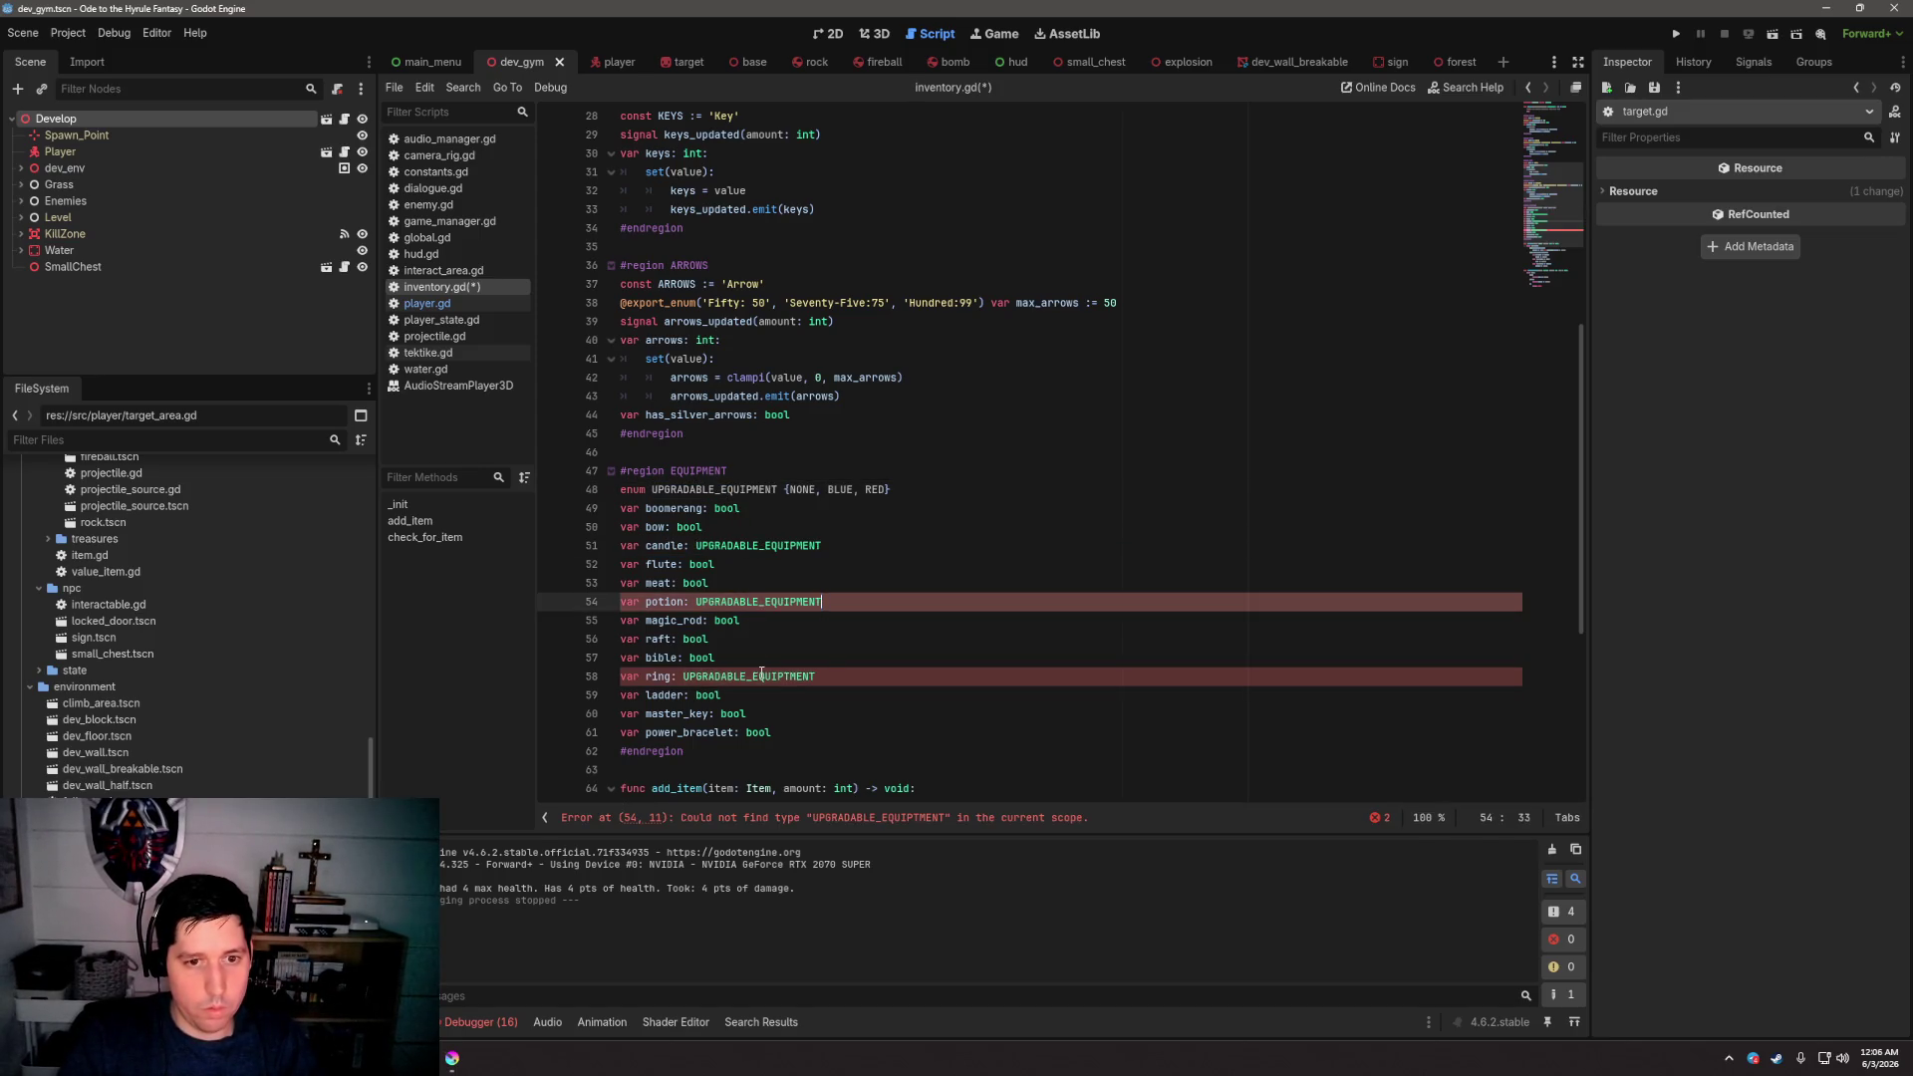
key(ctrl+v)
scroll(897, 498, down, 6)
click(915, 399)
click(920, 417)
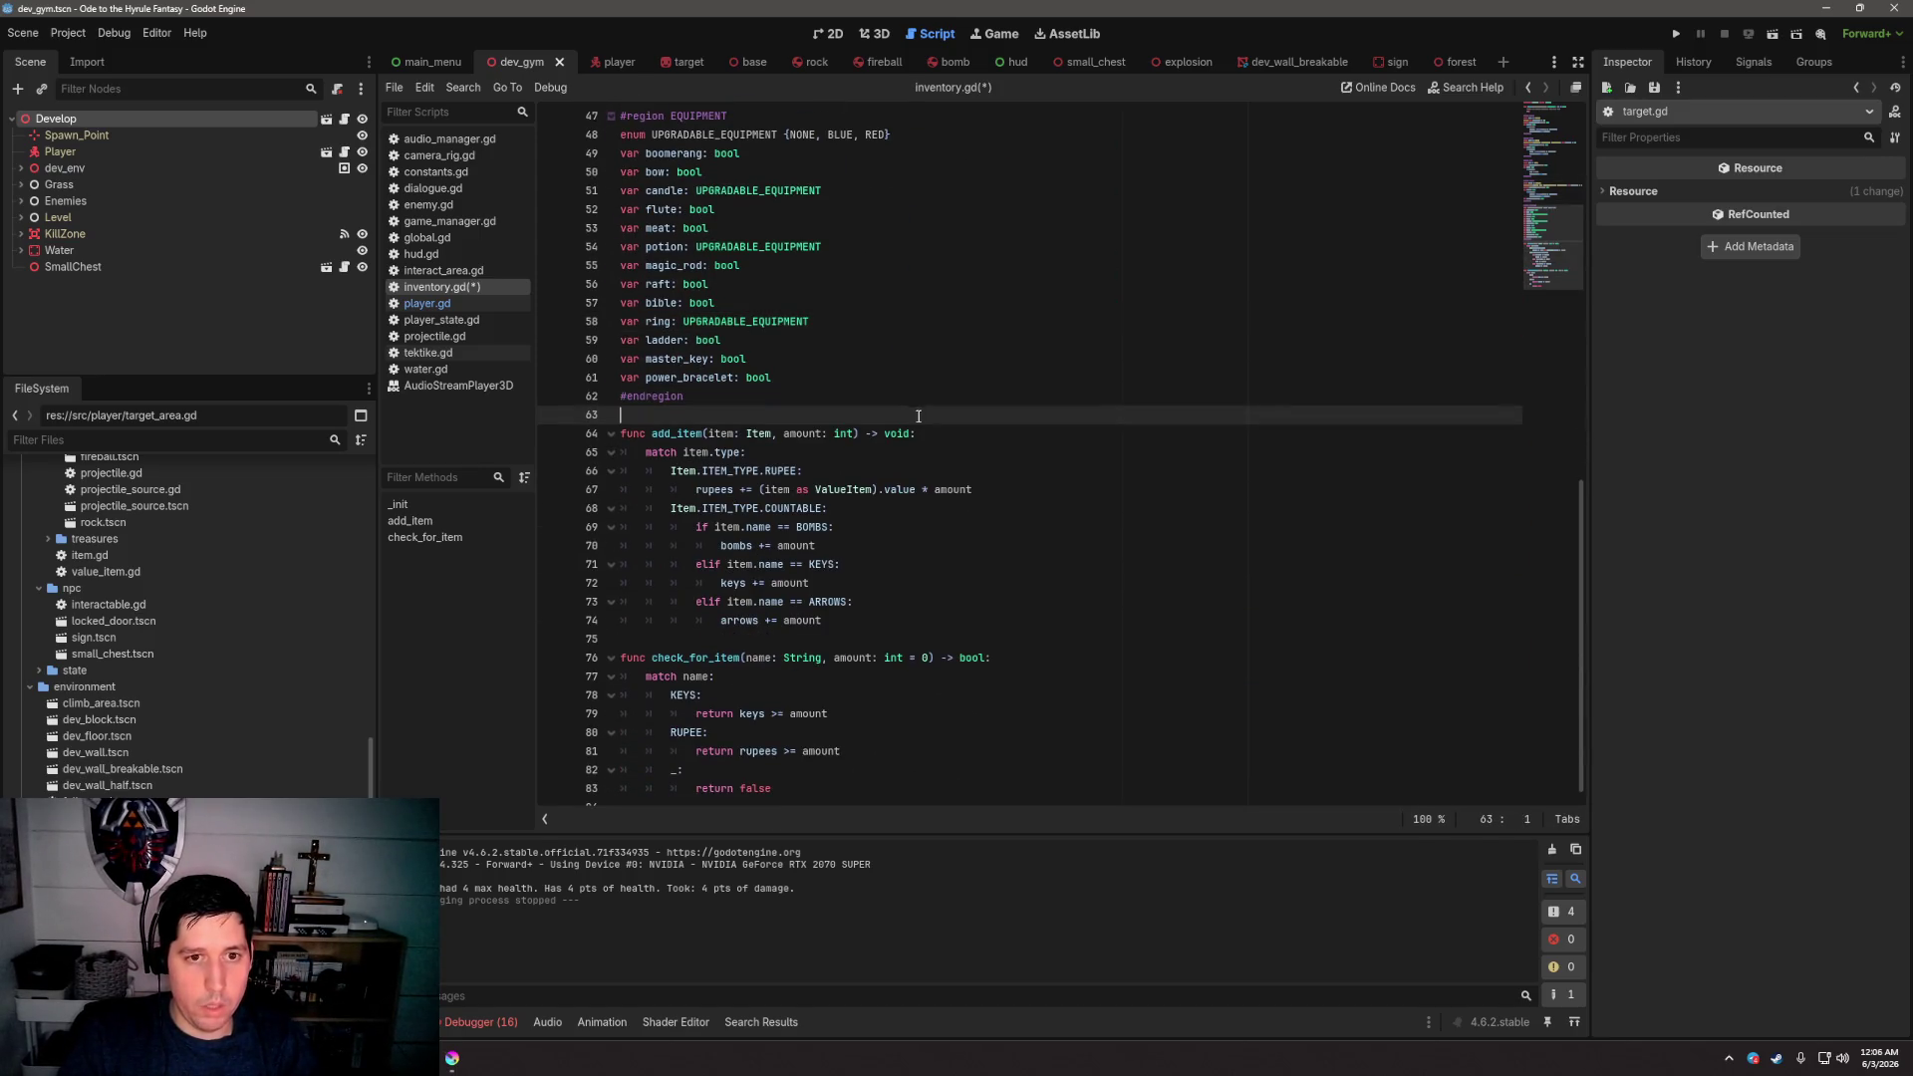
scroll(920, 417, up, 5)
key(ctrl+s)
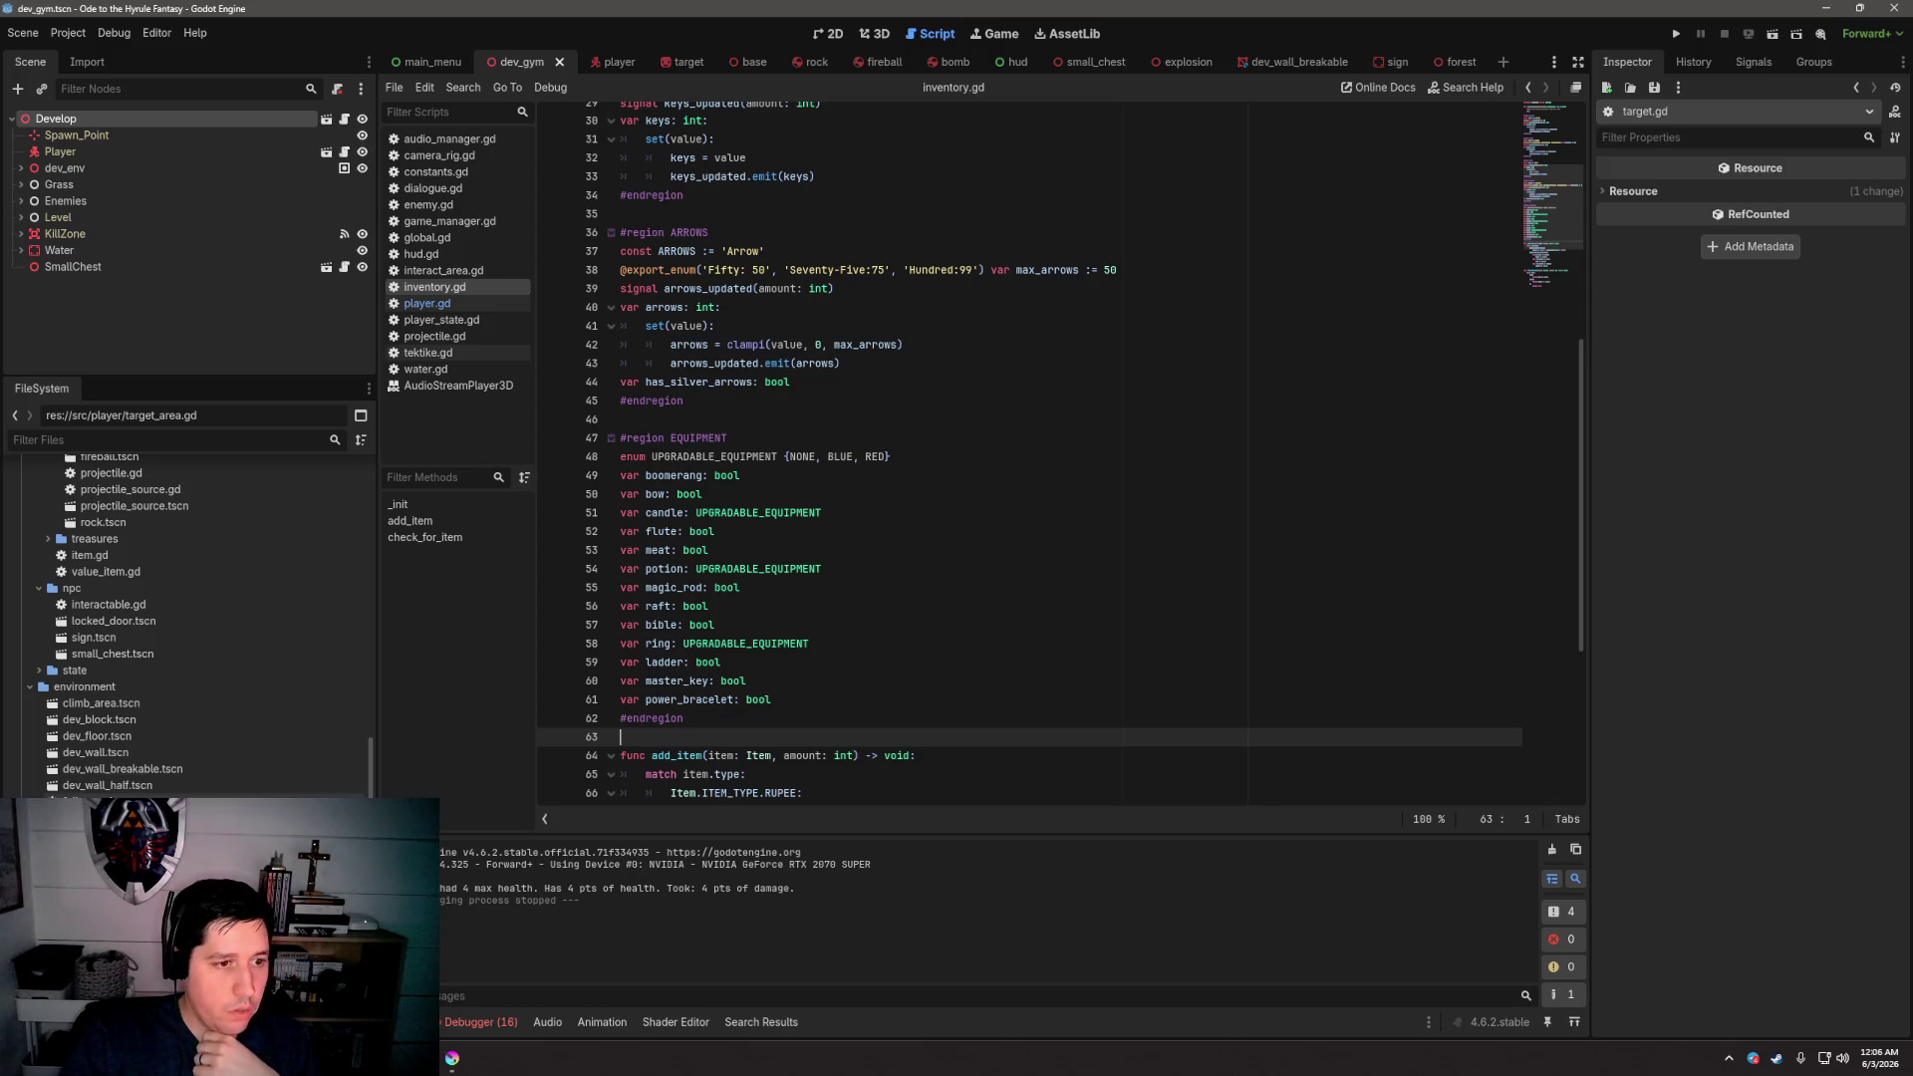
scroll(123, 737, up, 5)
scroll(114, 785, up, 10)
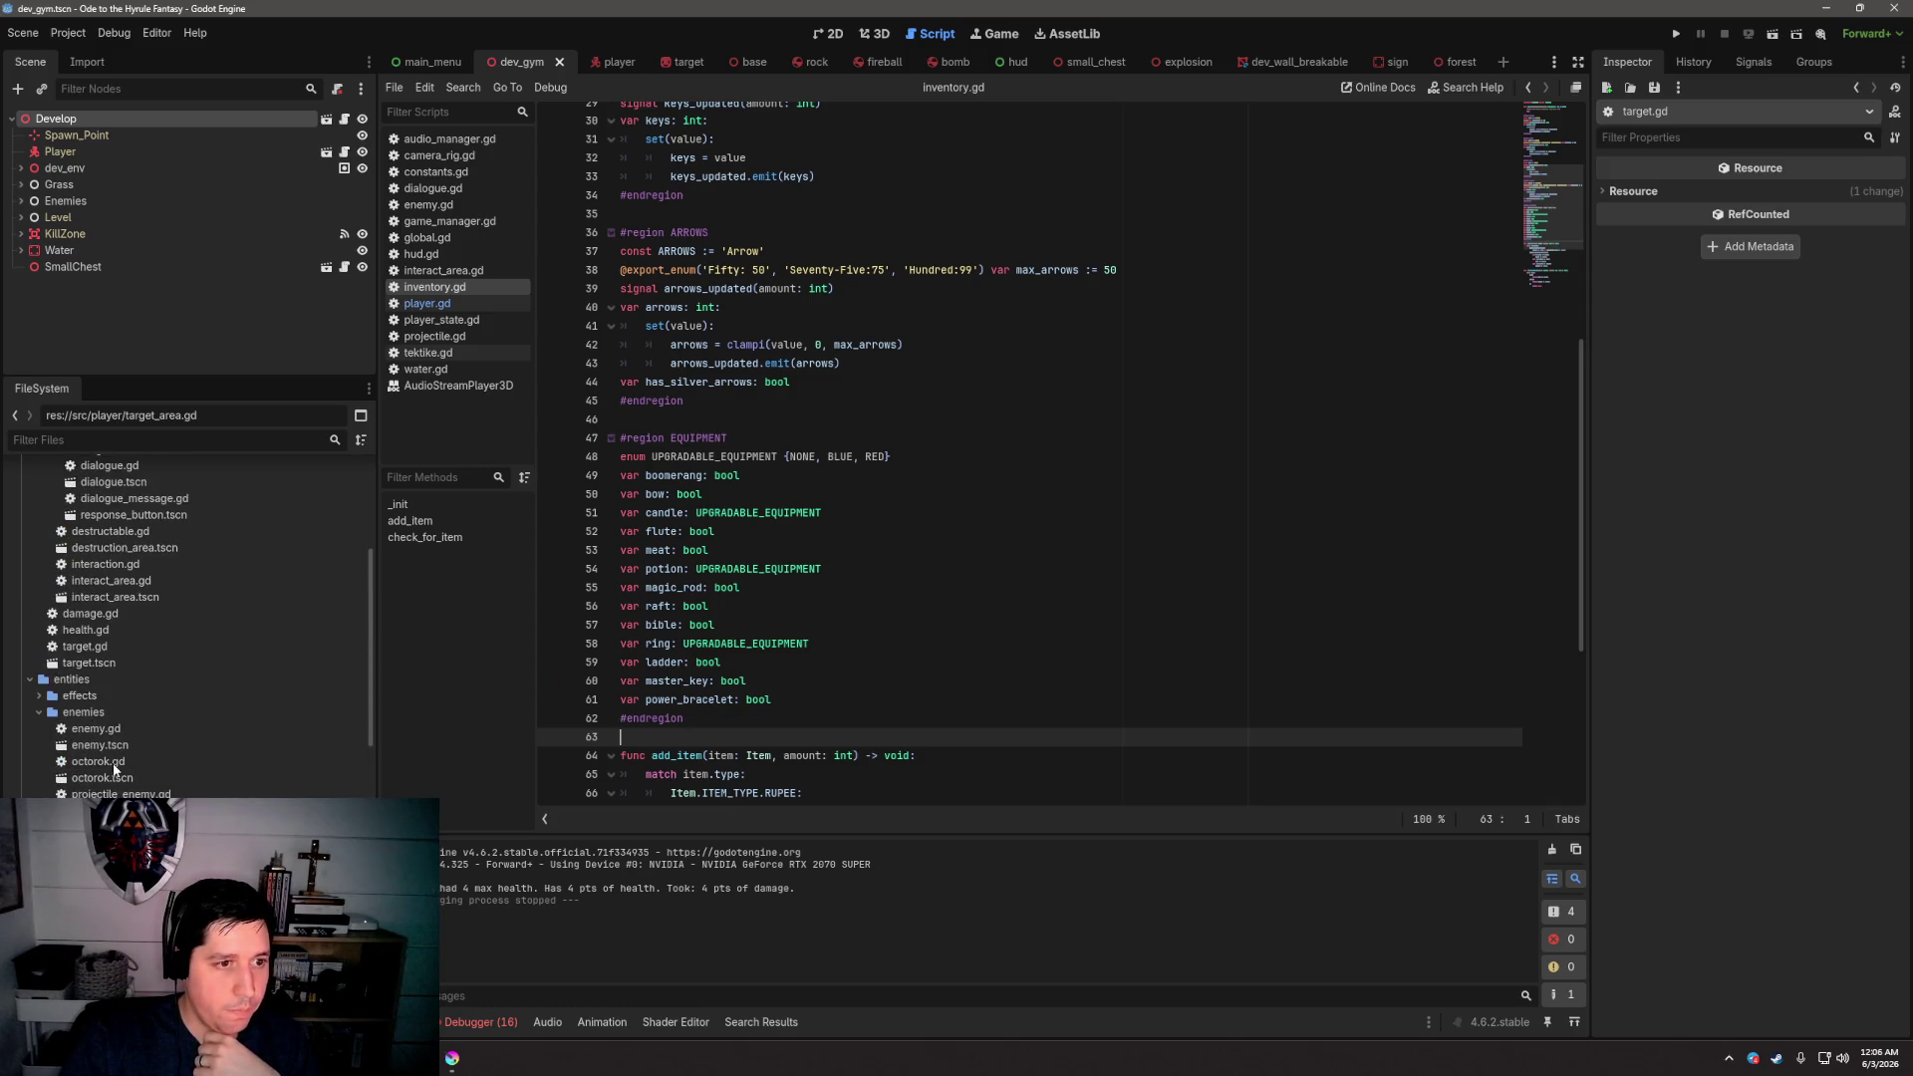
double_click(118, 684)
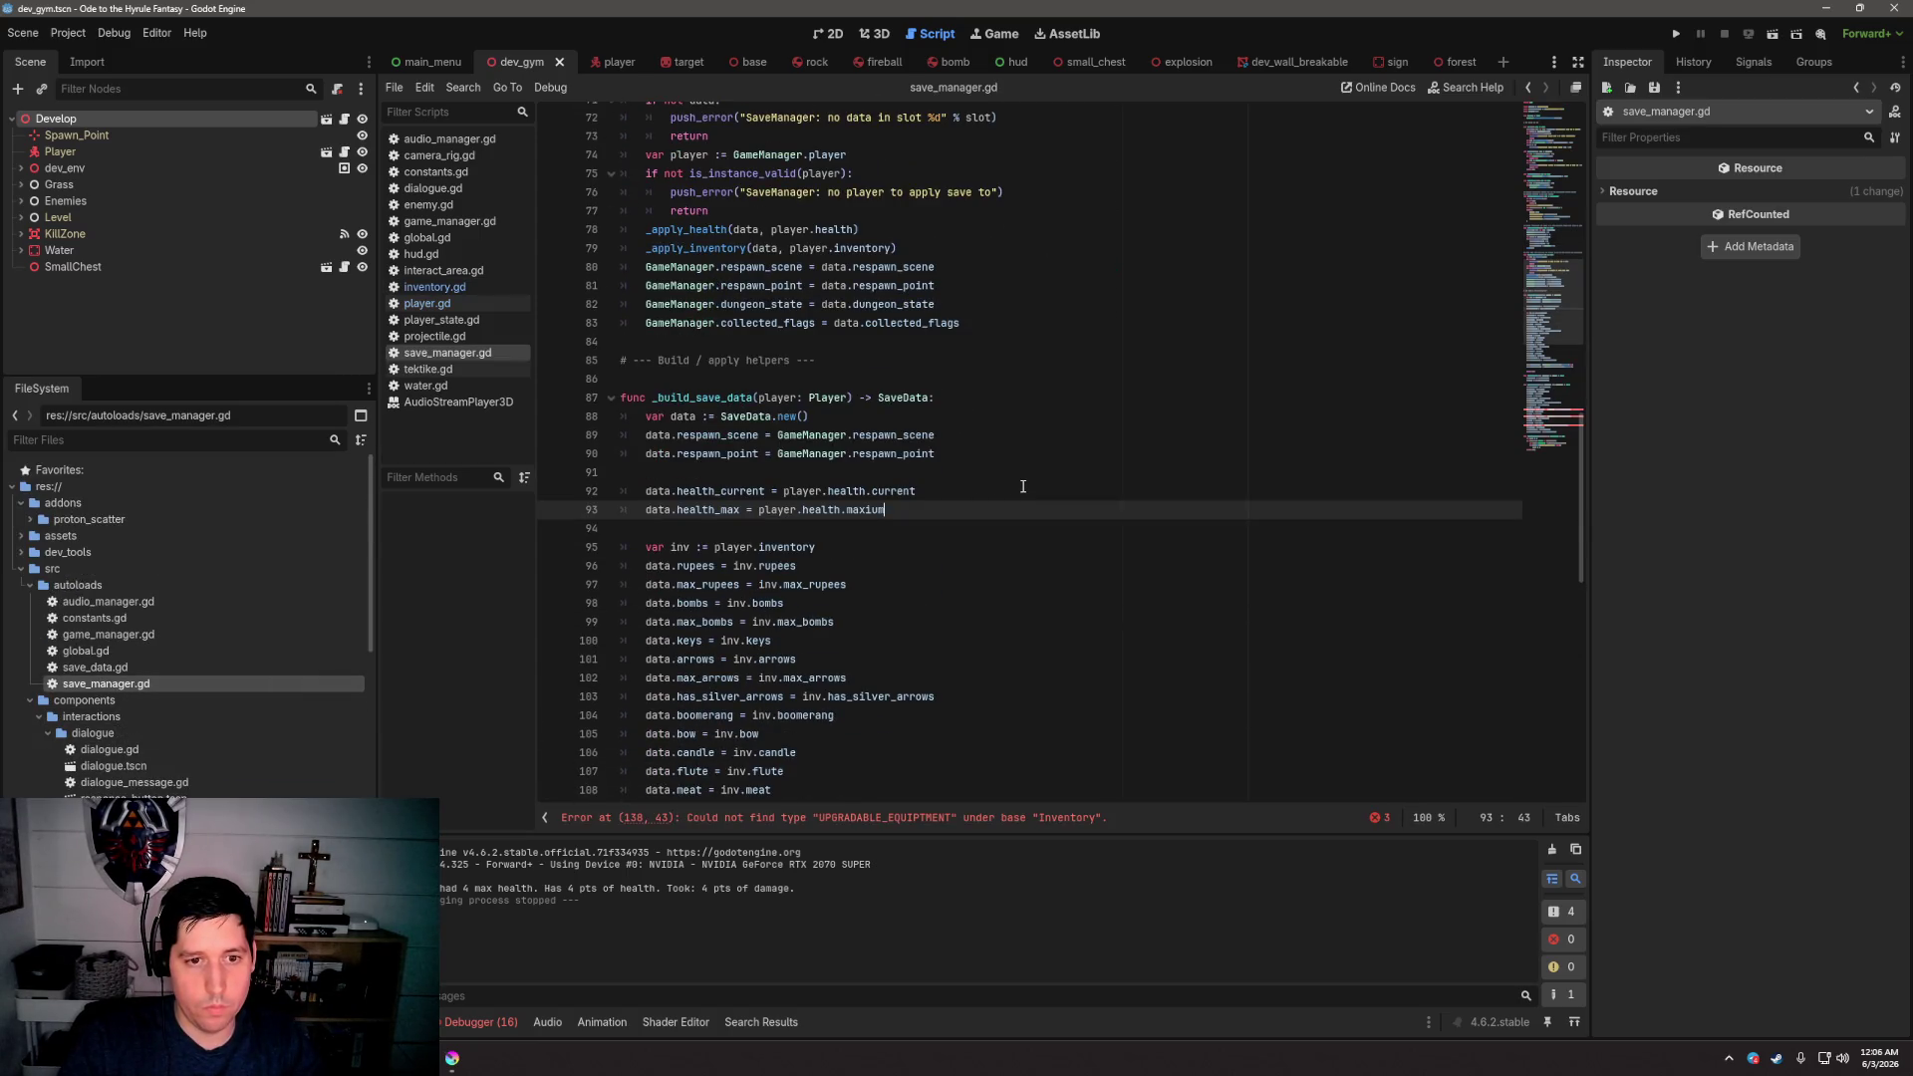
scroll(1021, 492, down, 12)
scroll(1024, 485, down, 4)
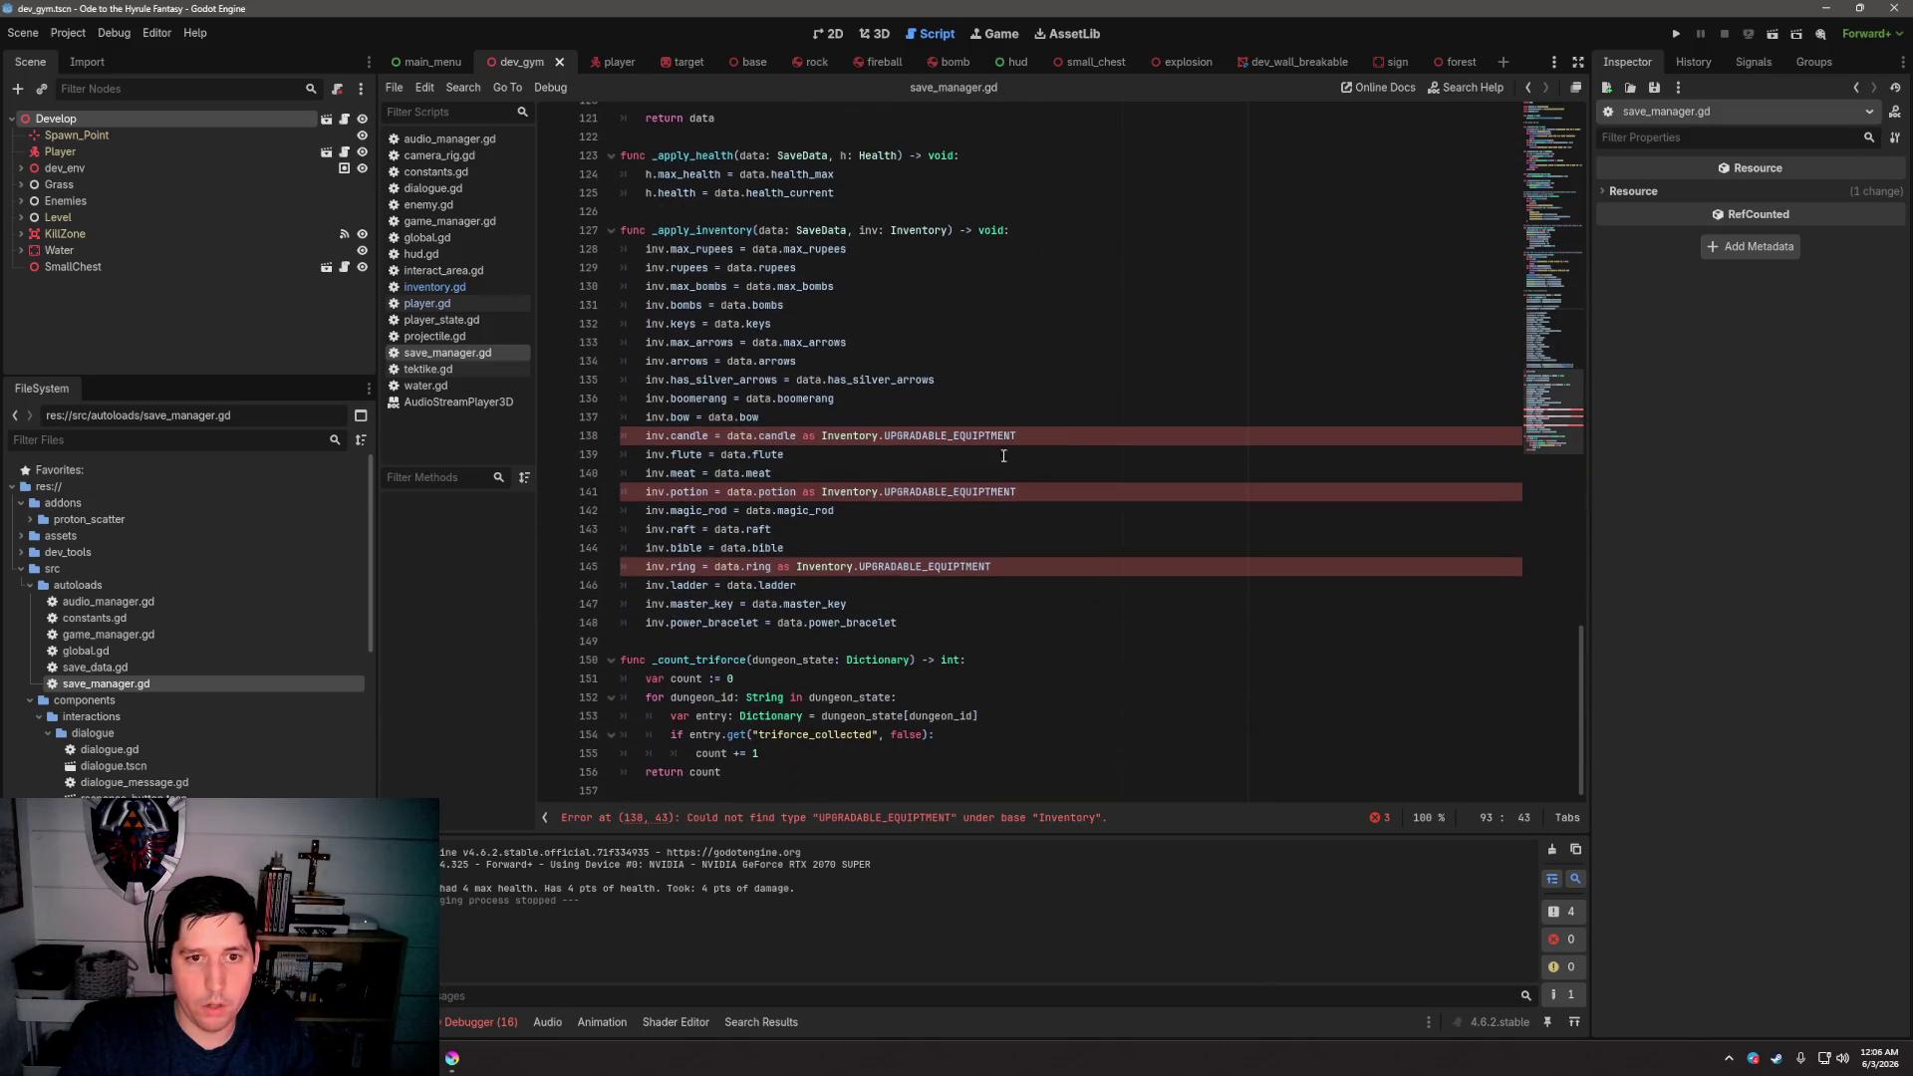
click(989, 435)
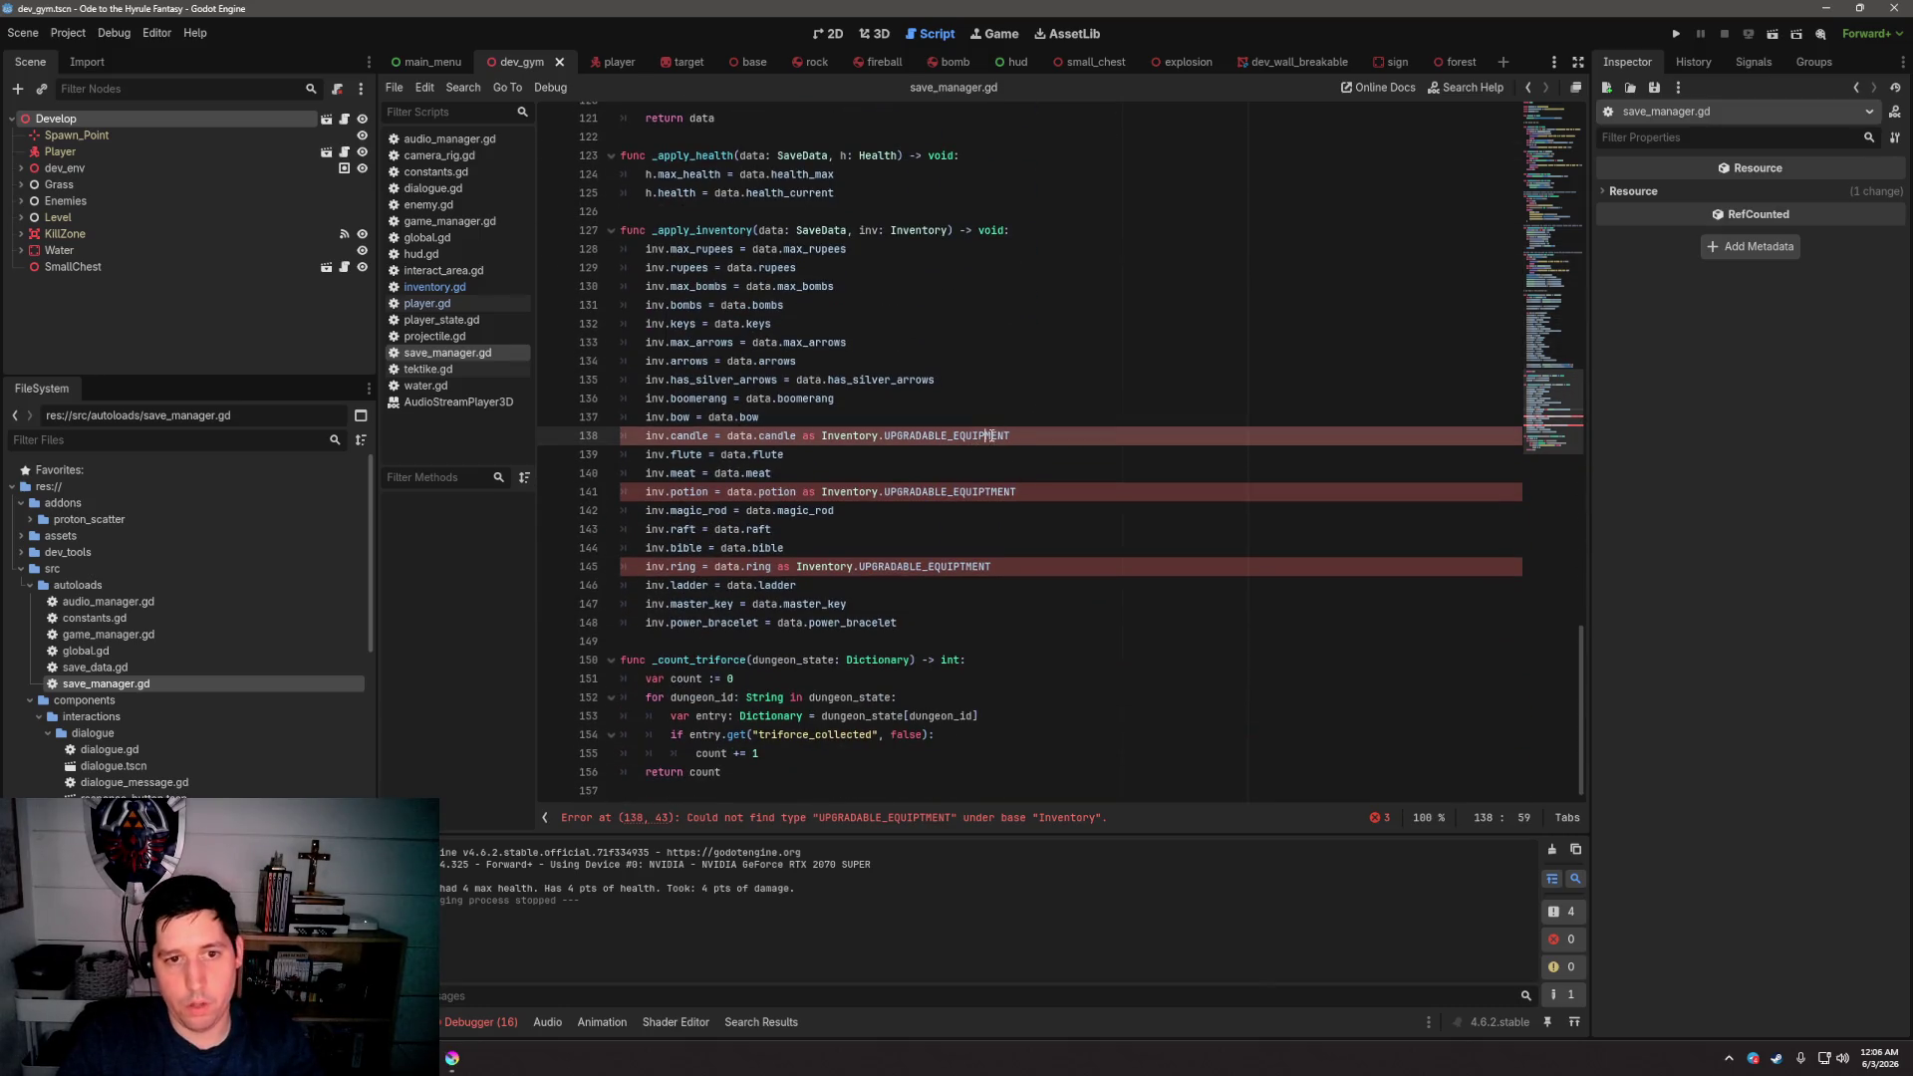
double_click(999, 436)
key(ctrl+c)
double_click(986, 492)
key(ctrl+v)
double_click(956, 555)
double_click(957, 560)
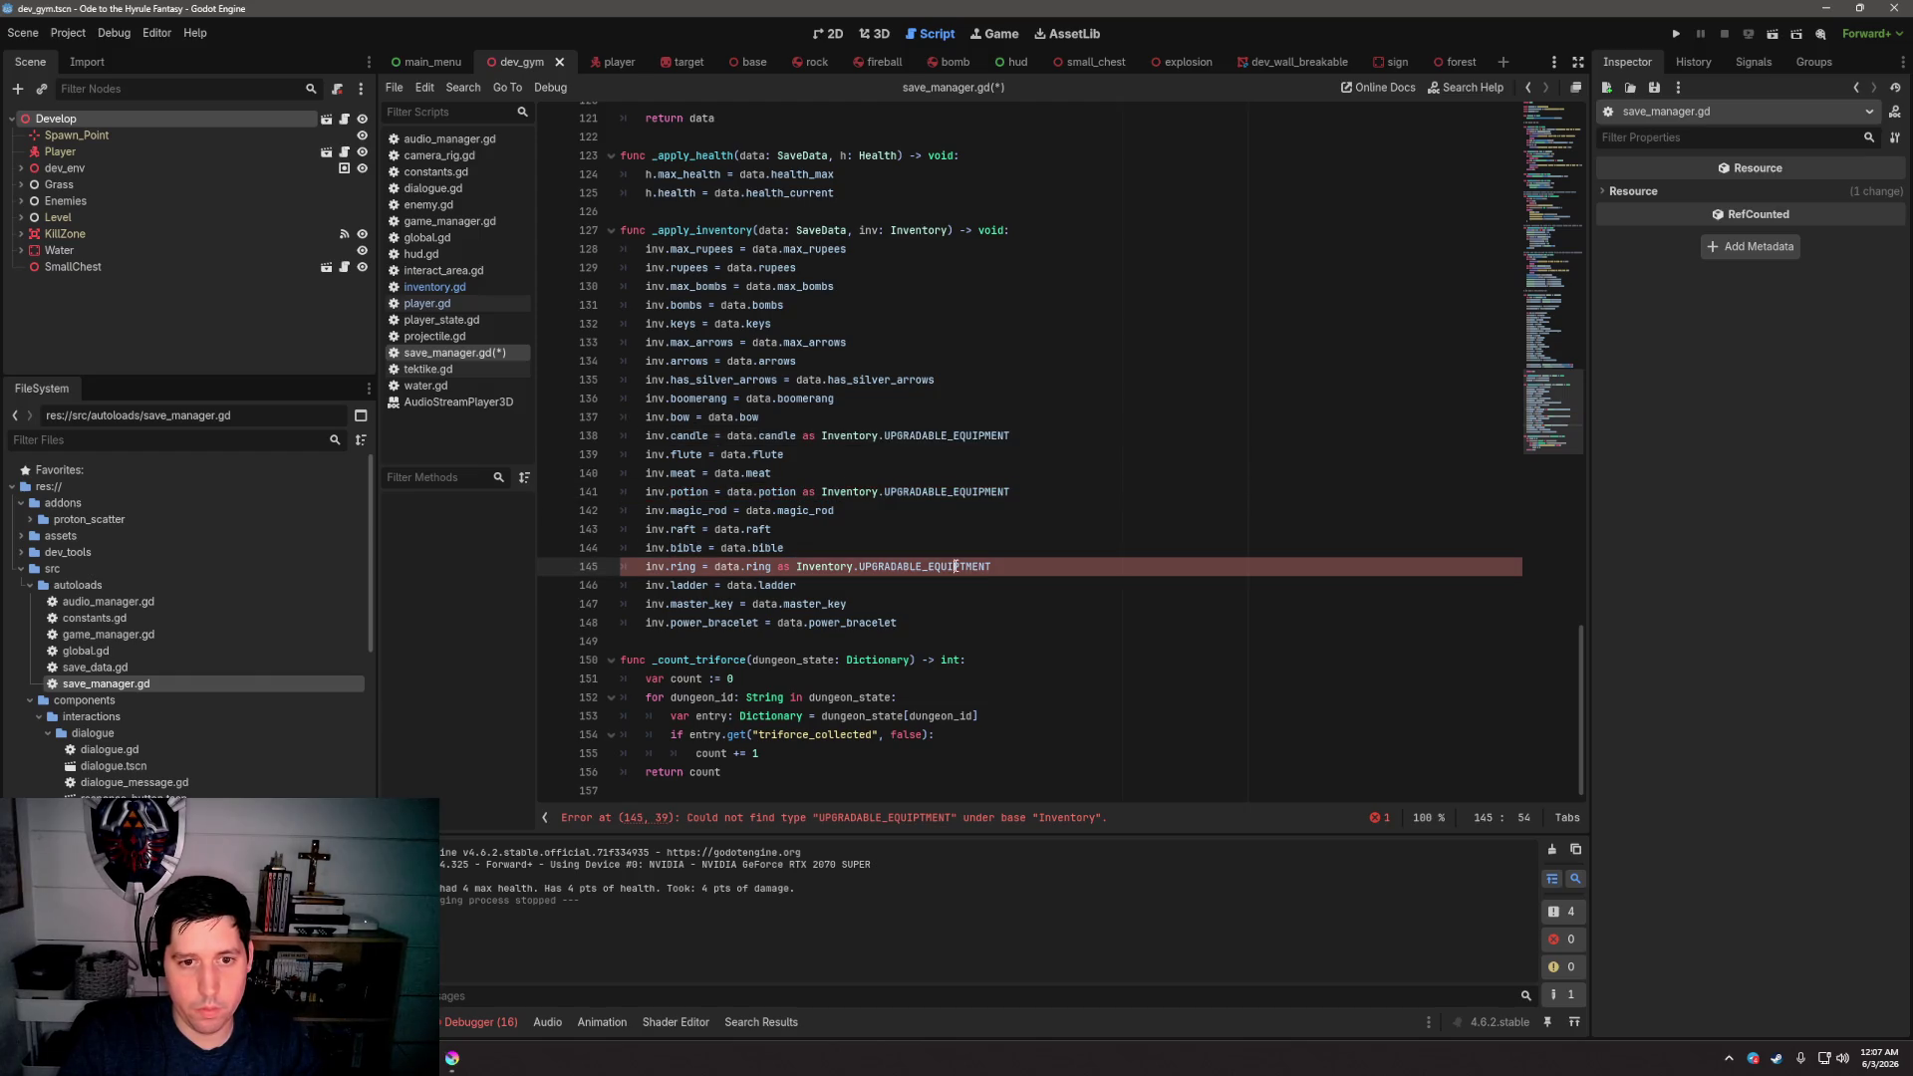
key(ctrl+v)
scroll(1109, 540, up, 1)
click(1109, 540)
key(ctrl+s)
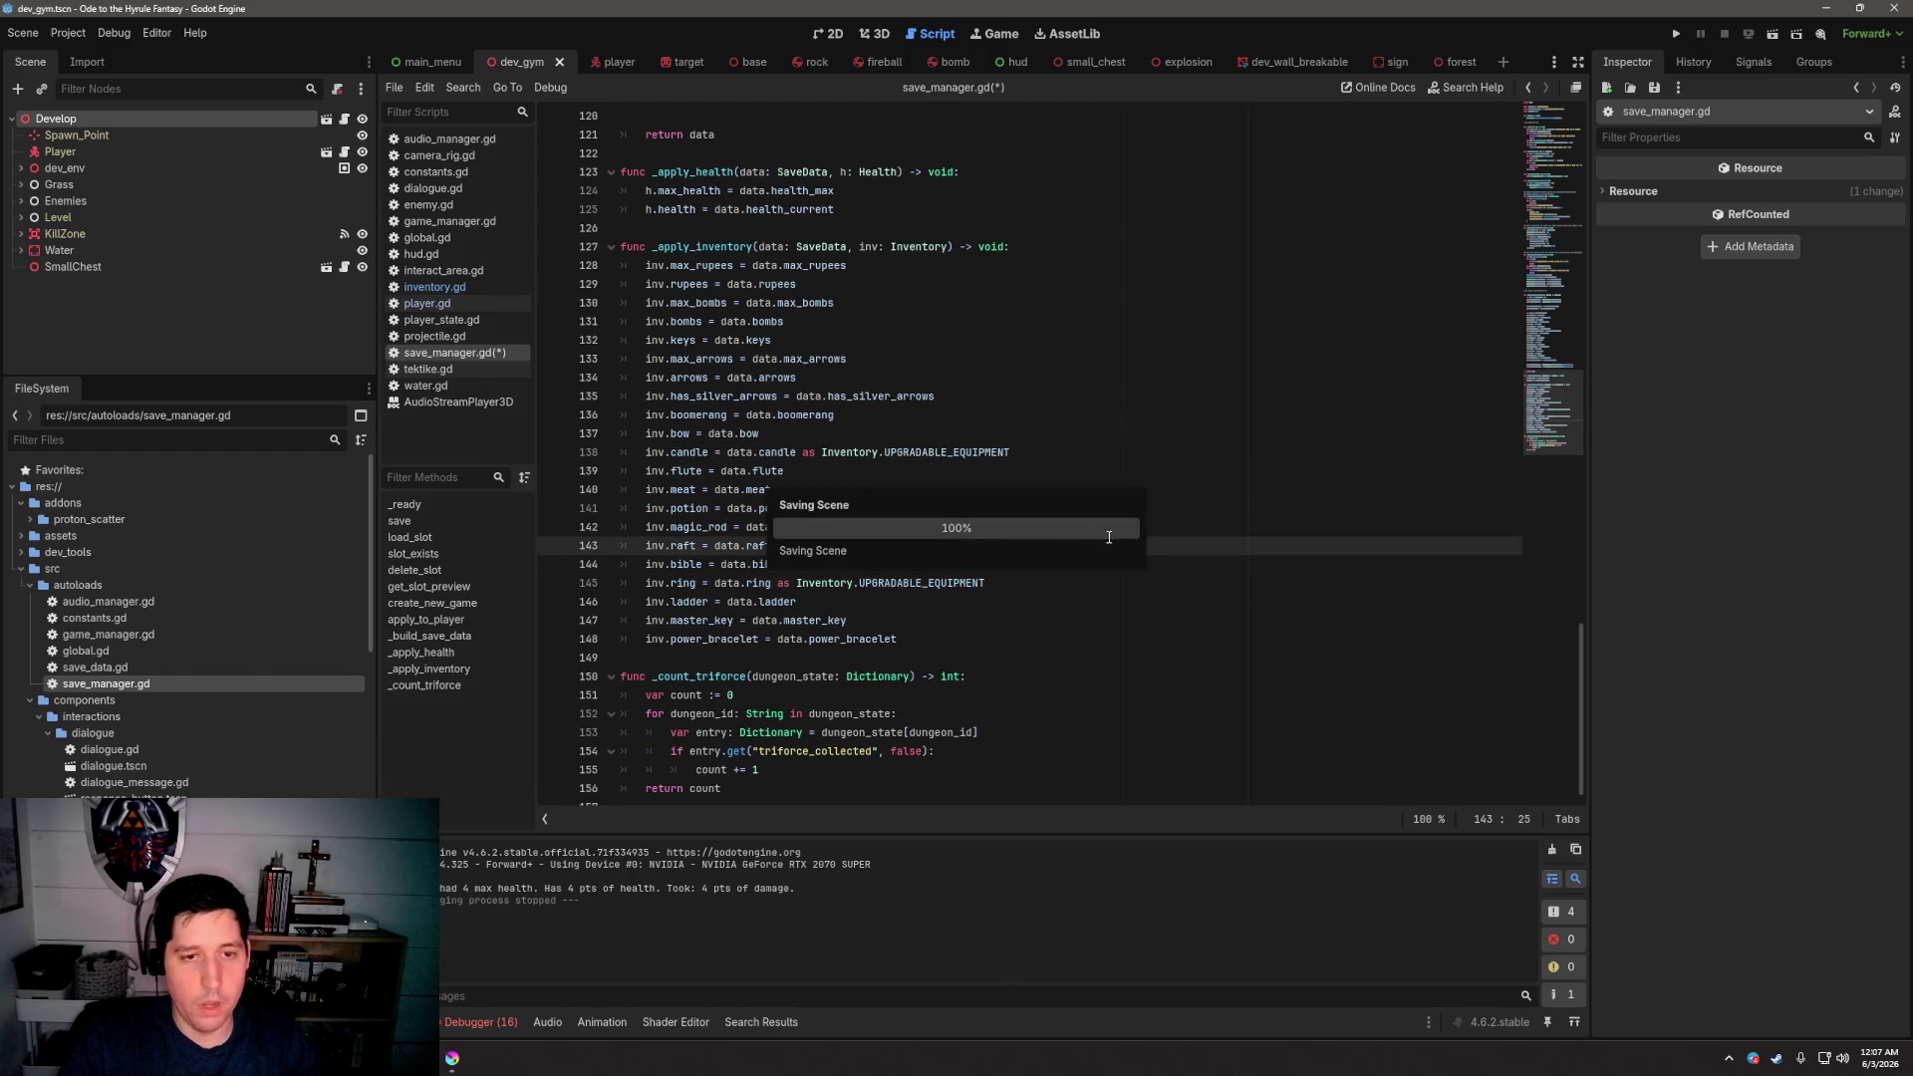
scroll(1096, 449, up, 15)
scroll(1097, 450, up, 20)
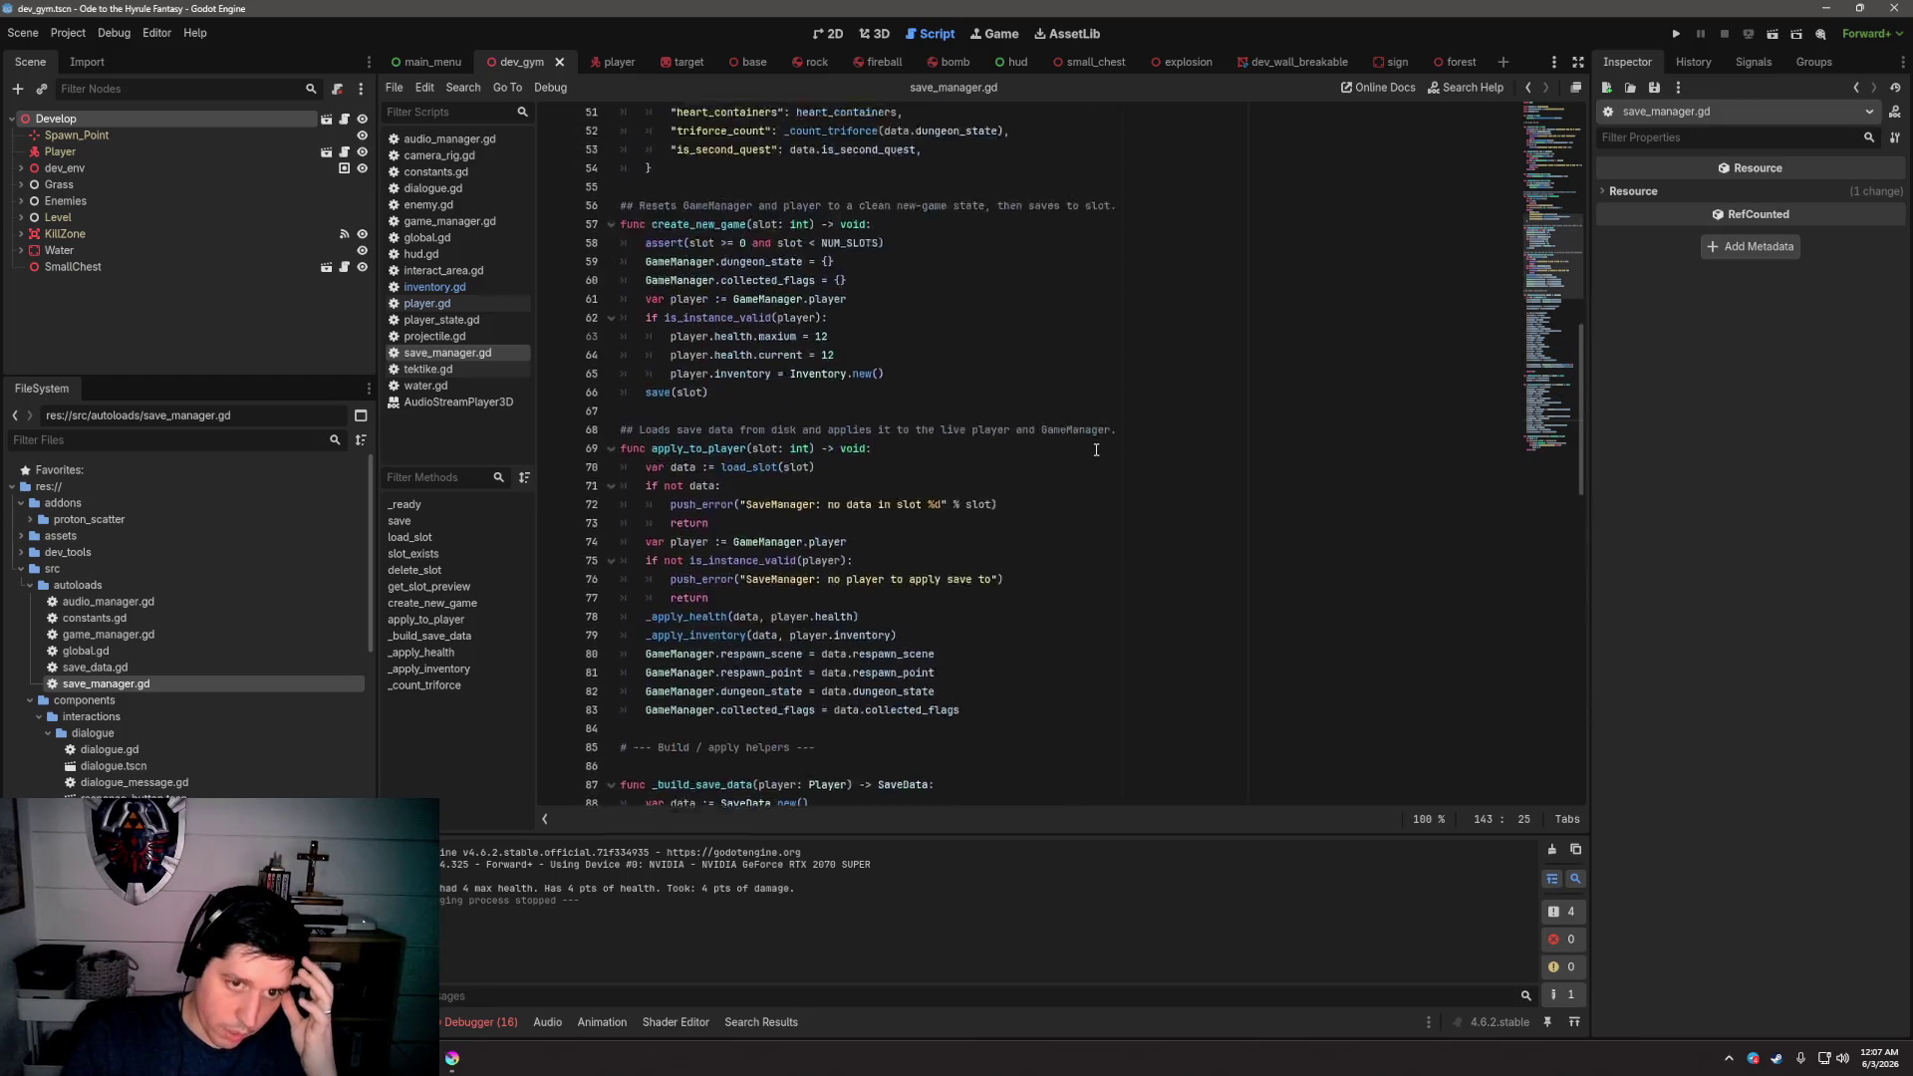
click(1121, 302)
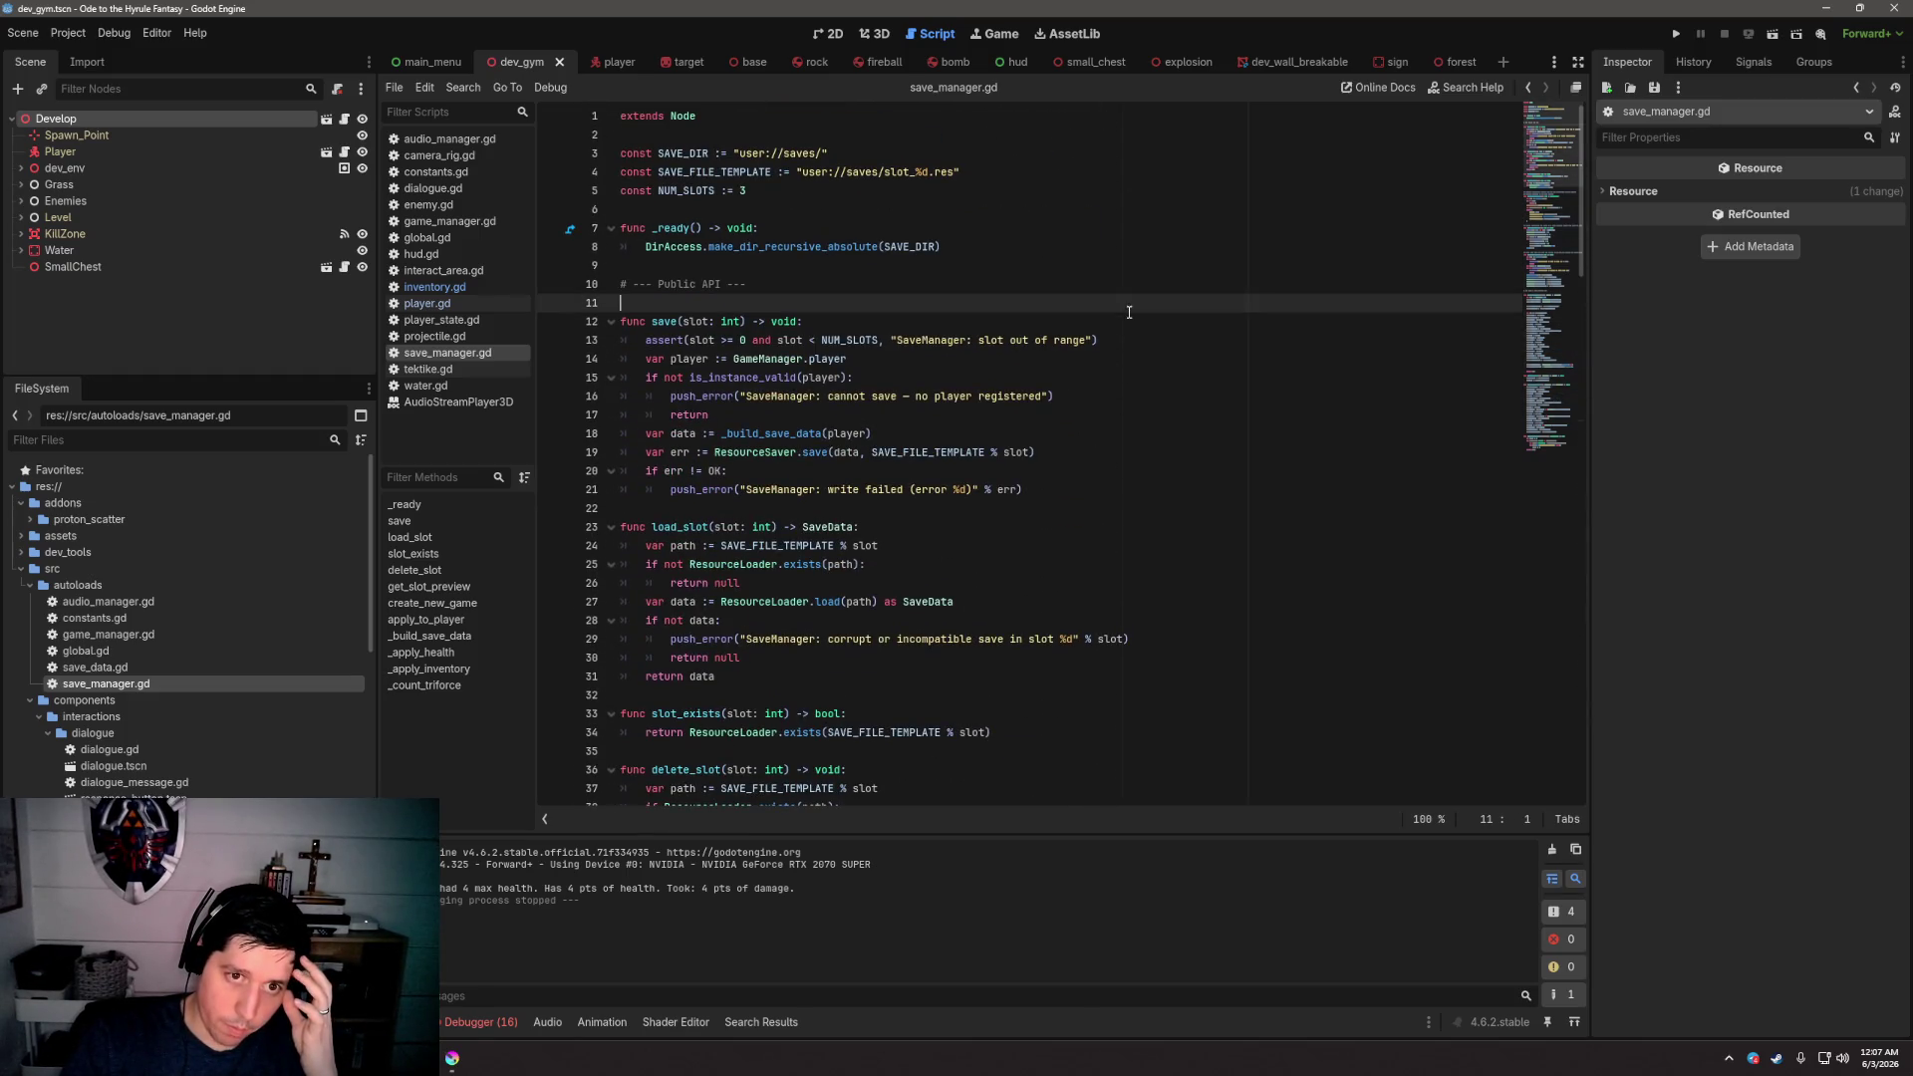
click(1133, 273)
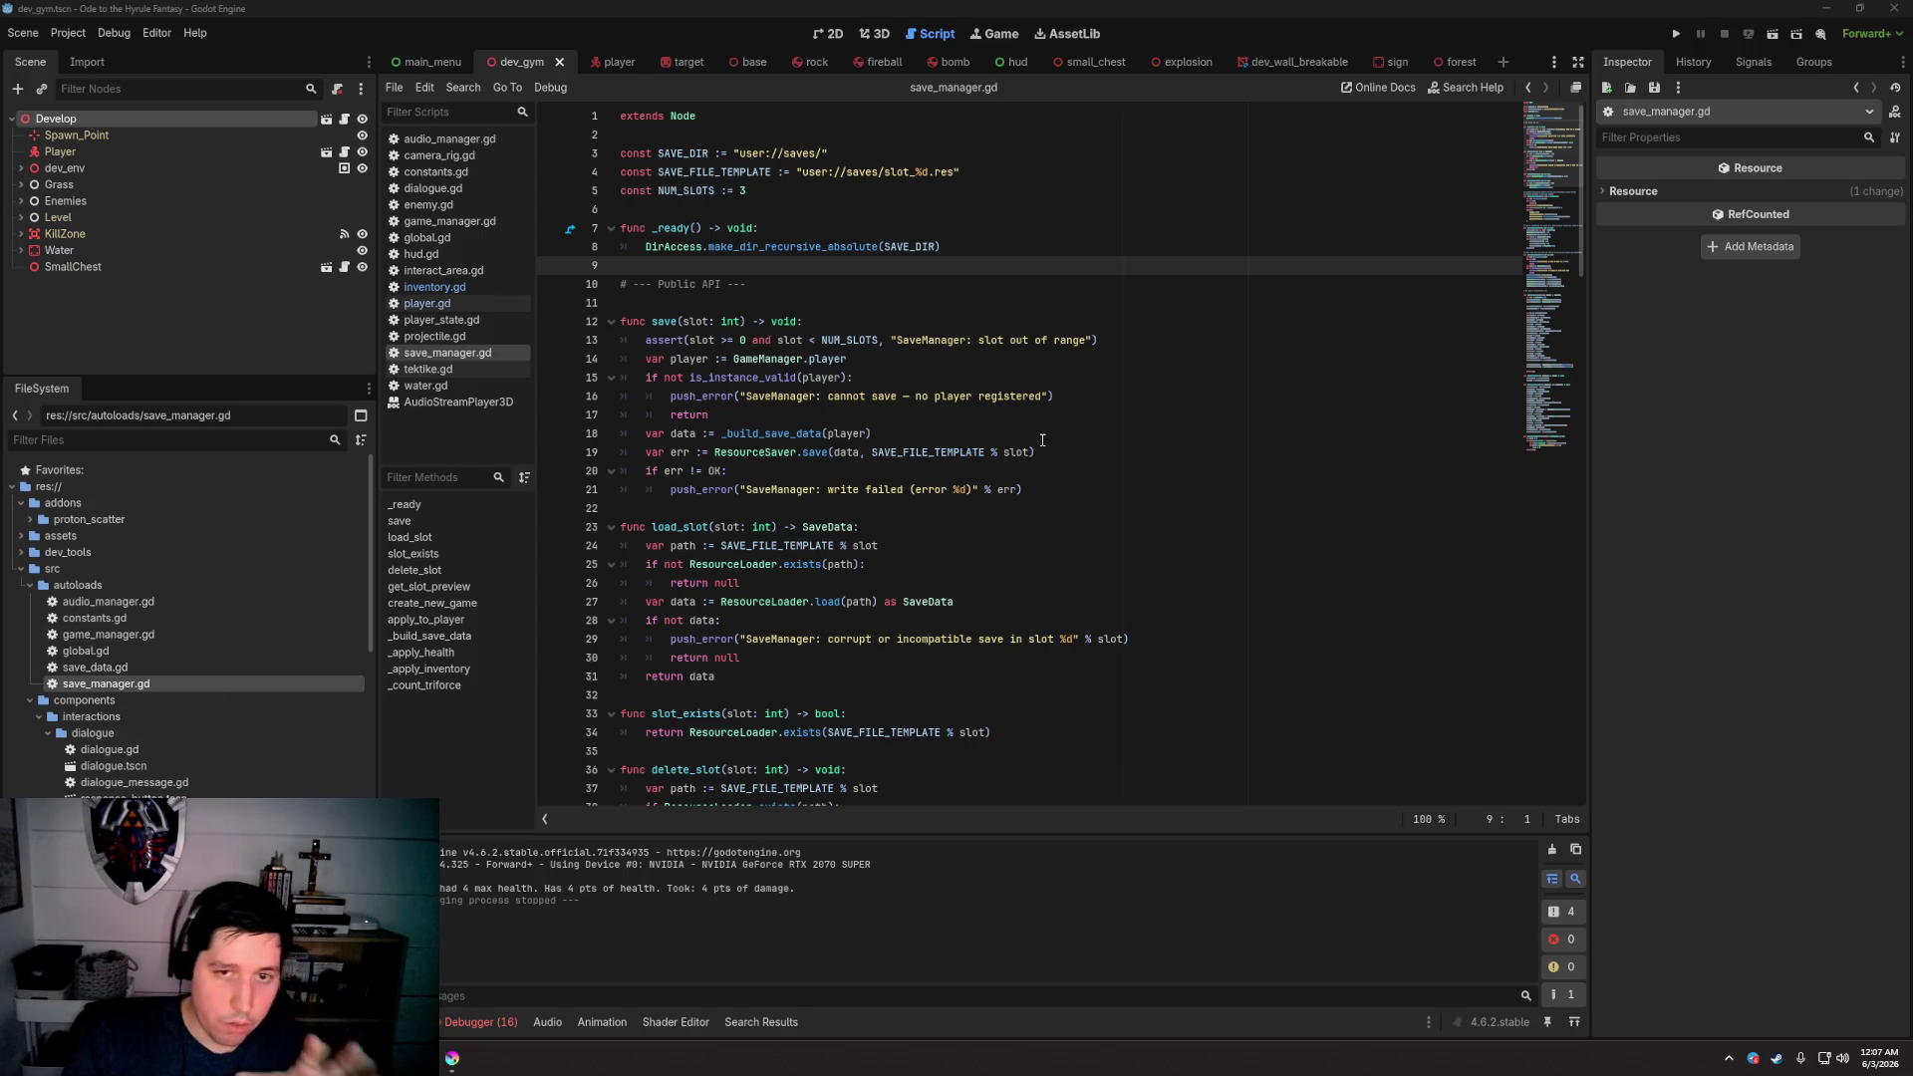
click(1049, 302)
click(1054, 284)
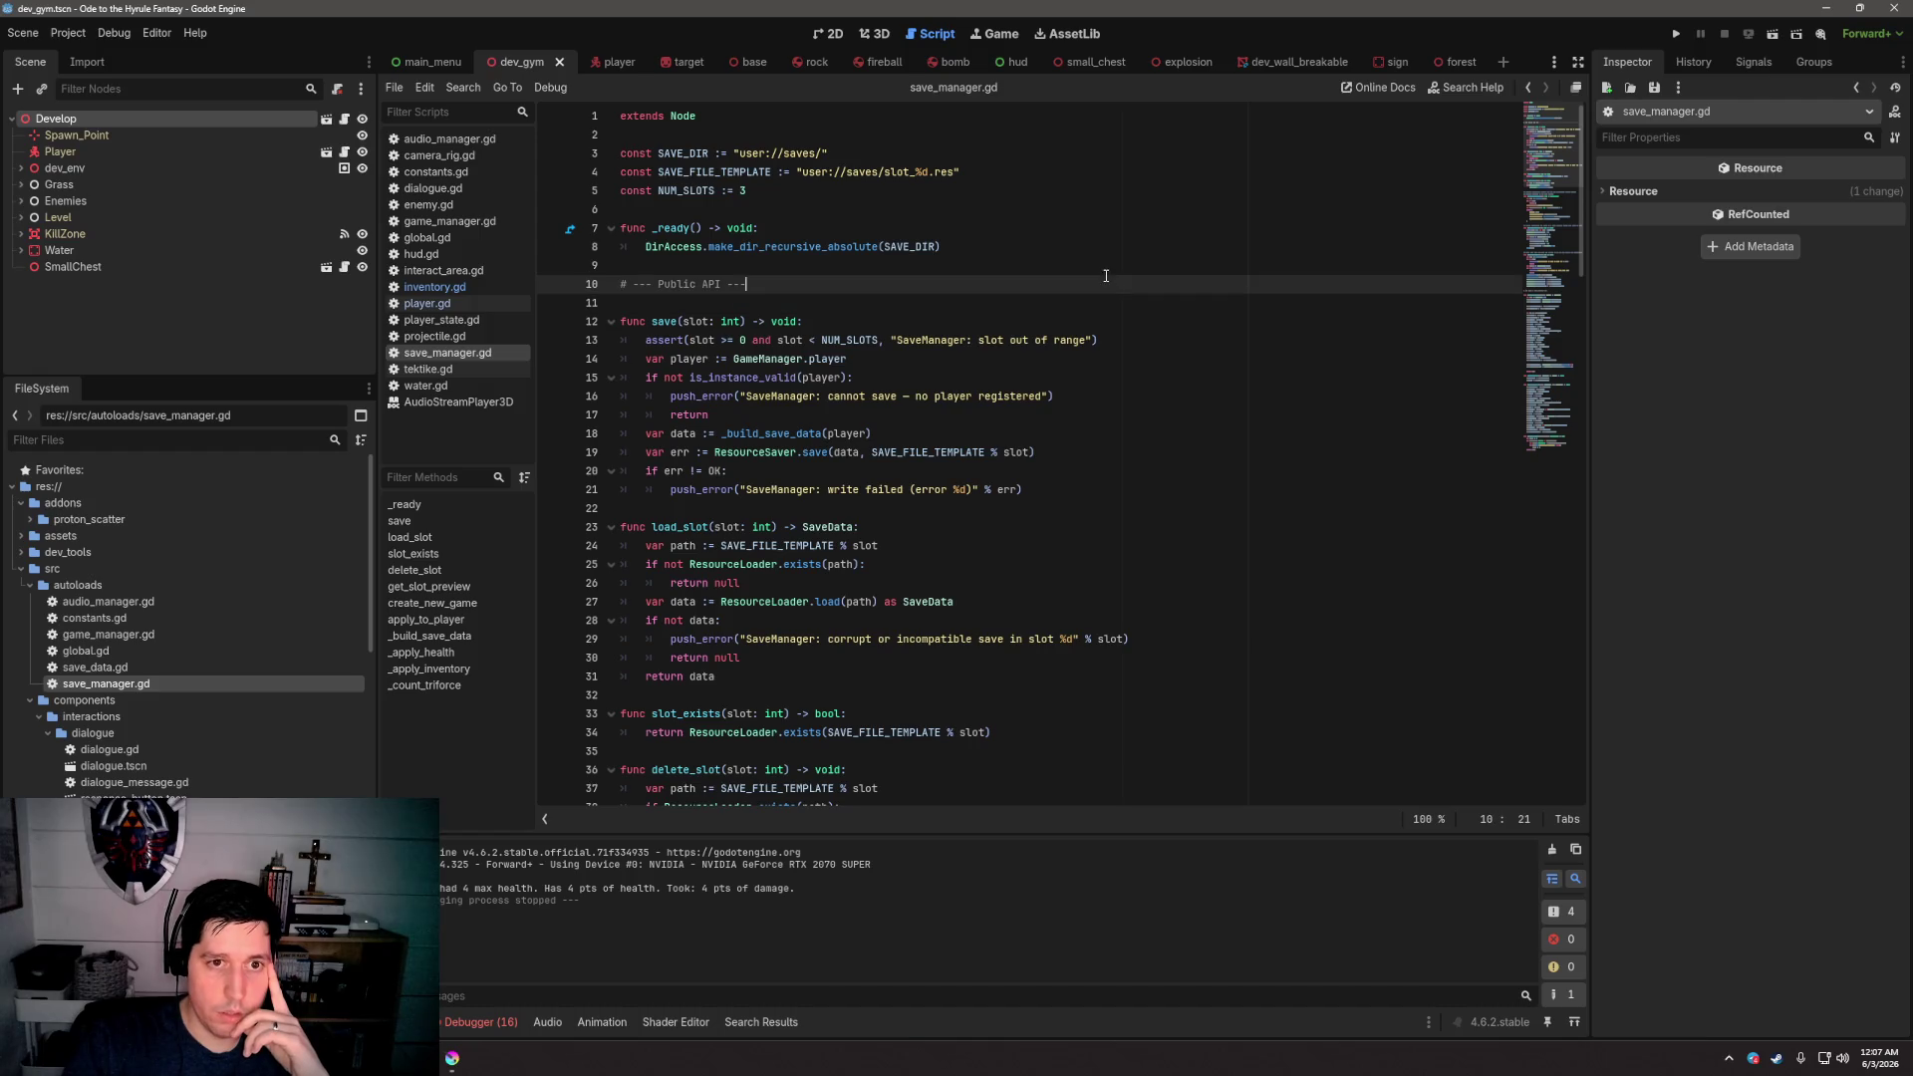
click(1060, 253)
click(1055, 265)
drag(1054, 301, 1054, 265)
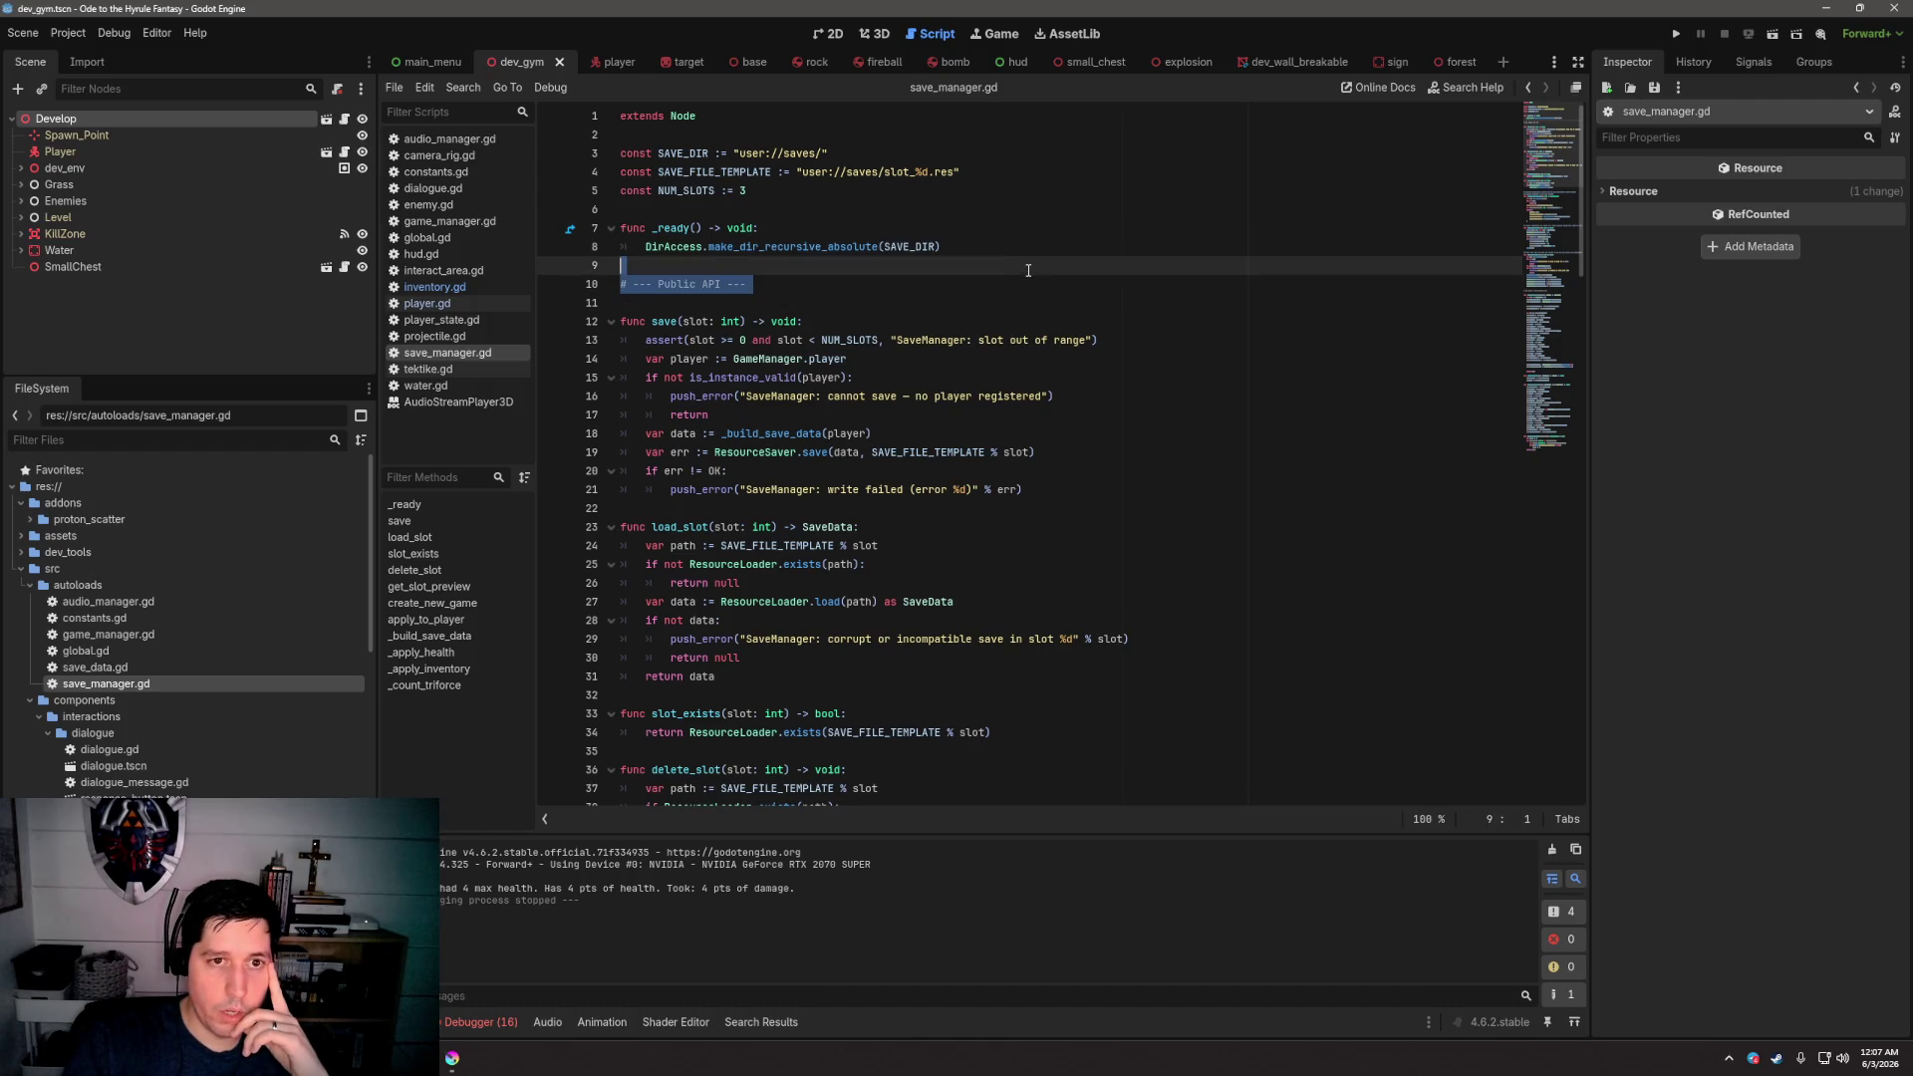
scroll(1062, 324, down, 1)
scroll(1062, 324, down, 10)
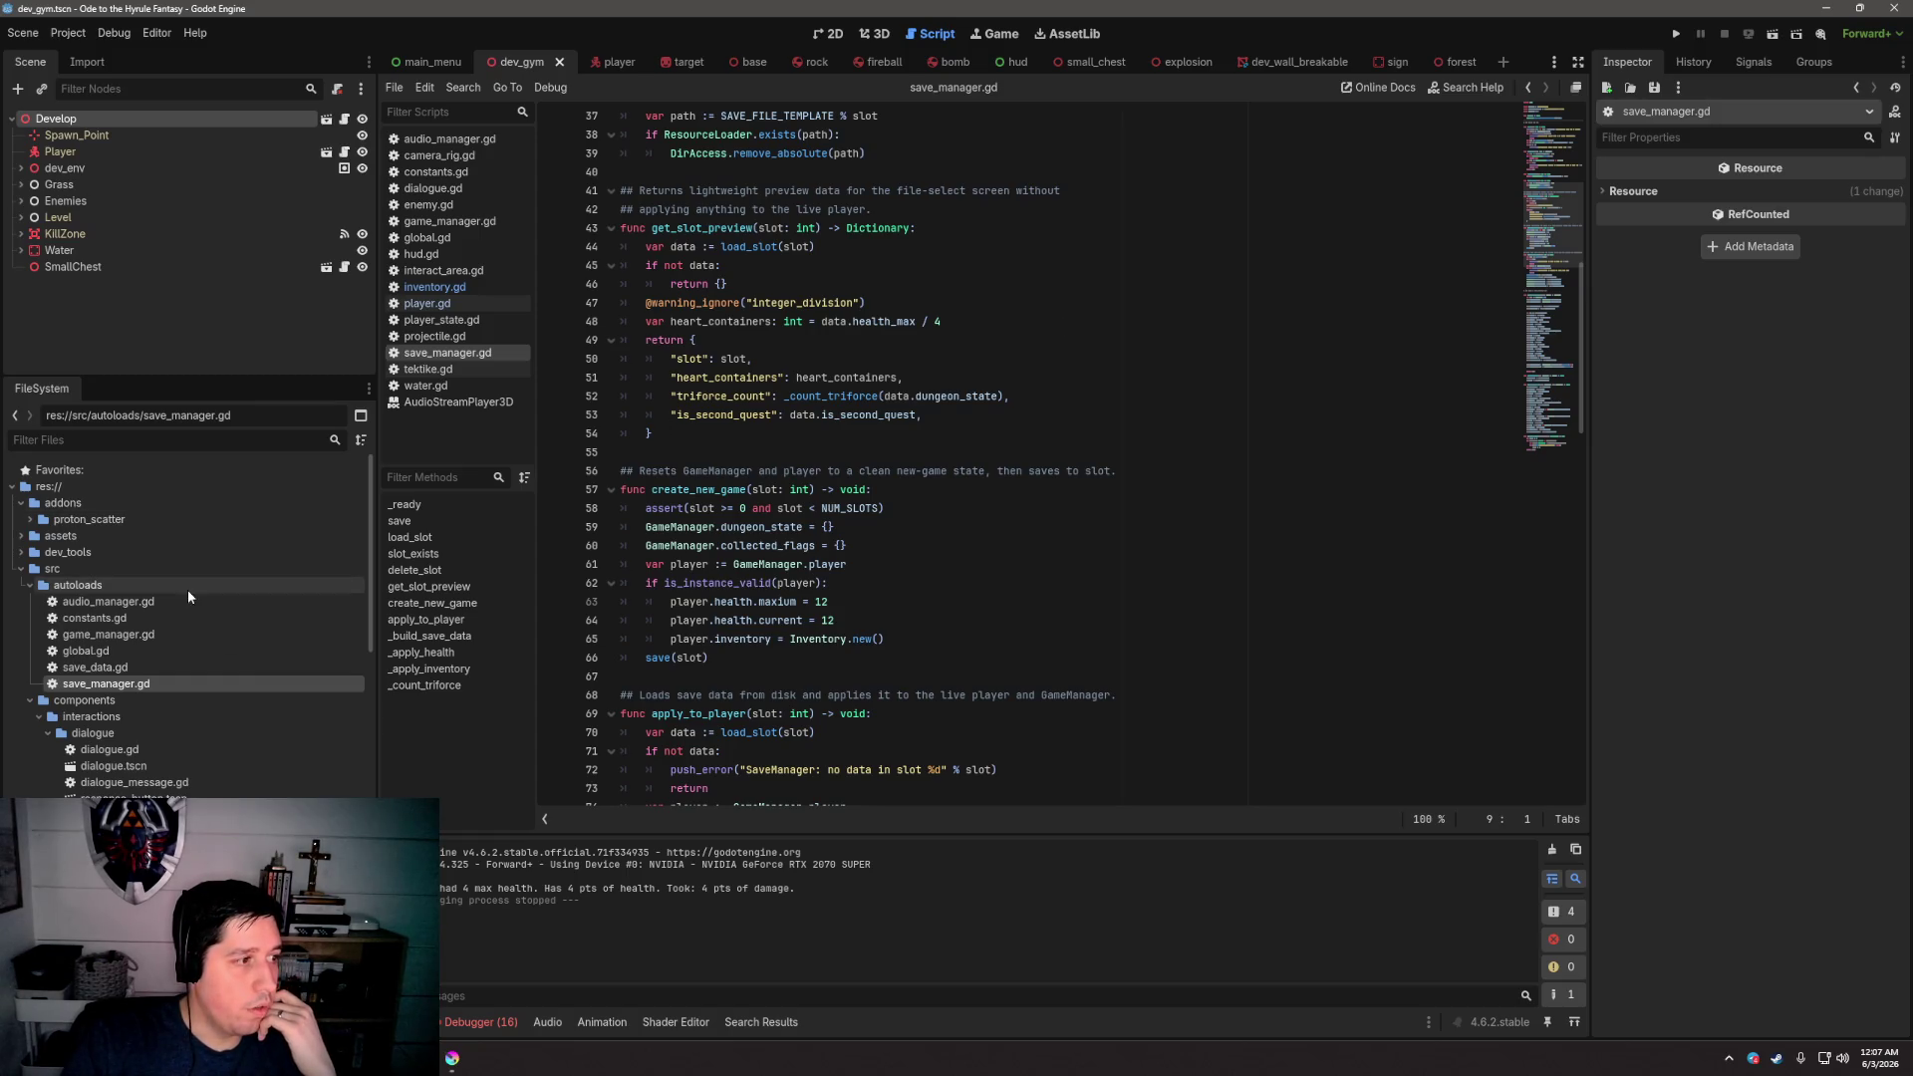
scroll(151, 665, down, 10)
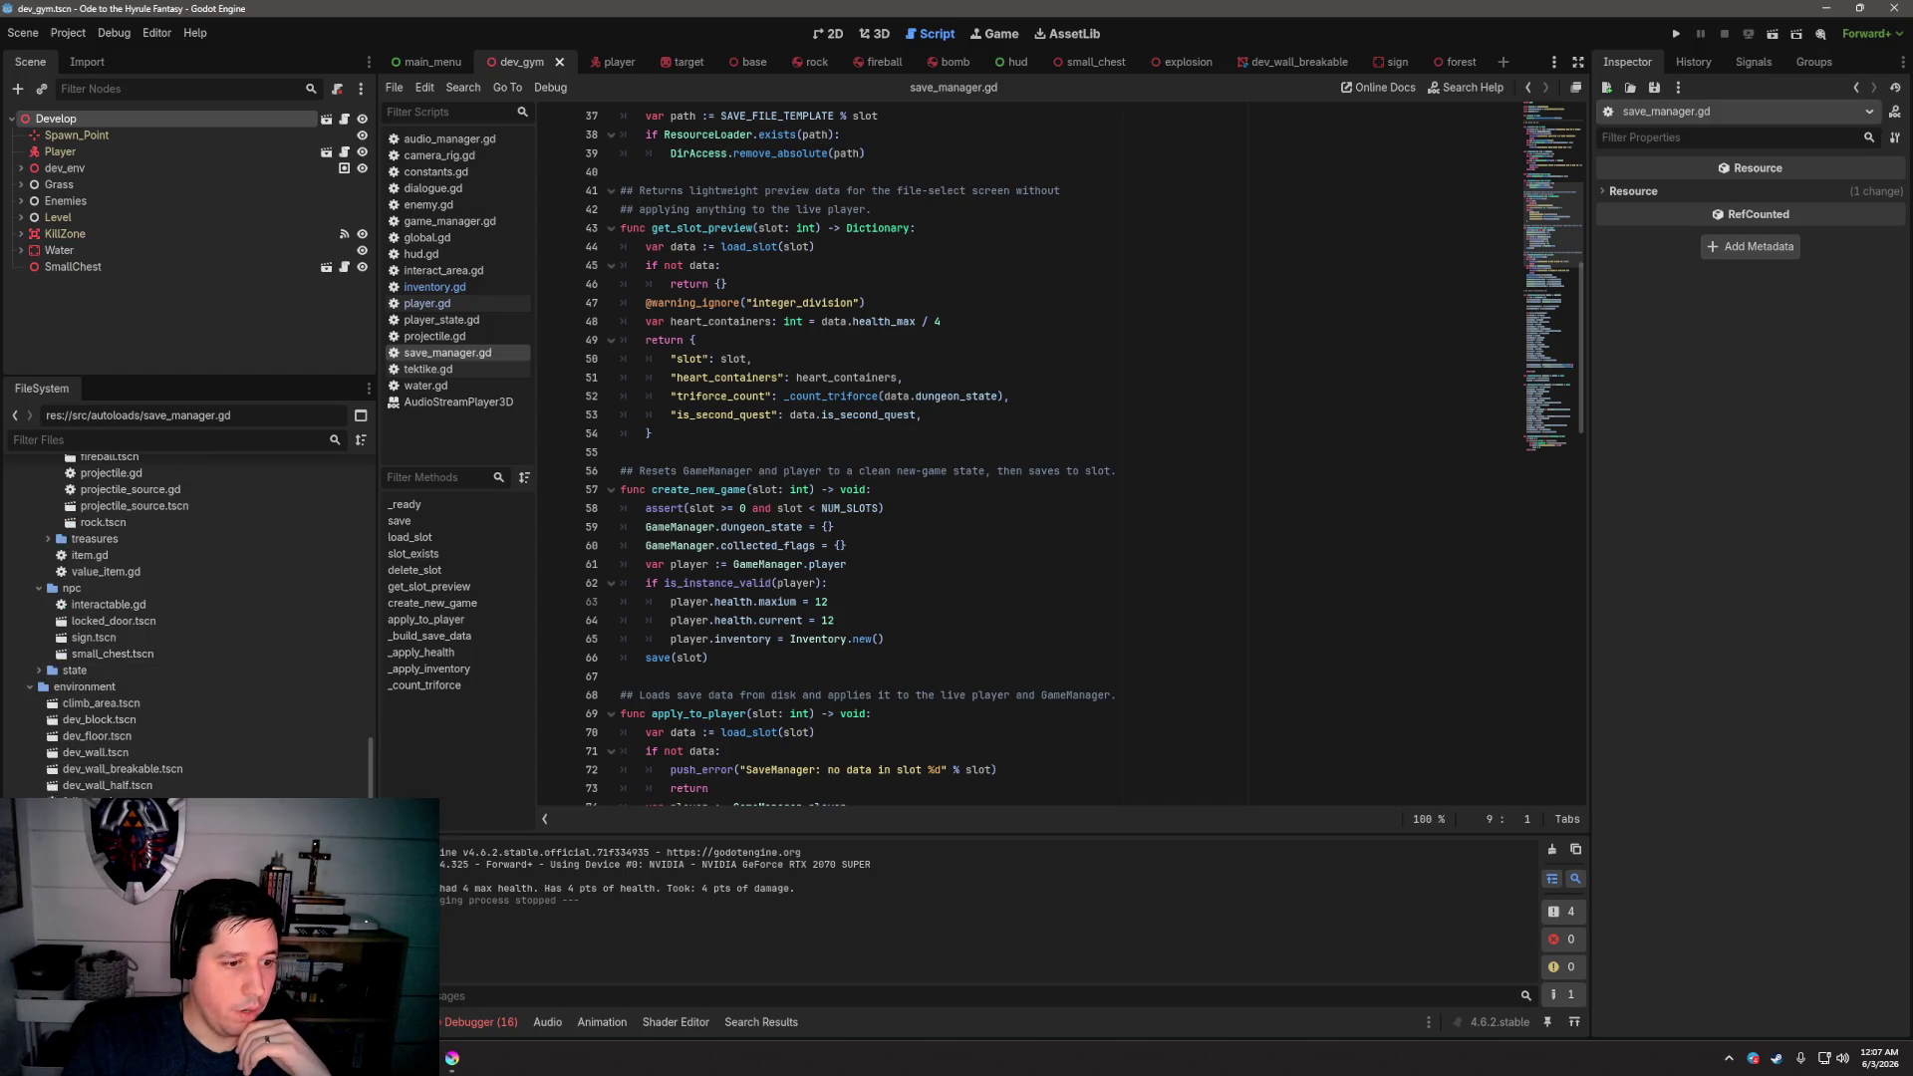
scroll(123, 770, down, 4)
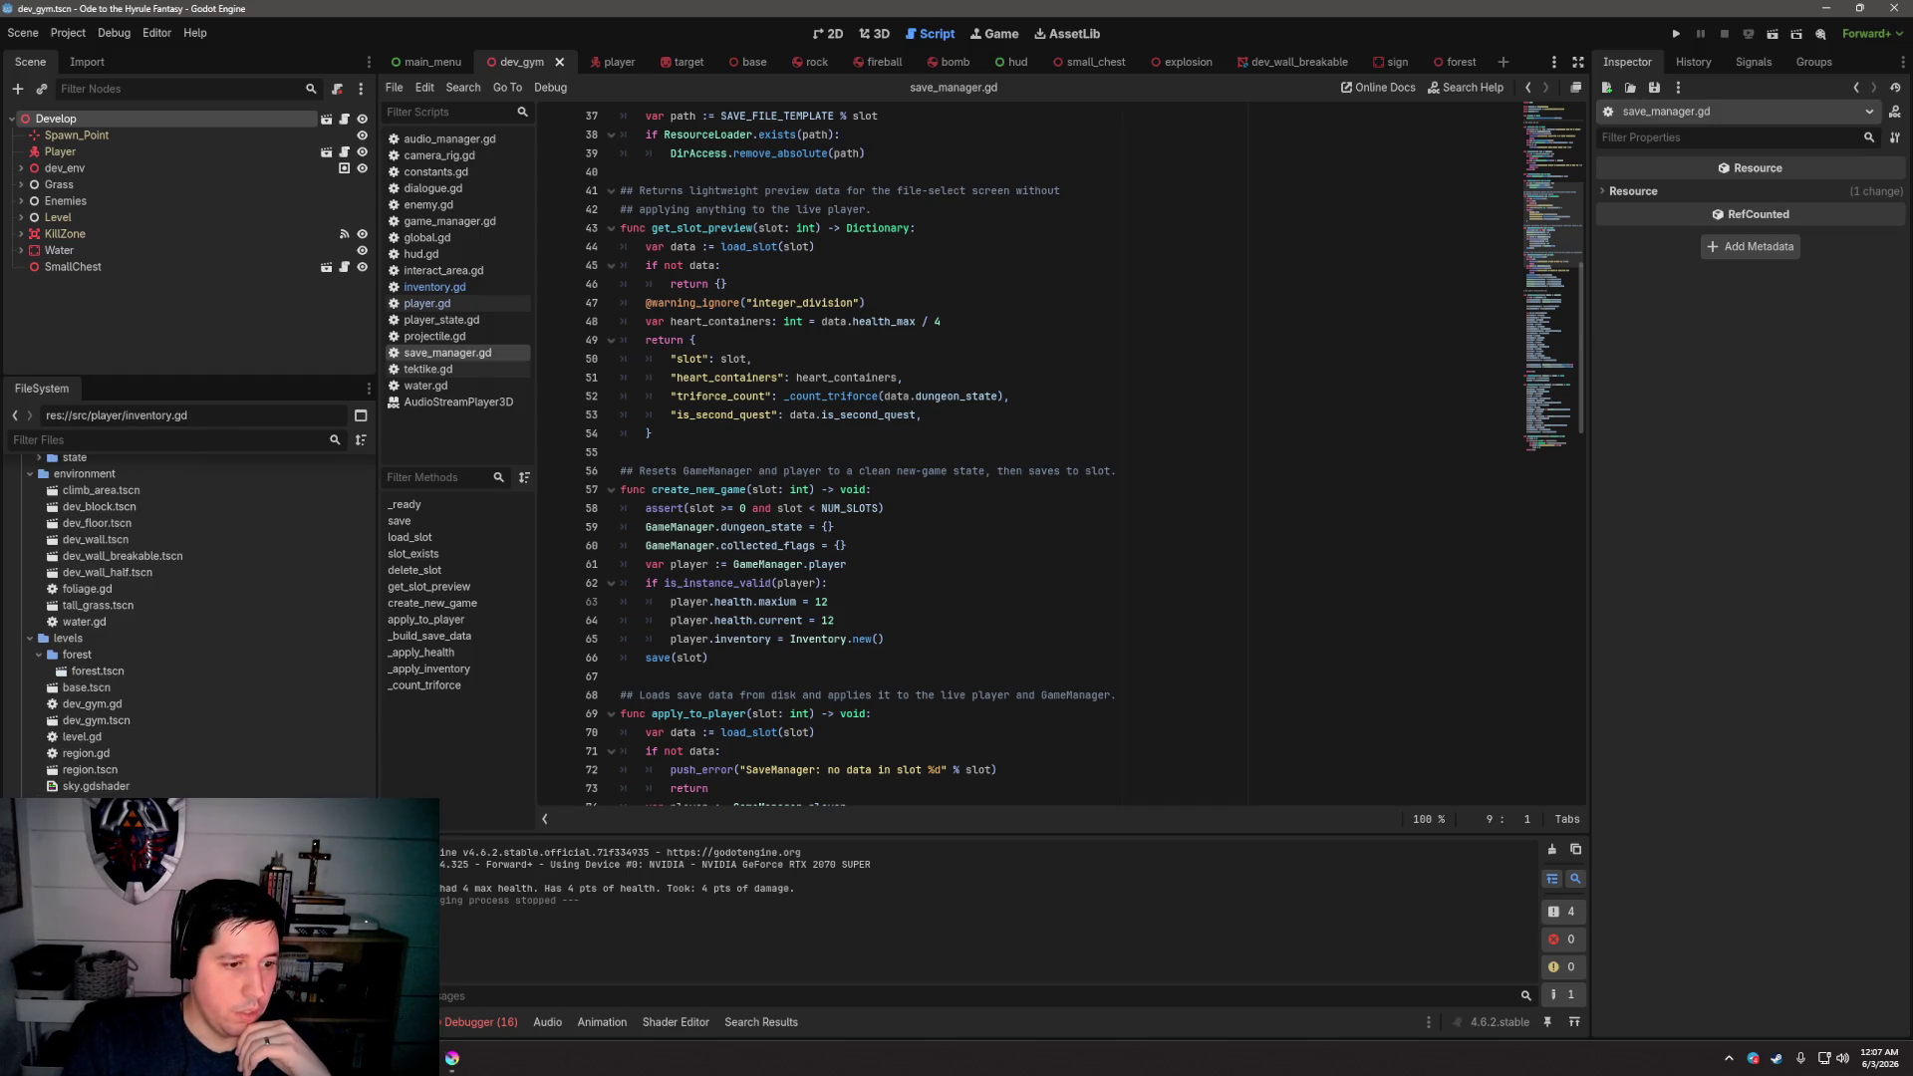
Open inventory.gd and examine the check_for_item function and its match statement
click(434, 287)
mouse_move(889, 775)
mouse_down()
mouse_move(797, 701)
mouse_move(621, 630)
mouse_up()
click(864, 626)
drag(847, 776, 698, 700)
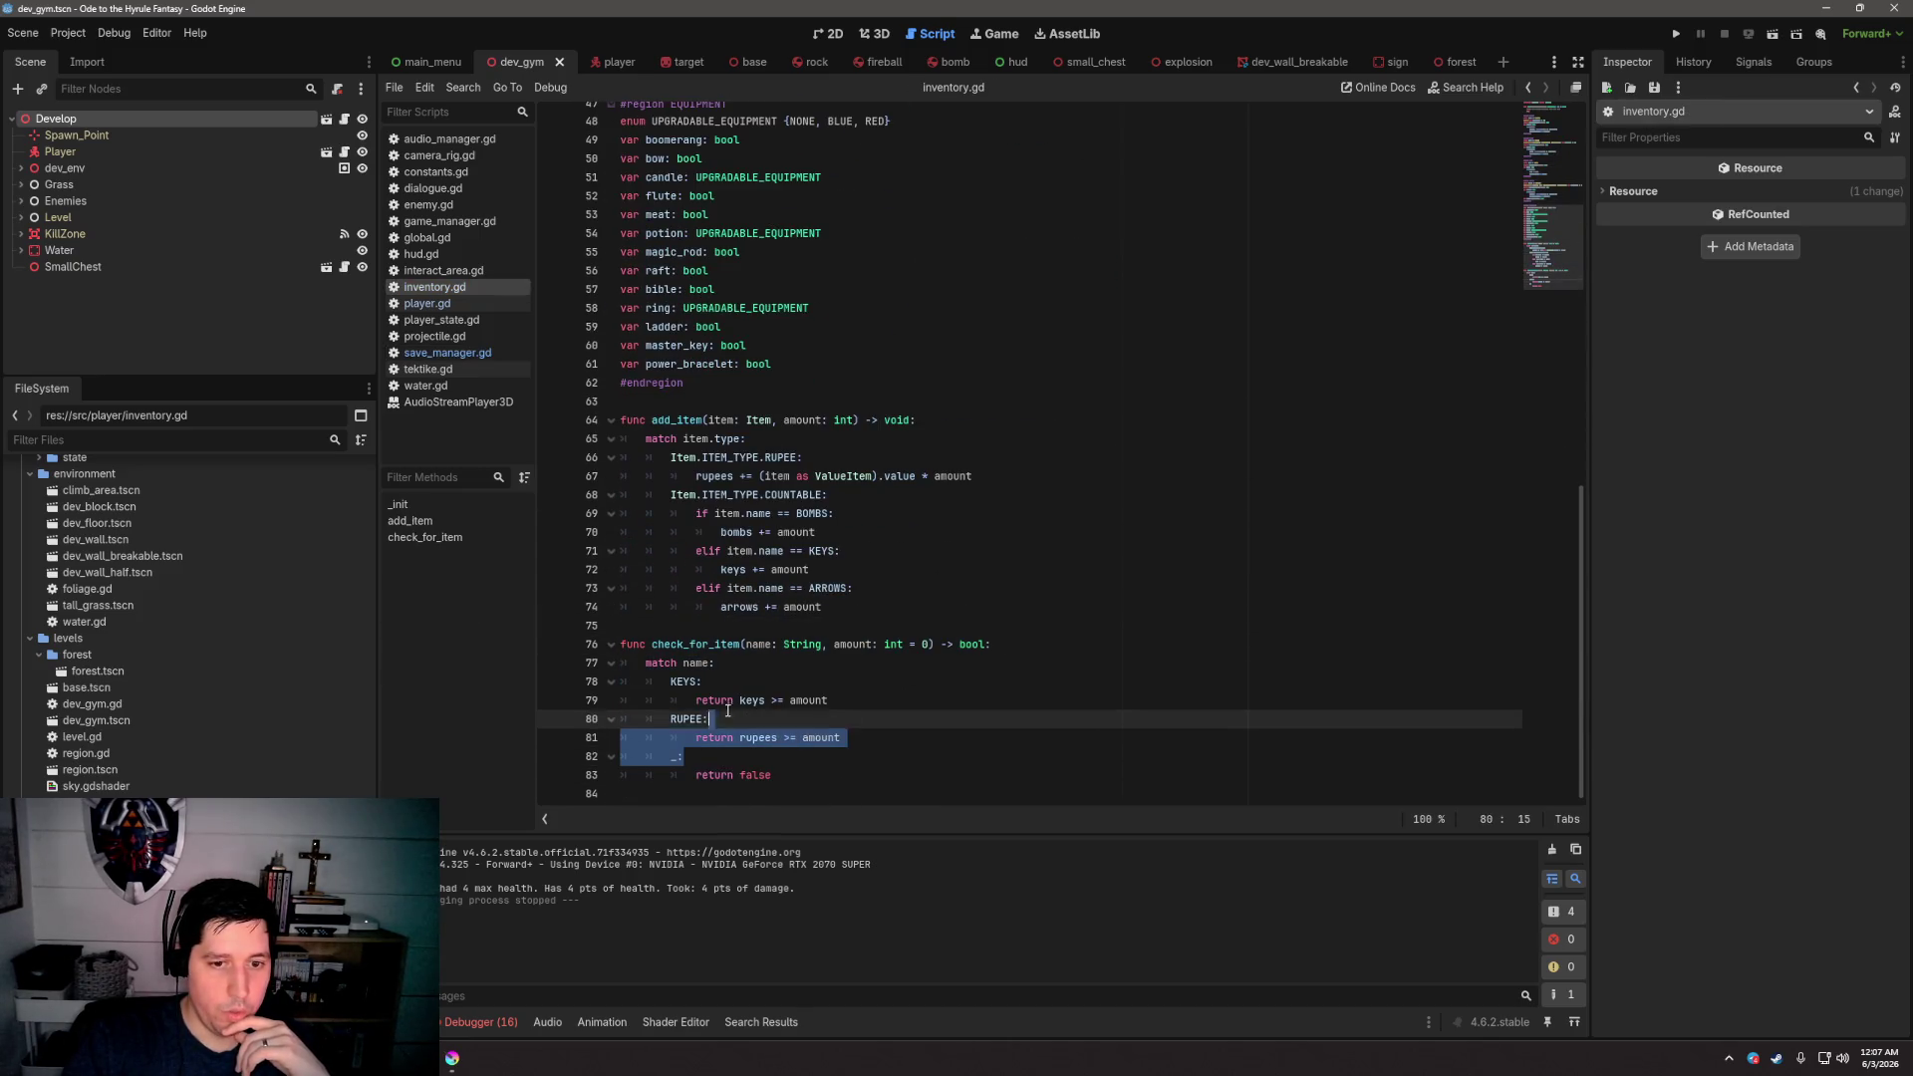
click(1013, 619)
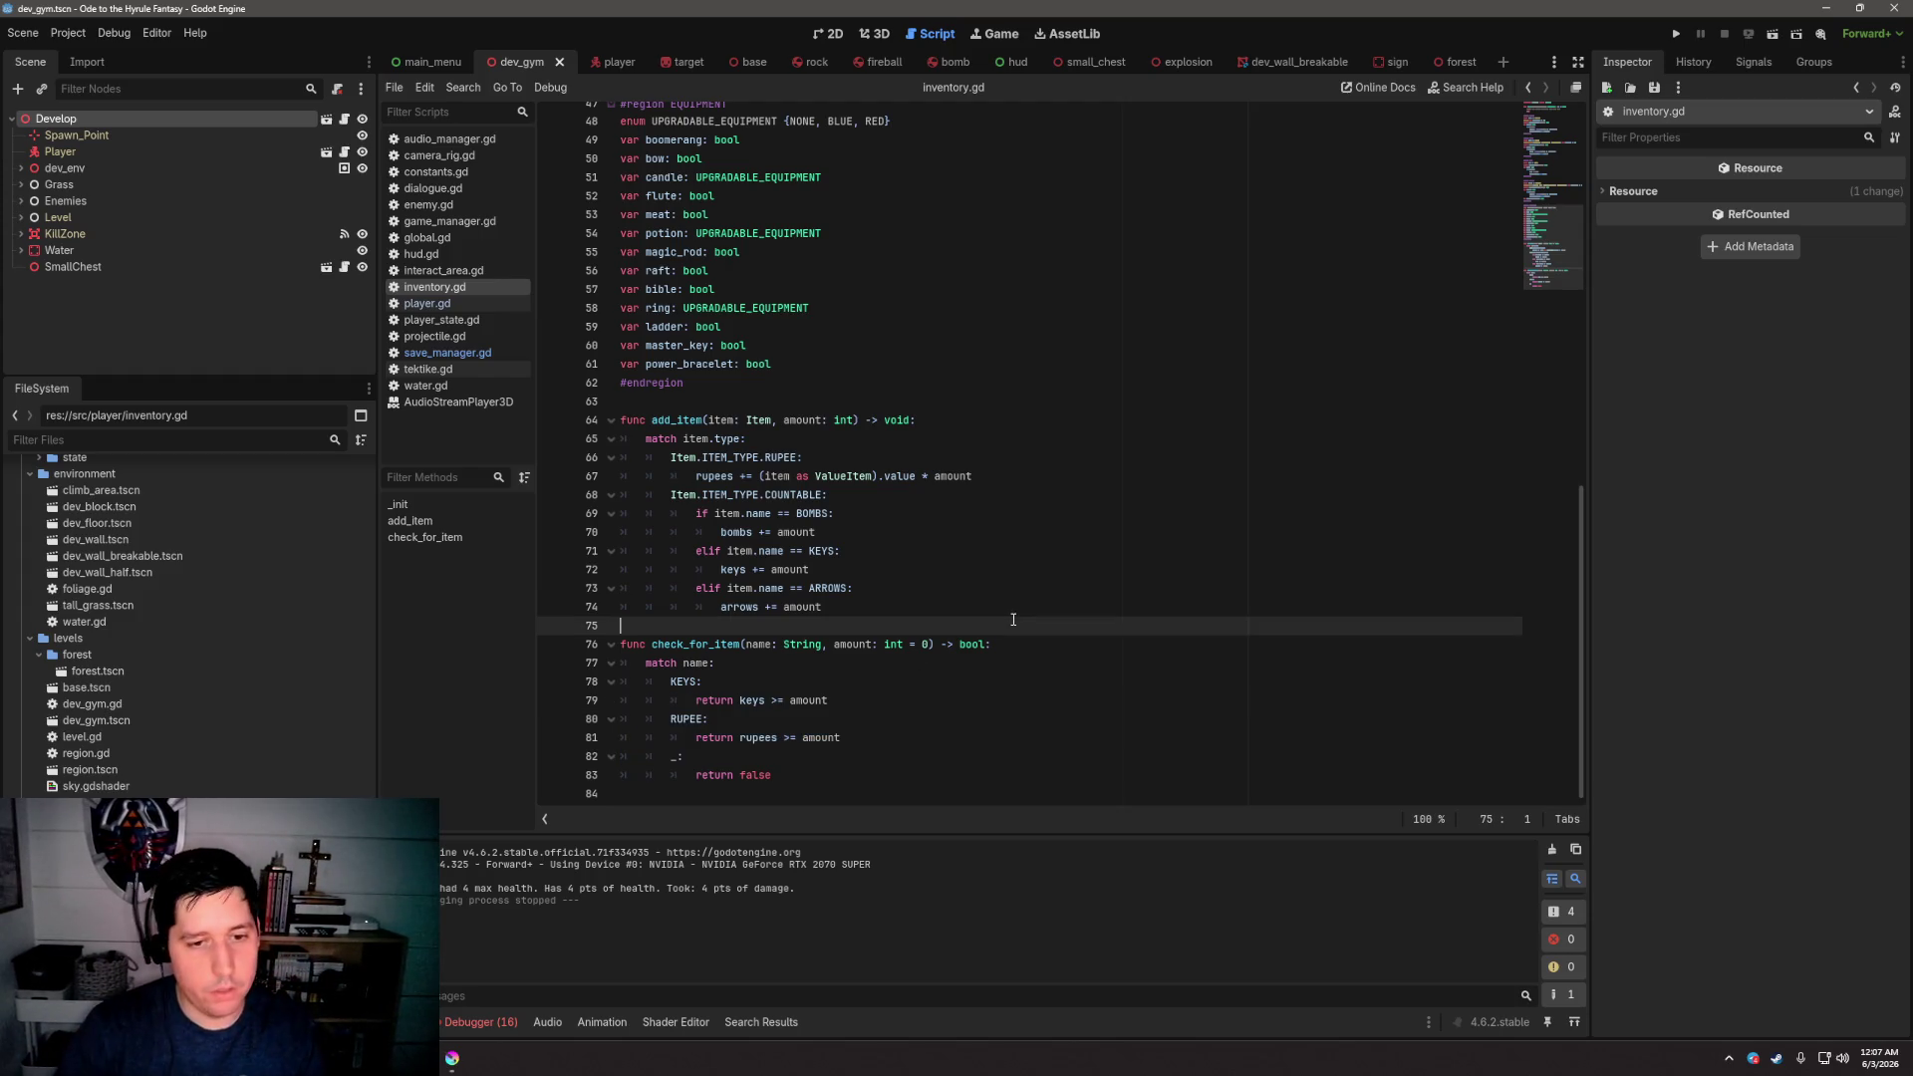
click(961, 683)
click(966, 628)
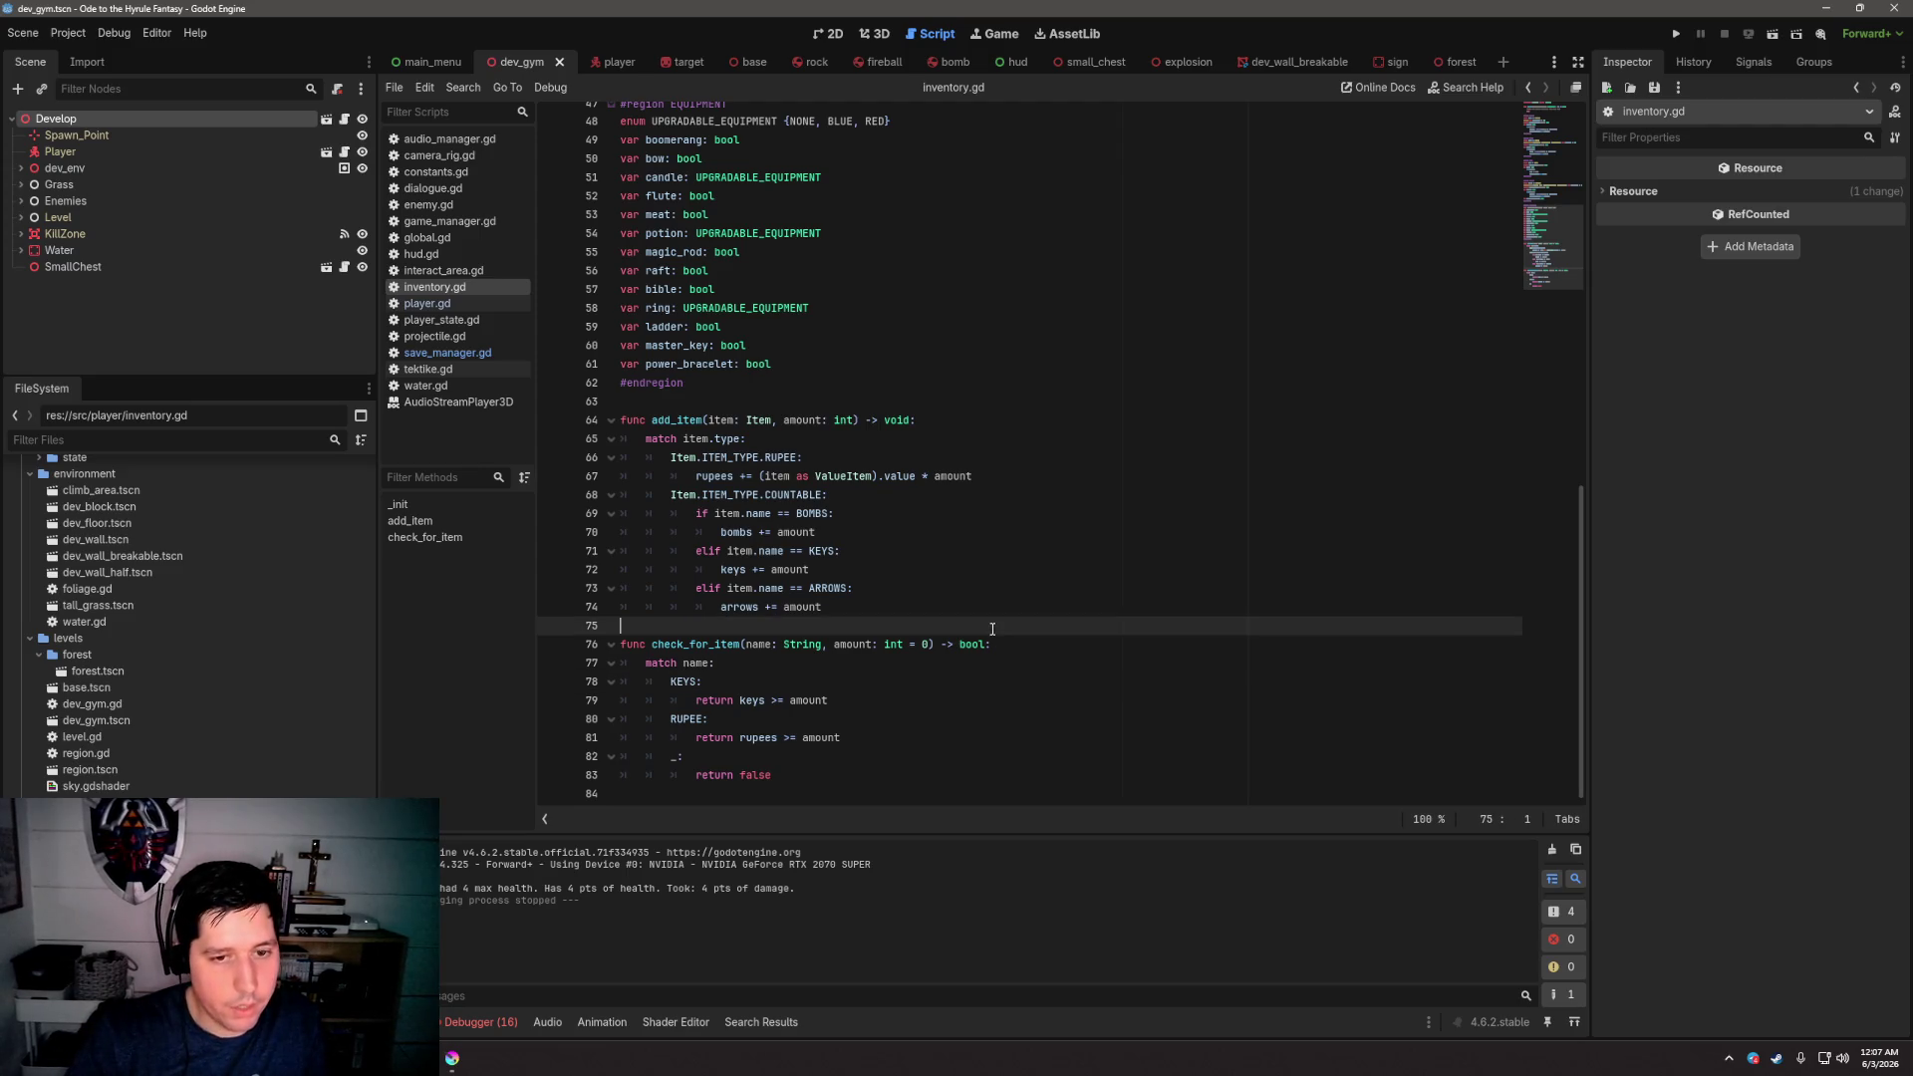
click(666, 662)
double_click(667, 662)
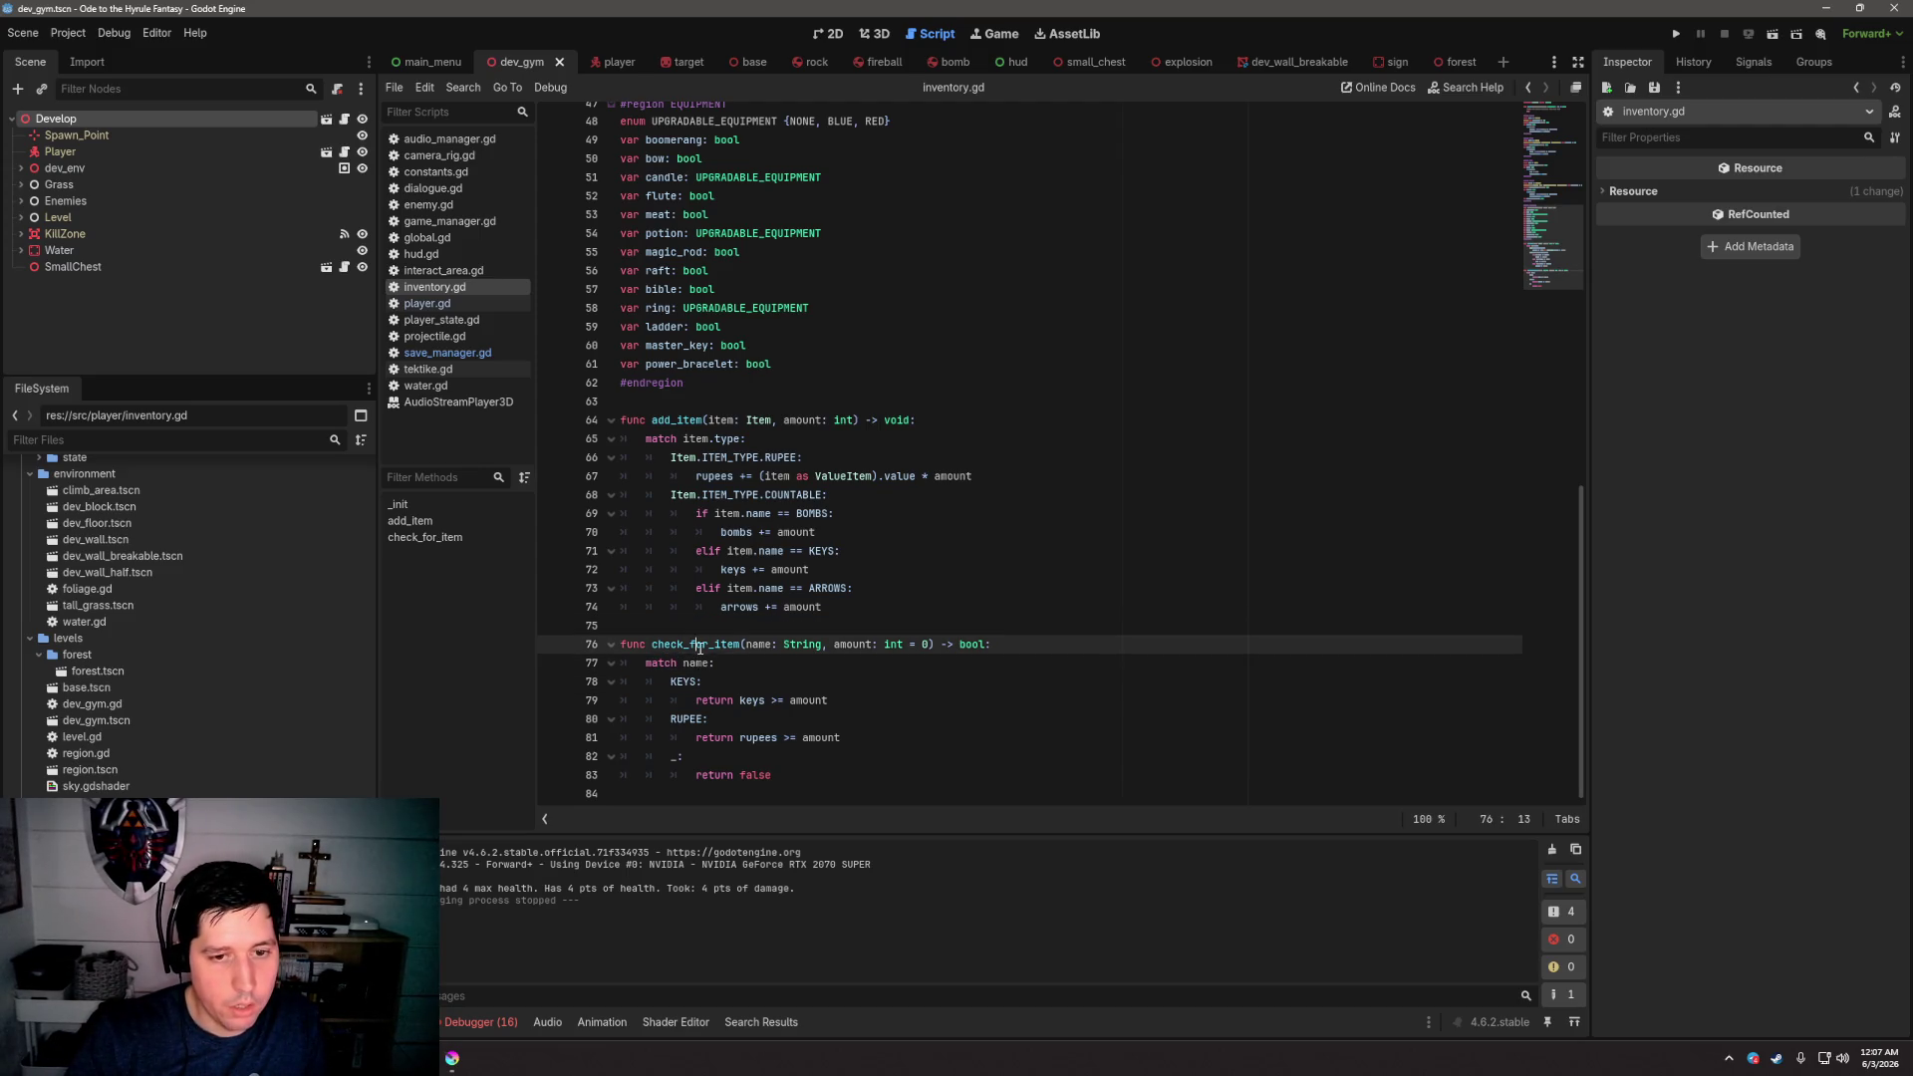
click(1086, 622)
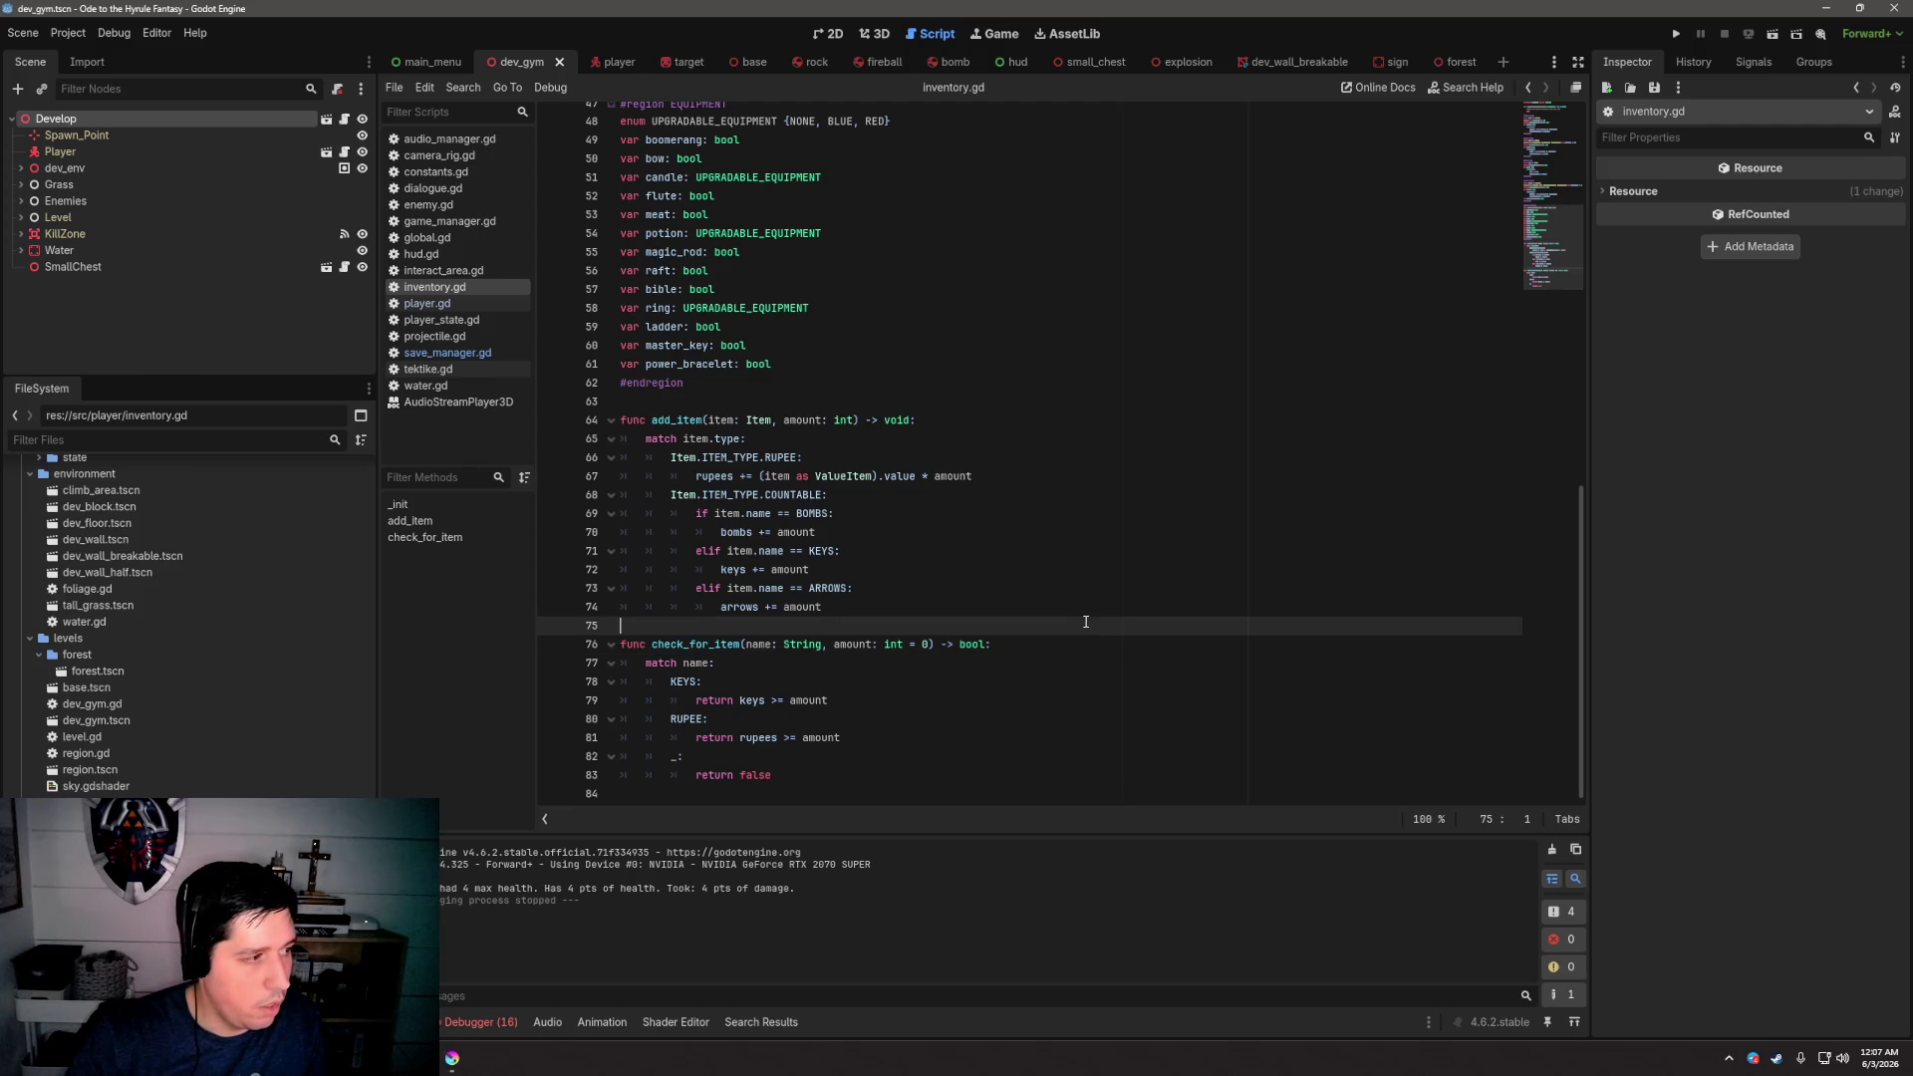
double_click(703, 645)
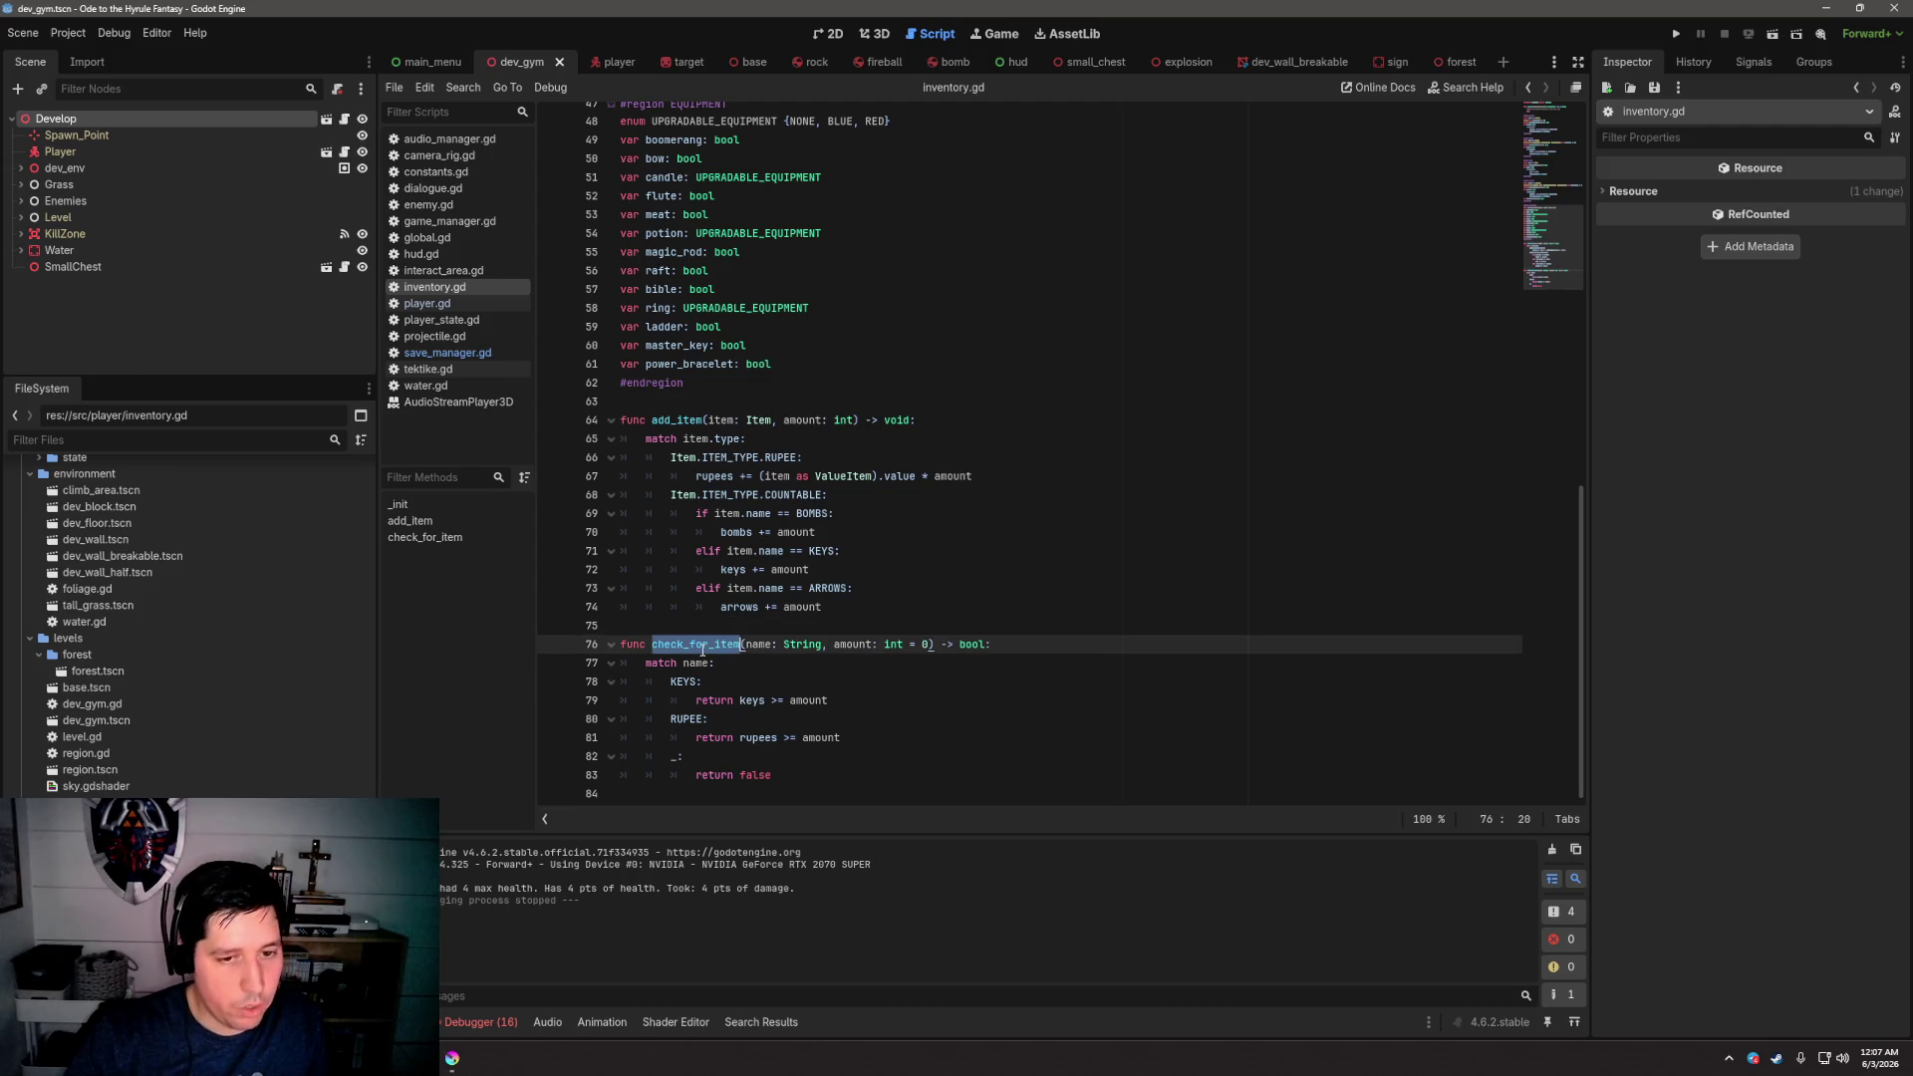
Inspect the 'keys >= amount' and 'rupees >= amount' return expressions in check_for_item
click(747, 700)
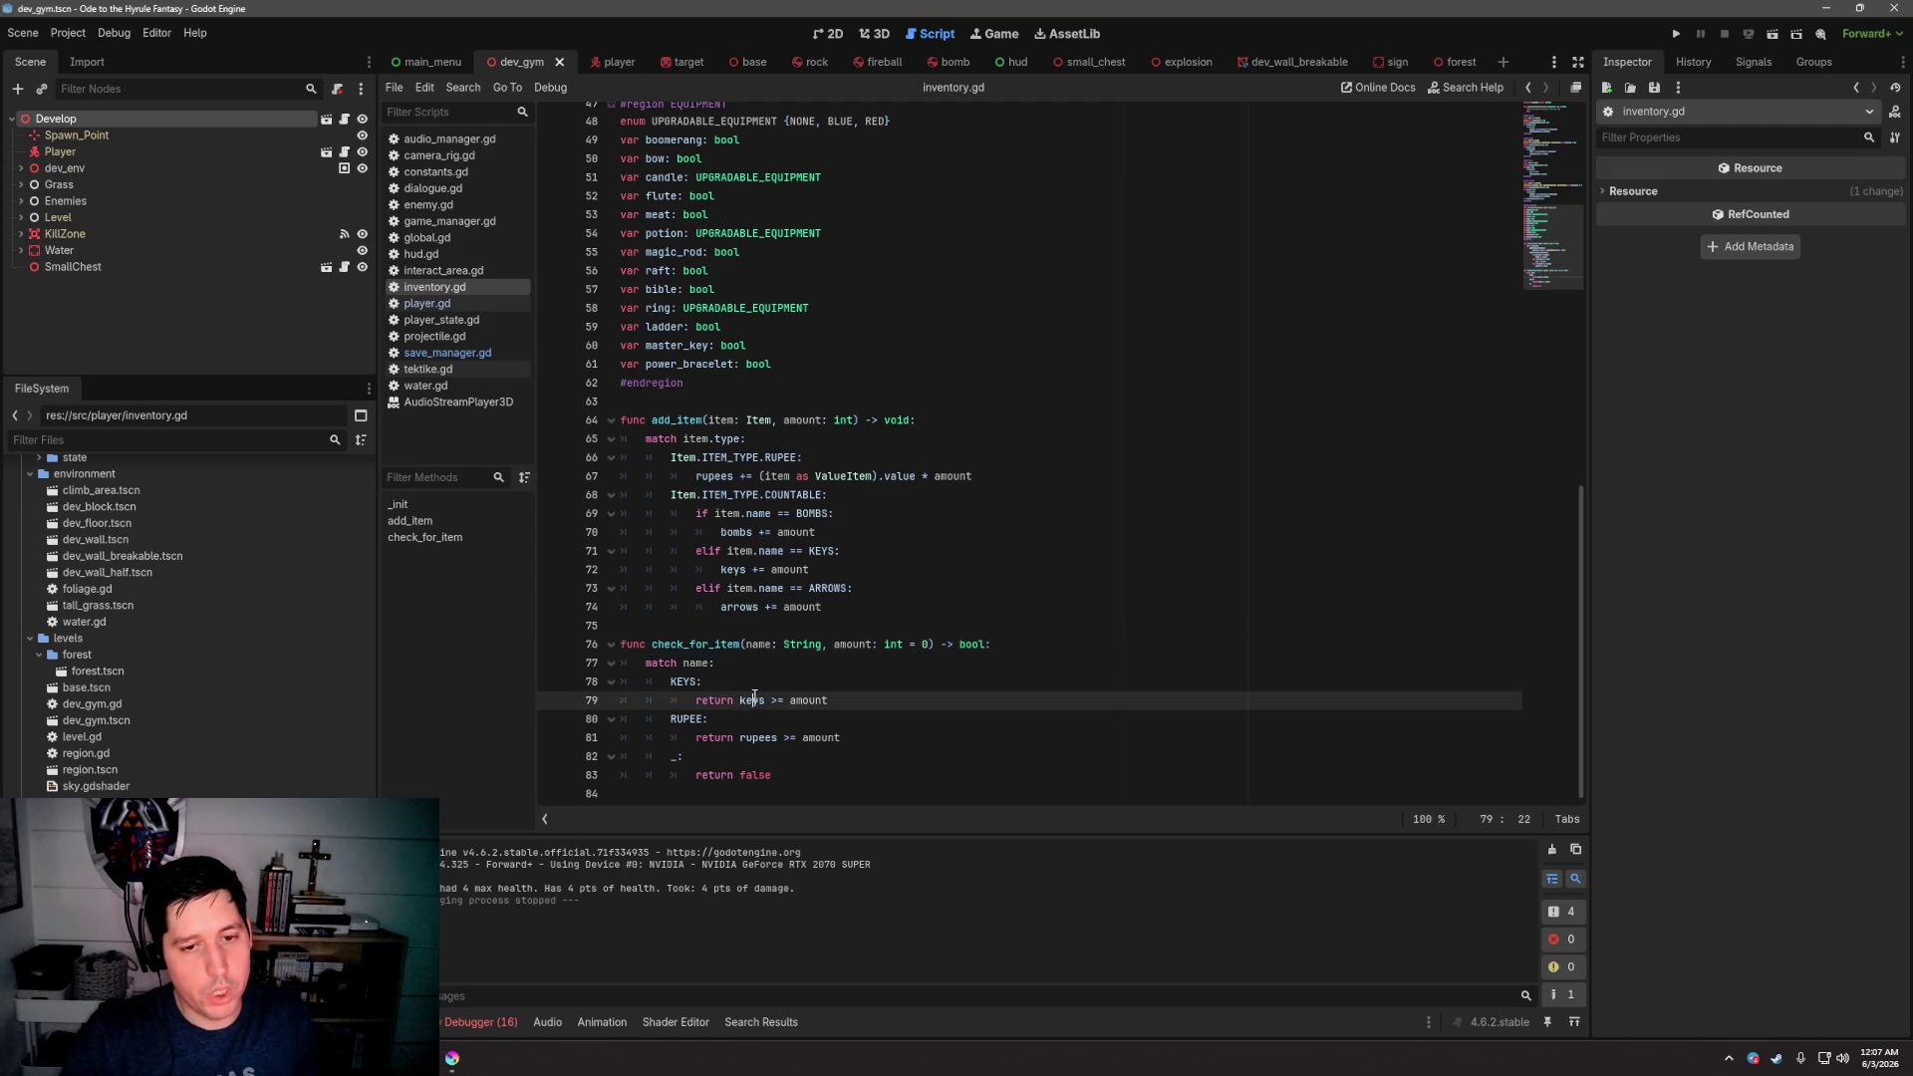
click(808, 701)
mouse_move(738, 701)
mouse_down()
mouse_move(828, 700)
mouse_move(843, 737)
mouse_up()
click(862, 726)
click(720, 644)
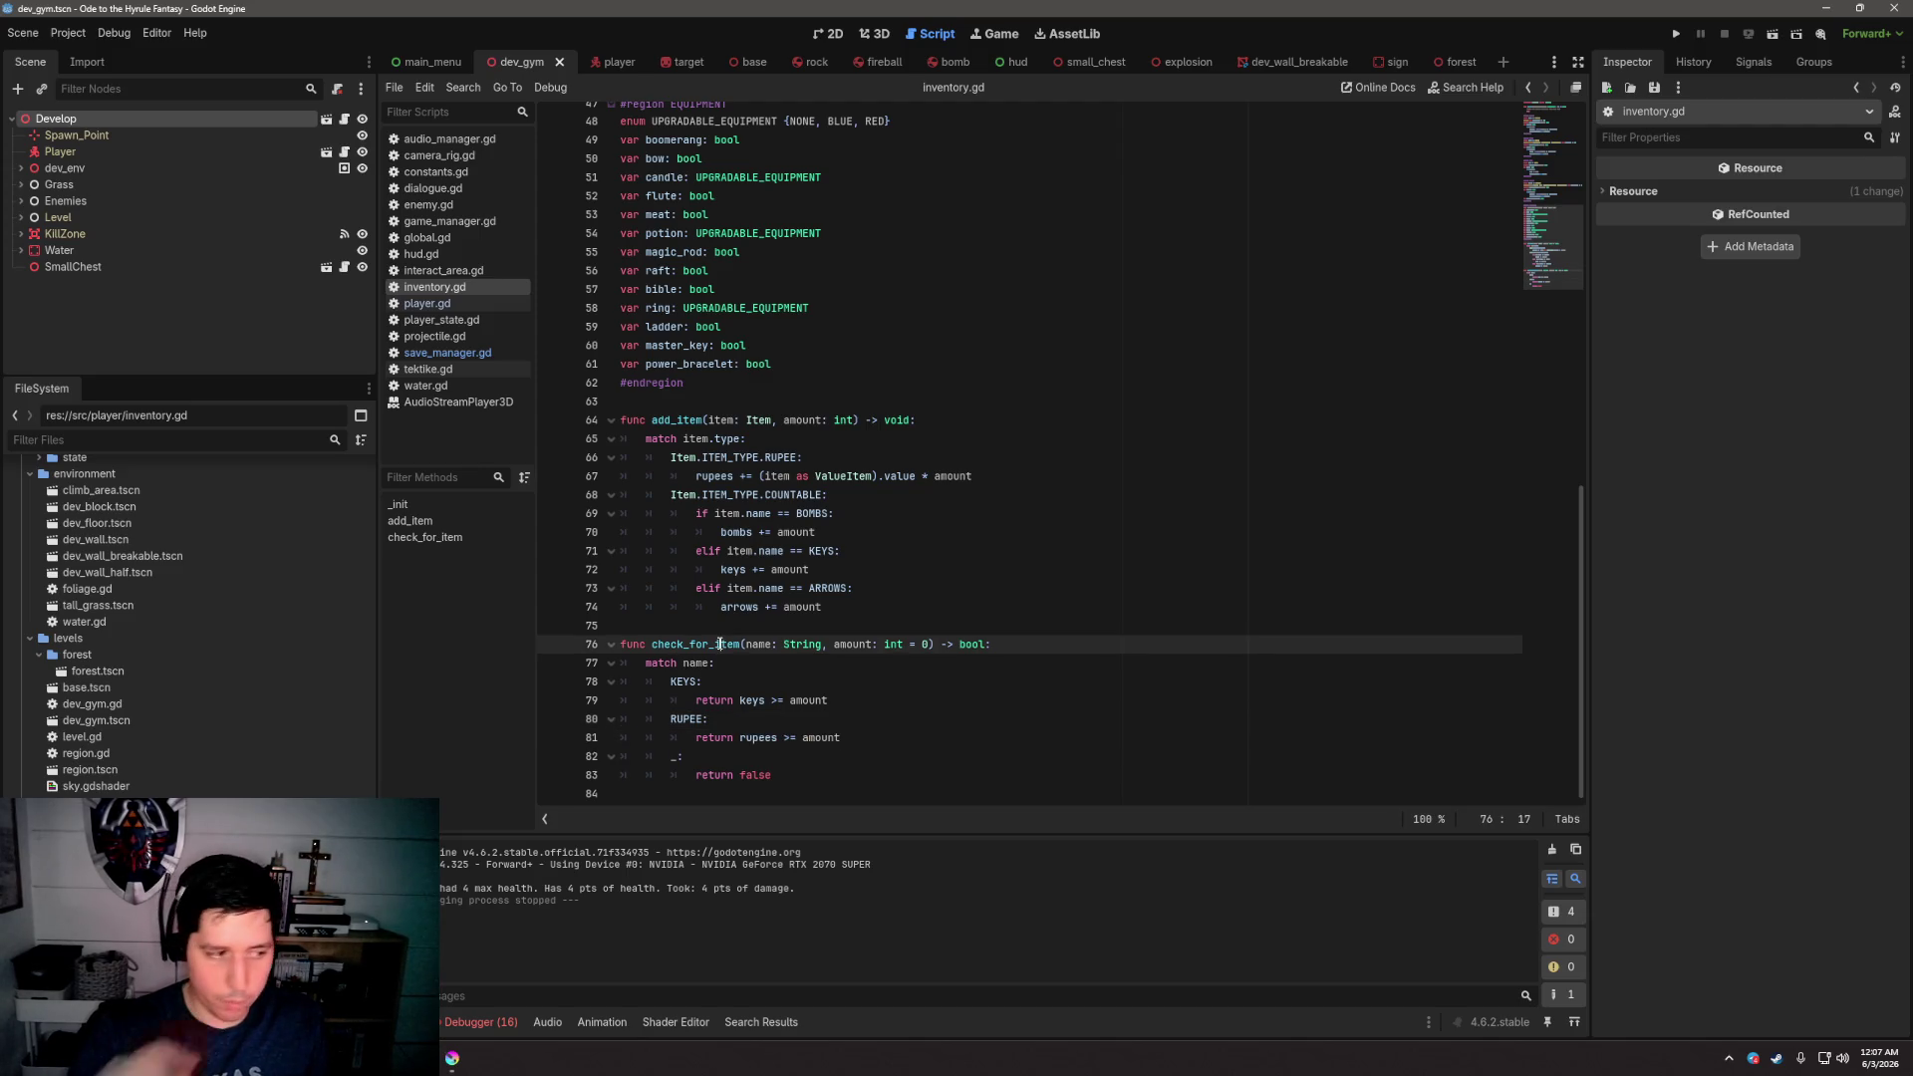
drag(740, 739, 845, 746)
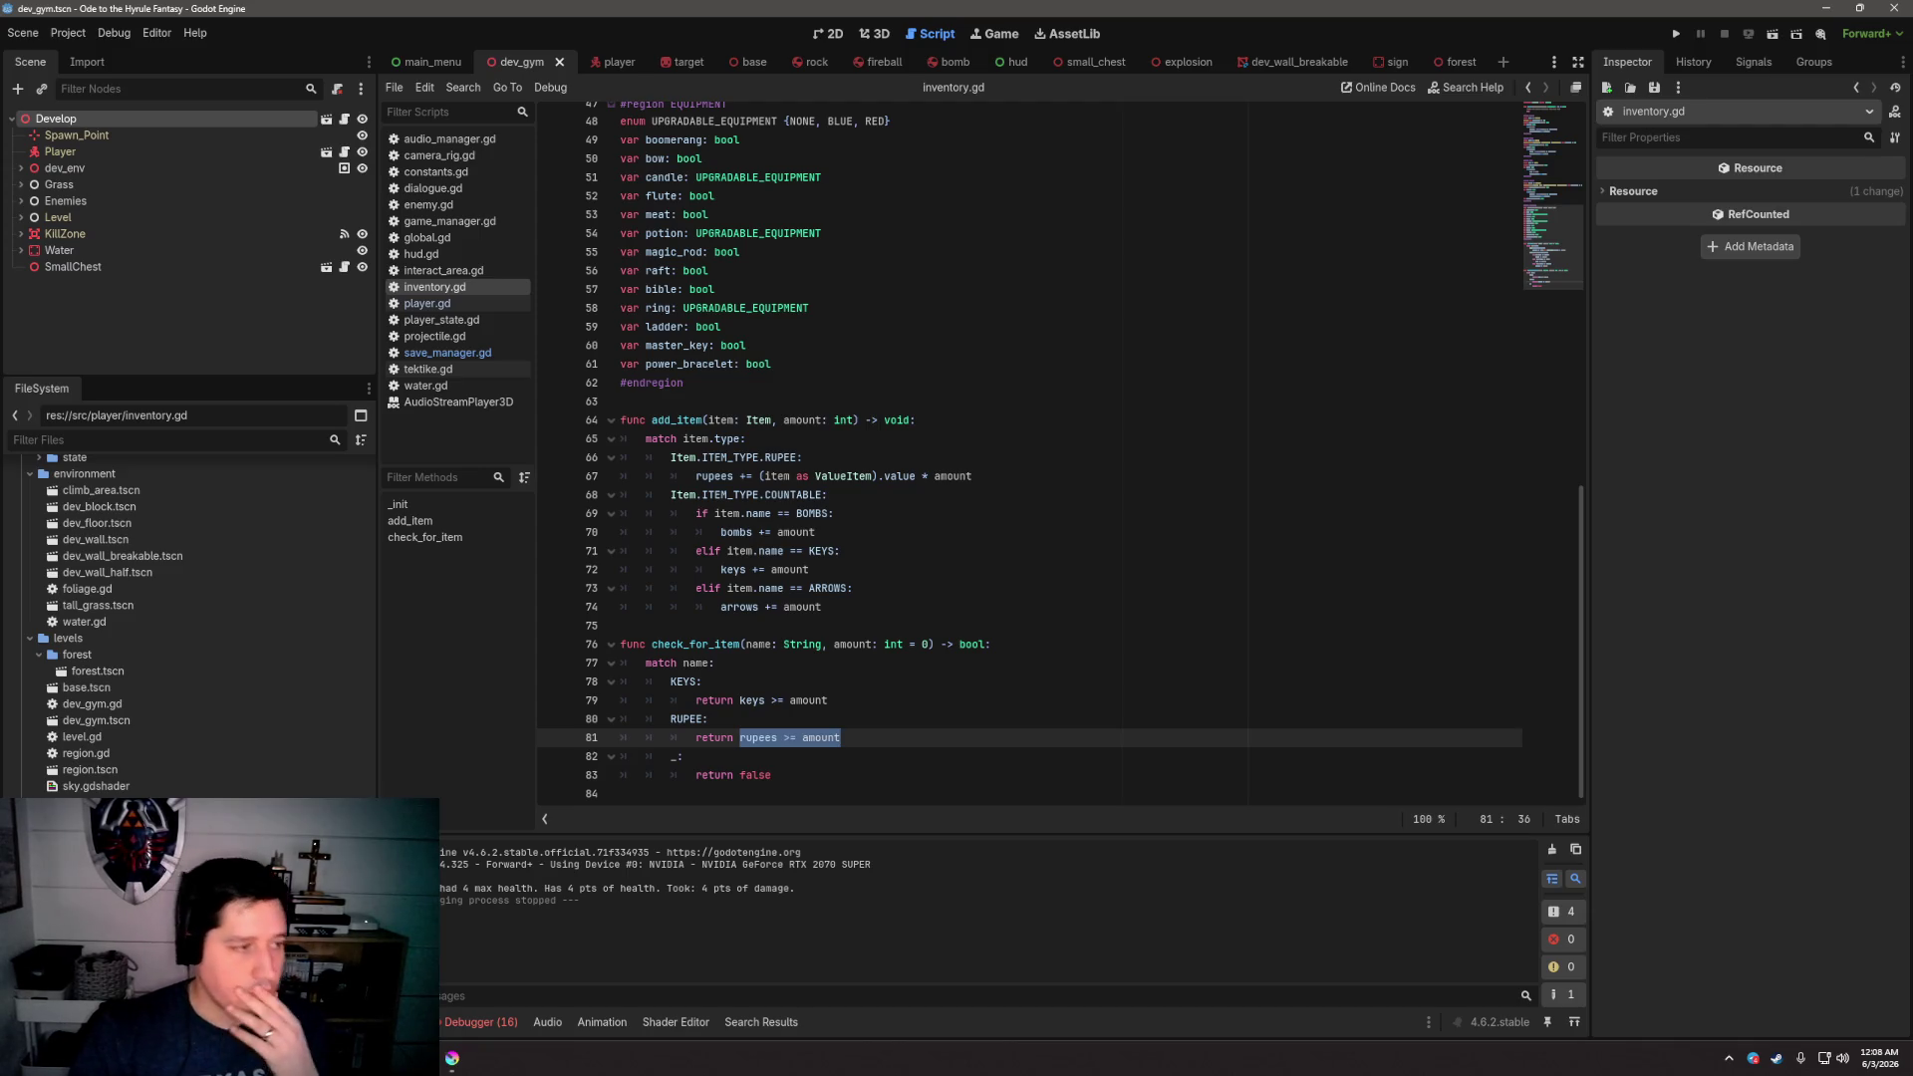
click(993, 616)
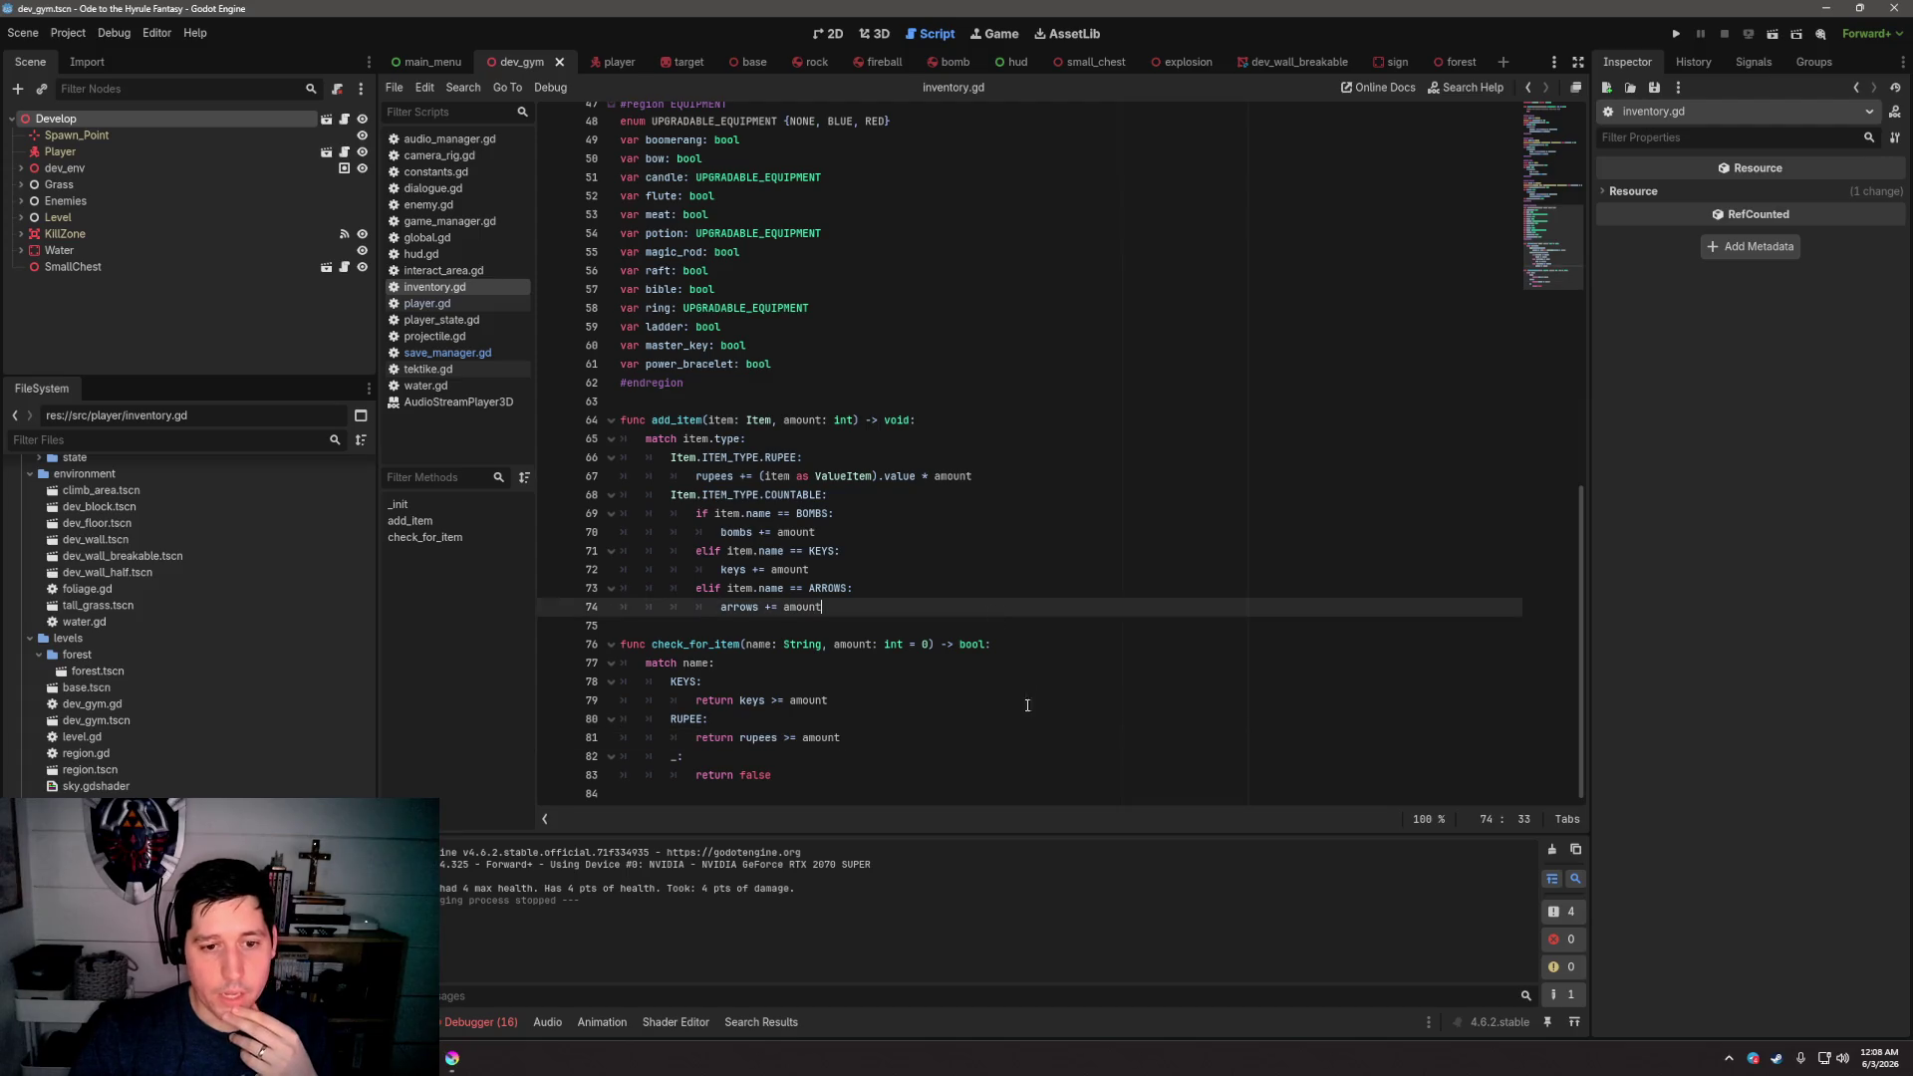
click(1024, 736)
Check the RUPEE constant on line 8, then return to the end of the RUPEE return line
scroll(1014, 678, up, 10)
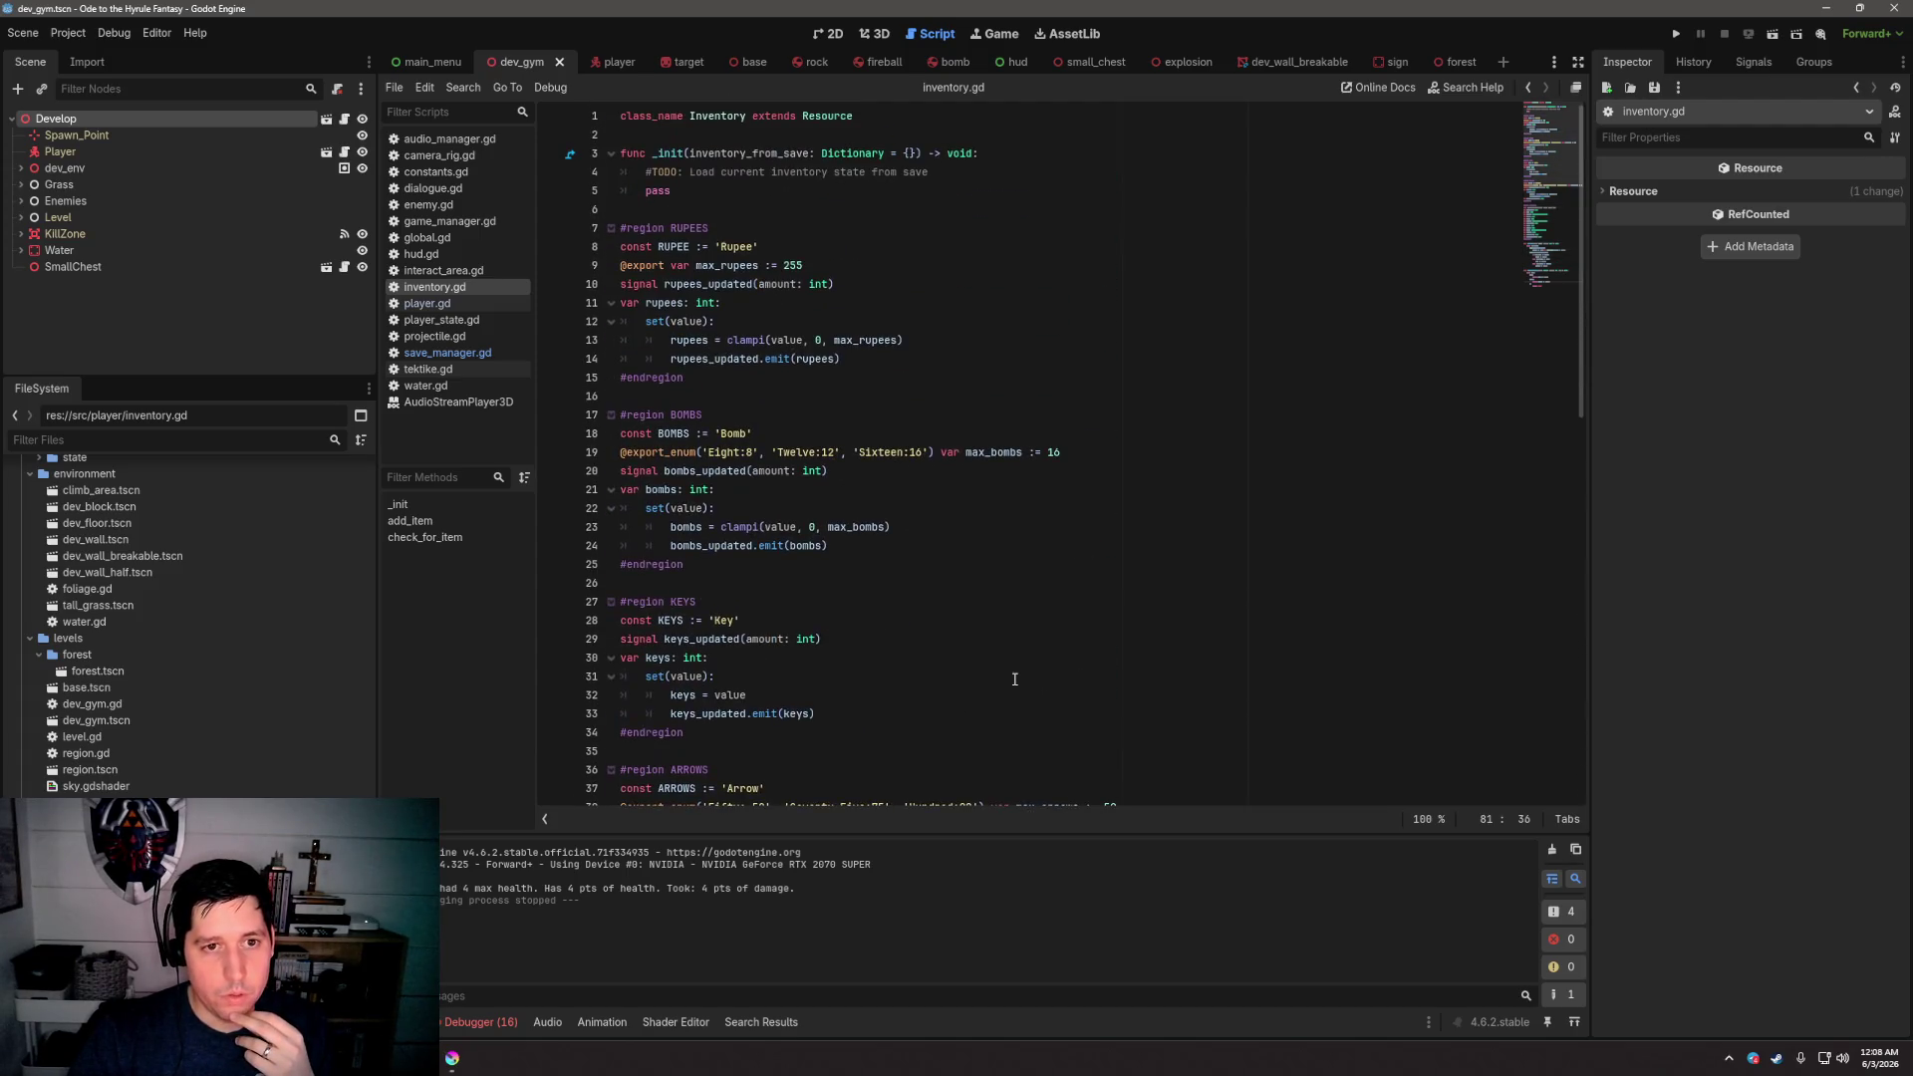
double_click(675, 246)
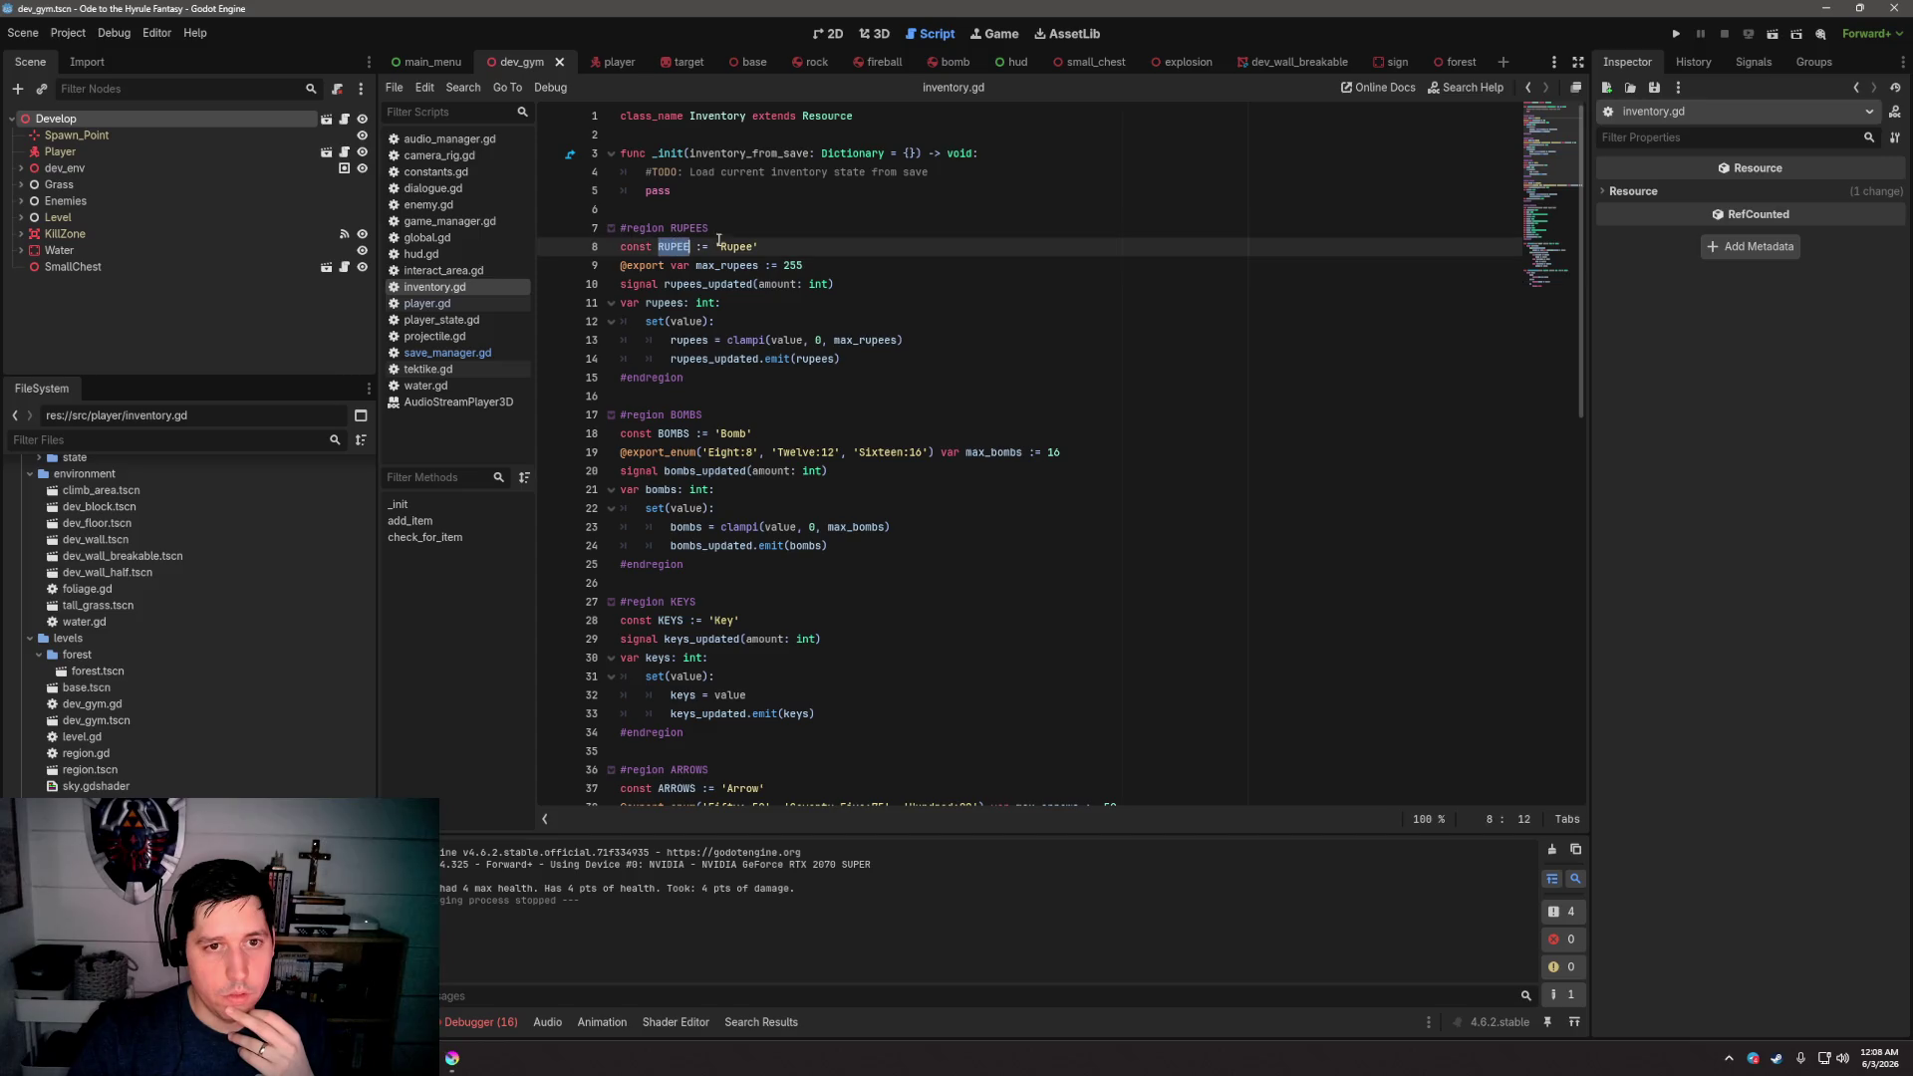
drag(758, 246, 621, 249)
scroll(764, 261, down, 9)
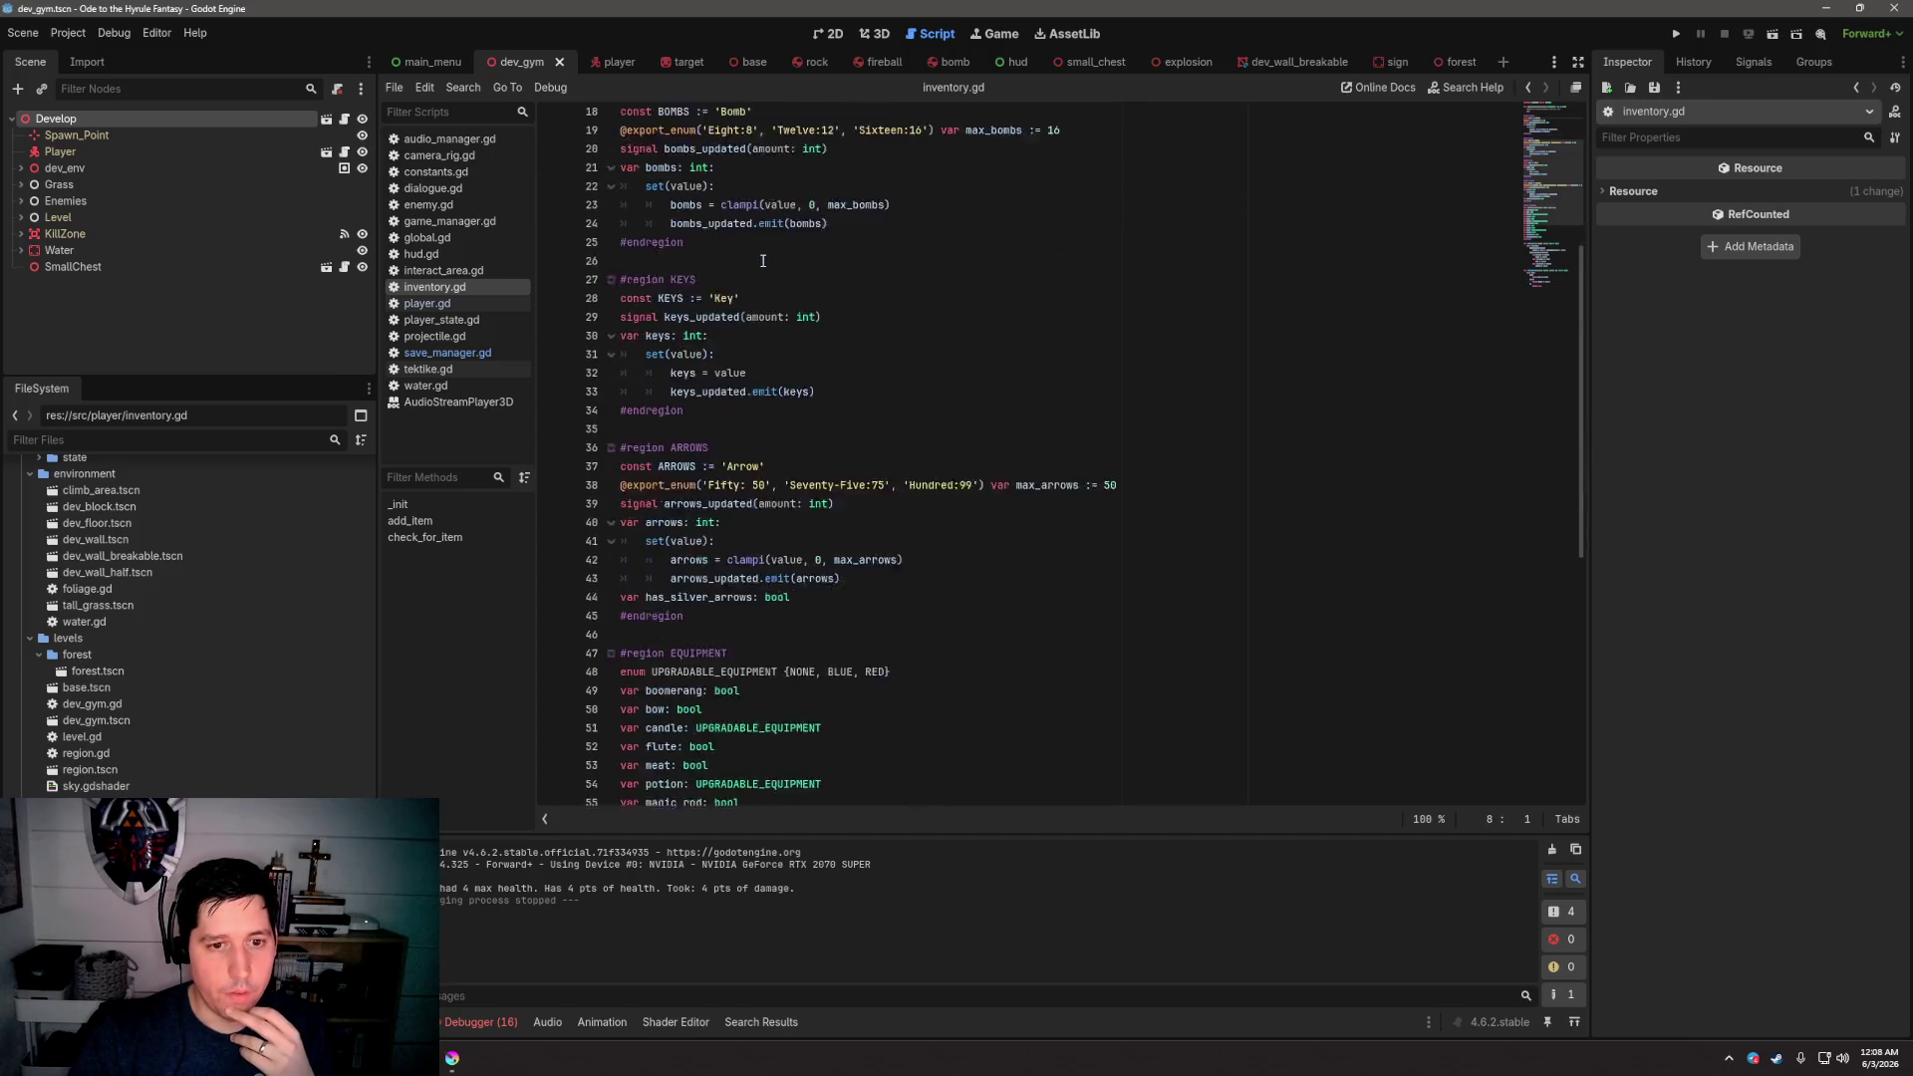
scroll(810, 481, down, 3)
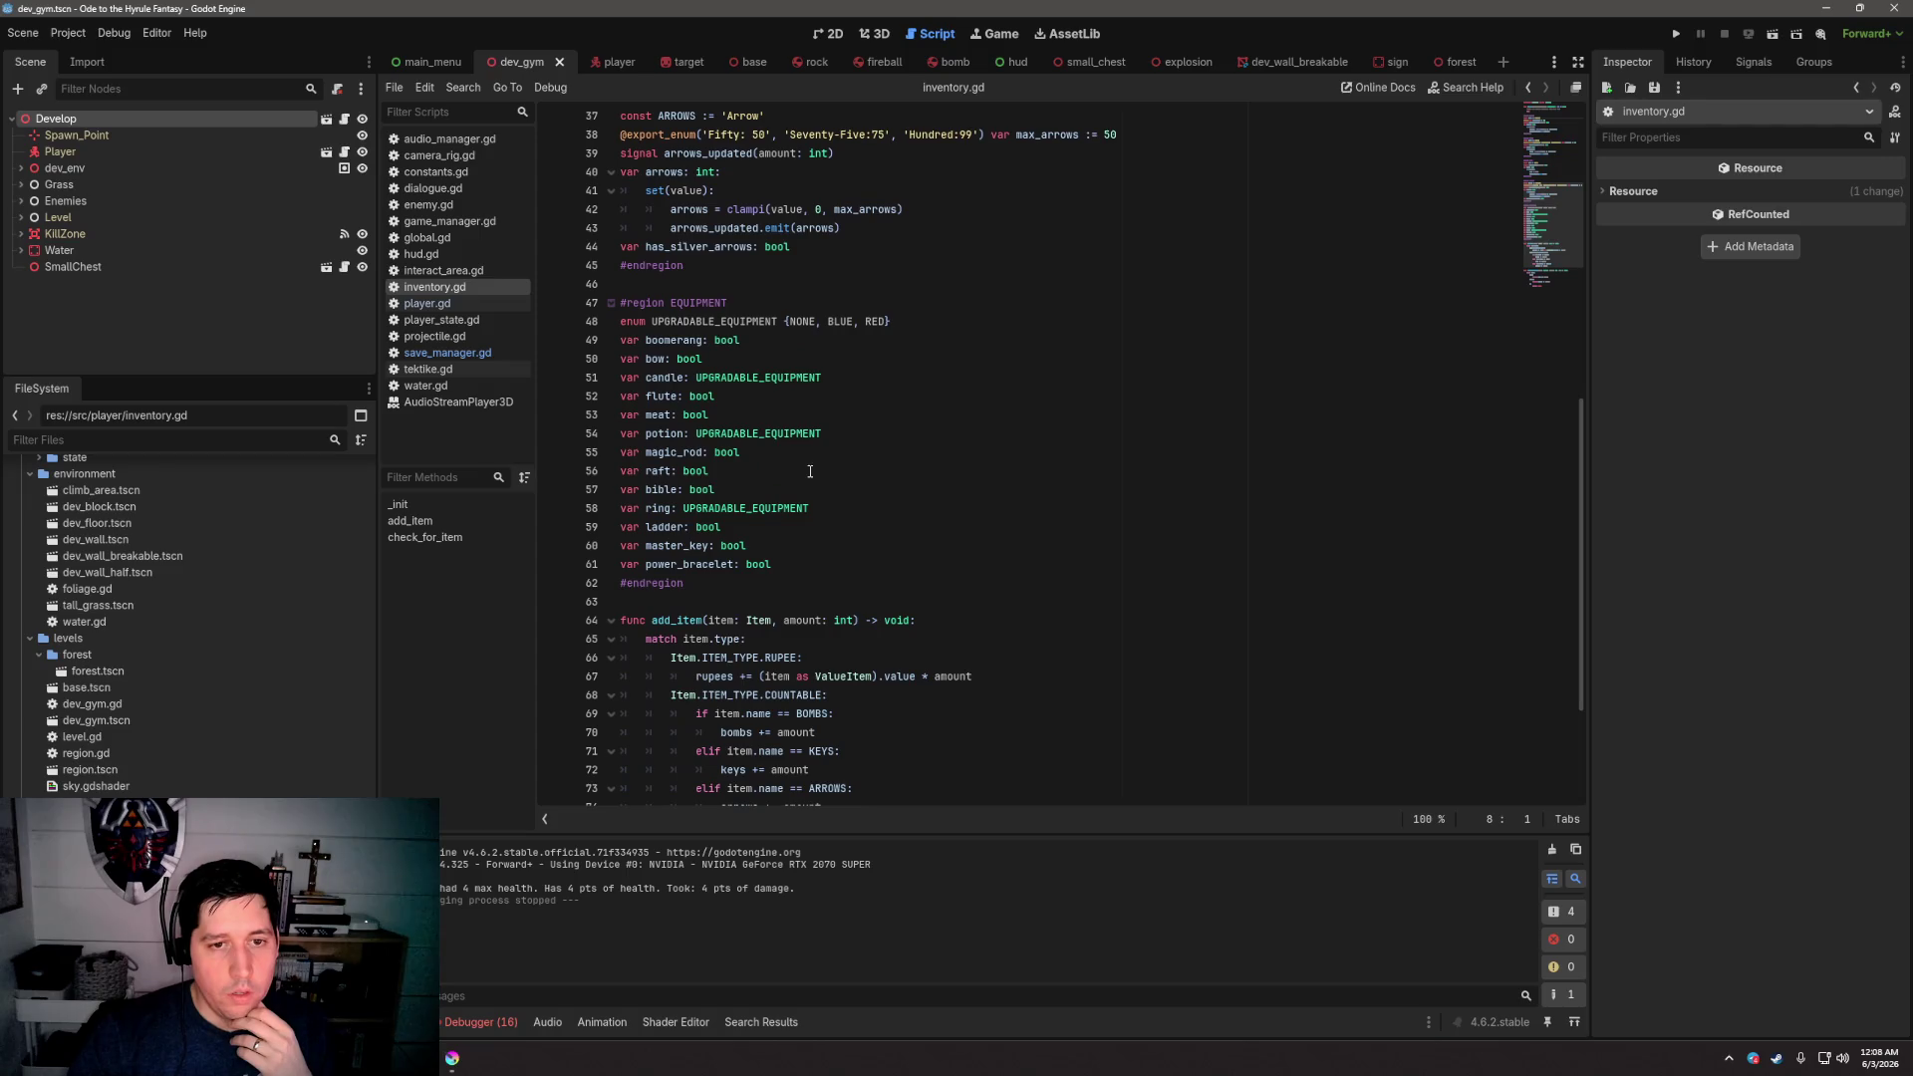
scroll(837, 289, down, 4)
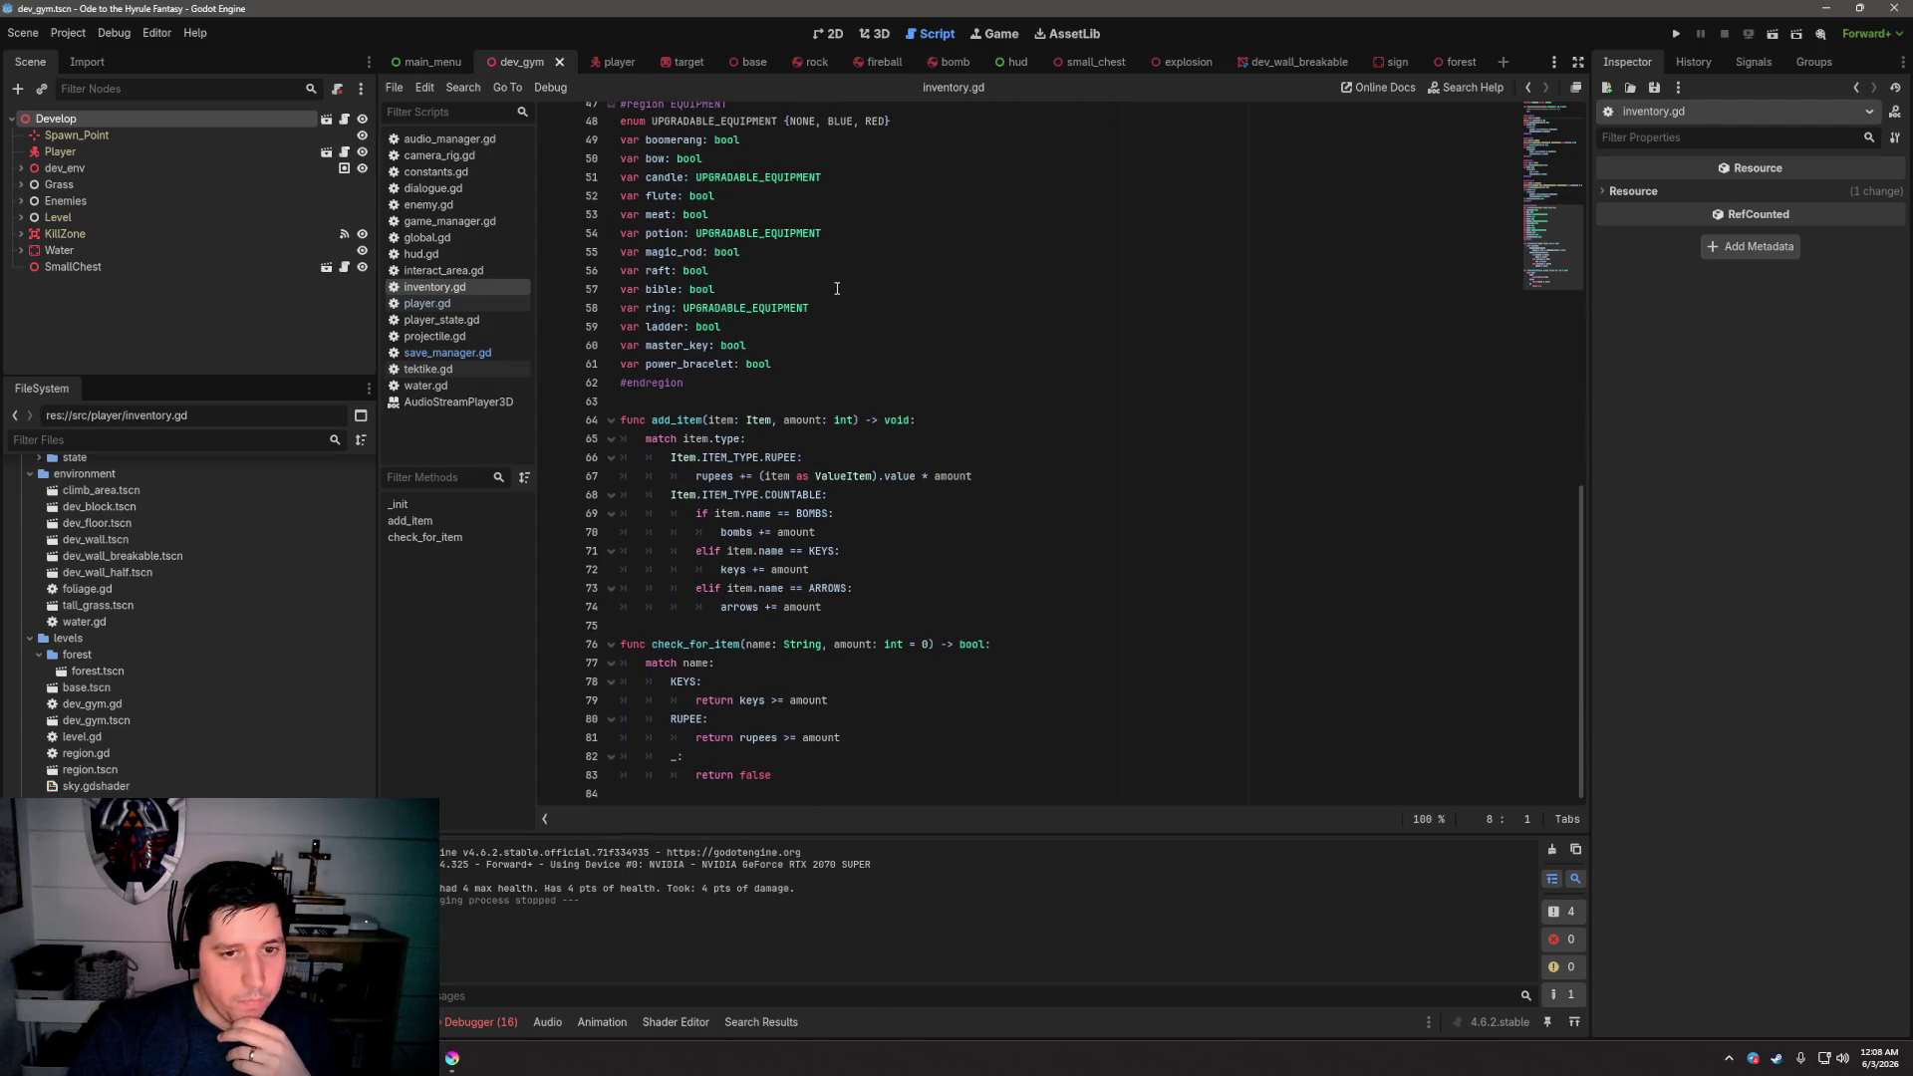
click(1026, 754)
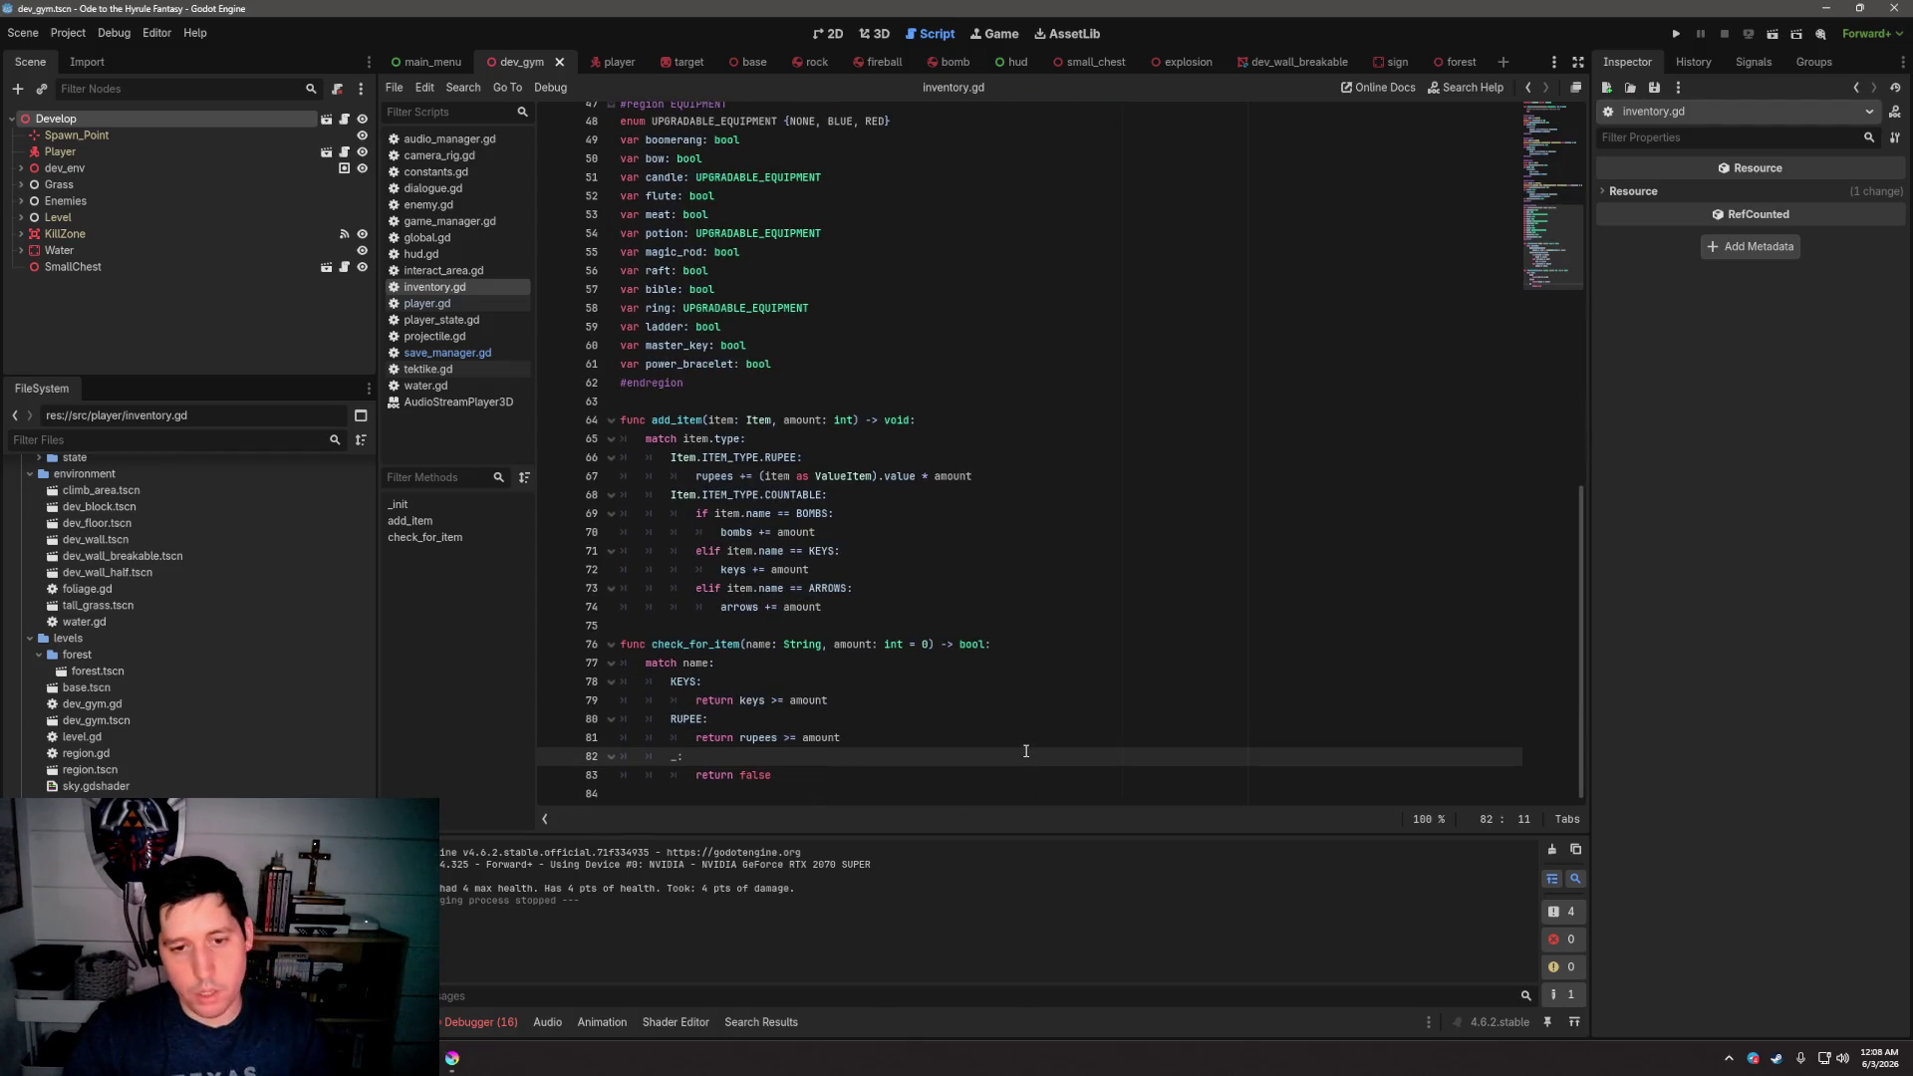
click(1027, 746)
Add a power_bracelet case to check_for_item that returns power_bracelet
key(Return)
text('power_bracelet':)
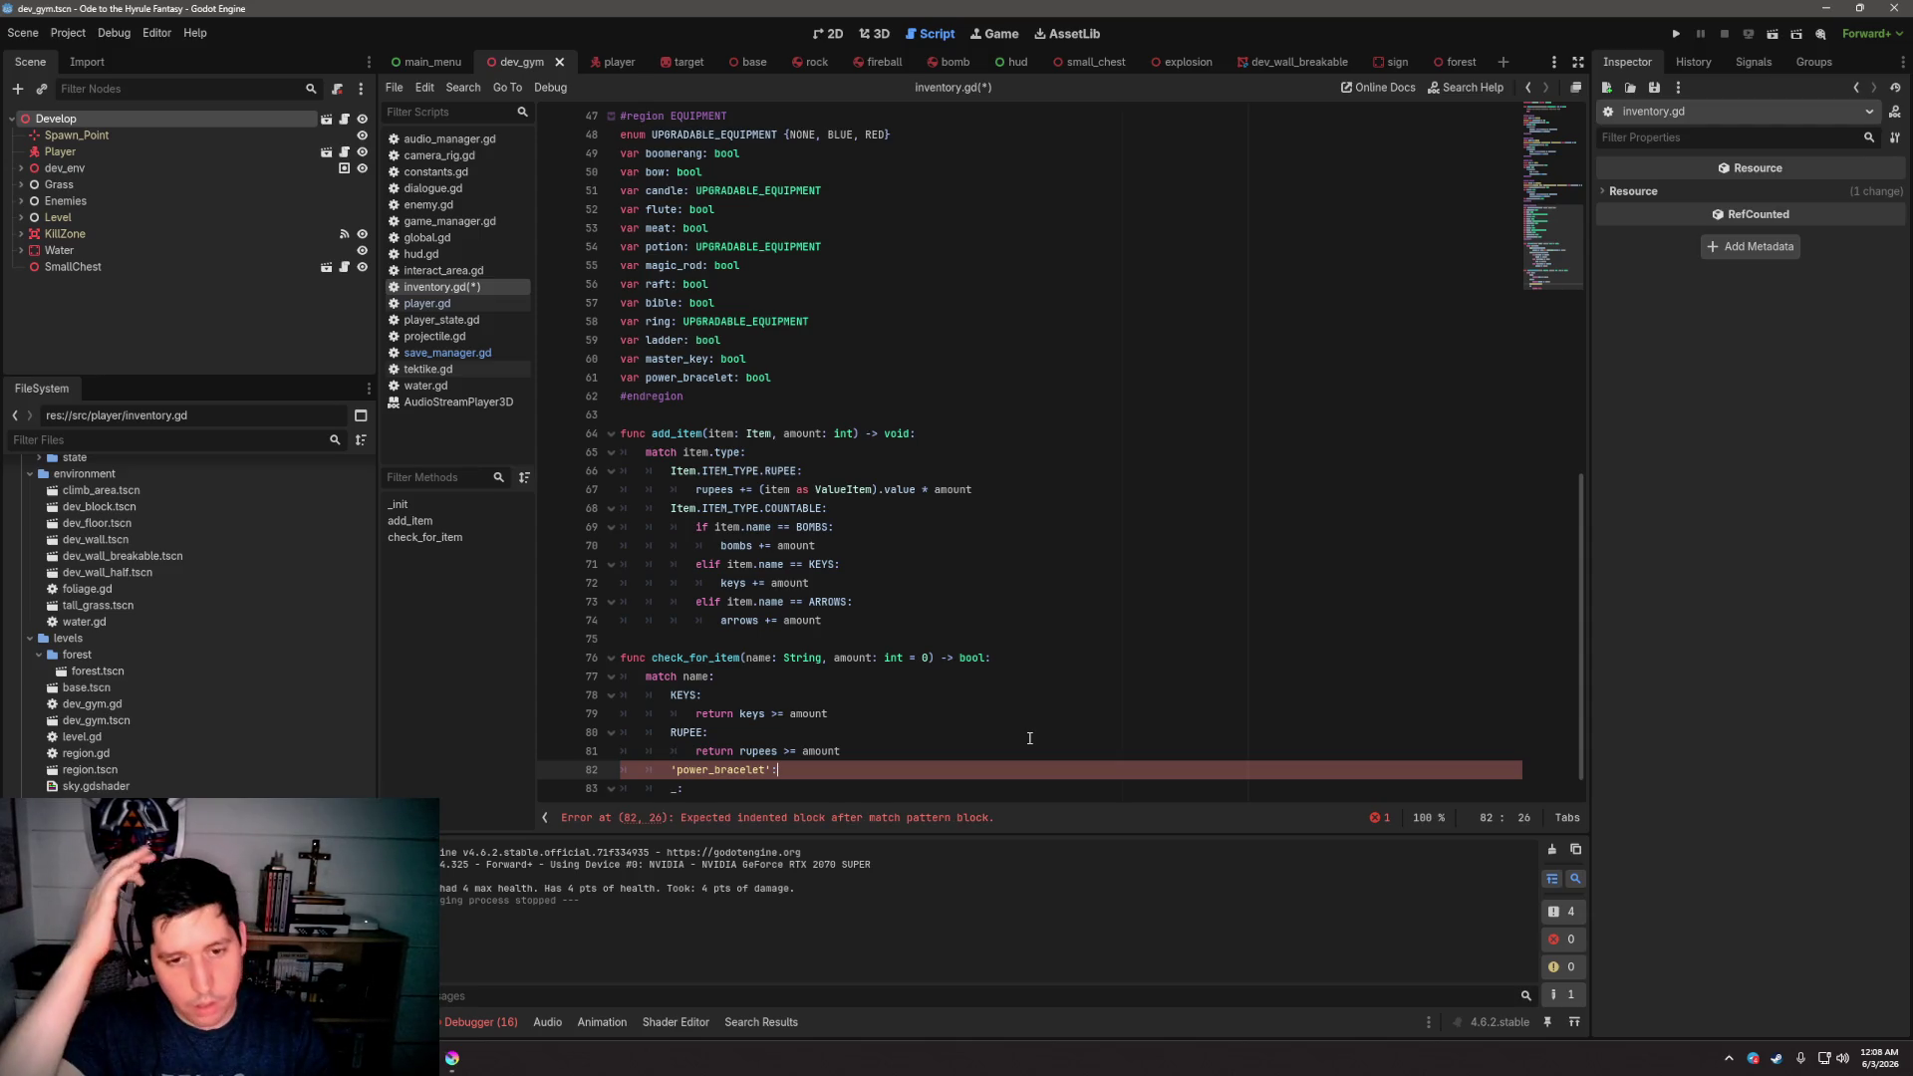
key(Return)
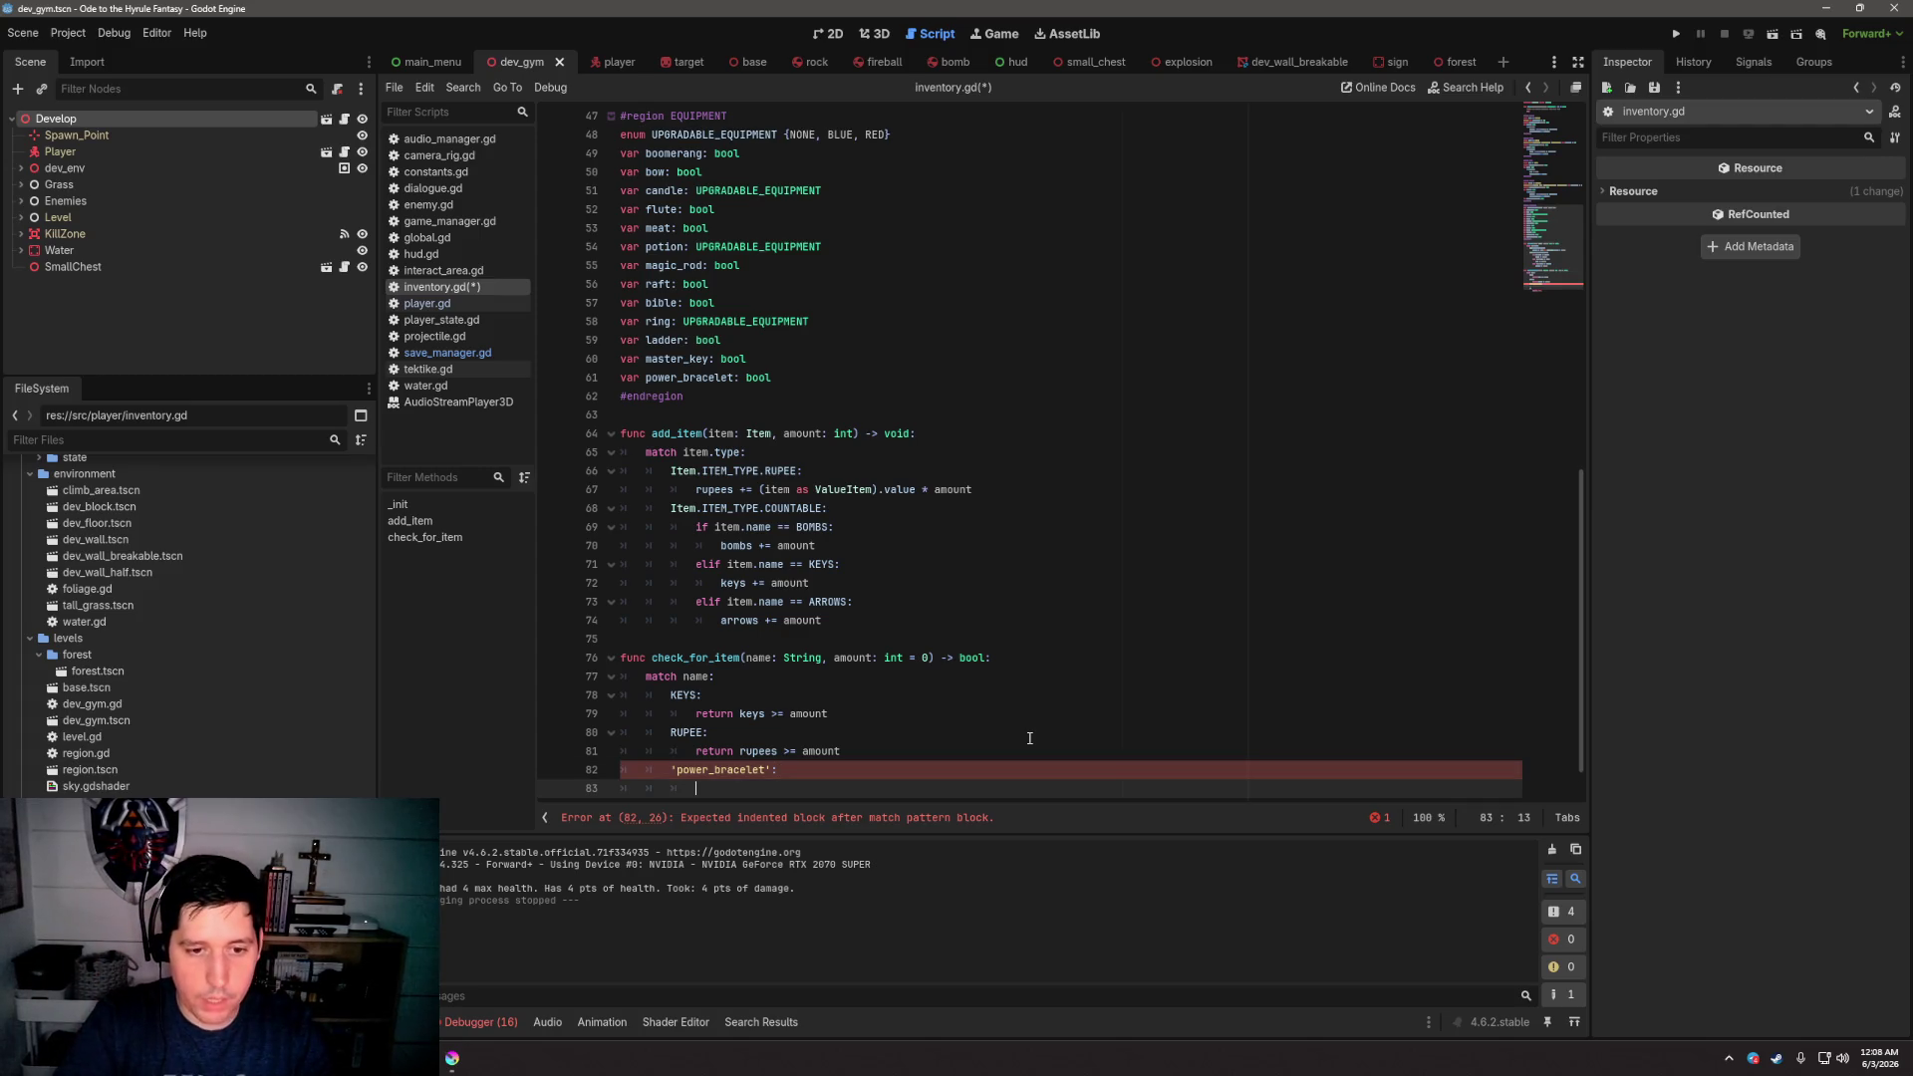
scroll(1029, 737, down, 1)
text(return )
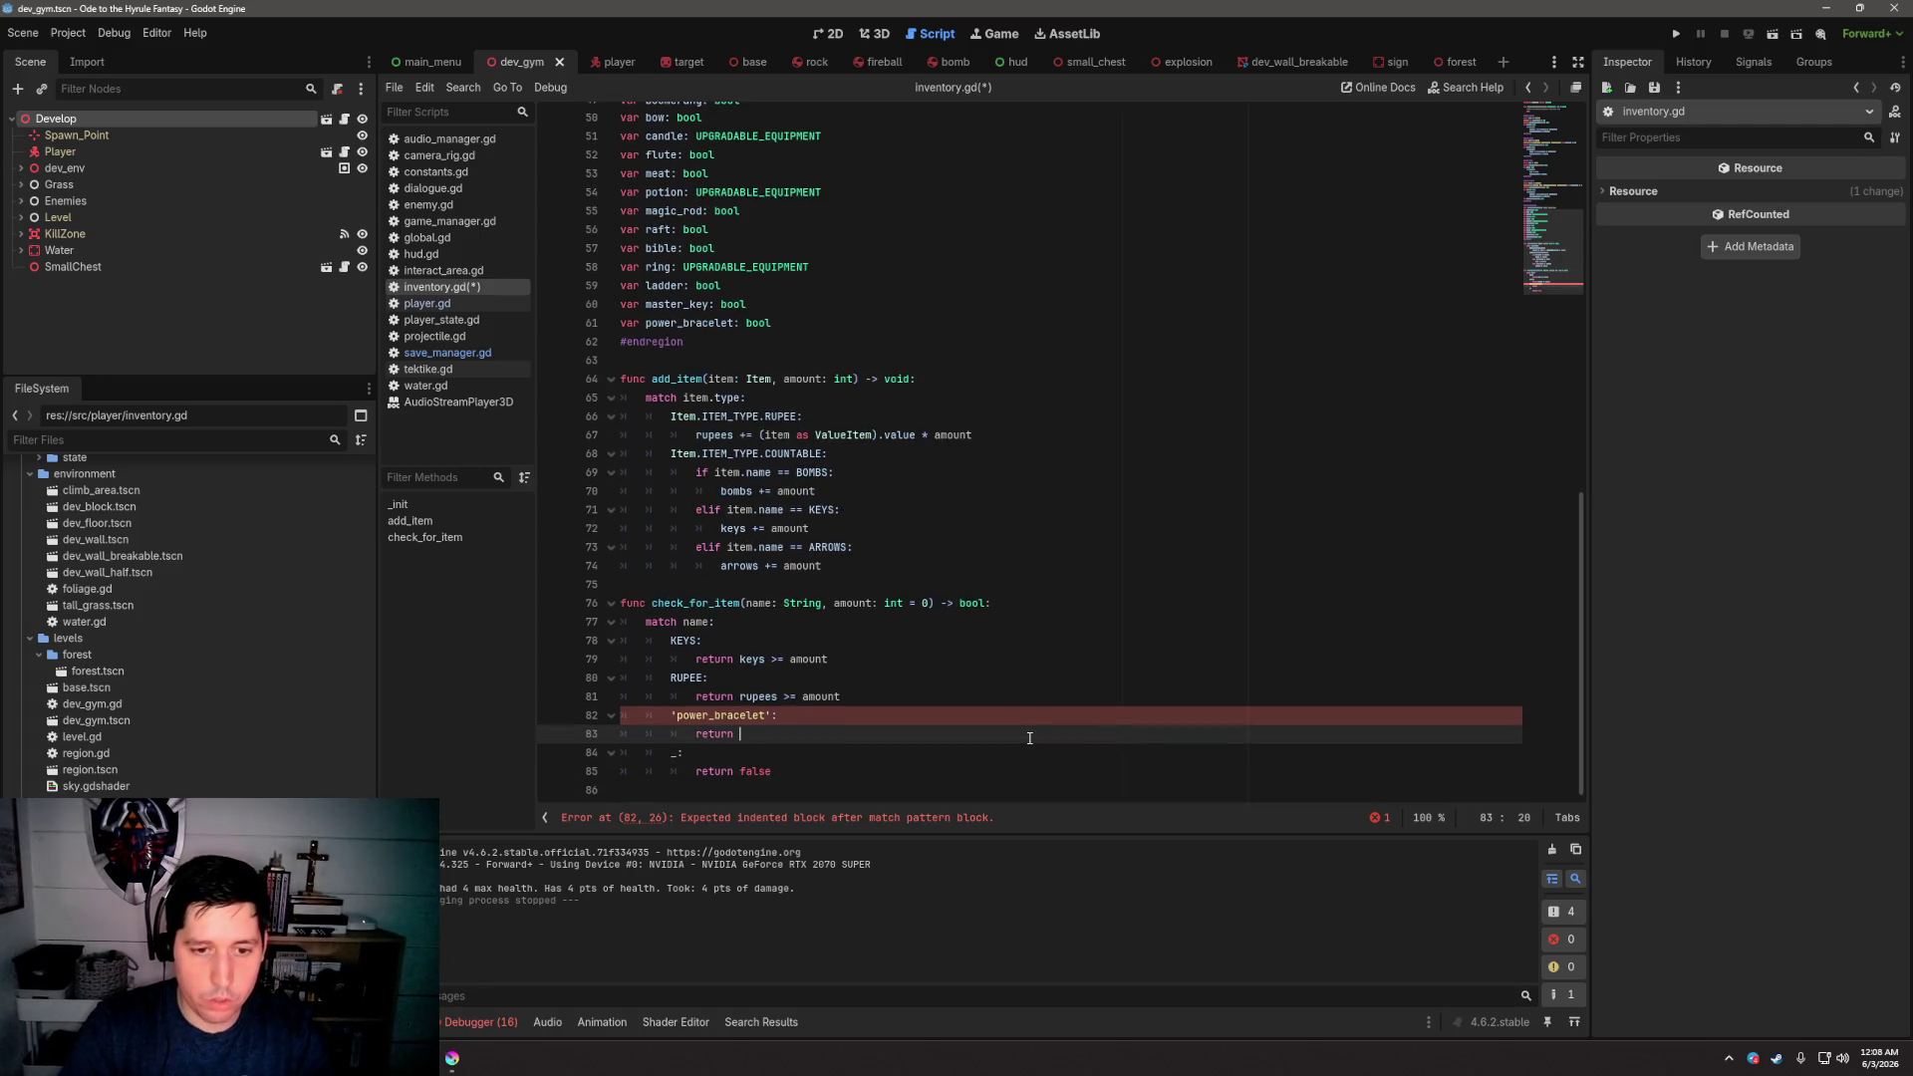
text(powe)
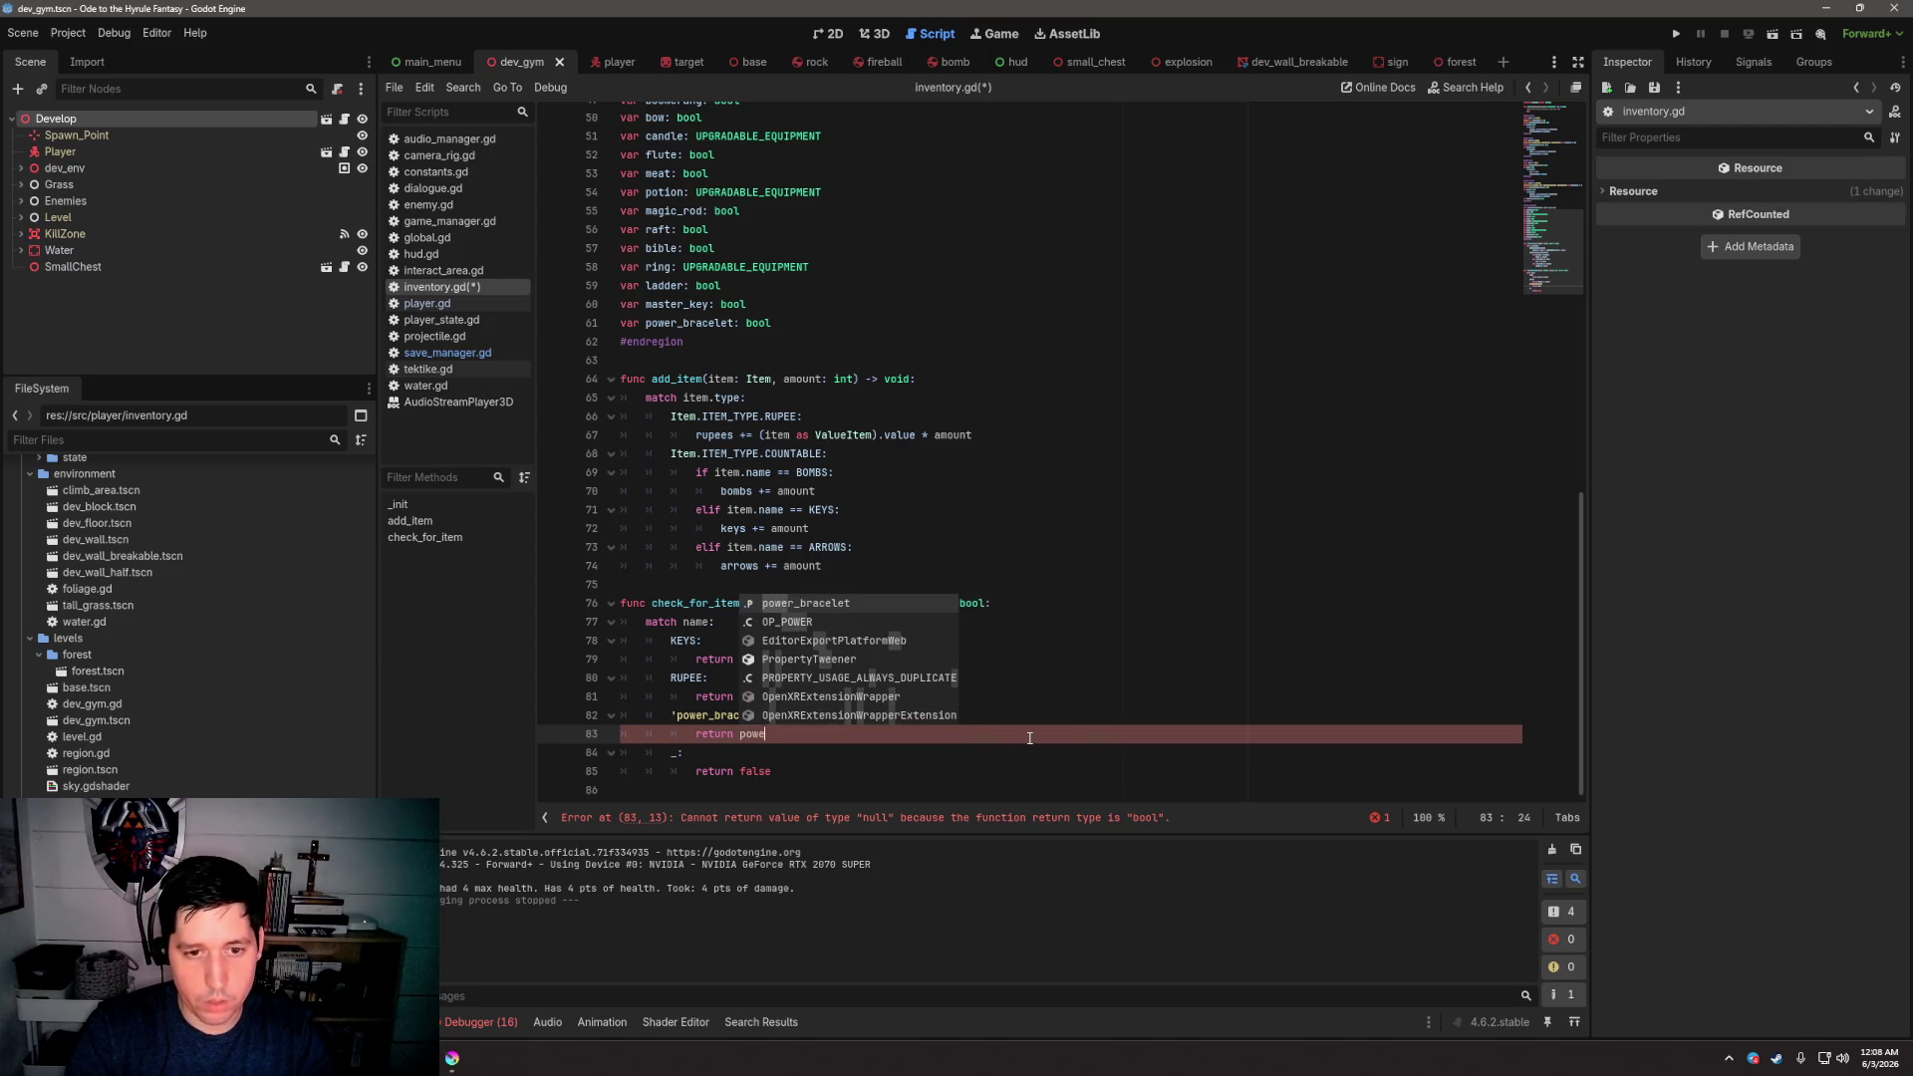
key(Return)
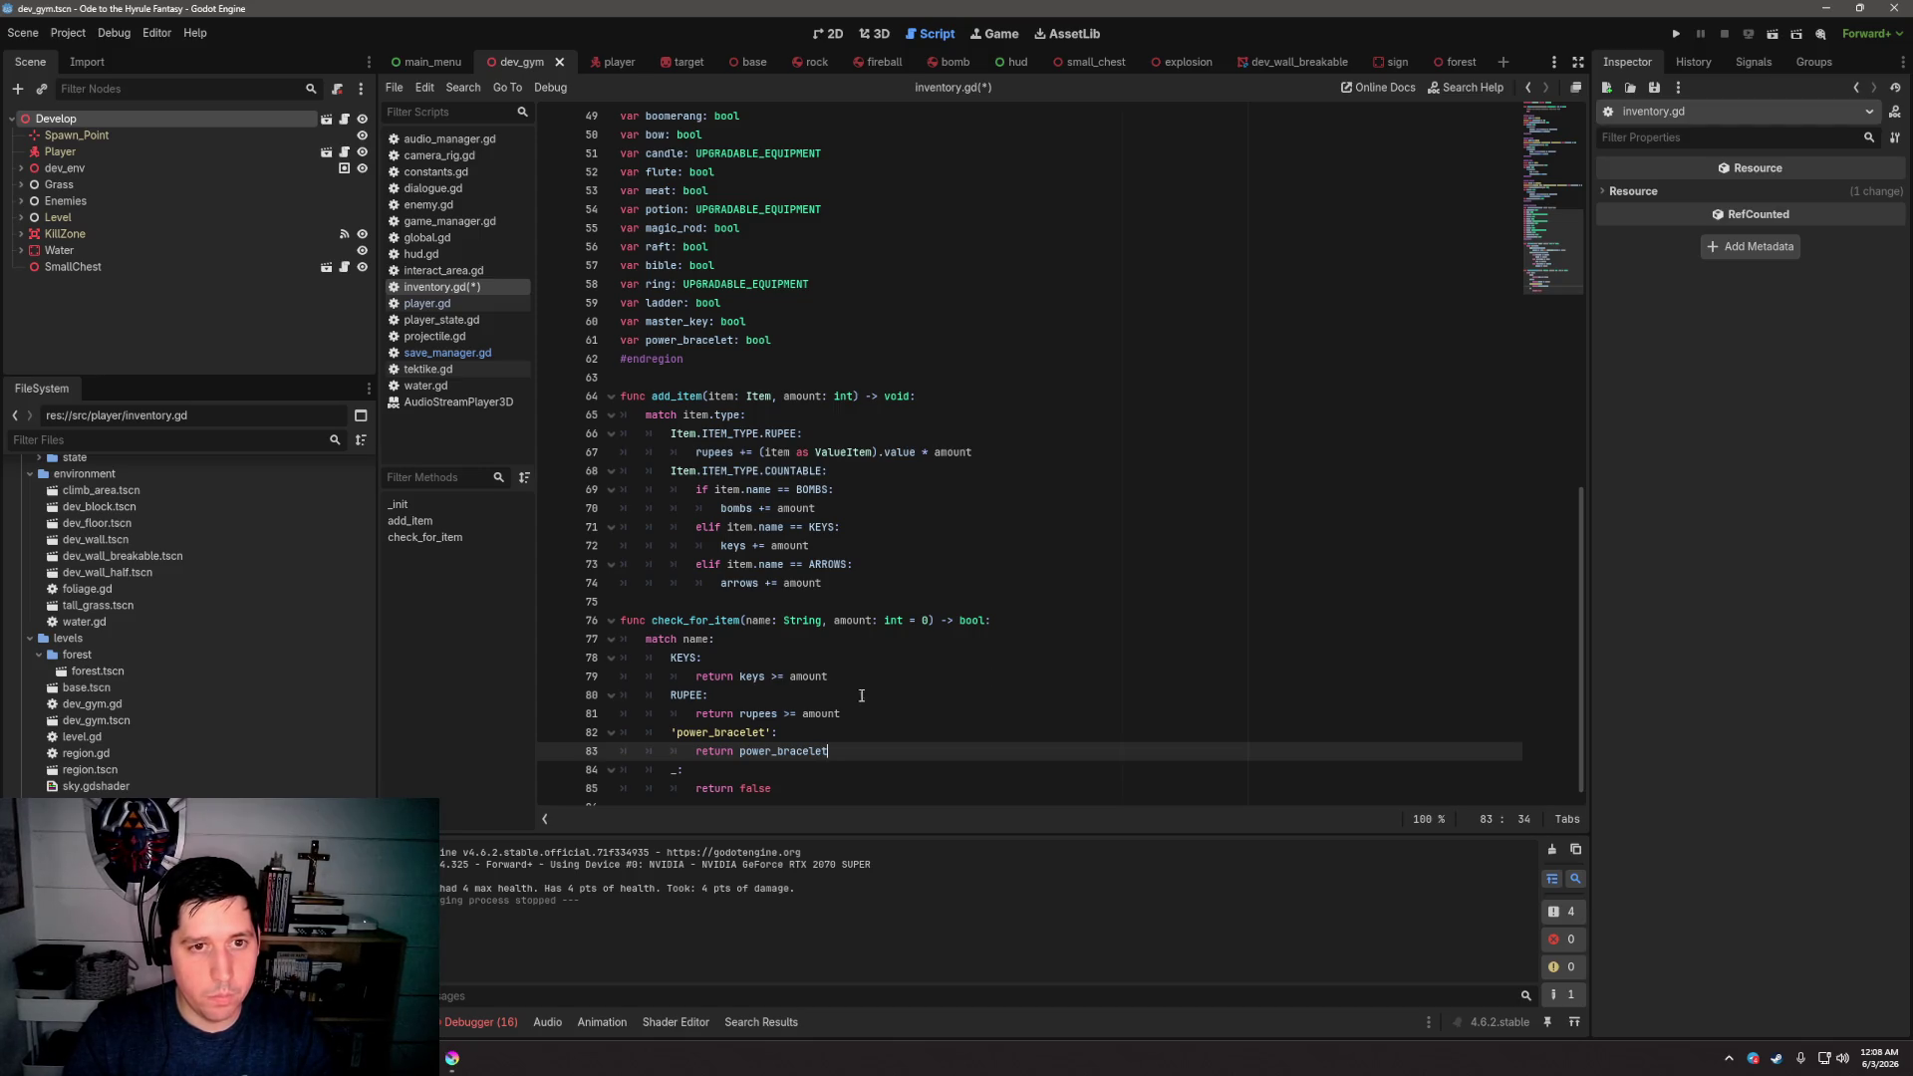
Review the updated check_for_item function and save inventory.gd
scroll(685, 311, up, 2)
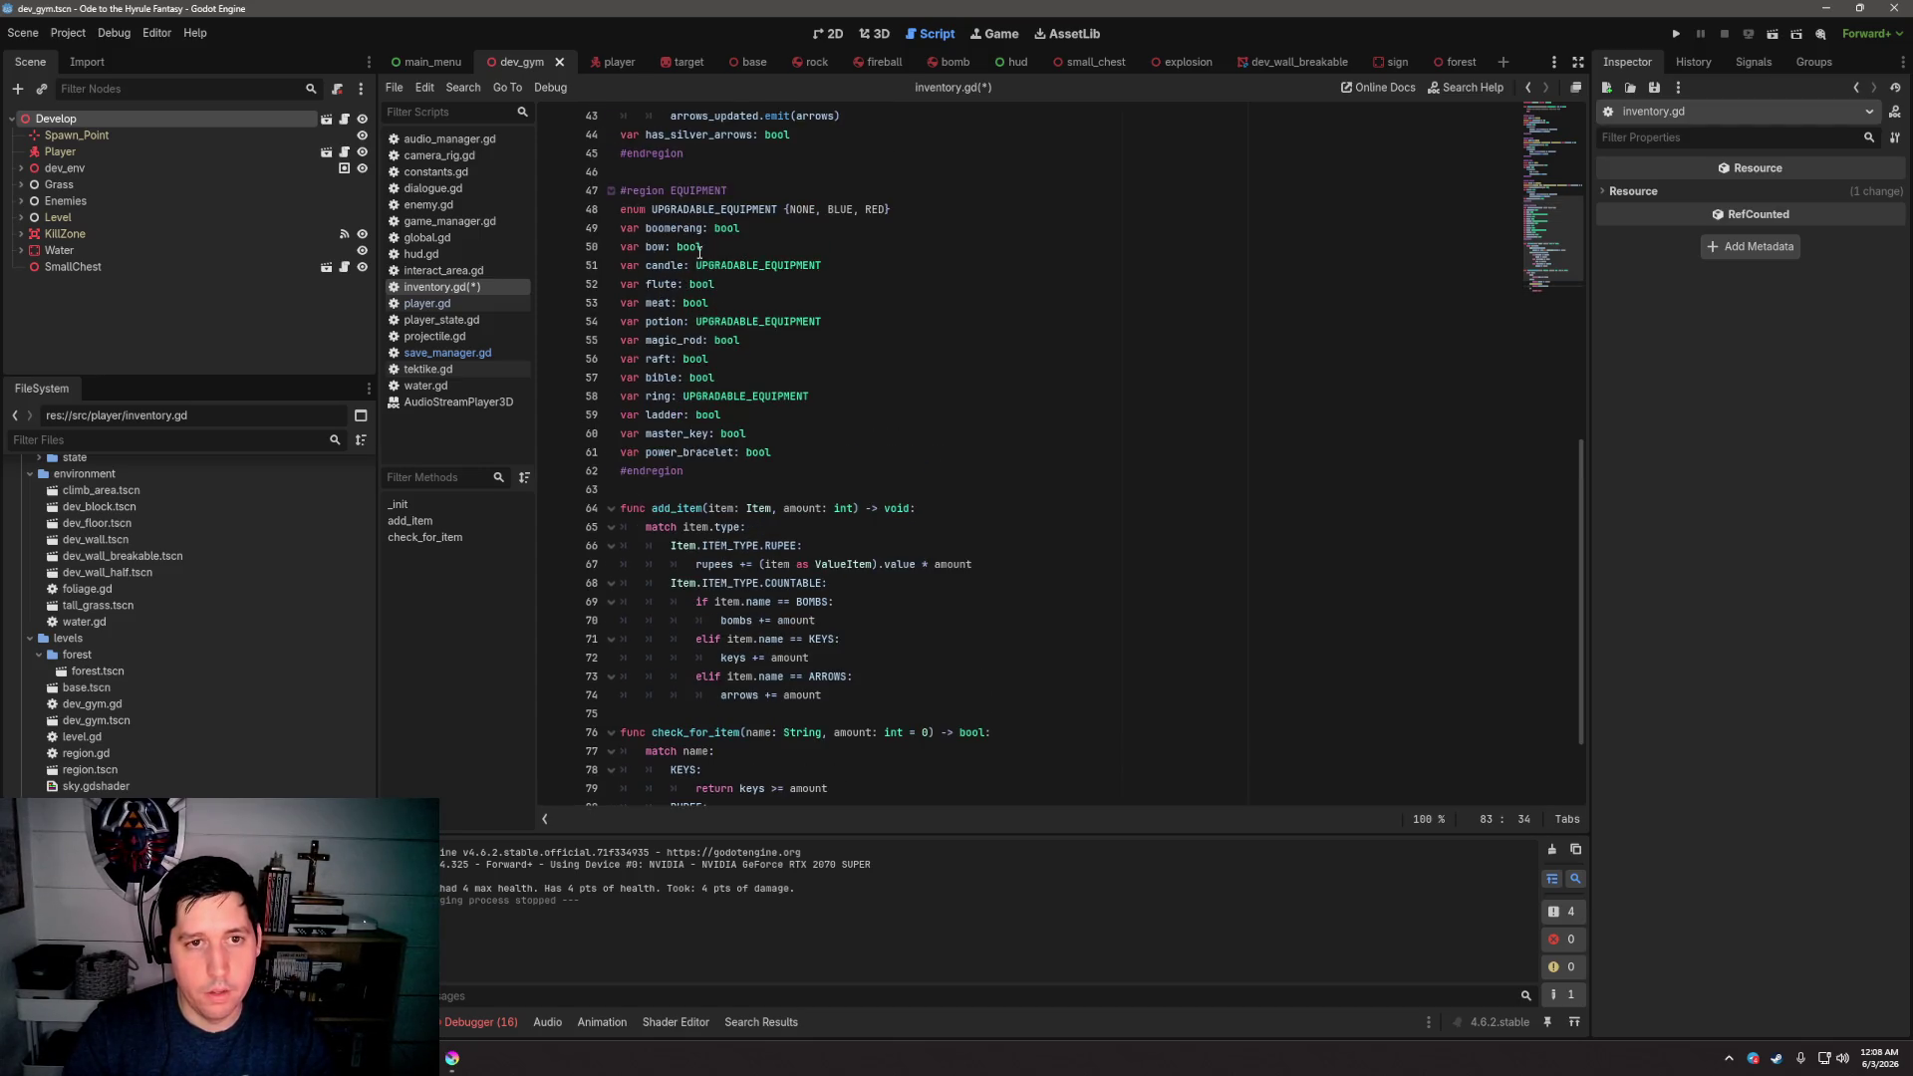
scroll(673, 280, down, 2)
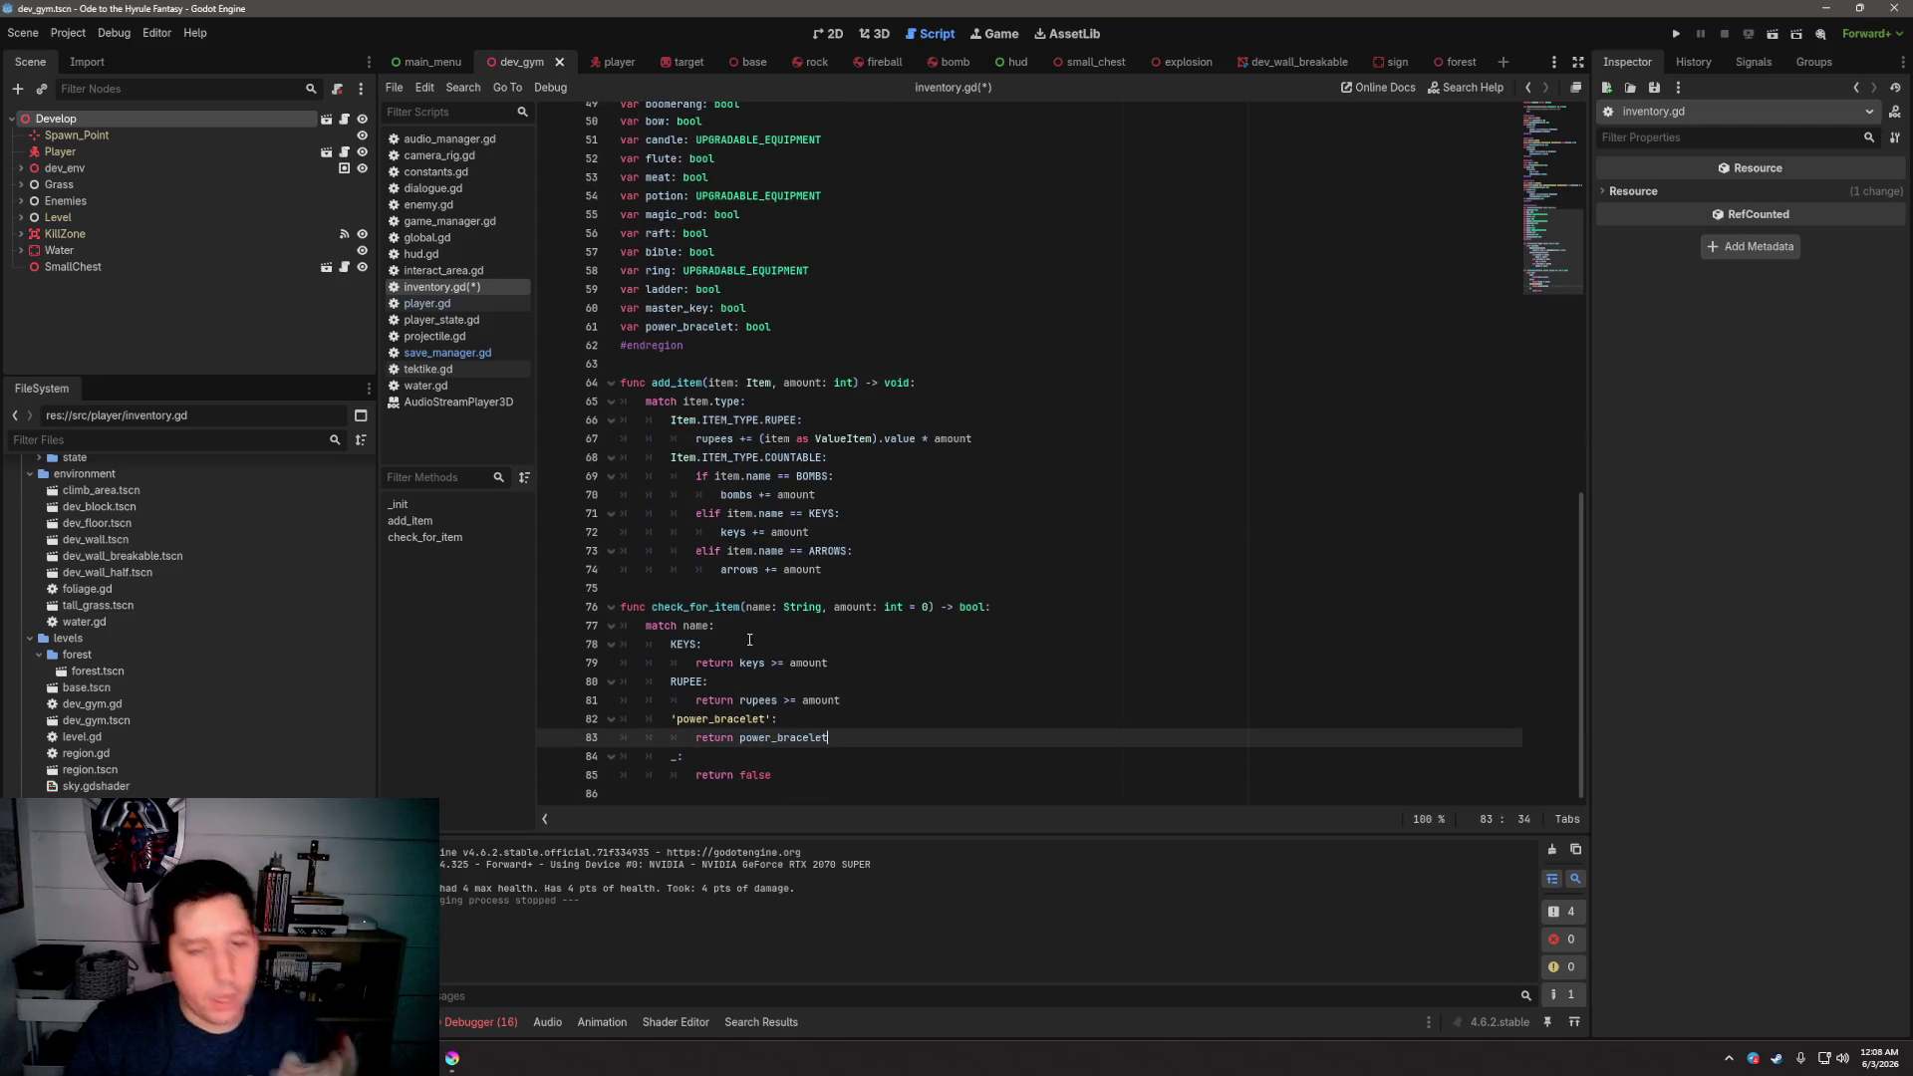
double_click(690, 607)
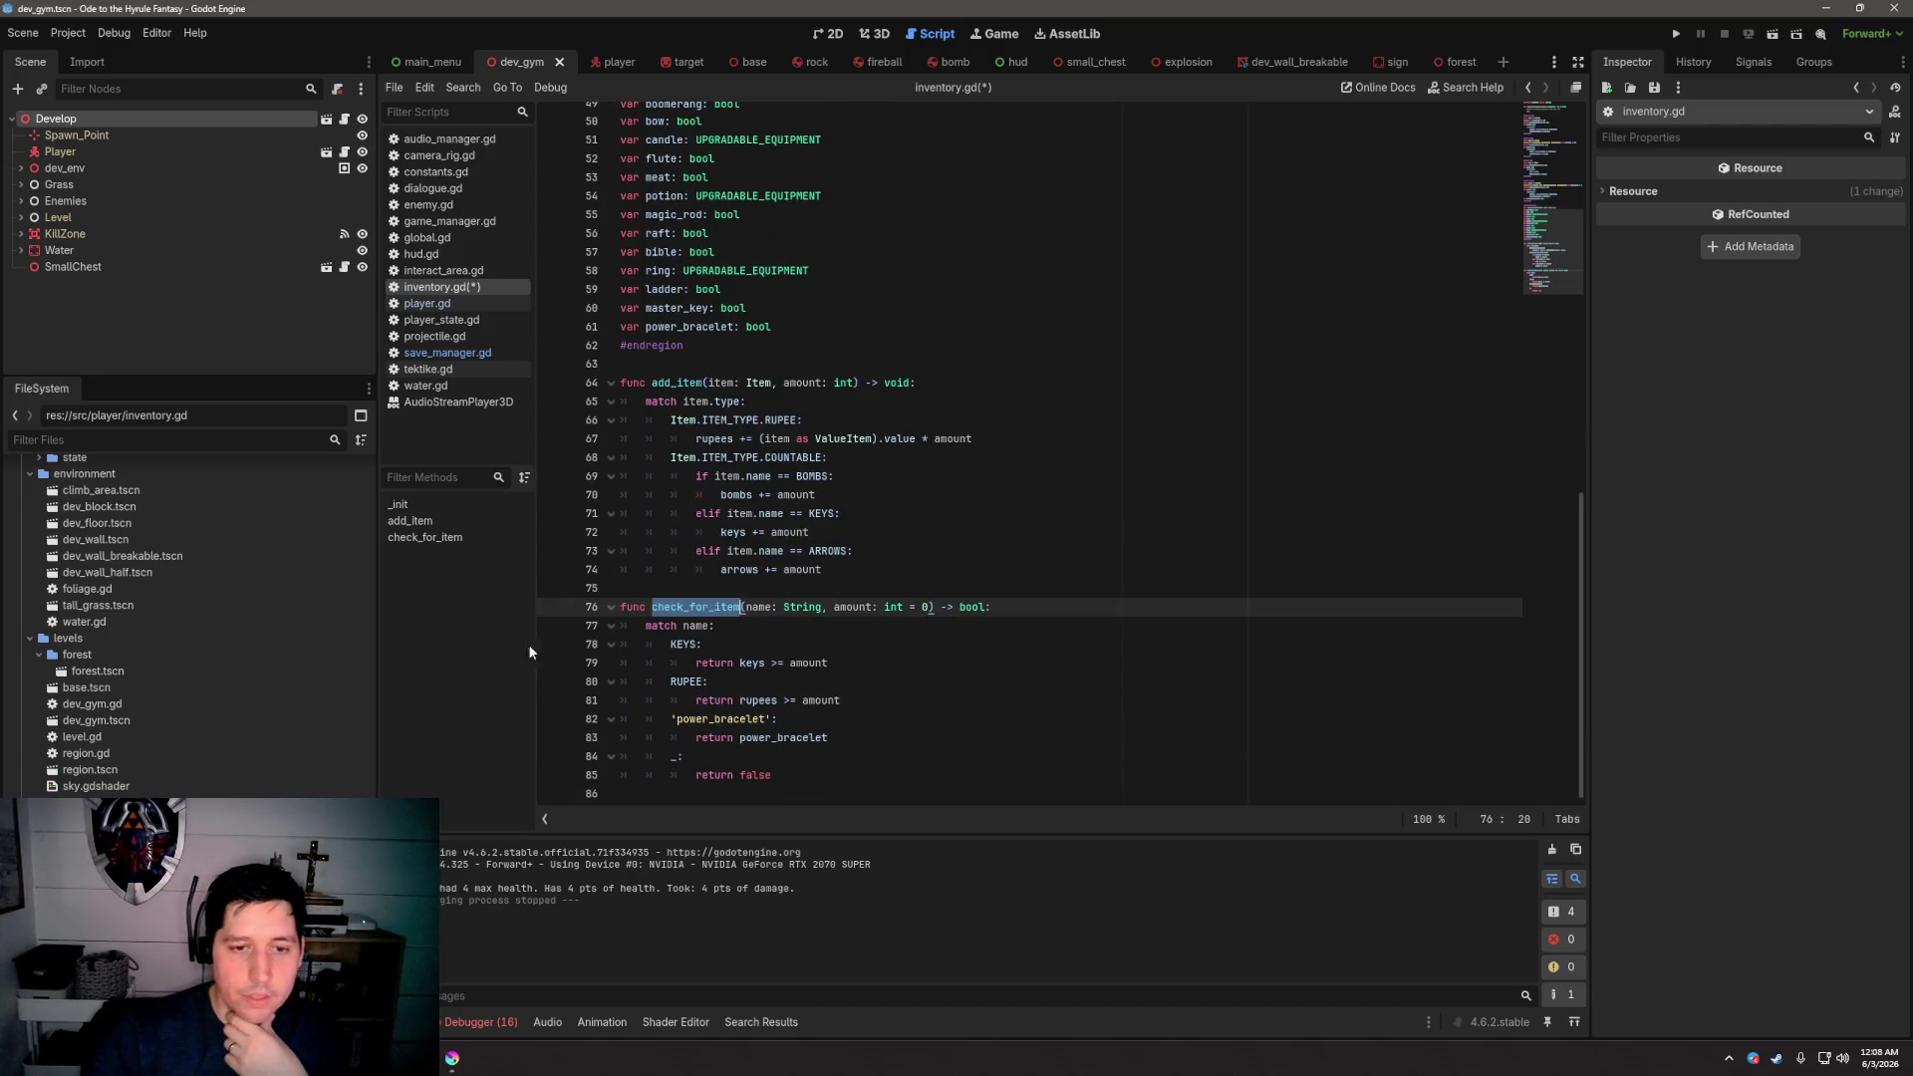
key(Up)
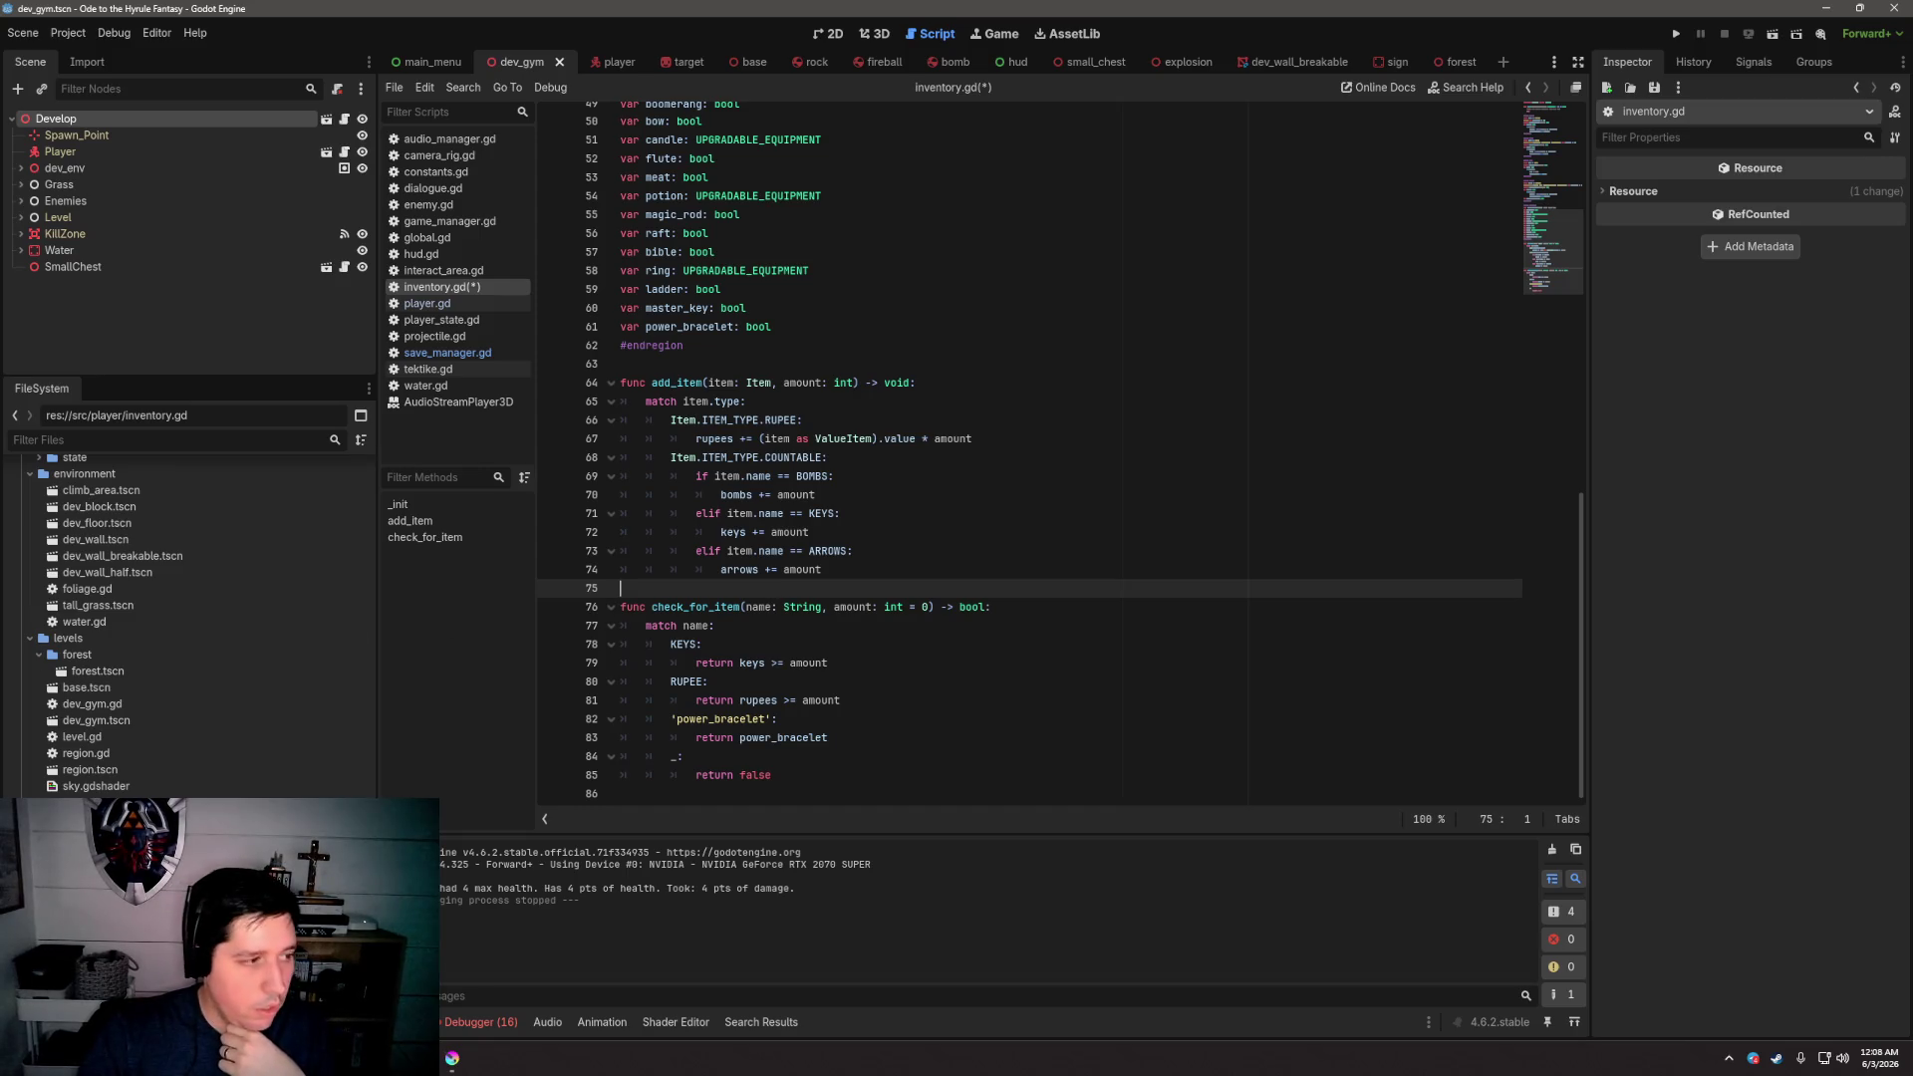
click(1009, 737)
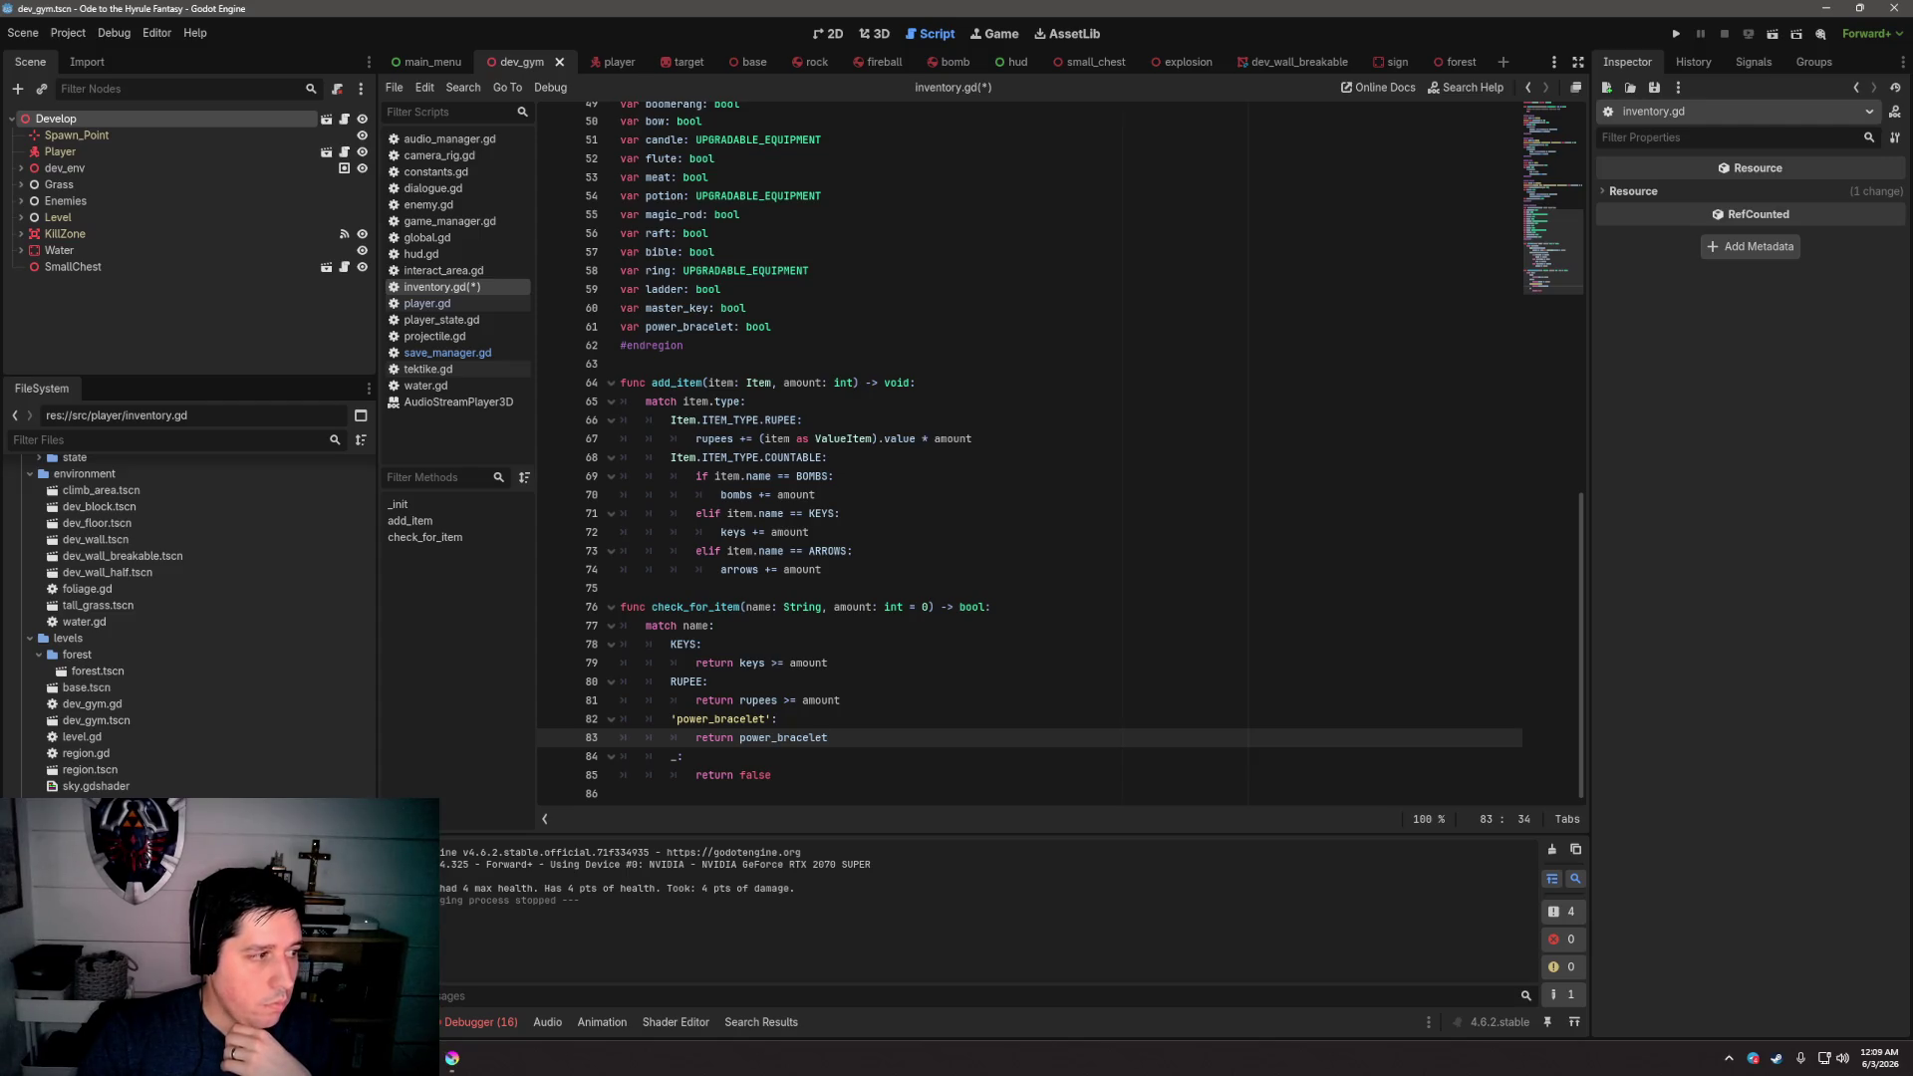
click(1116, 553)
key(ctrl+s)
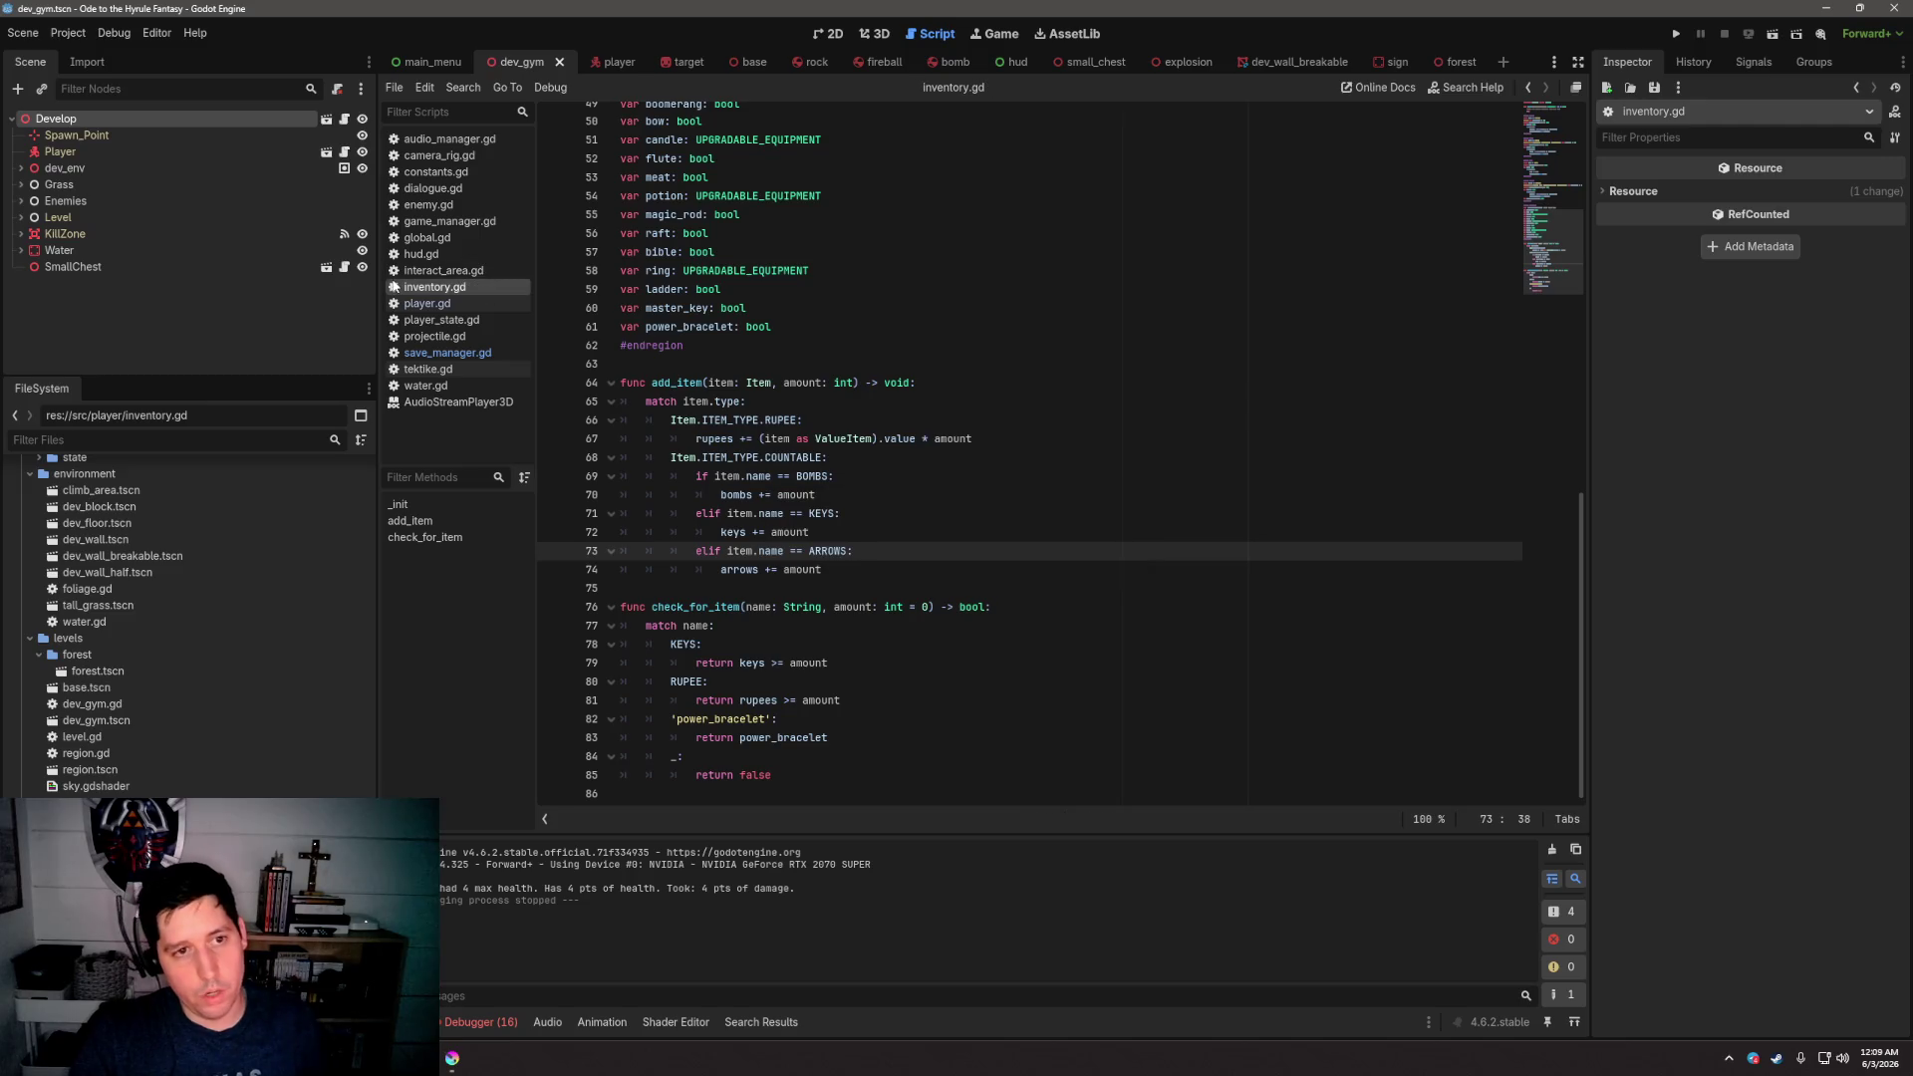
Close the inventory.gd script, leaving save_manager.gd in the editor
right_click(403, 288)
click(492, 337)
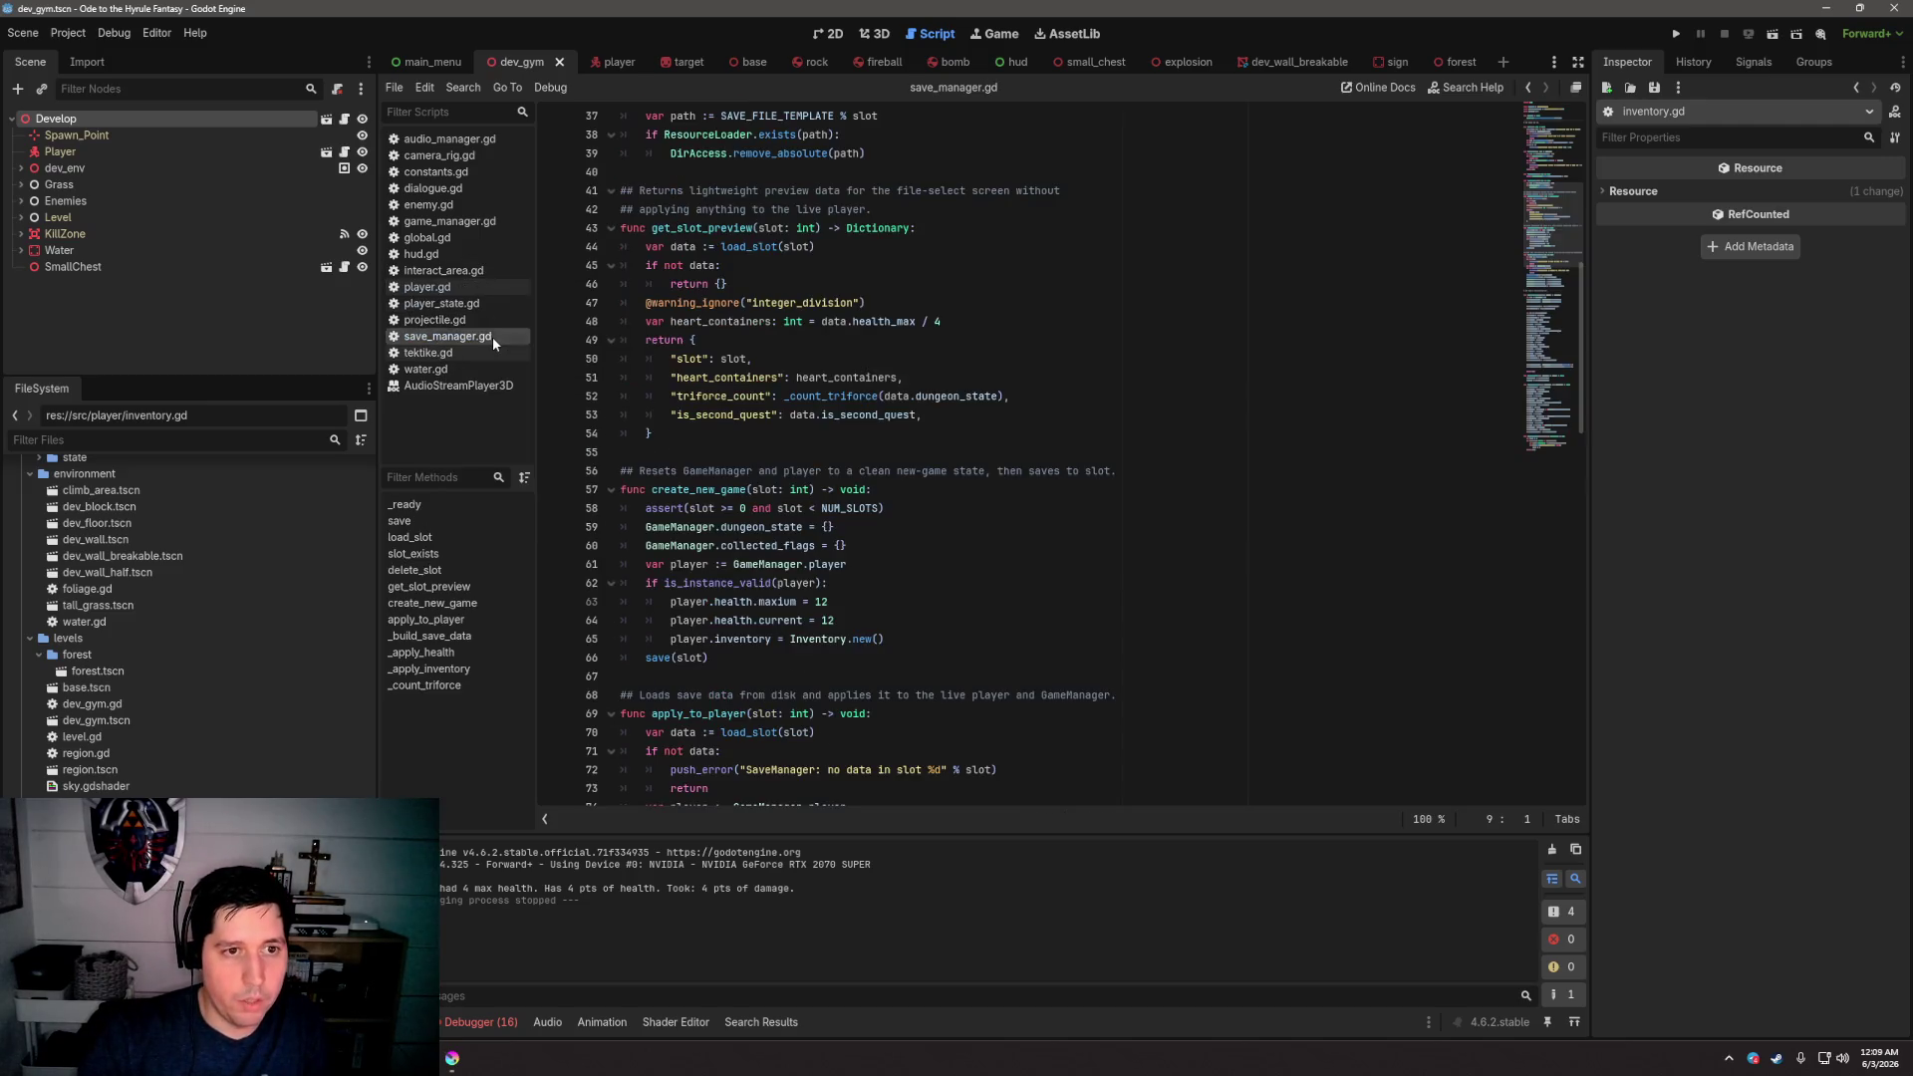
click(986, 454)
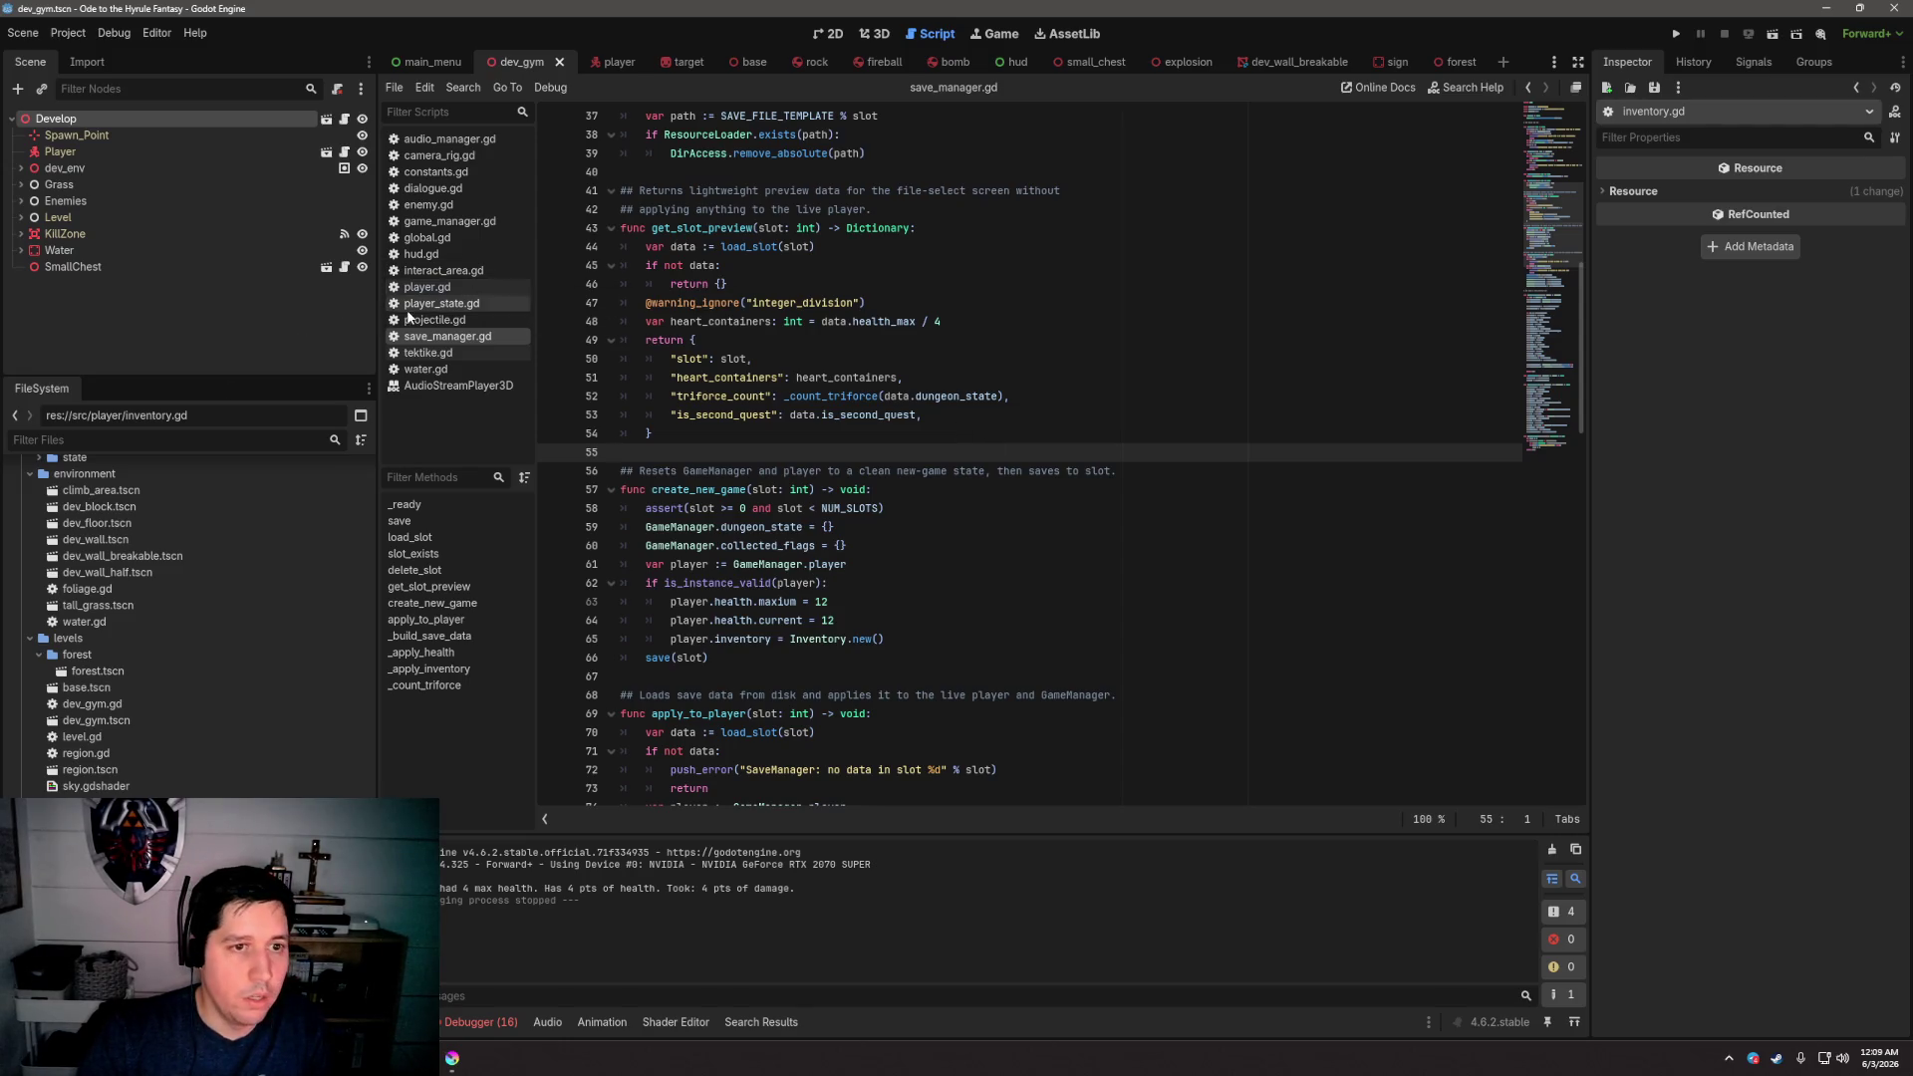
Open level.gd and read through its _ready, _process and kill-zone code
double_click(124, 736)
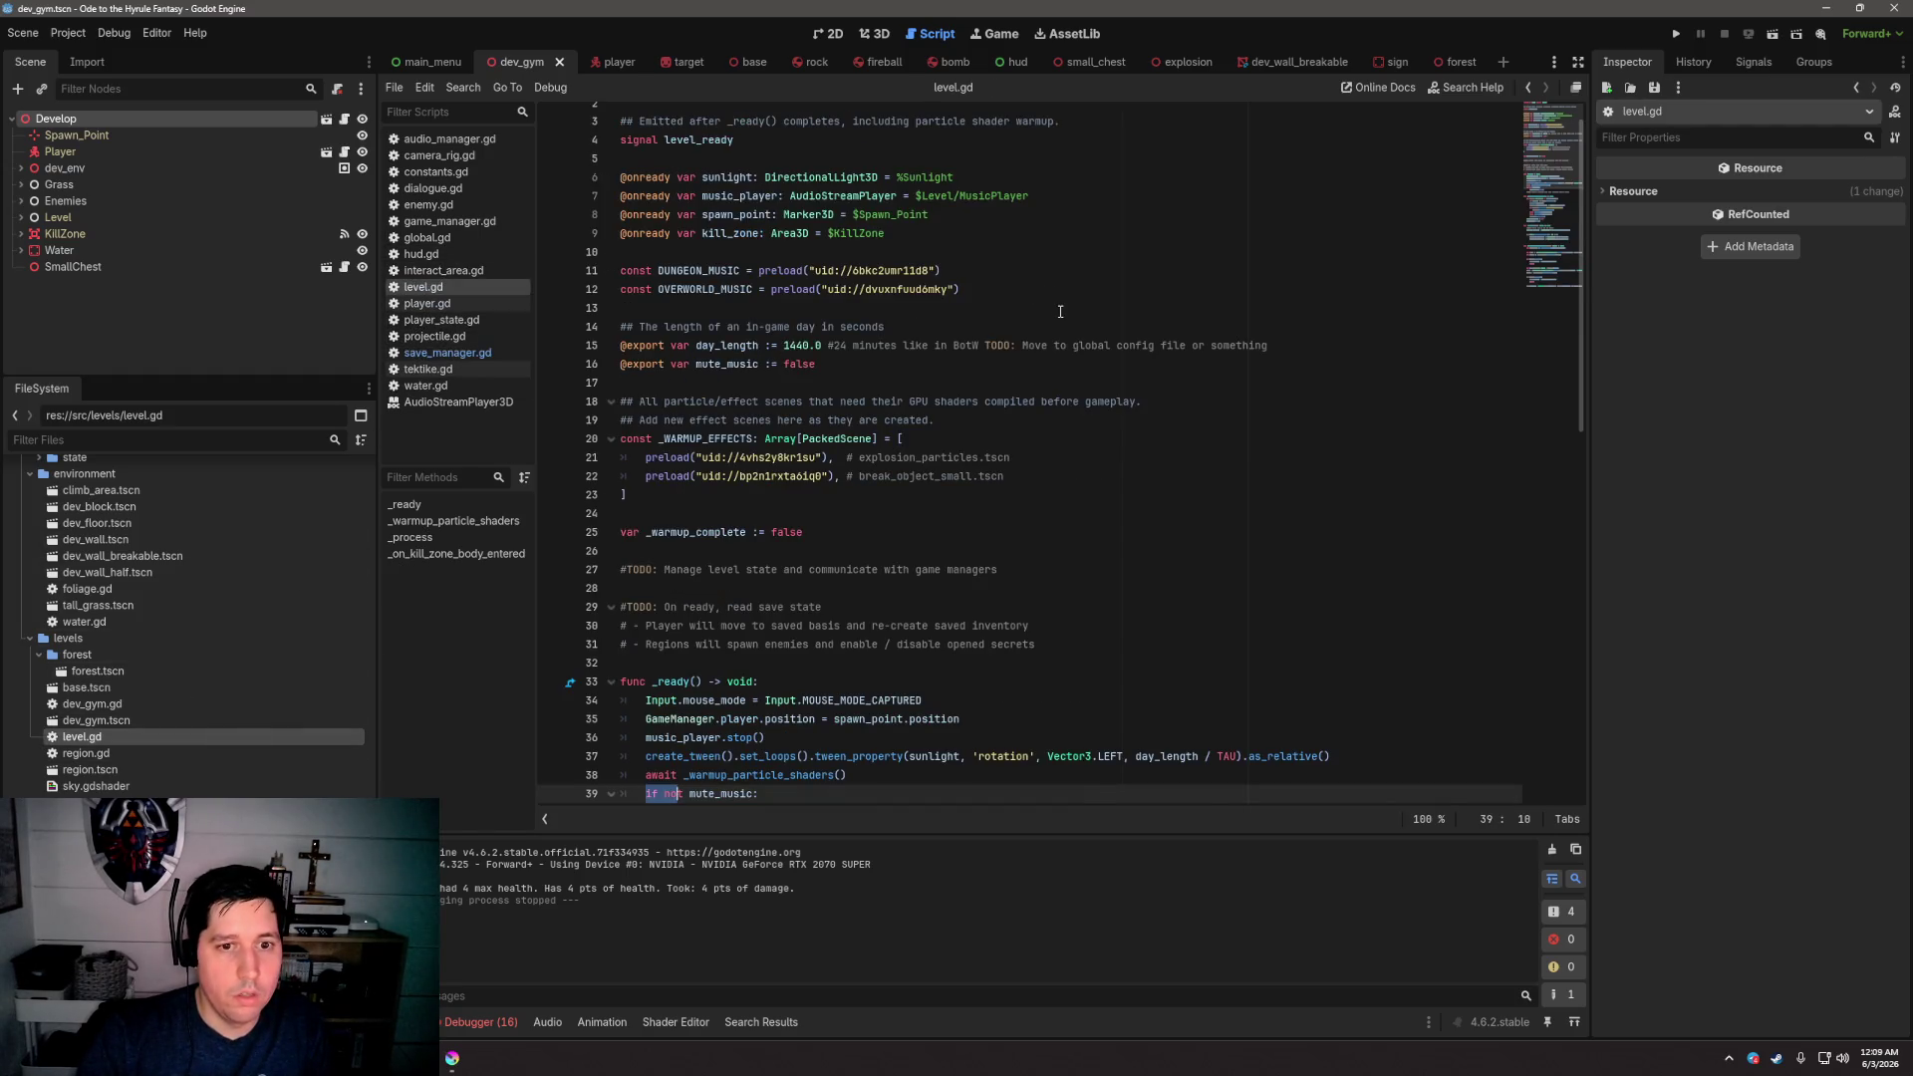
scroll(1060, 312, down, 5)
scroll(1061, 312, down, 2)
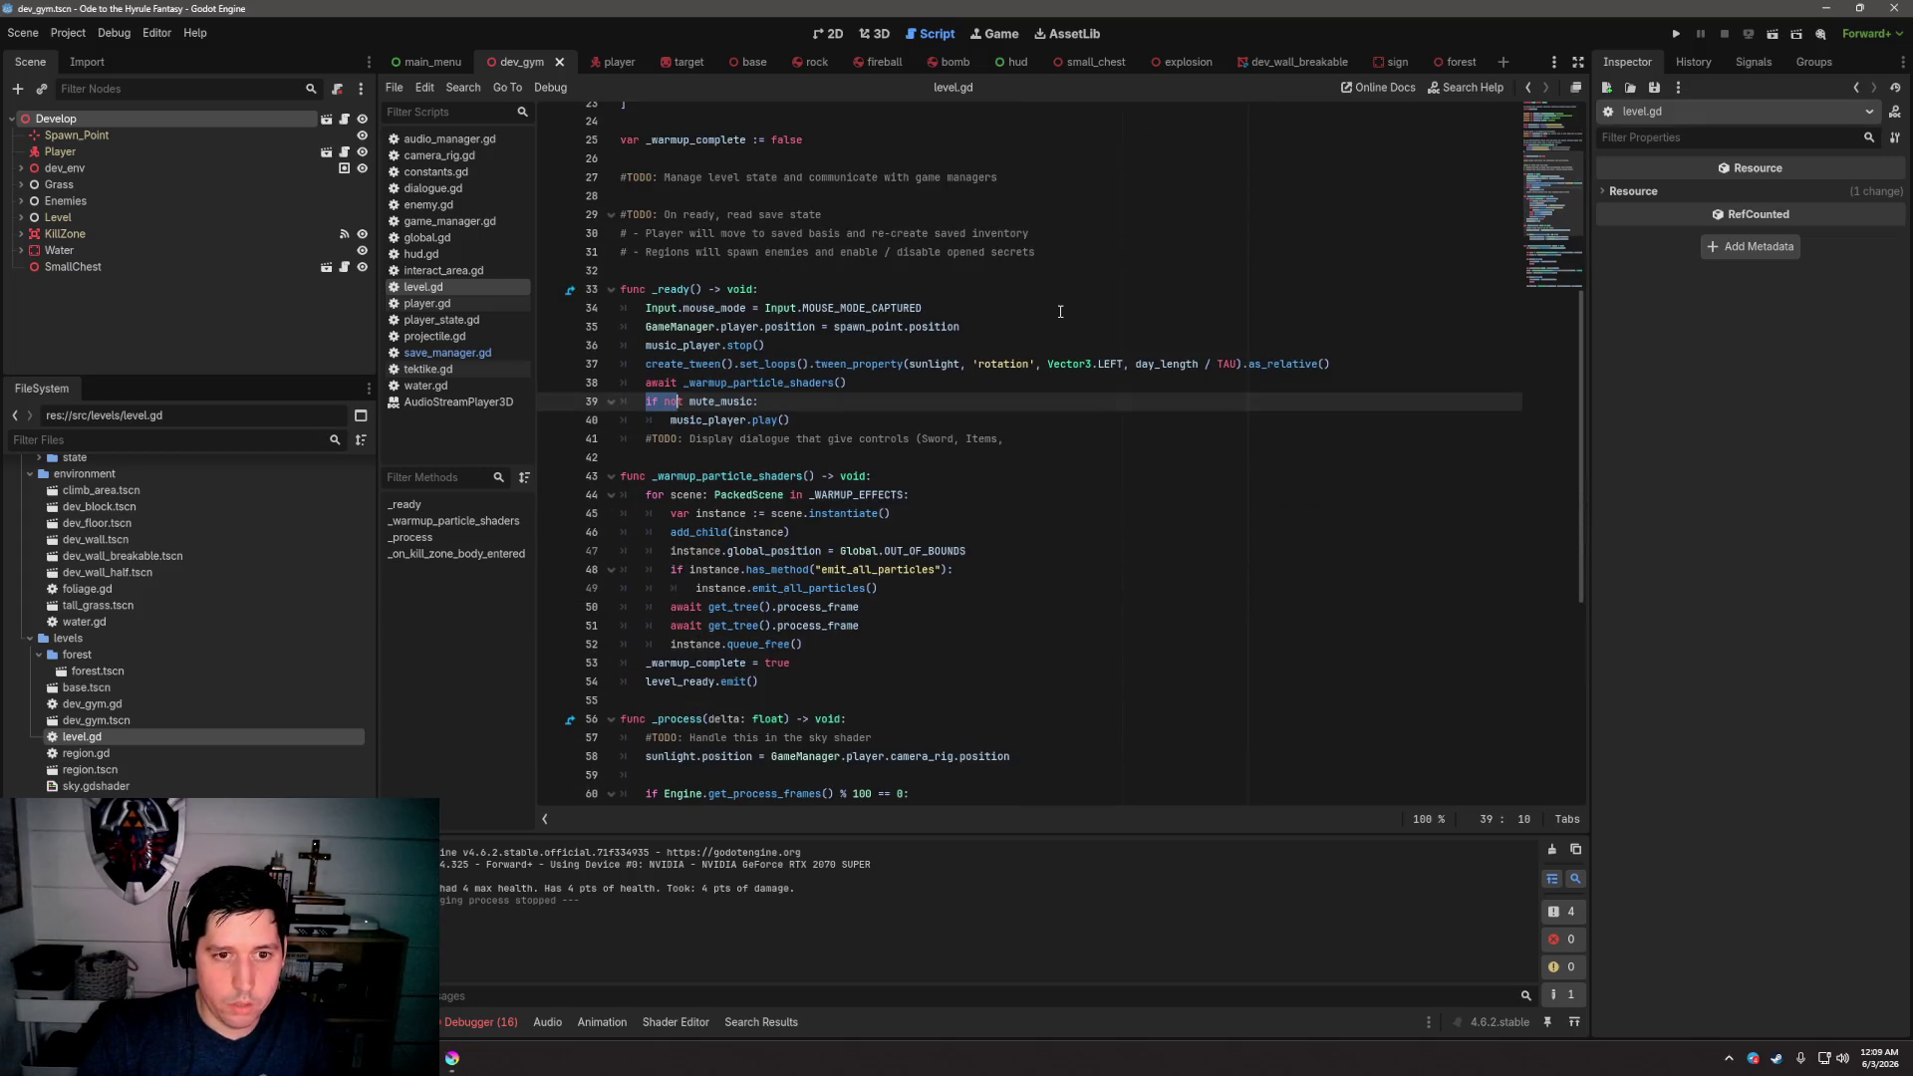
scroll(1060, 312, down, 8)
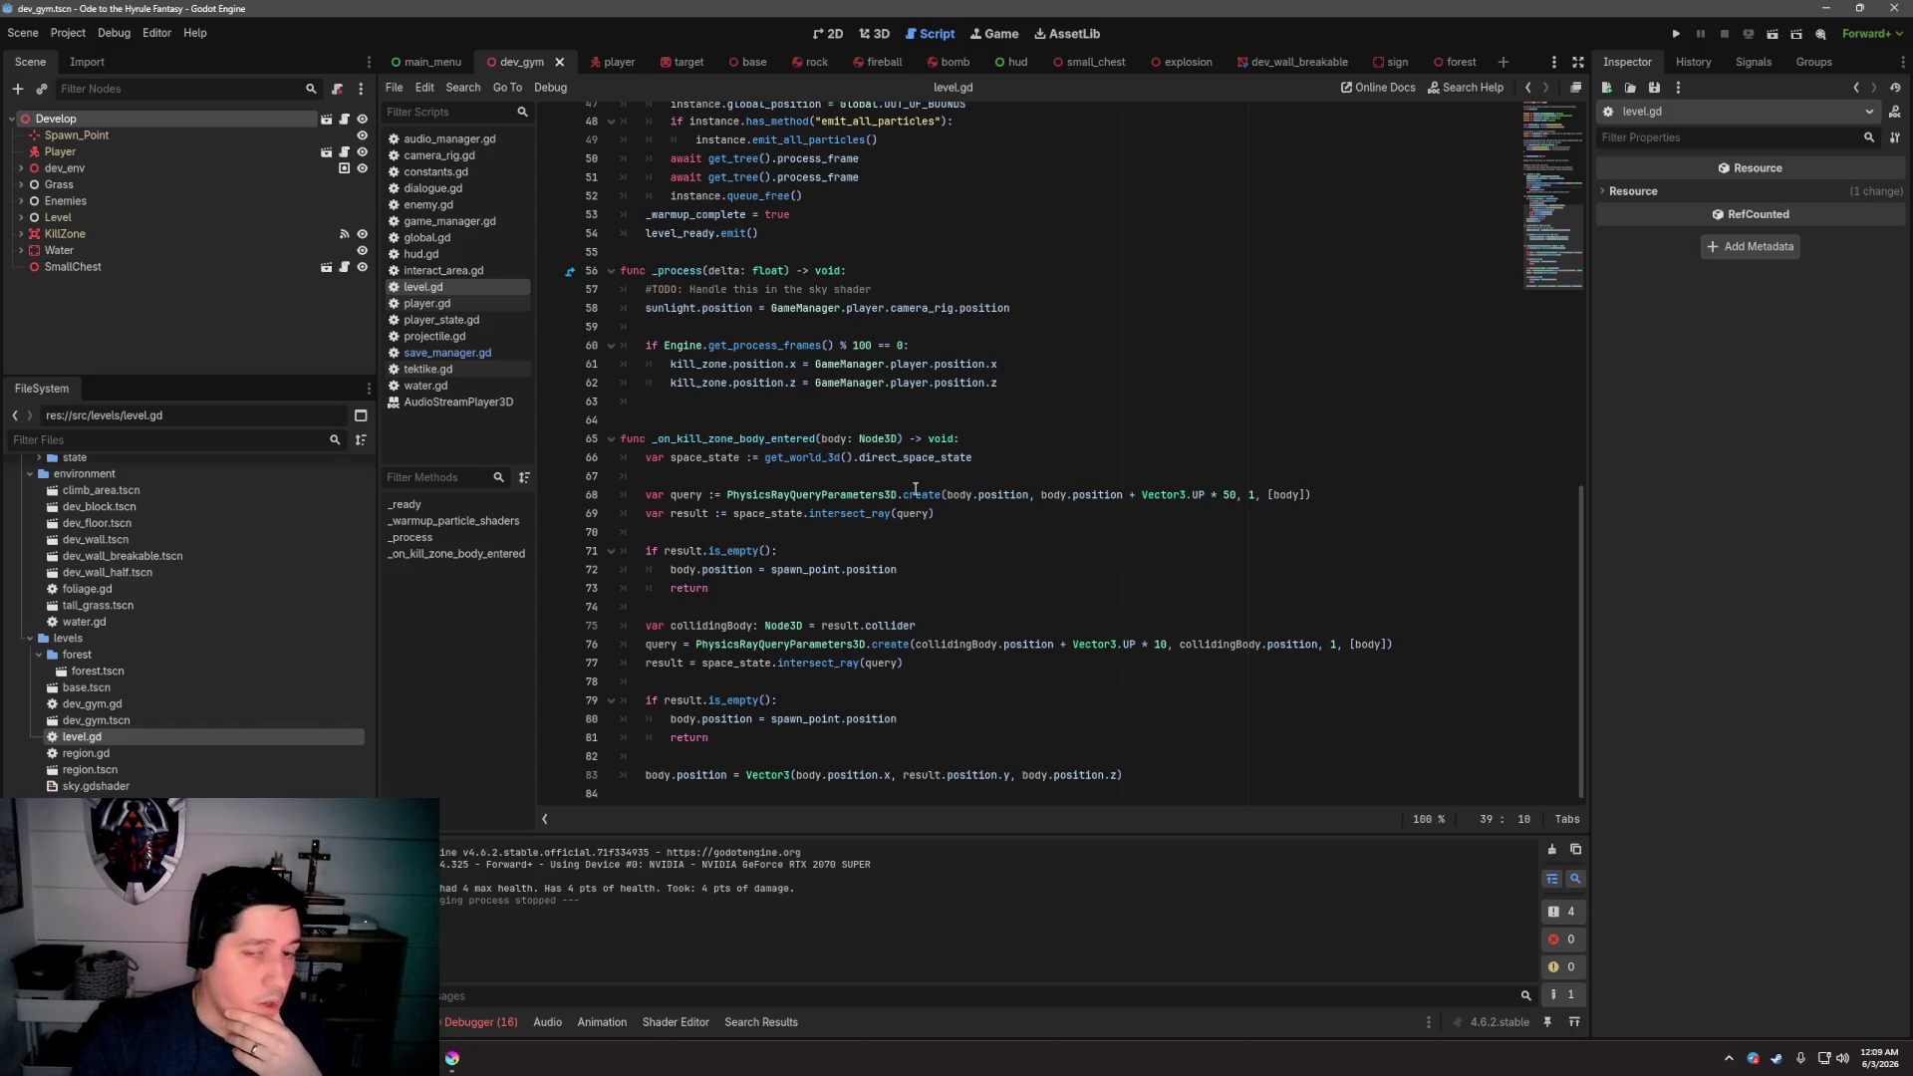
scroll(1045, 462, up, 1)
click(1073, 370)
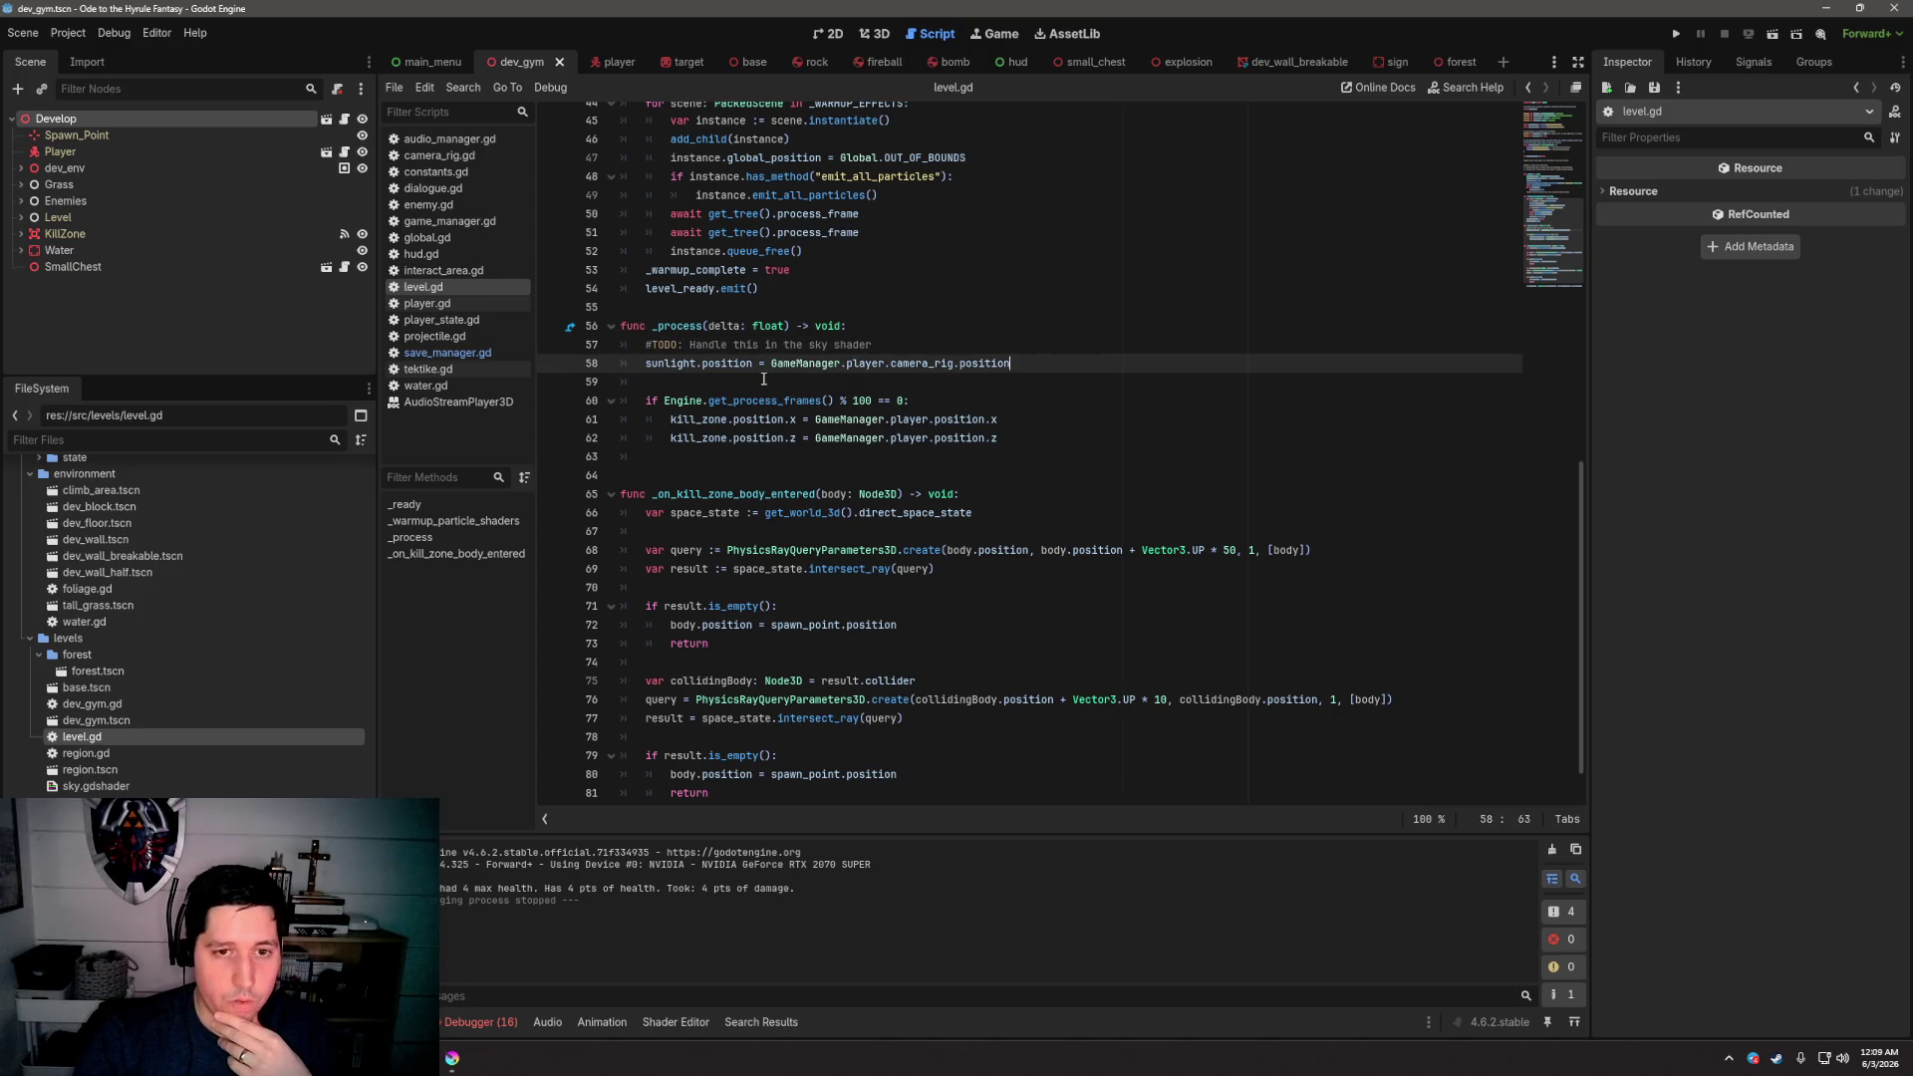
click(1038, 384)
Switch to the 3D view of dev_gym and browse the dev_env node's children
click(881, 38)
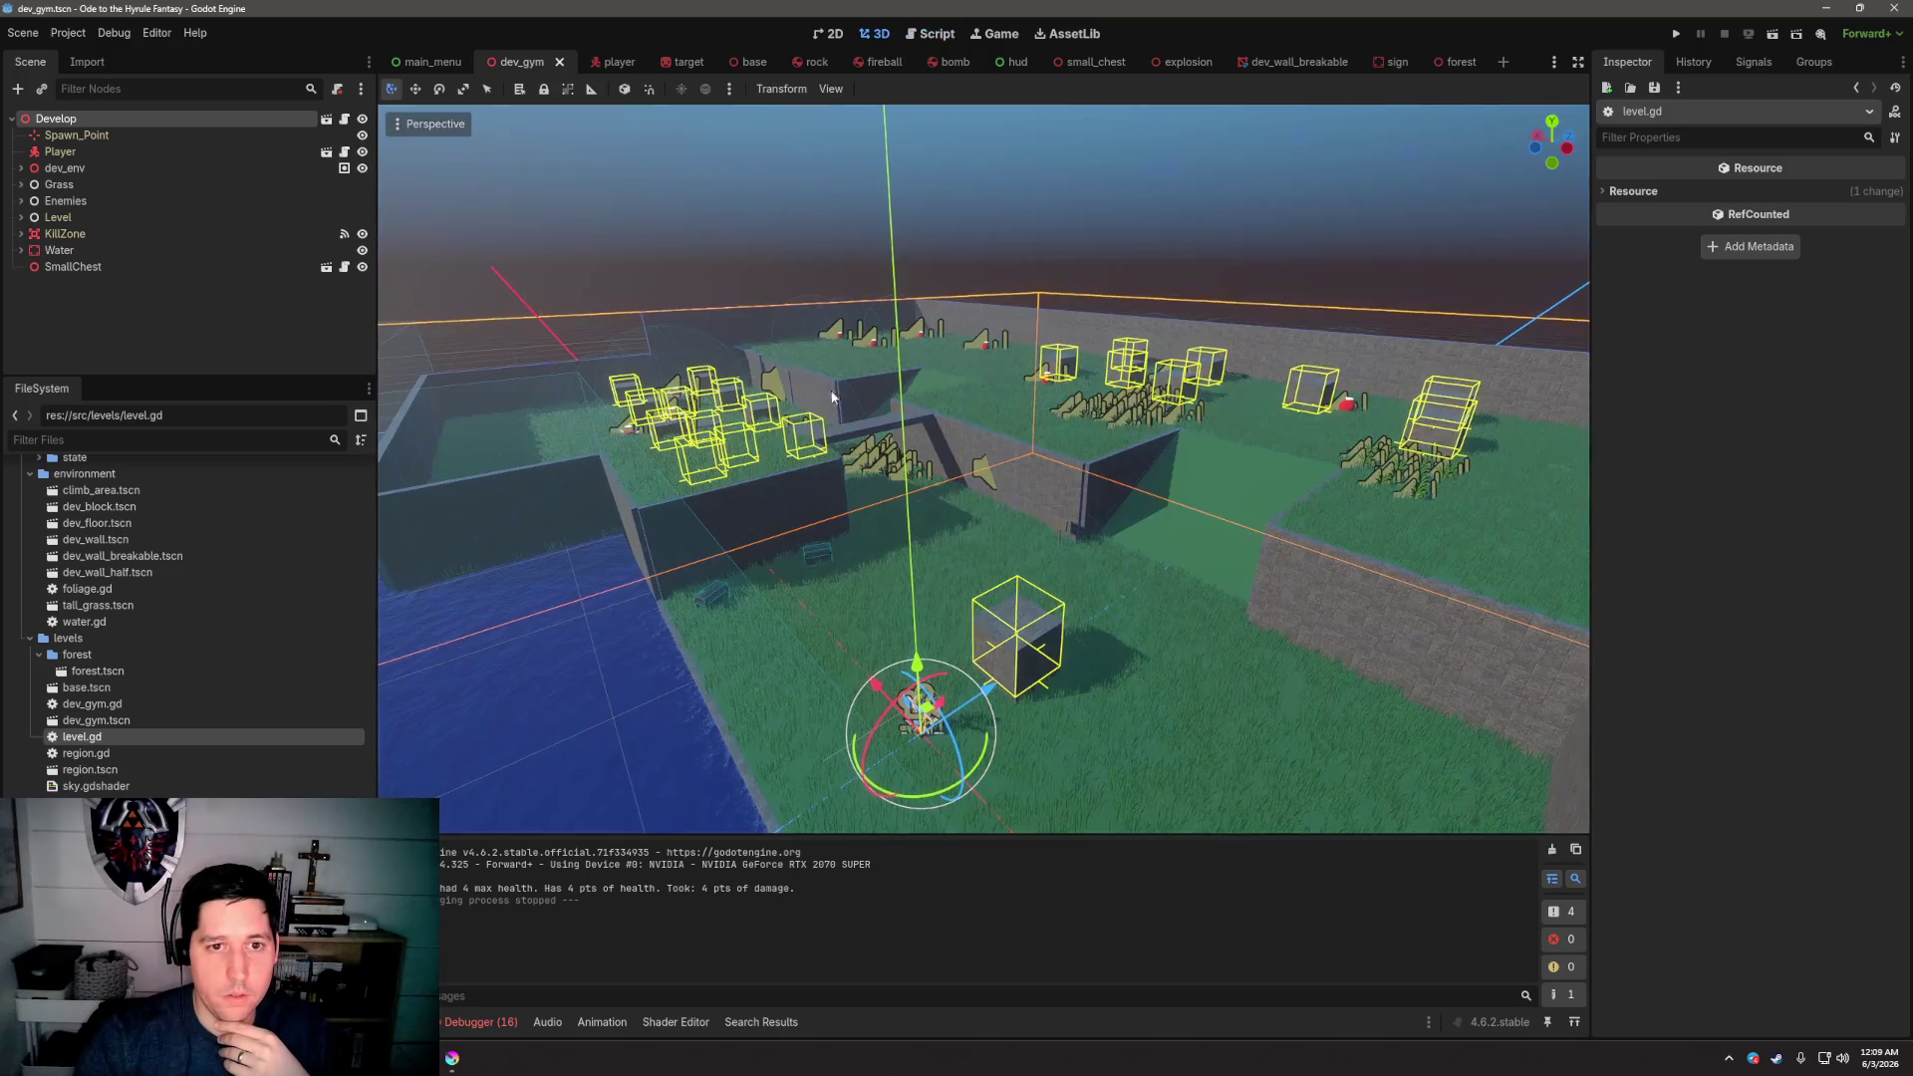
scroll(943, 494, down, 5)
drag(995, 478, 953, 469)
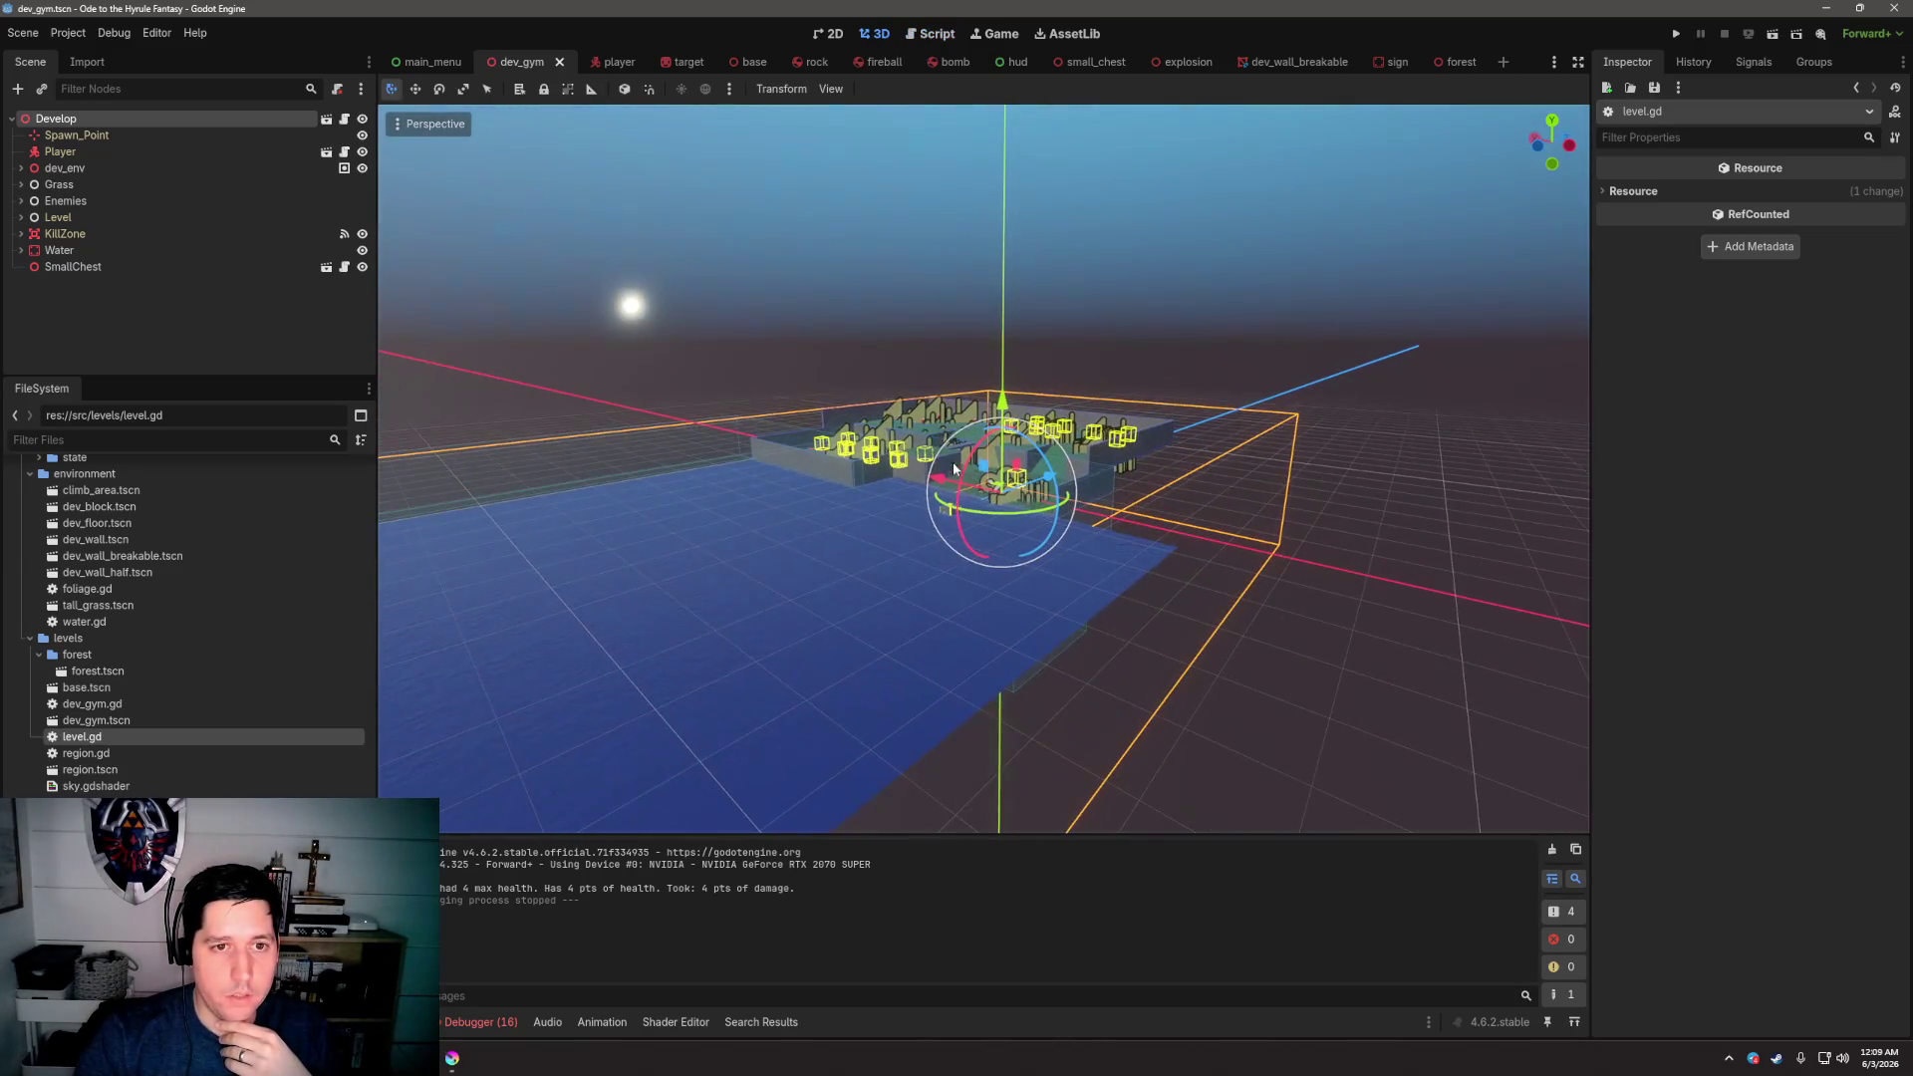
click(611, 307)
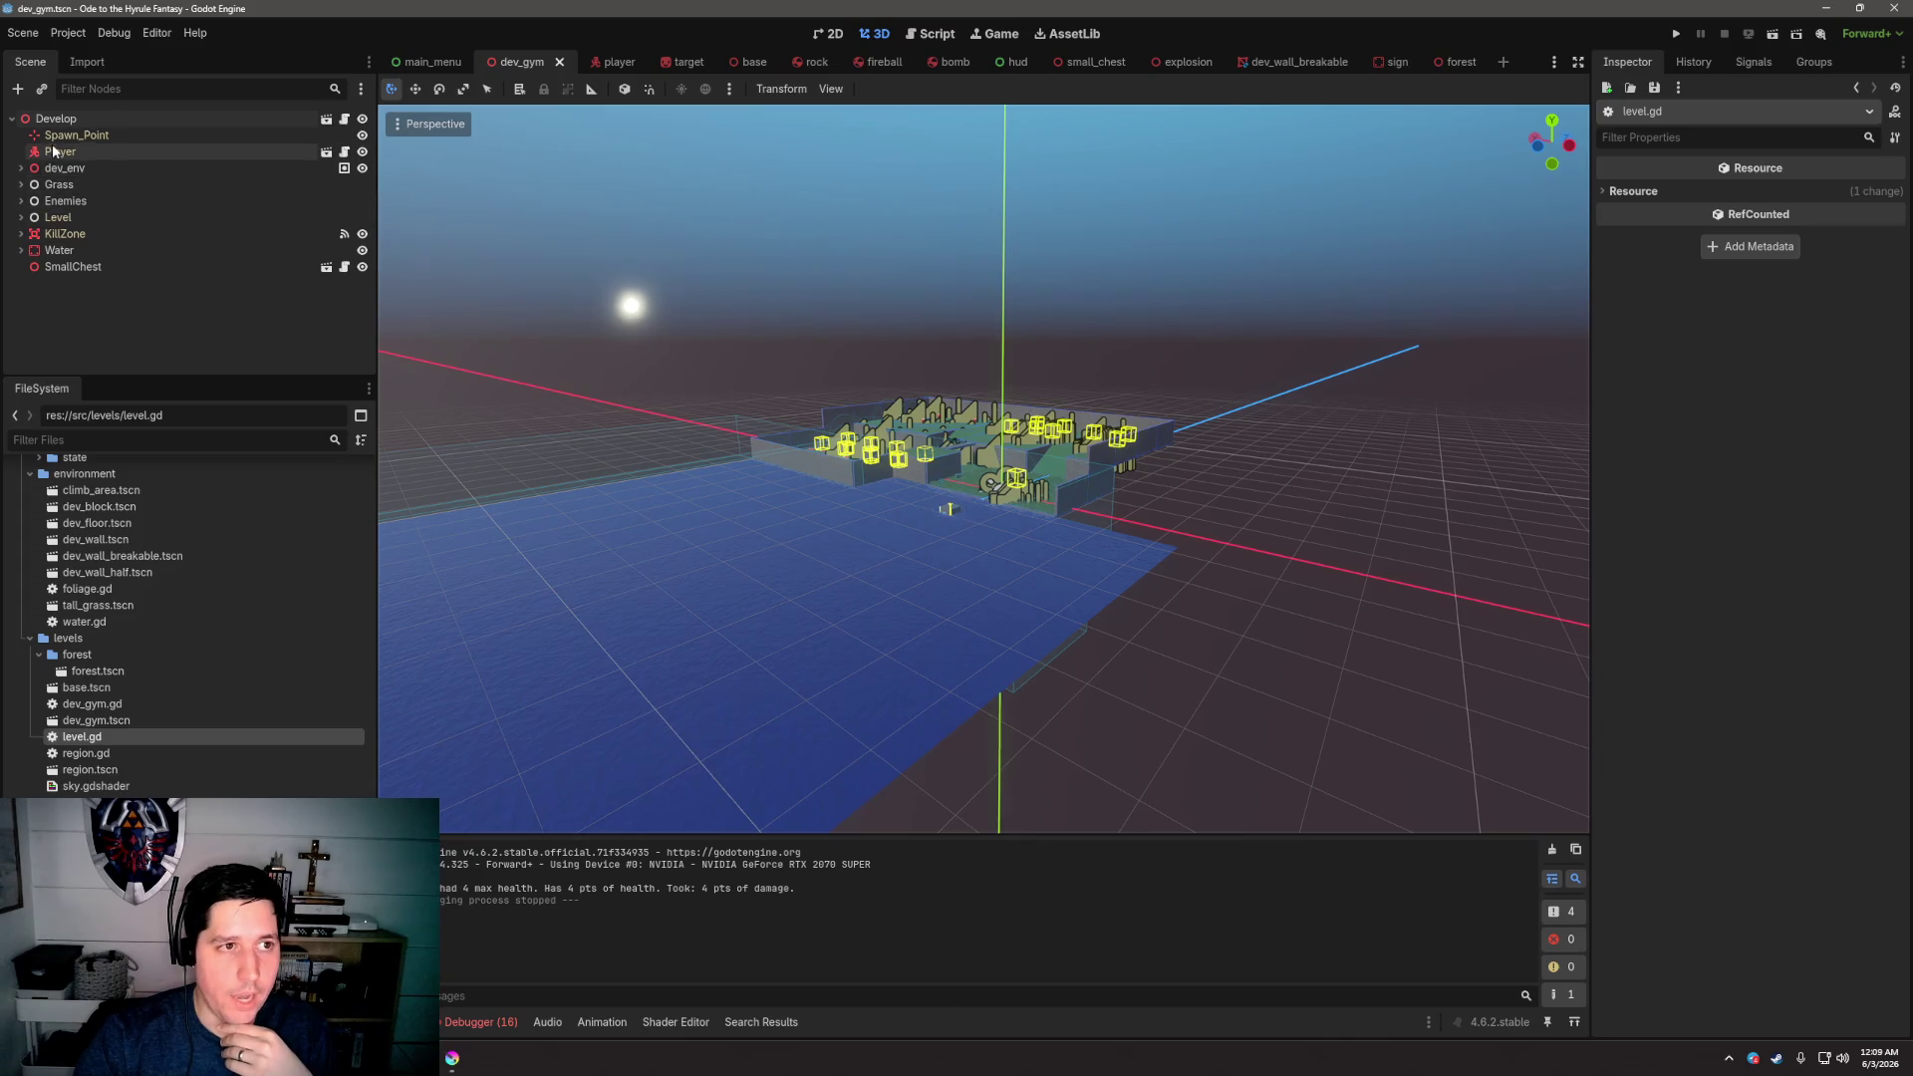
click(22, 169)
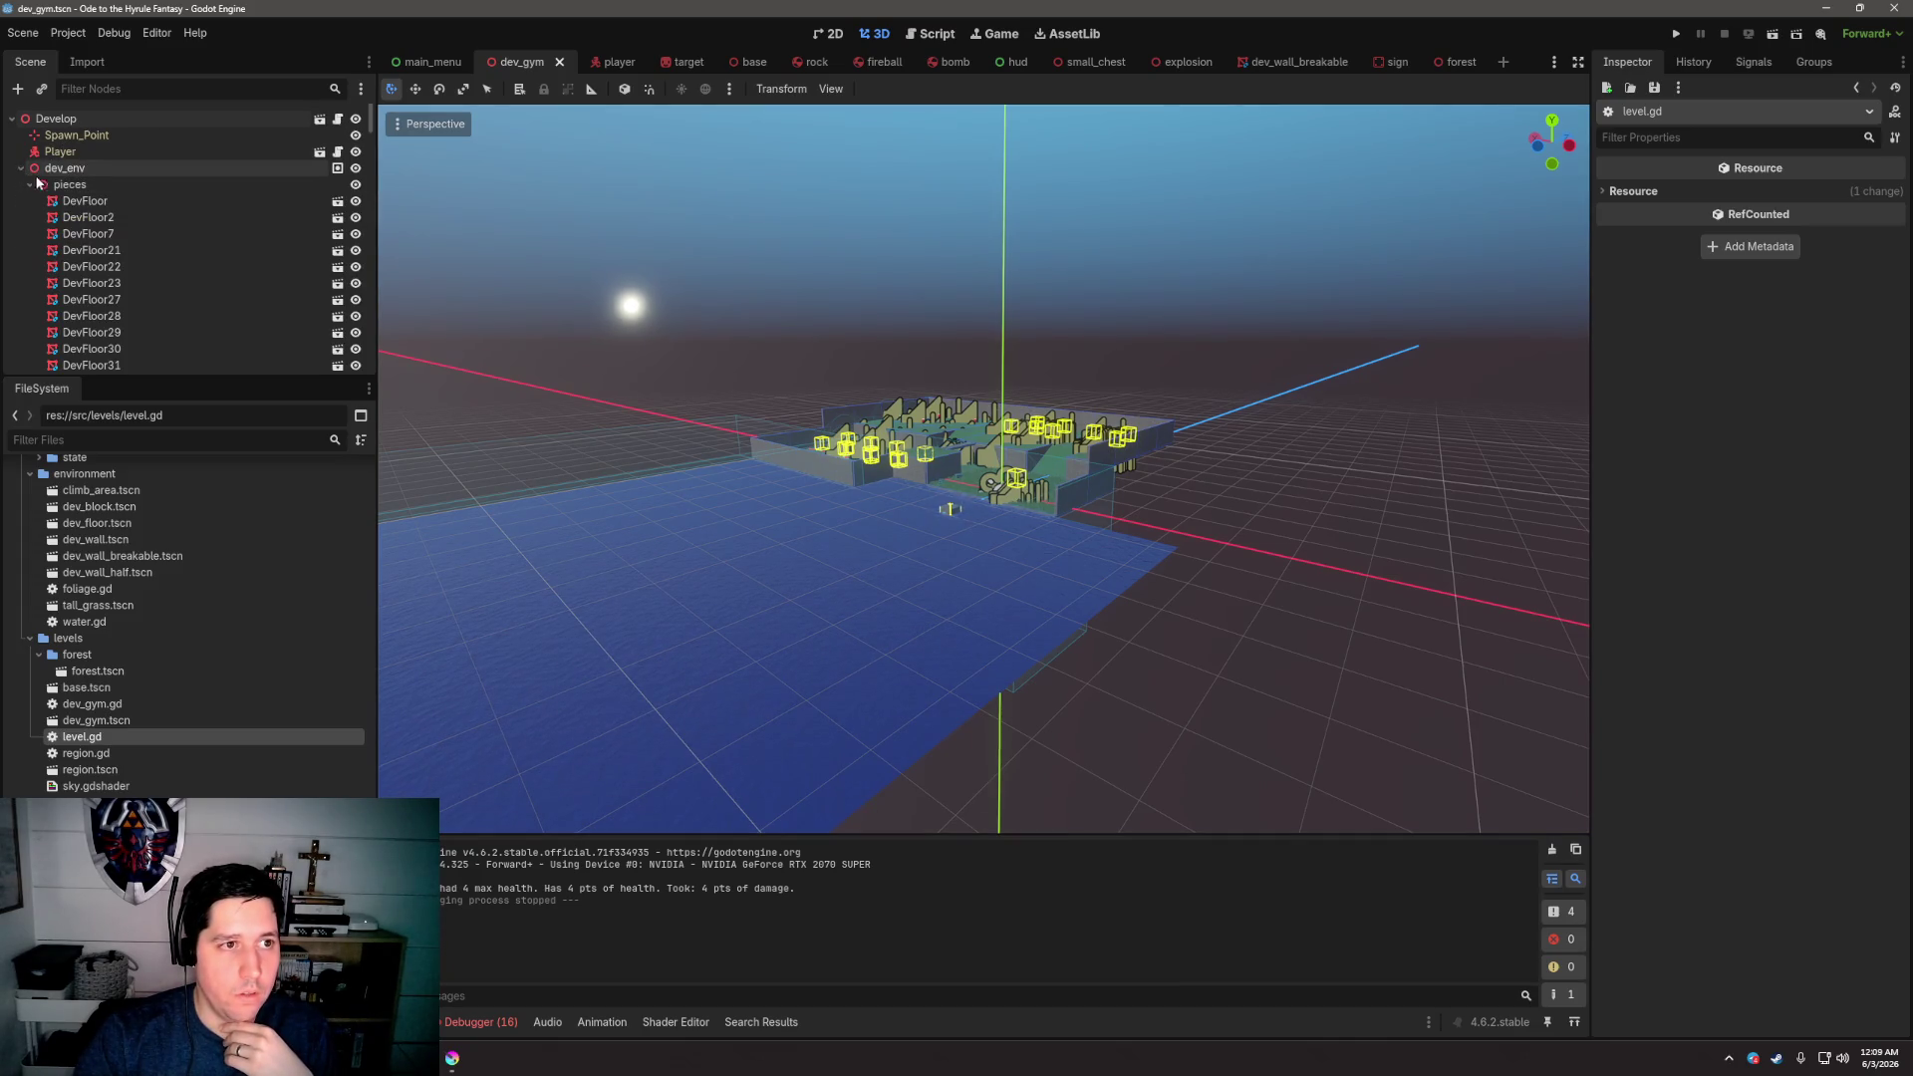
click(30, 316)
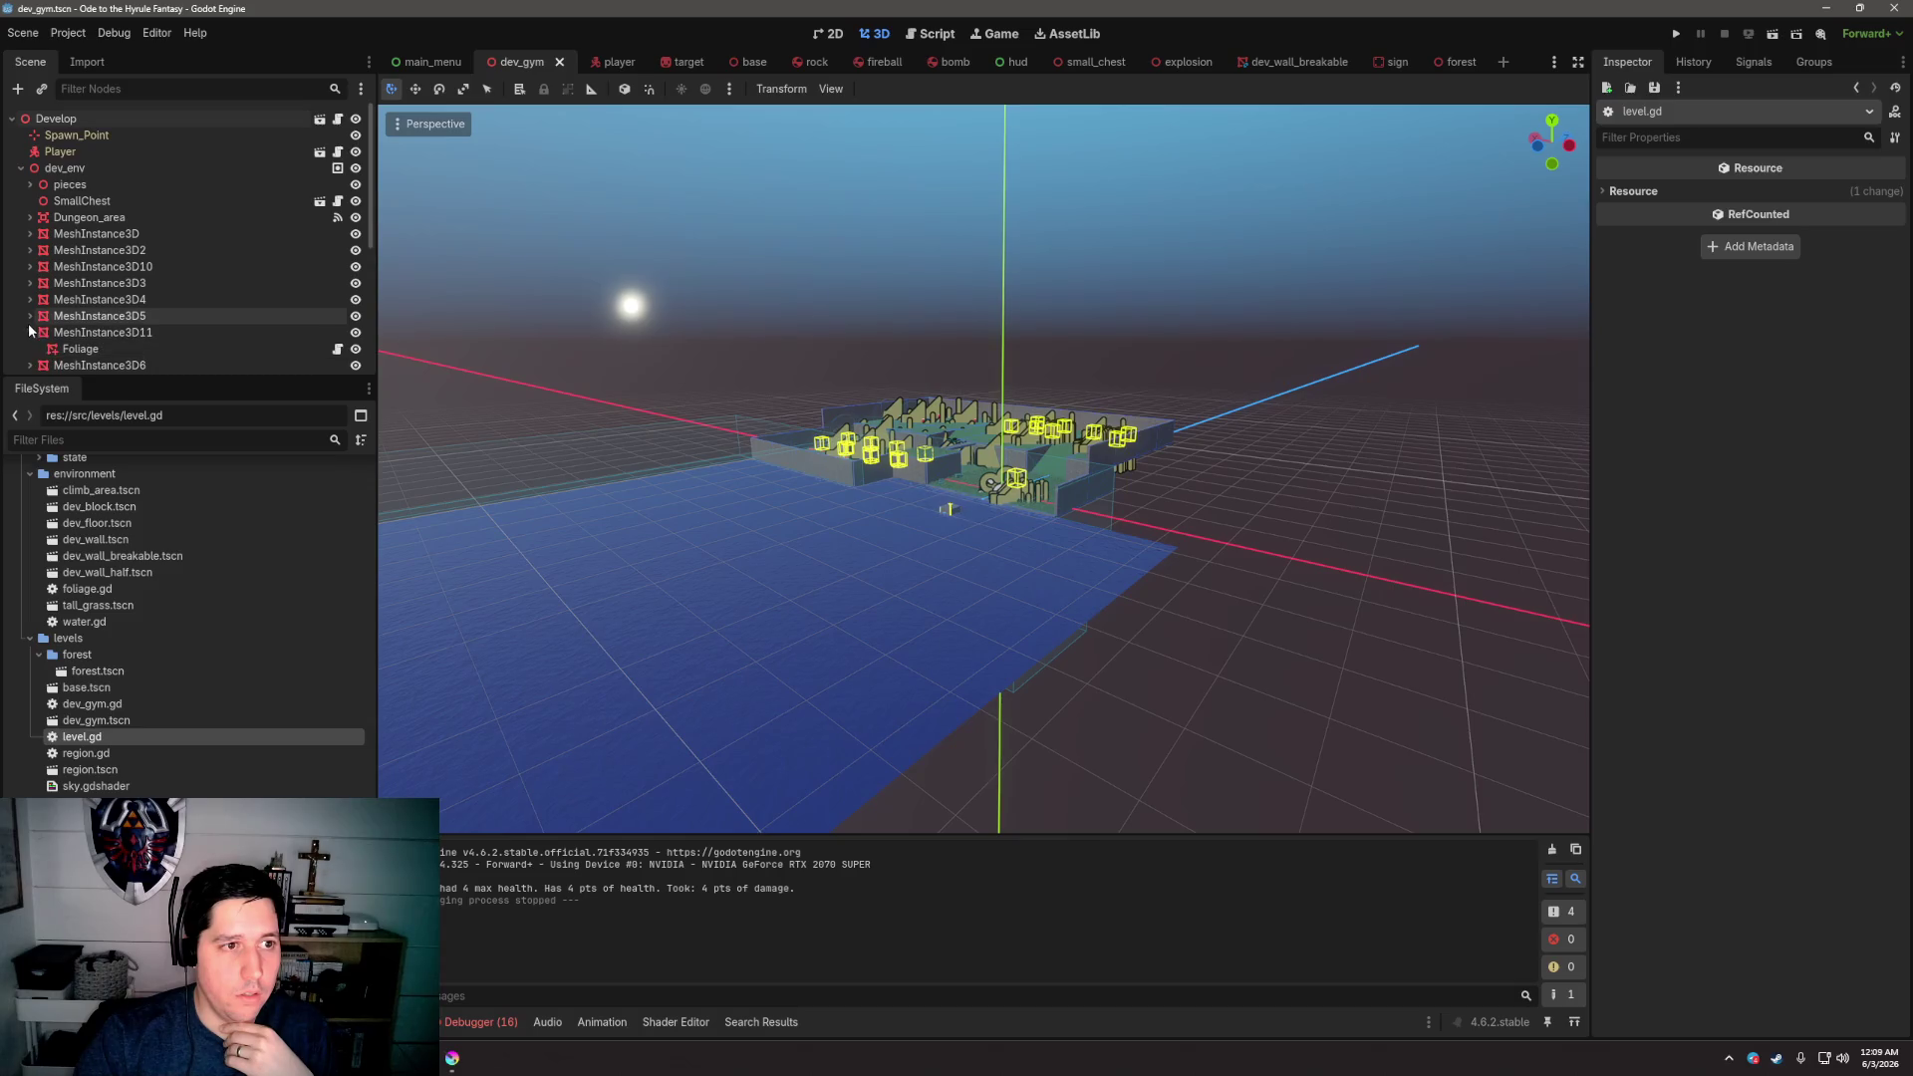
click(30, 332)
scroll(109, 274, down, 3)
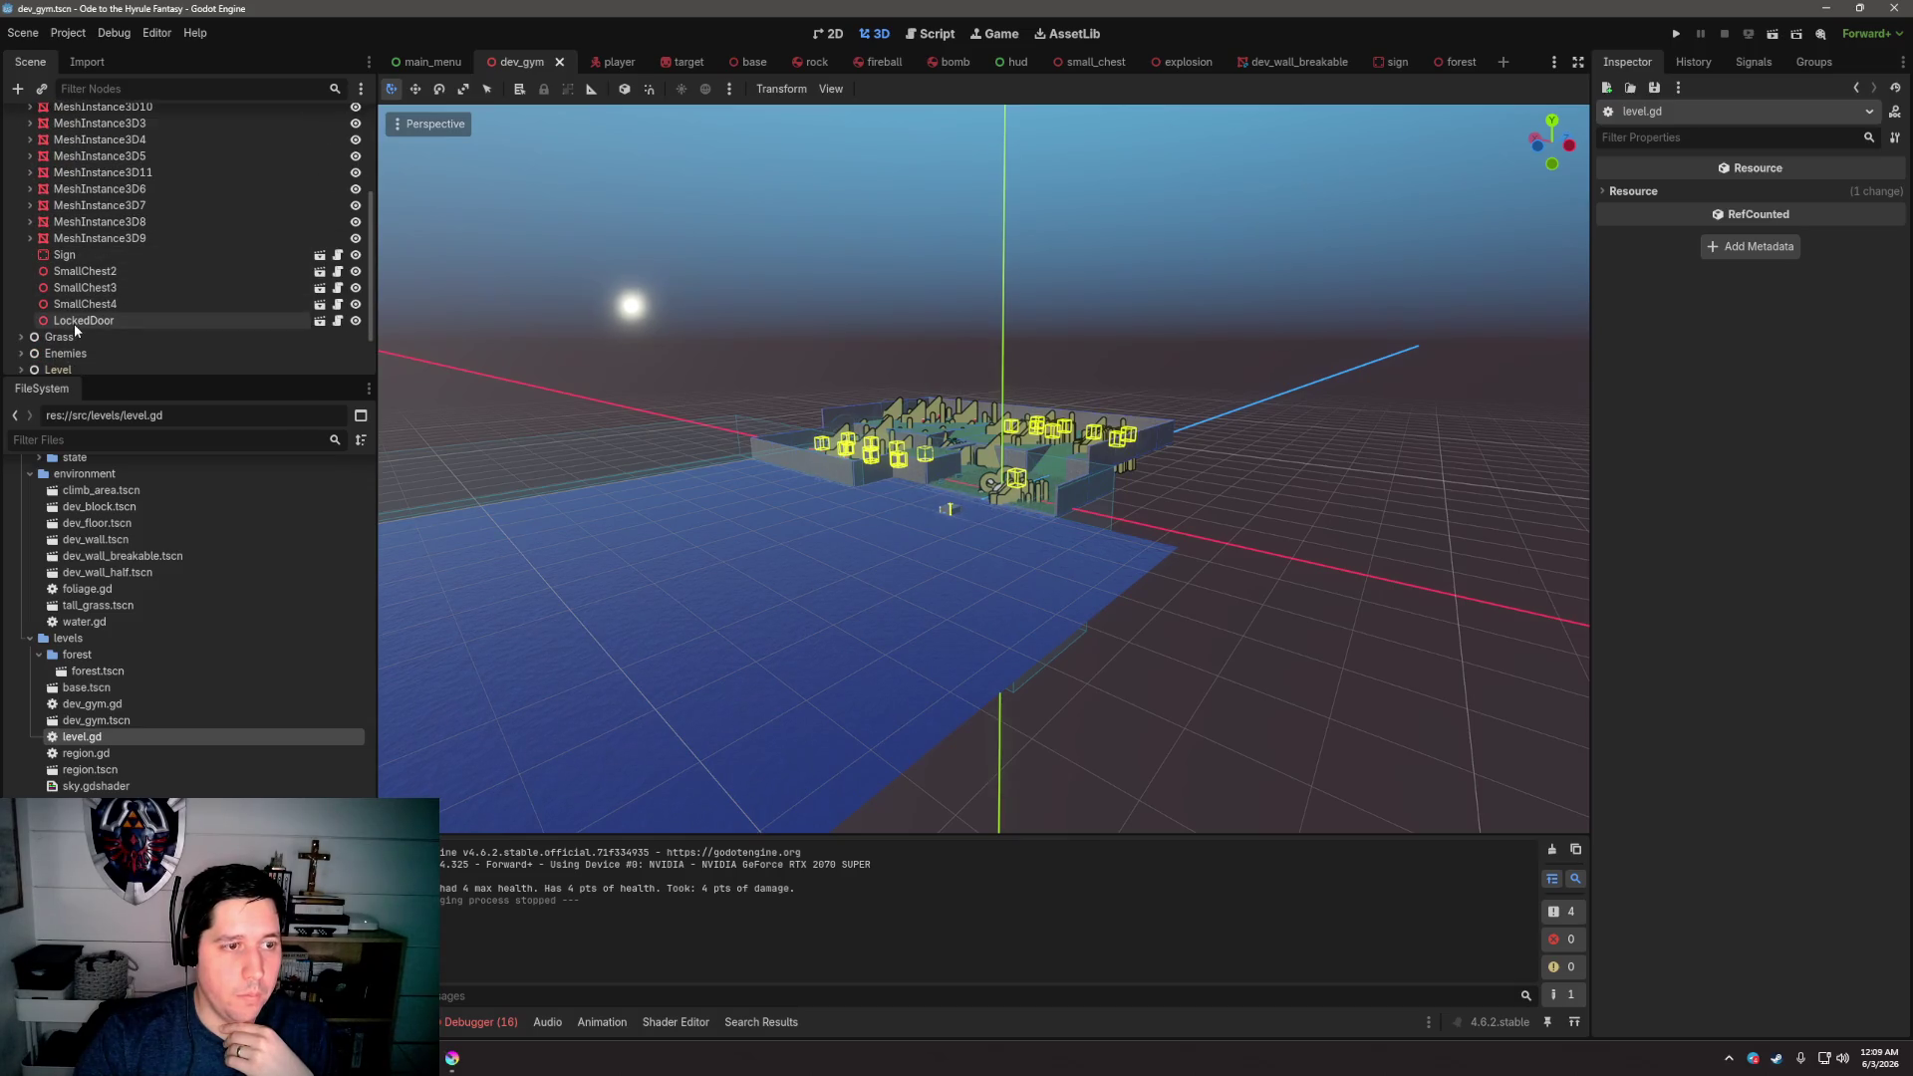
scroll(73, 323, up, 4)
click(22, 167)
Select Sunlight under the Level node and rotate it to change the sun's angle
click(21, 219)
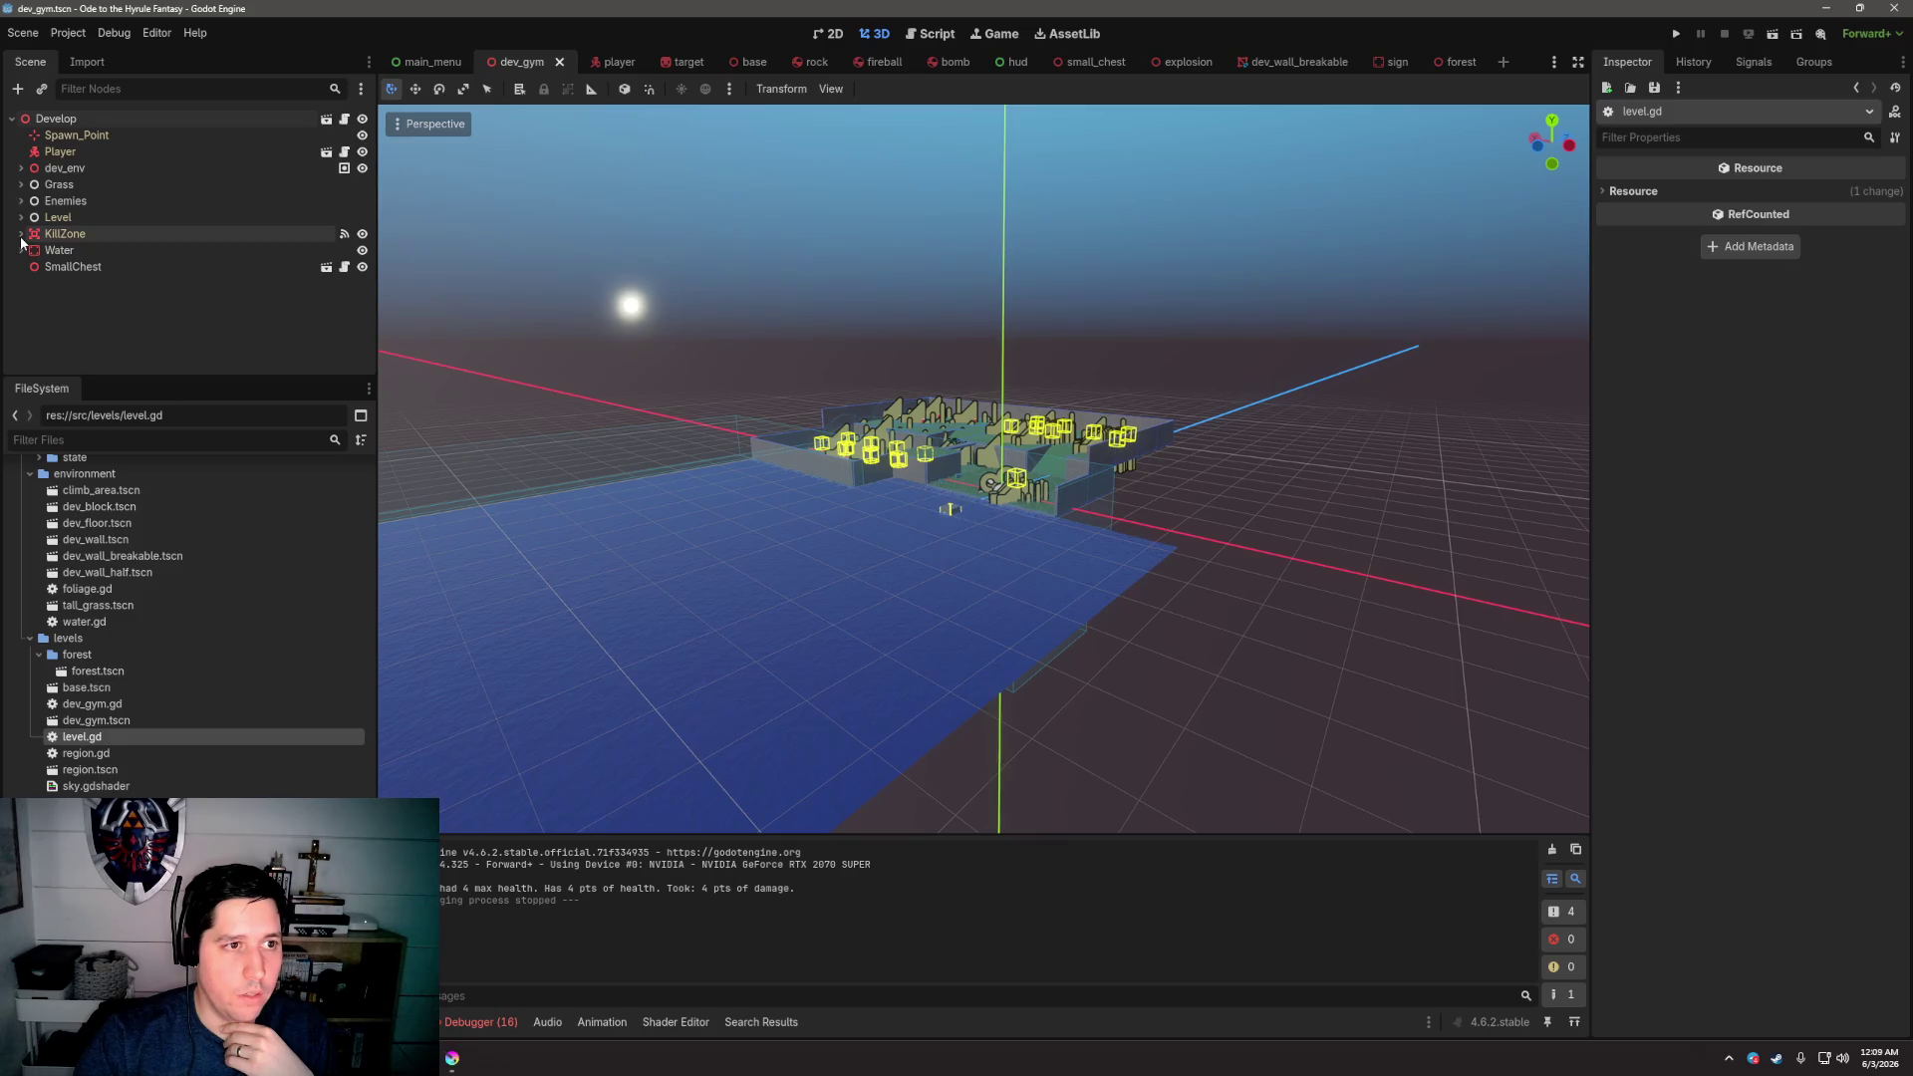
click(88, 251)
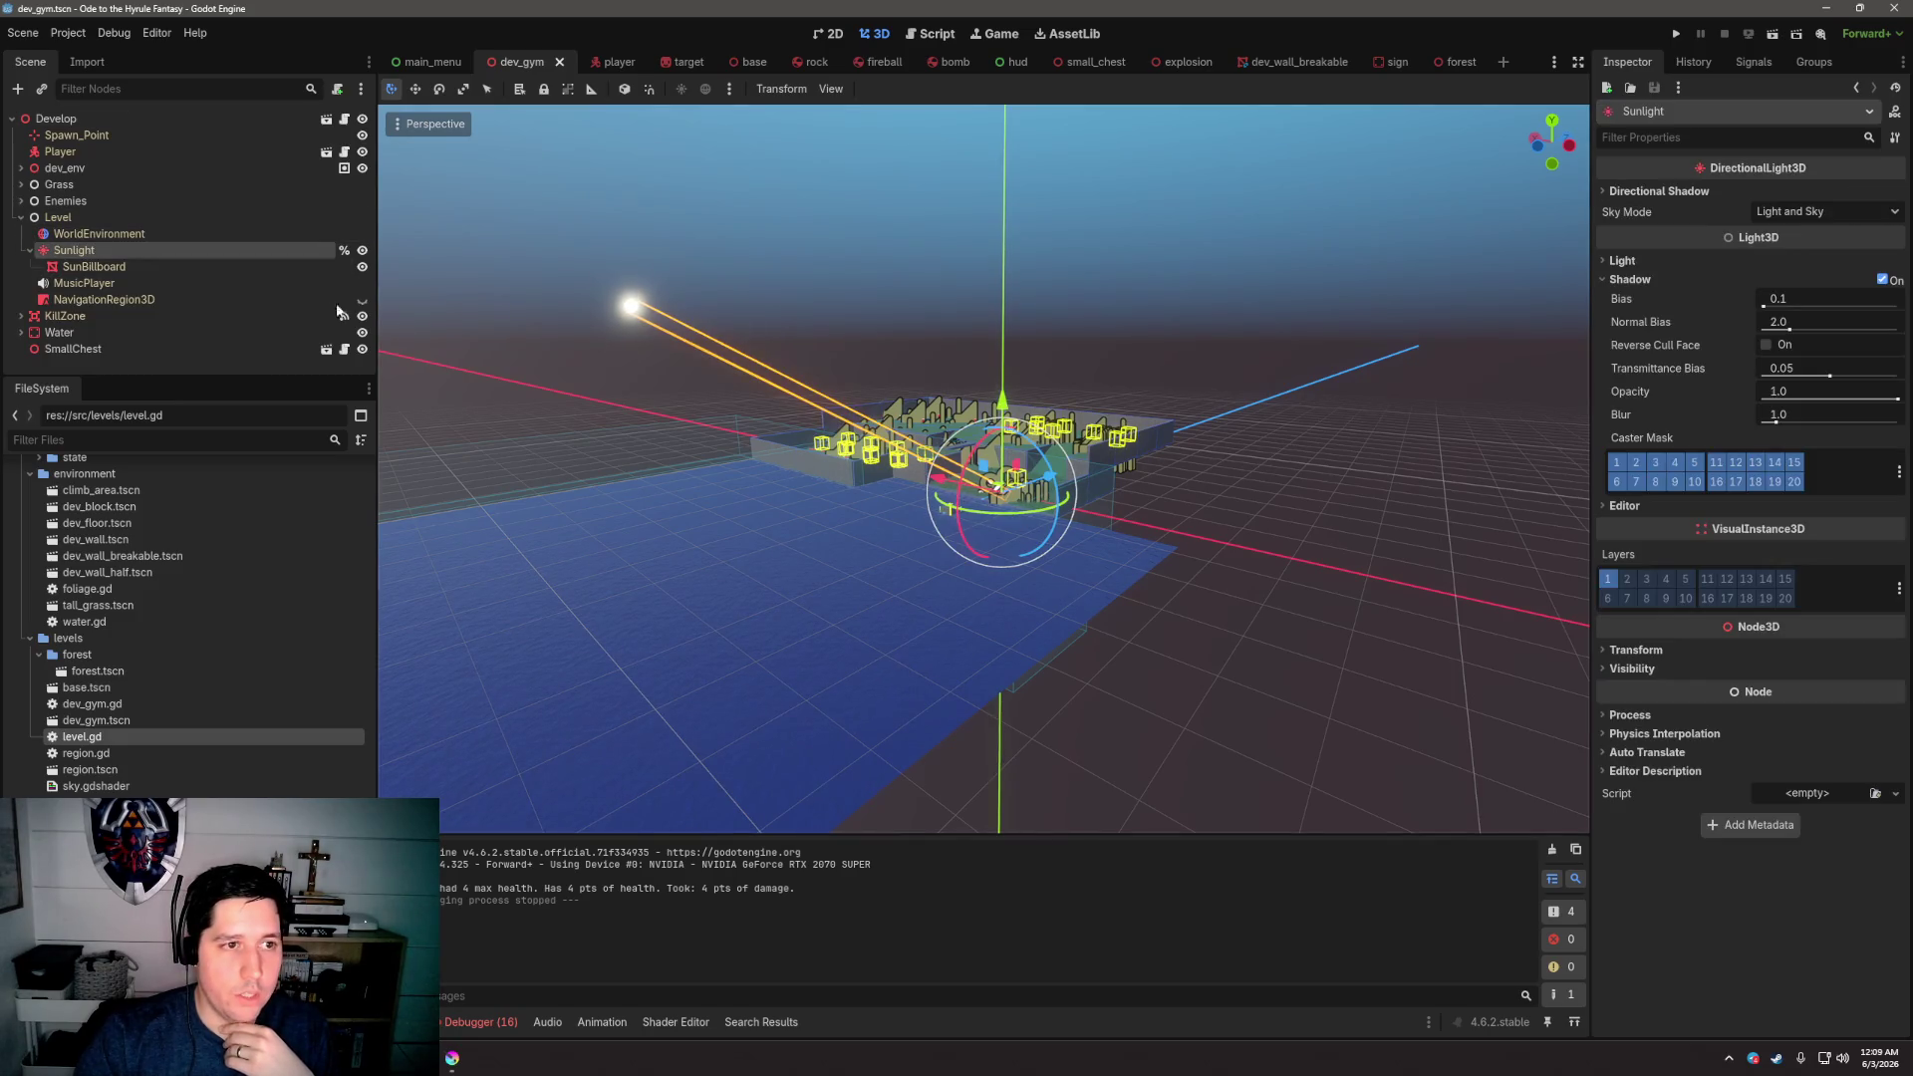
click(136, 267)
click(136, 251)
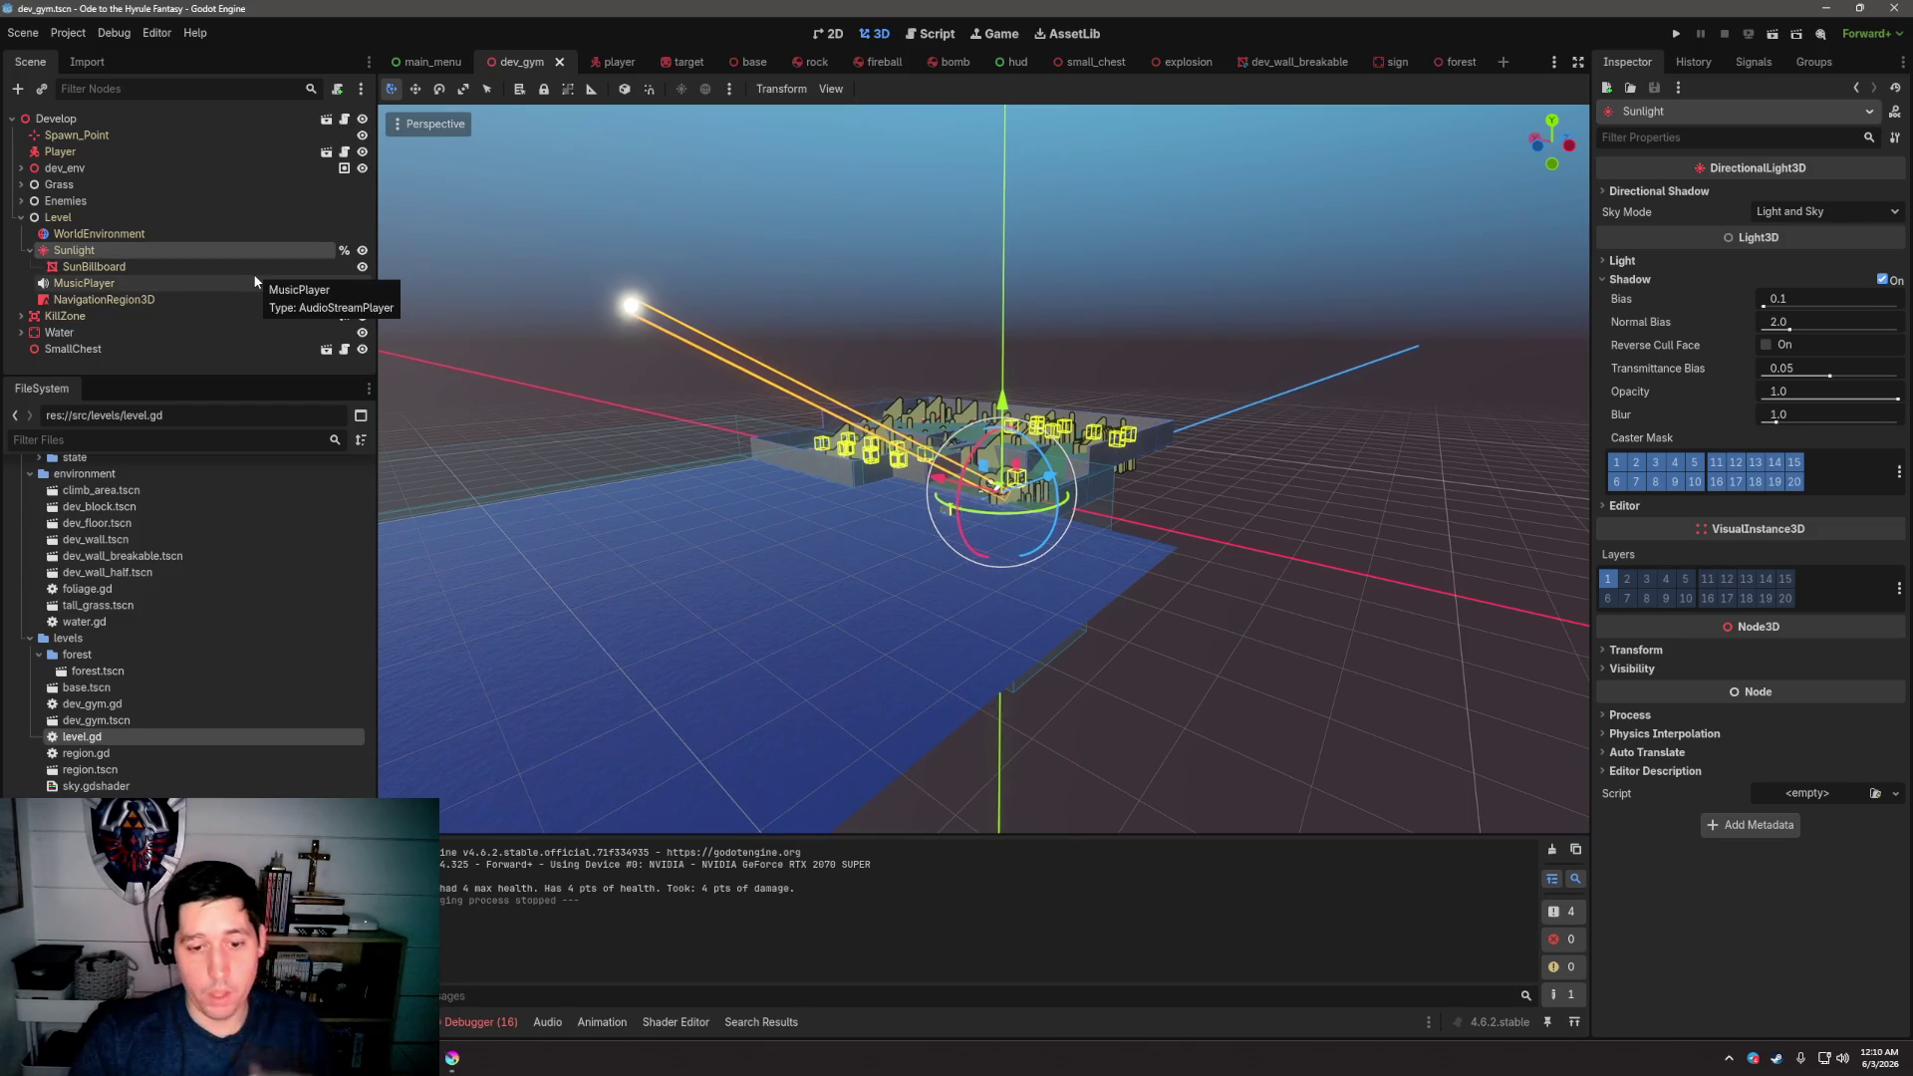
mouse_move(974, 458)
mouse_down()
mouse_move(972, 498)
mouse_move(1016, 416)
mouse_move(962, 488)
mouse_move(882, 524)
mouse_move(710, 520)
mouse_move(1093, 518)
mouse_up()
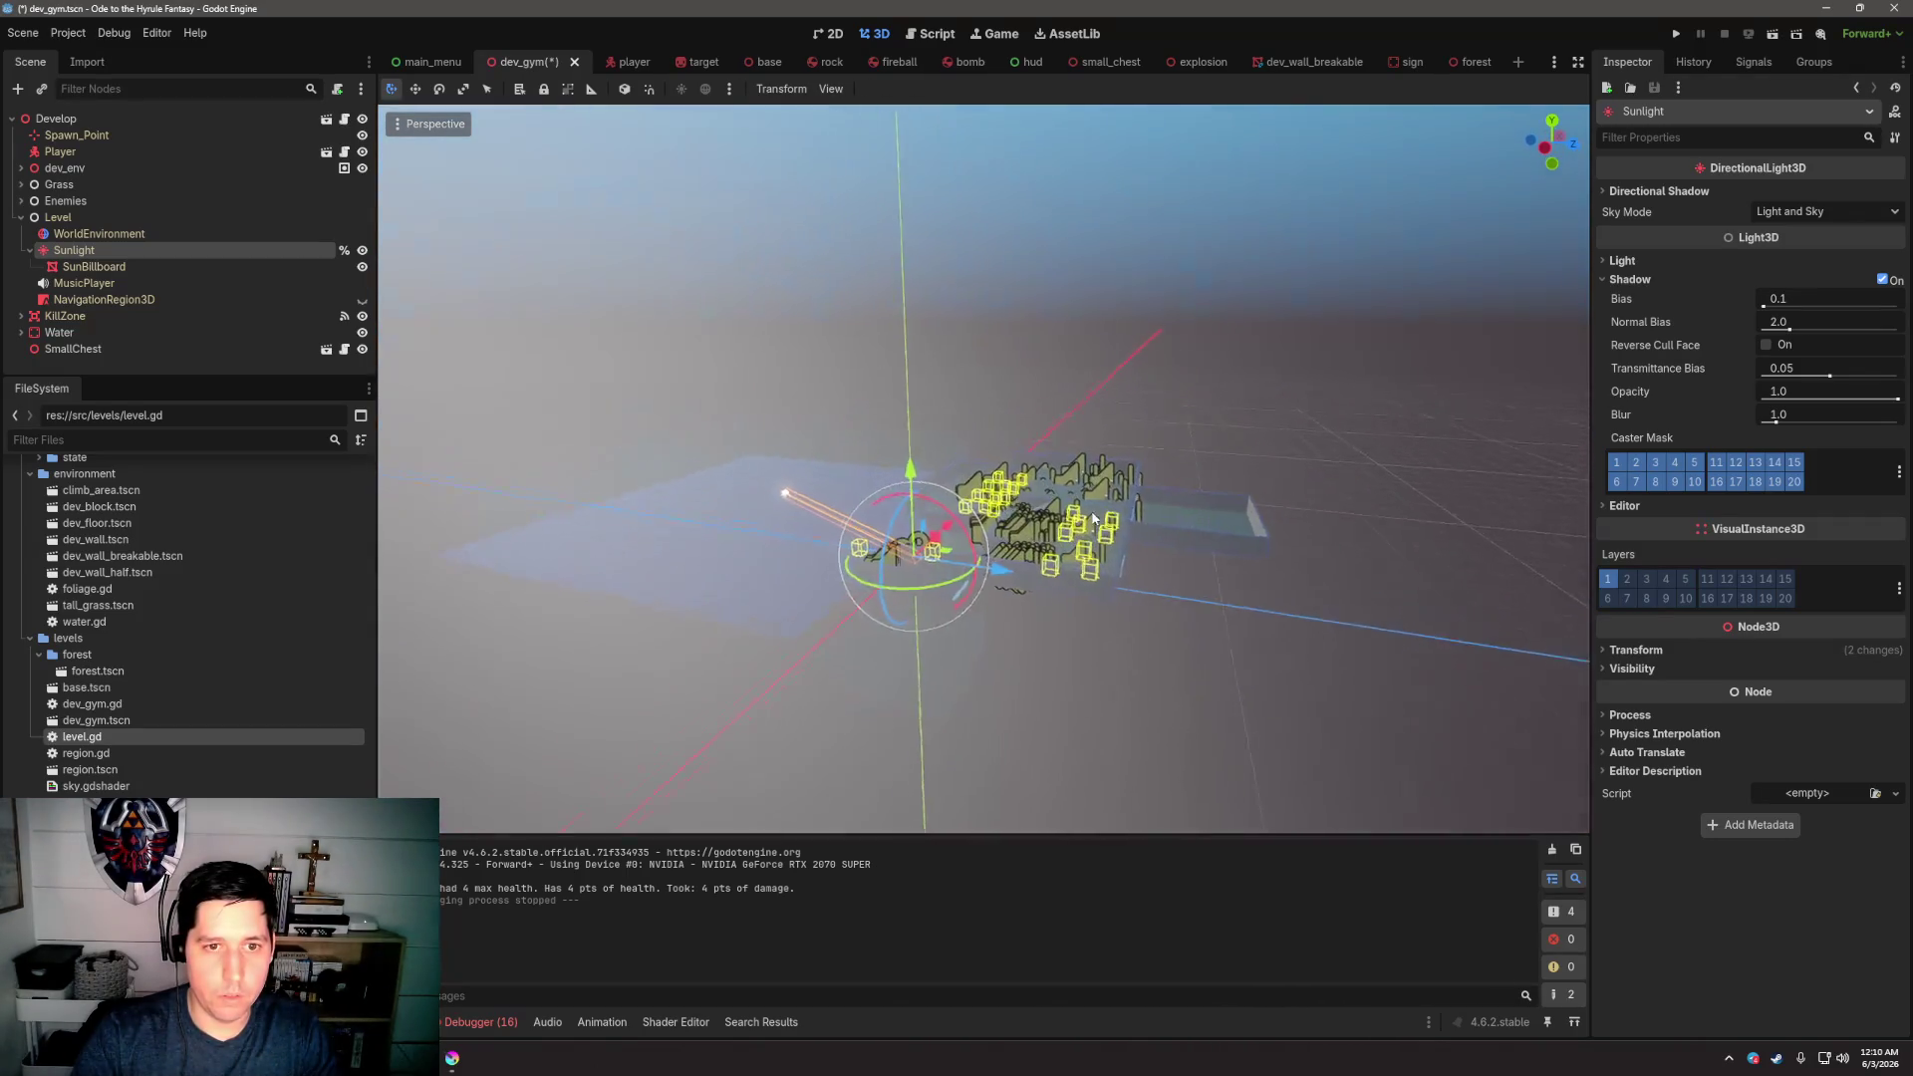
Inspect the changed lighting, revert the Sunlight rotation, and orbit to a near-level sky view
scroll(1093, 518, up, 5)
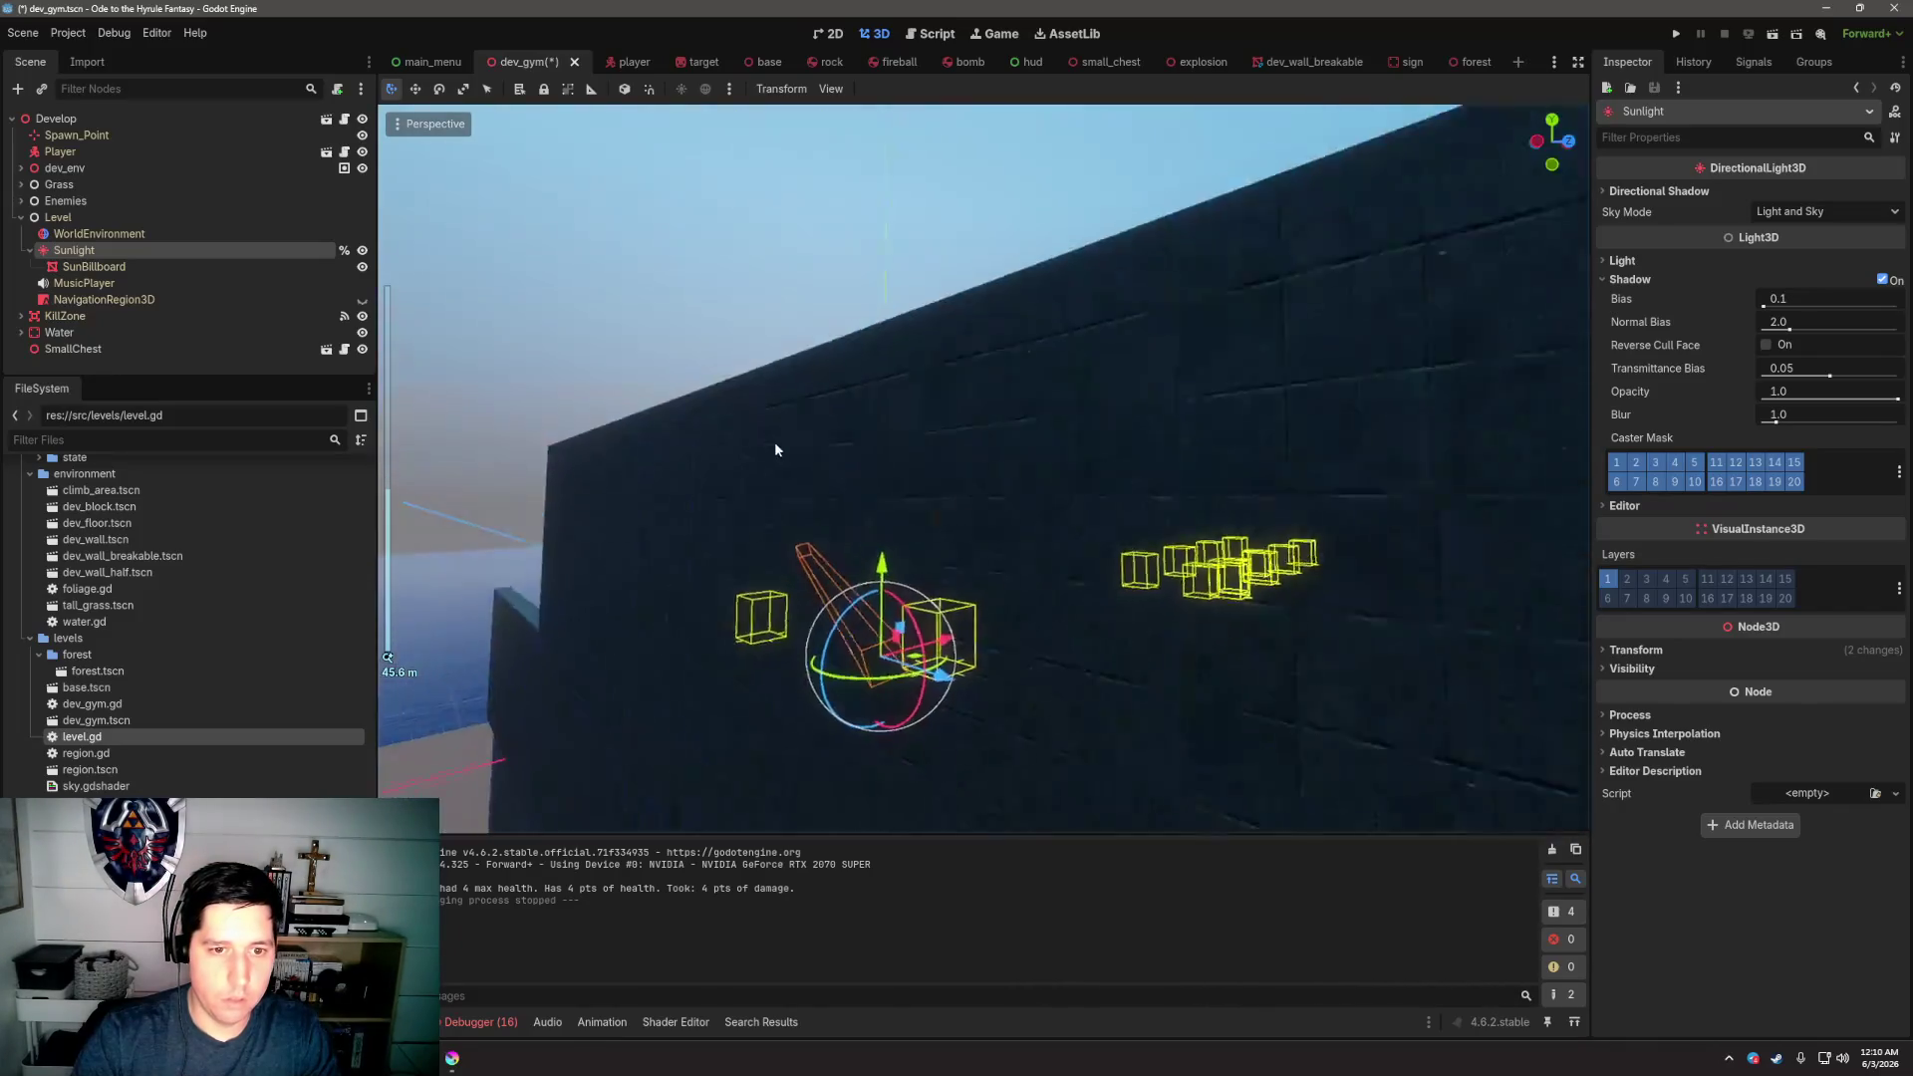
mouse_move(774, 449)
mouse_down()
mouse_move(761, 427)
mouse_move(773, 478)
mouse_move(837, 491)
mouse_up()
scroll(797, 476, up, 3)
key(ctrl+s)
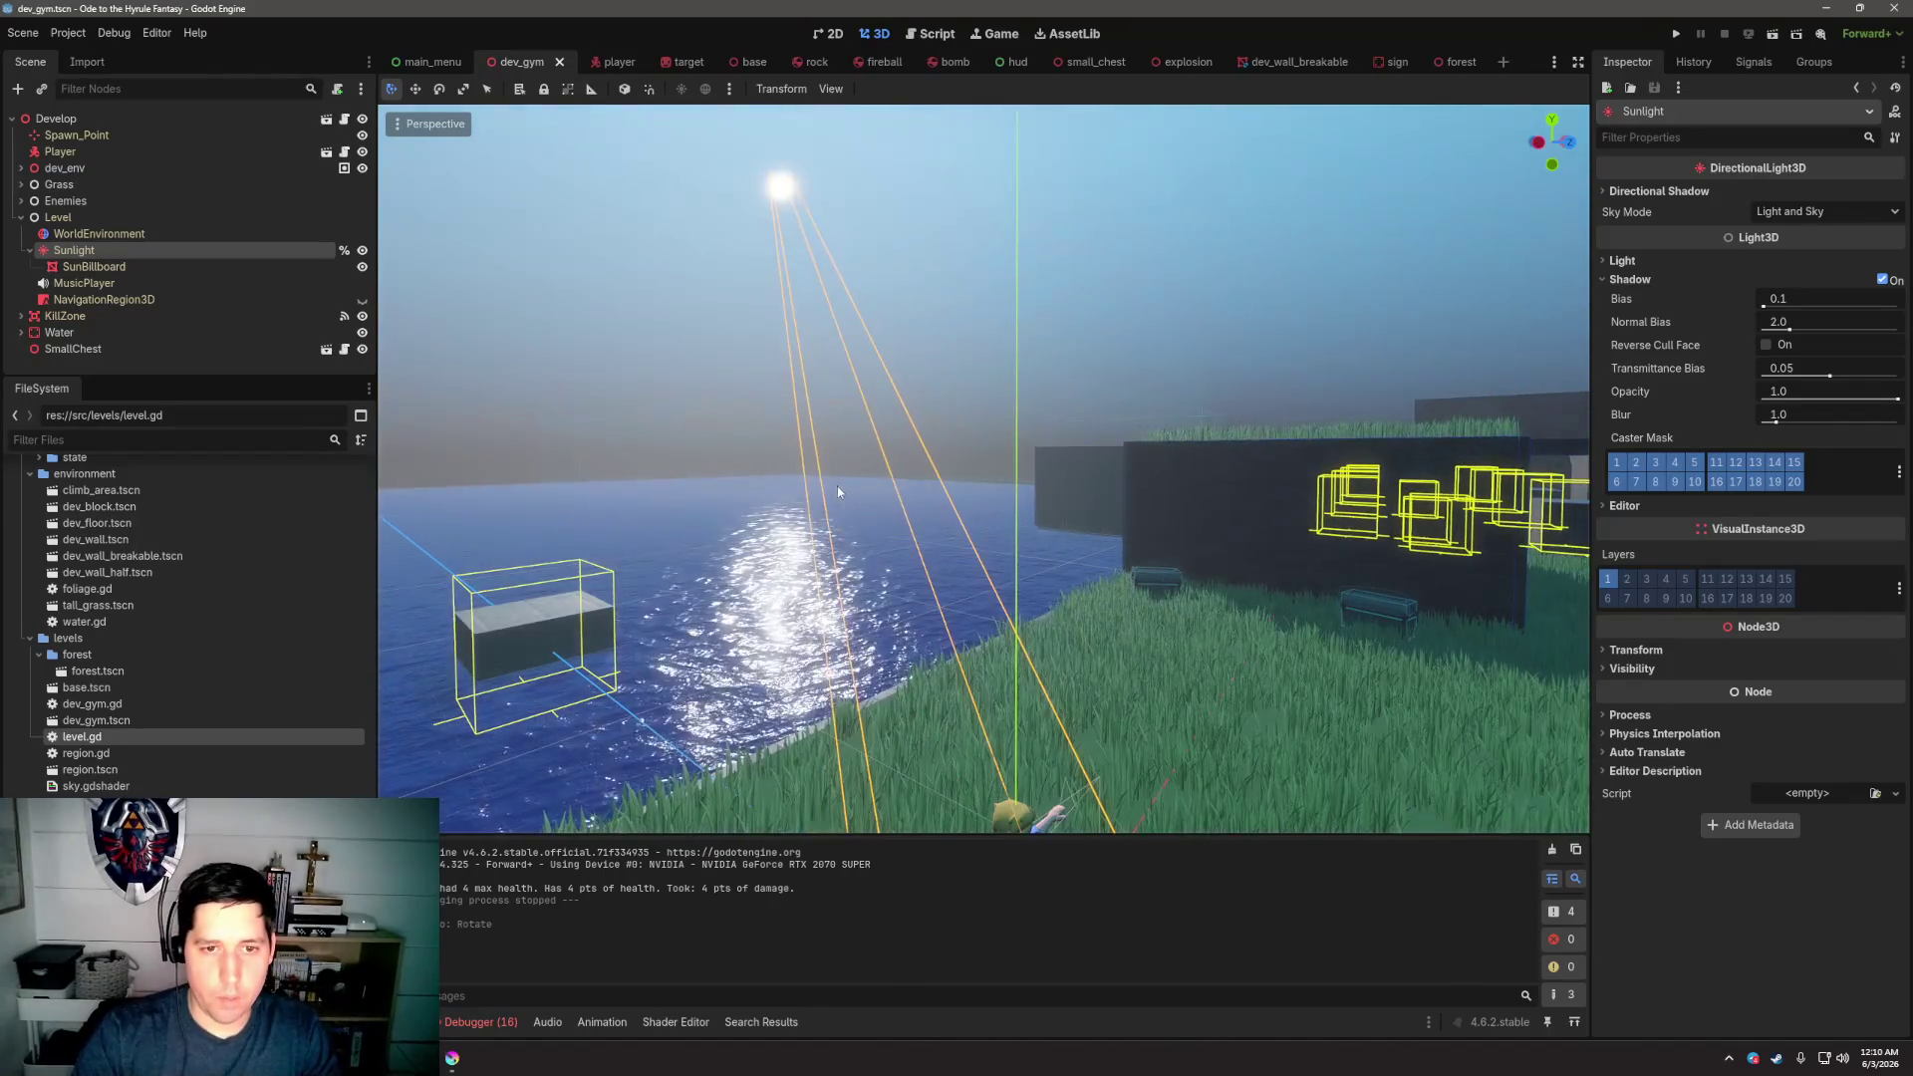
key(f)
scroll(771, 553, down, 5)
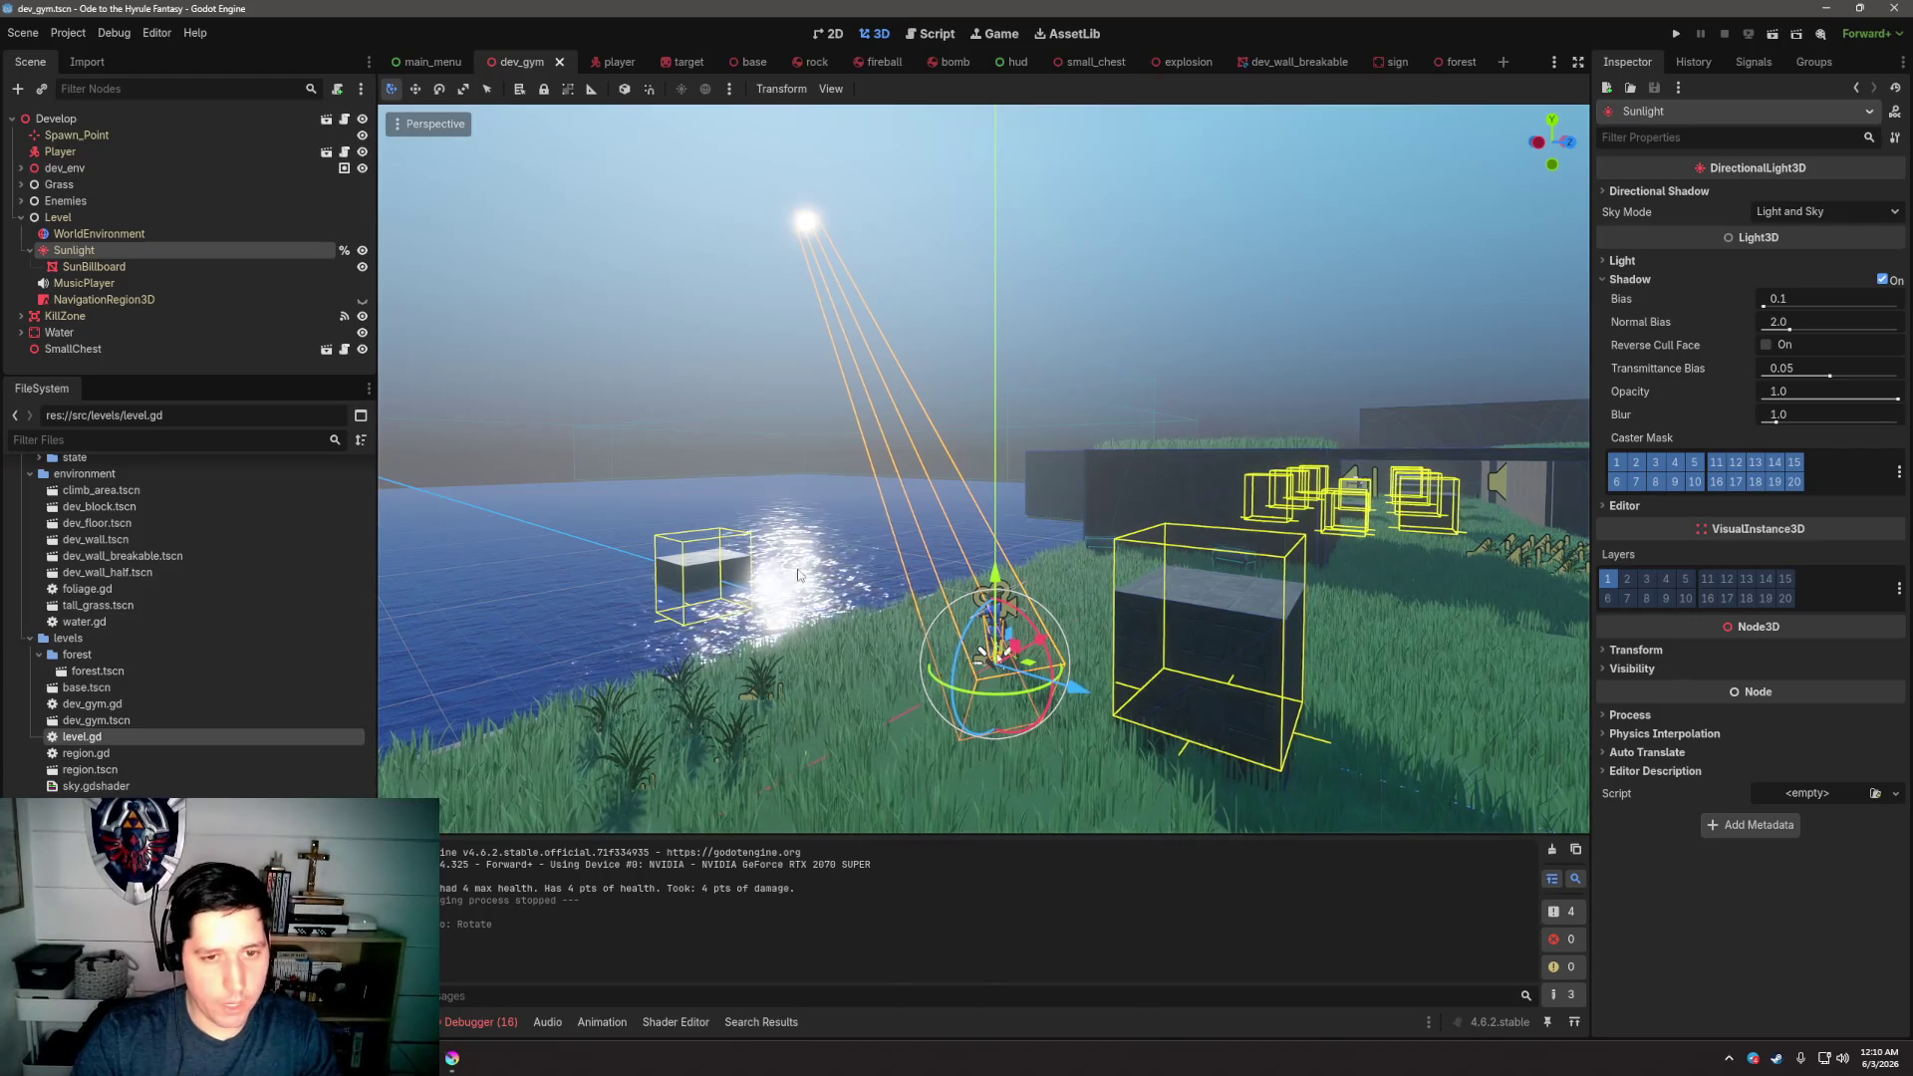
scroll(1006, 467, down, 5)
drag(797, 575, 1015, 465)
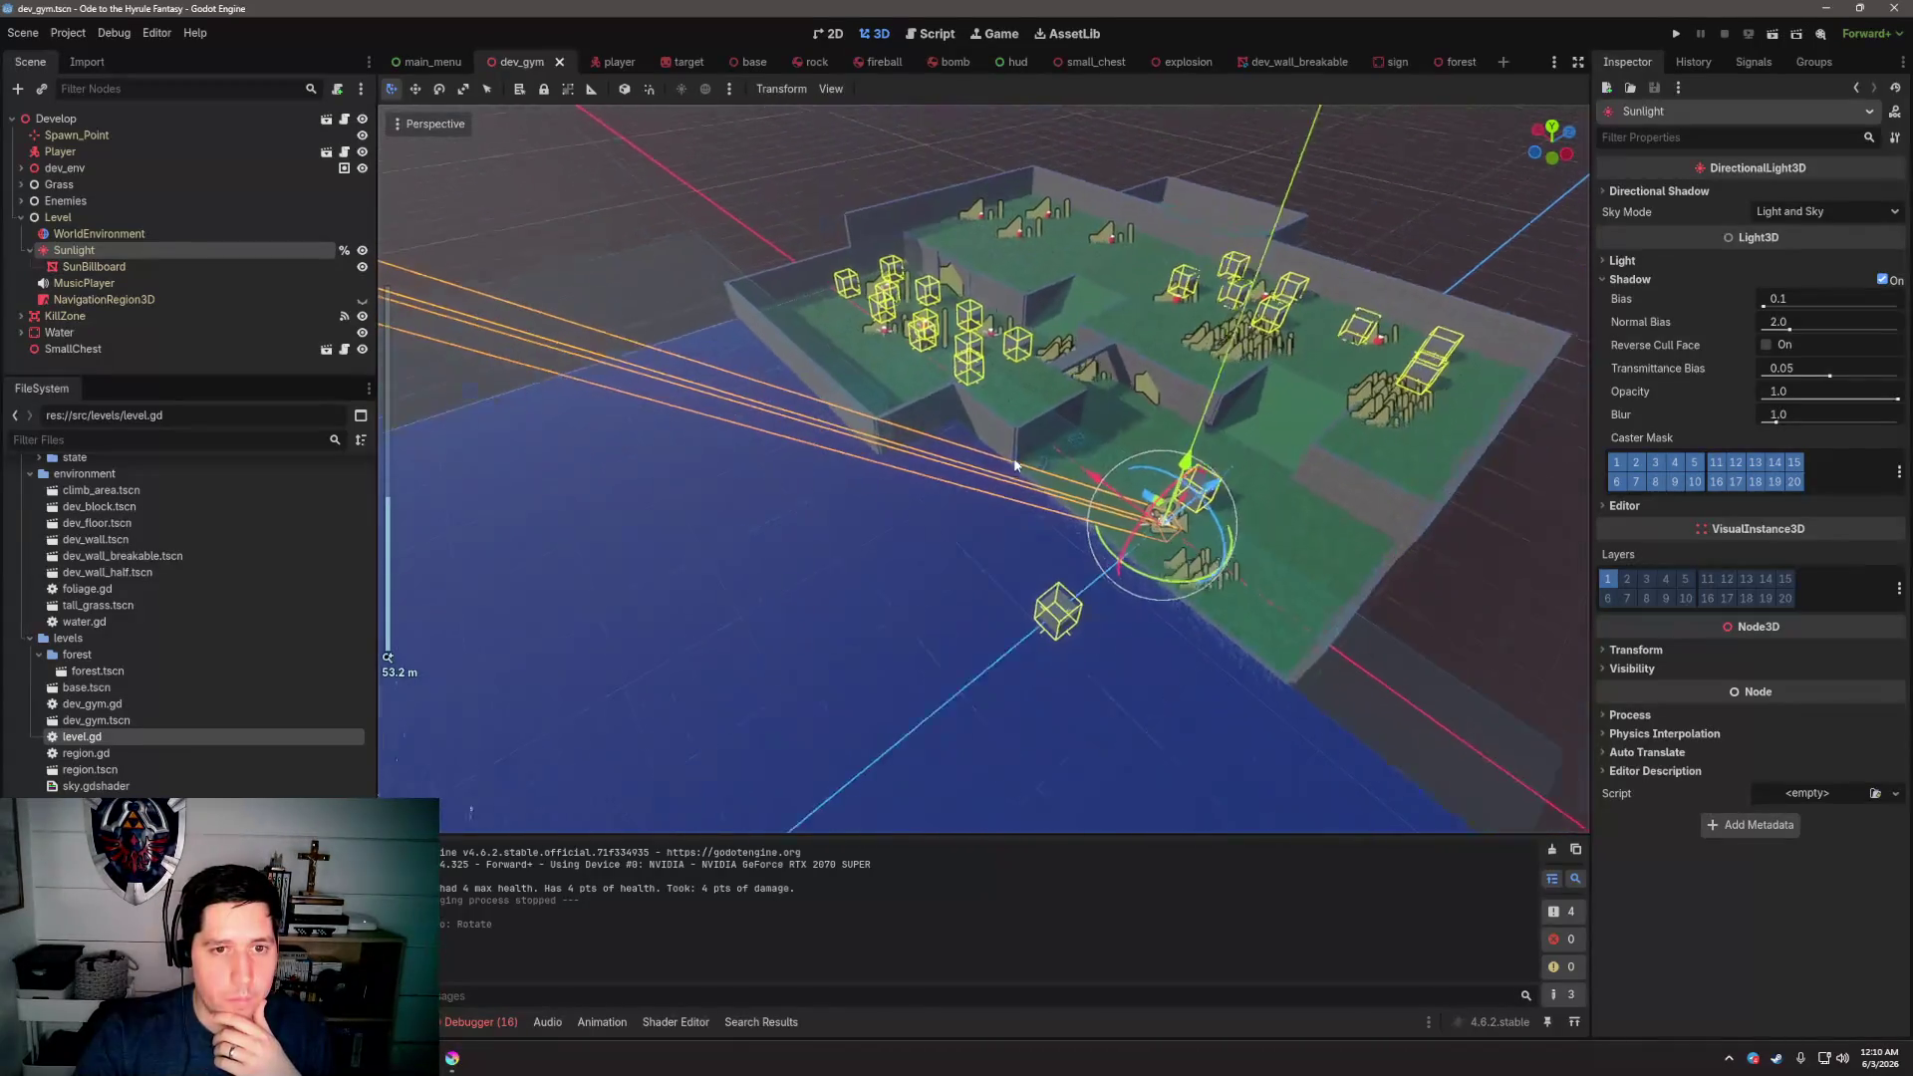
scroll(1014, 465, down, 6)
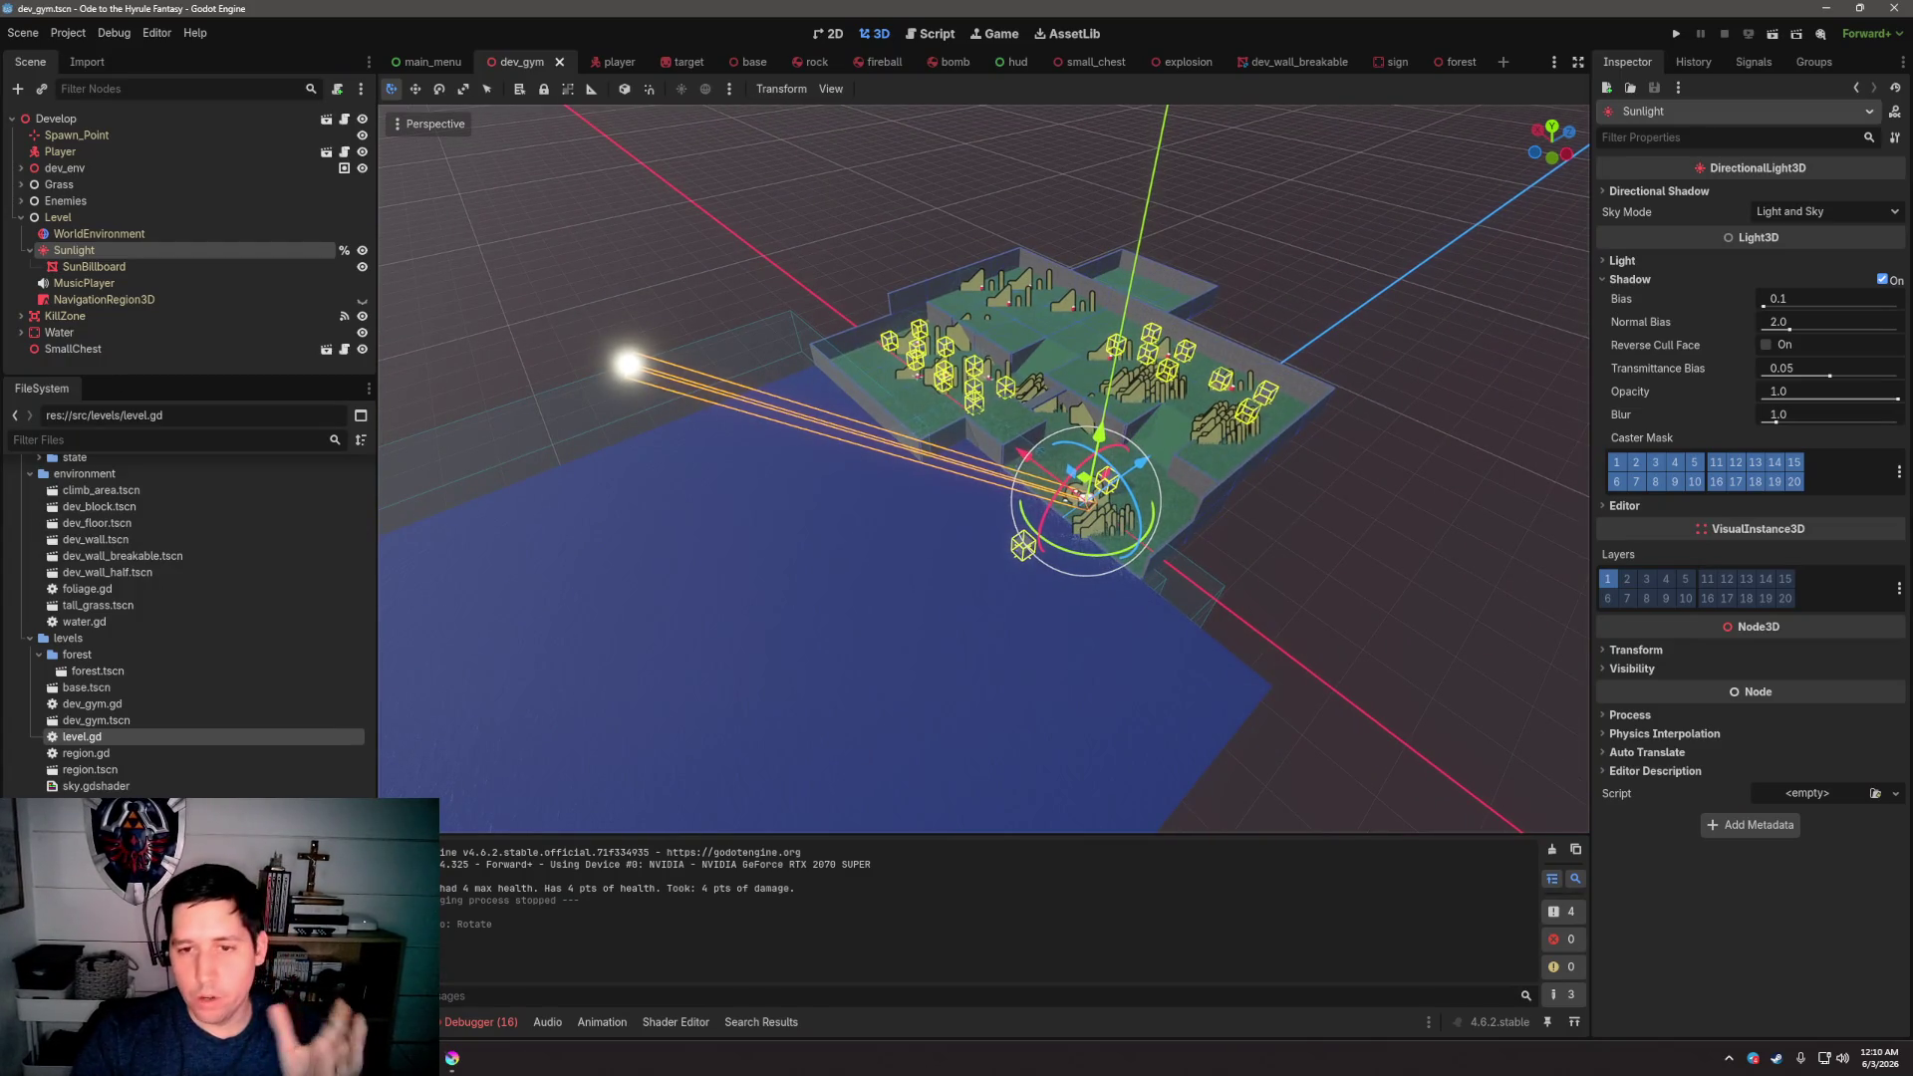
mouse_move(738, 419)
mouse_down()
mouse_move(756, 426)
mouse_move(705, 401)
mouse_move(805, 446)
mouse_up()
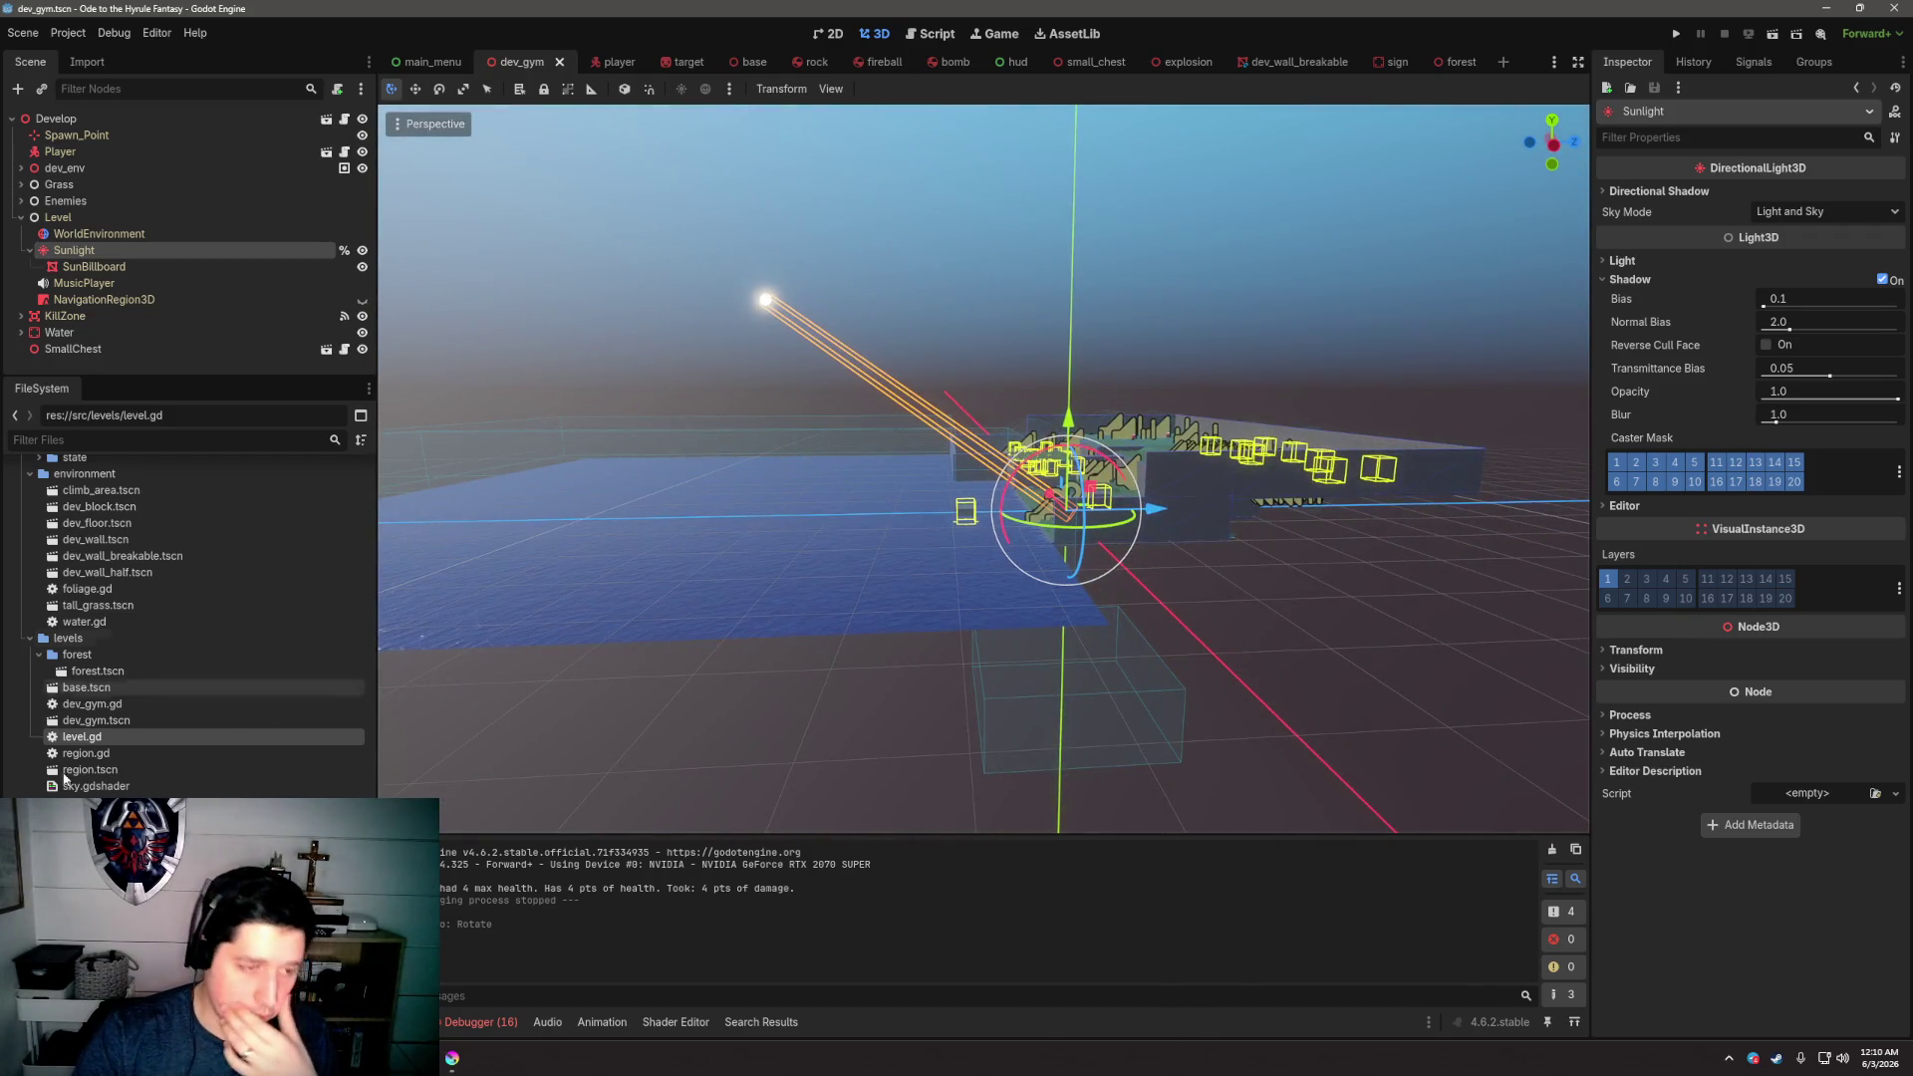
Open sky.gdshader, look through water.gdshader, and finish on grass.gdshader
double_click(107, 786)
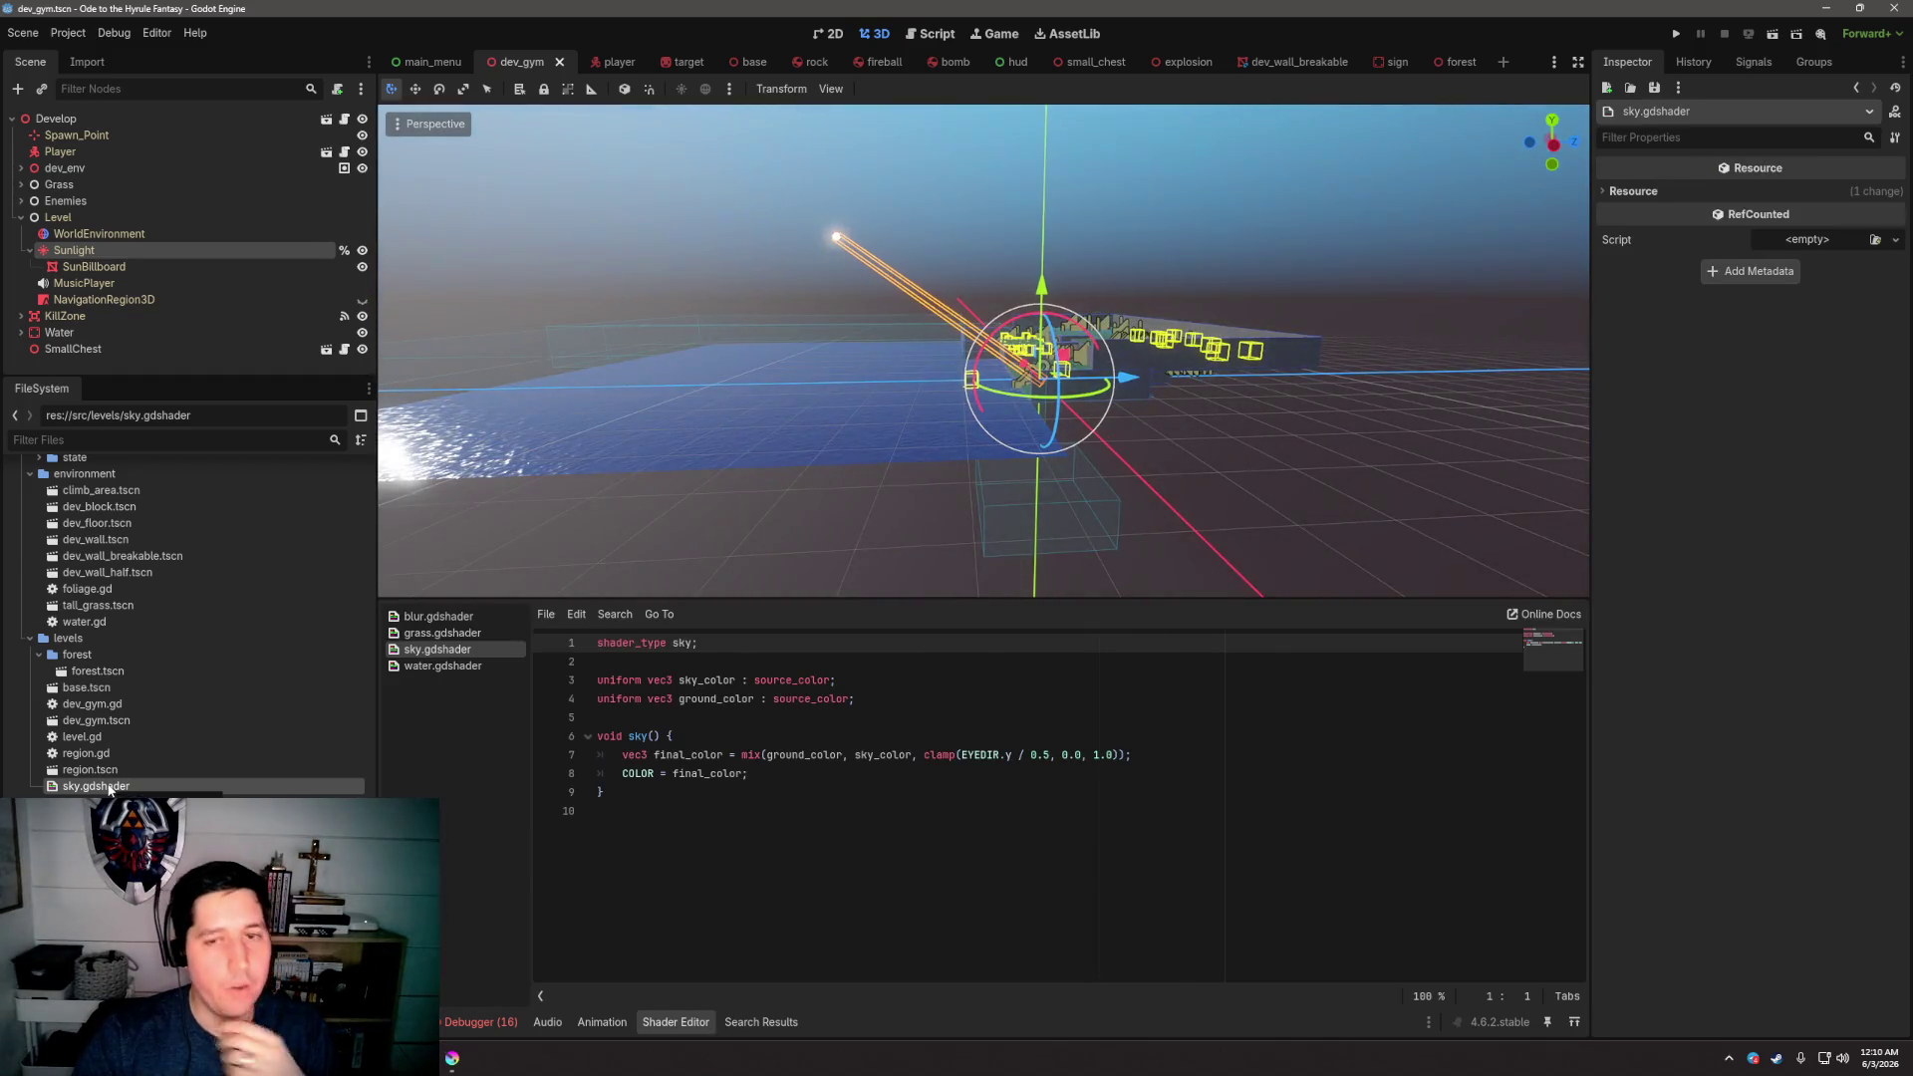
click(885, 718)
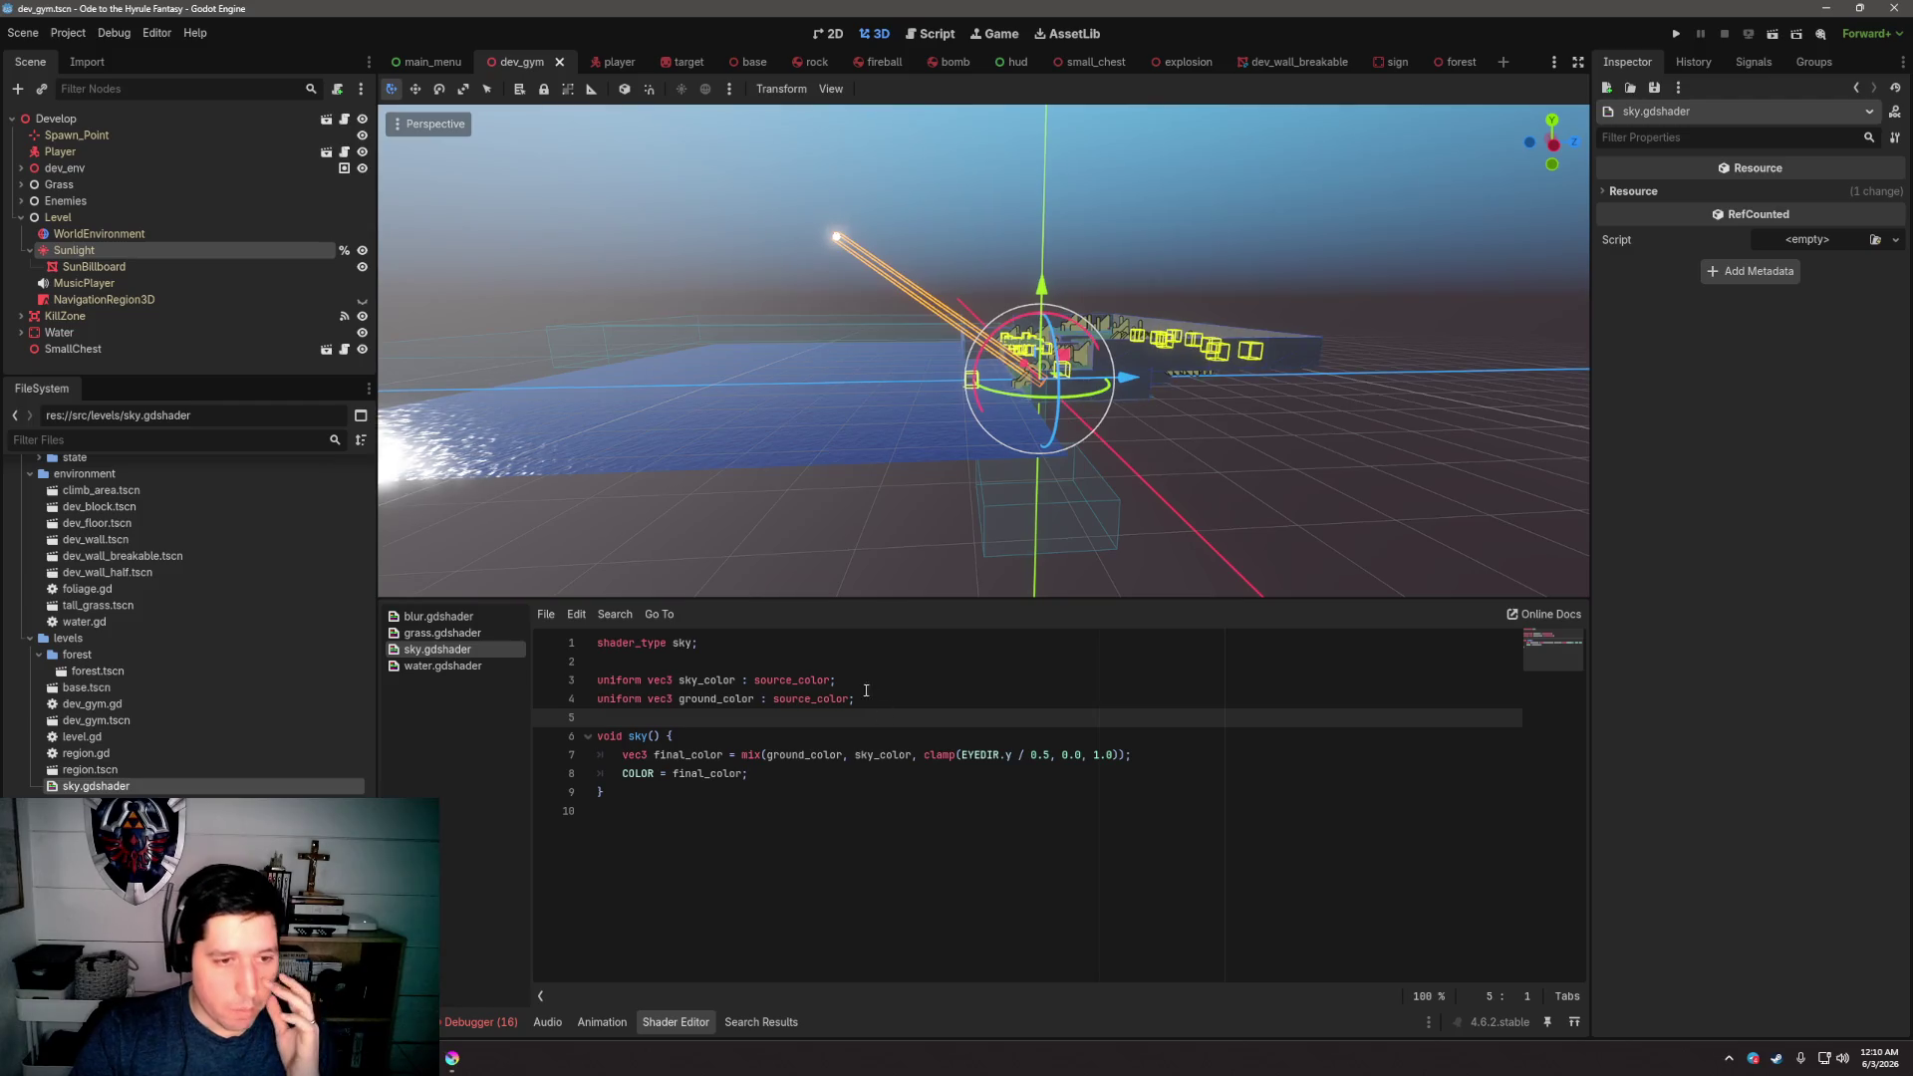
click(455, 668)
click(458, 632)
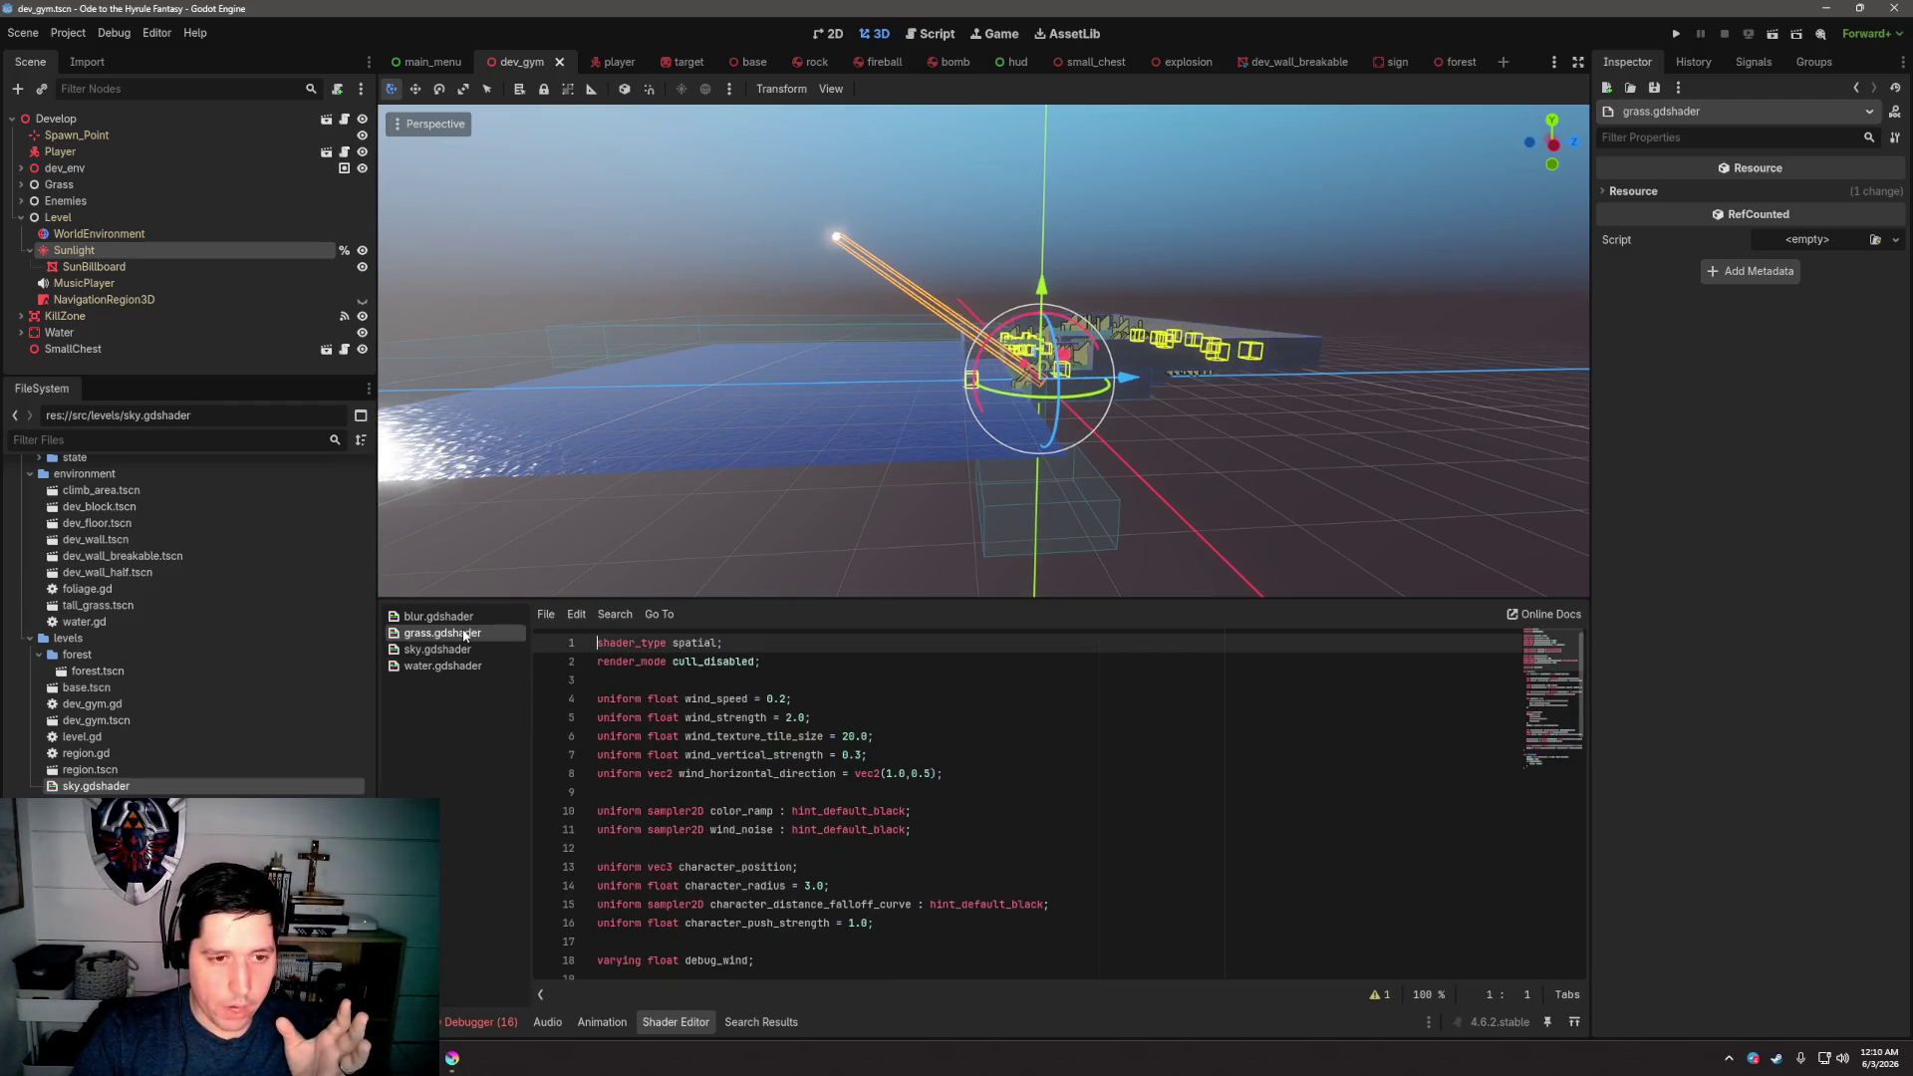
click(464, 669)
scroll(849, 783, down, 20)
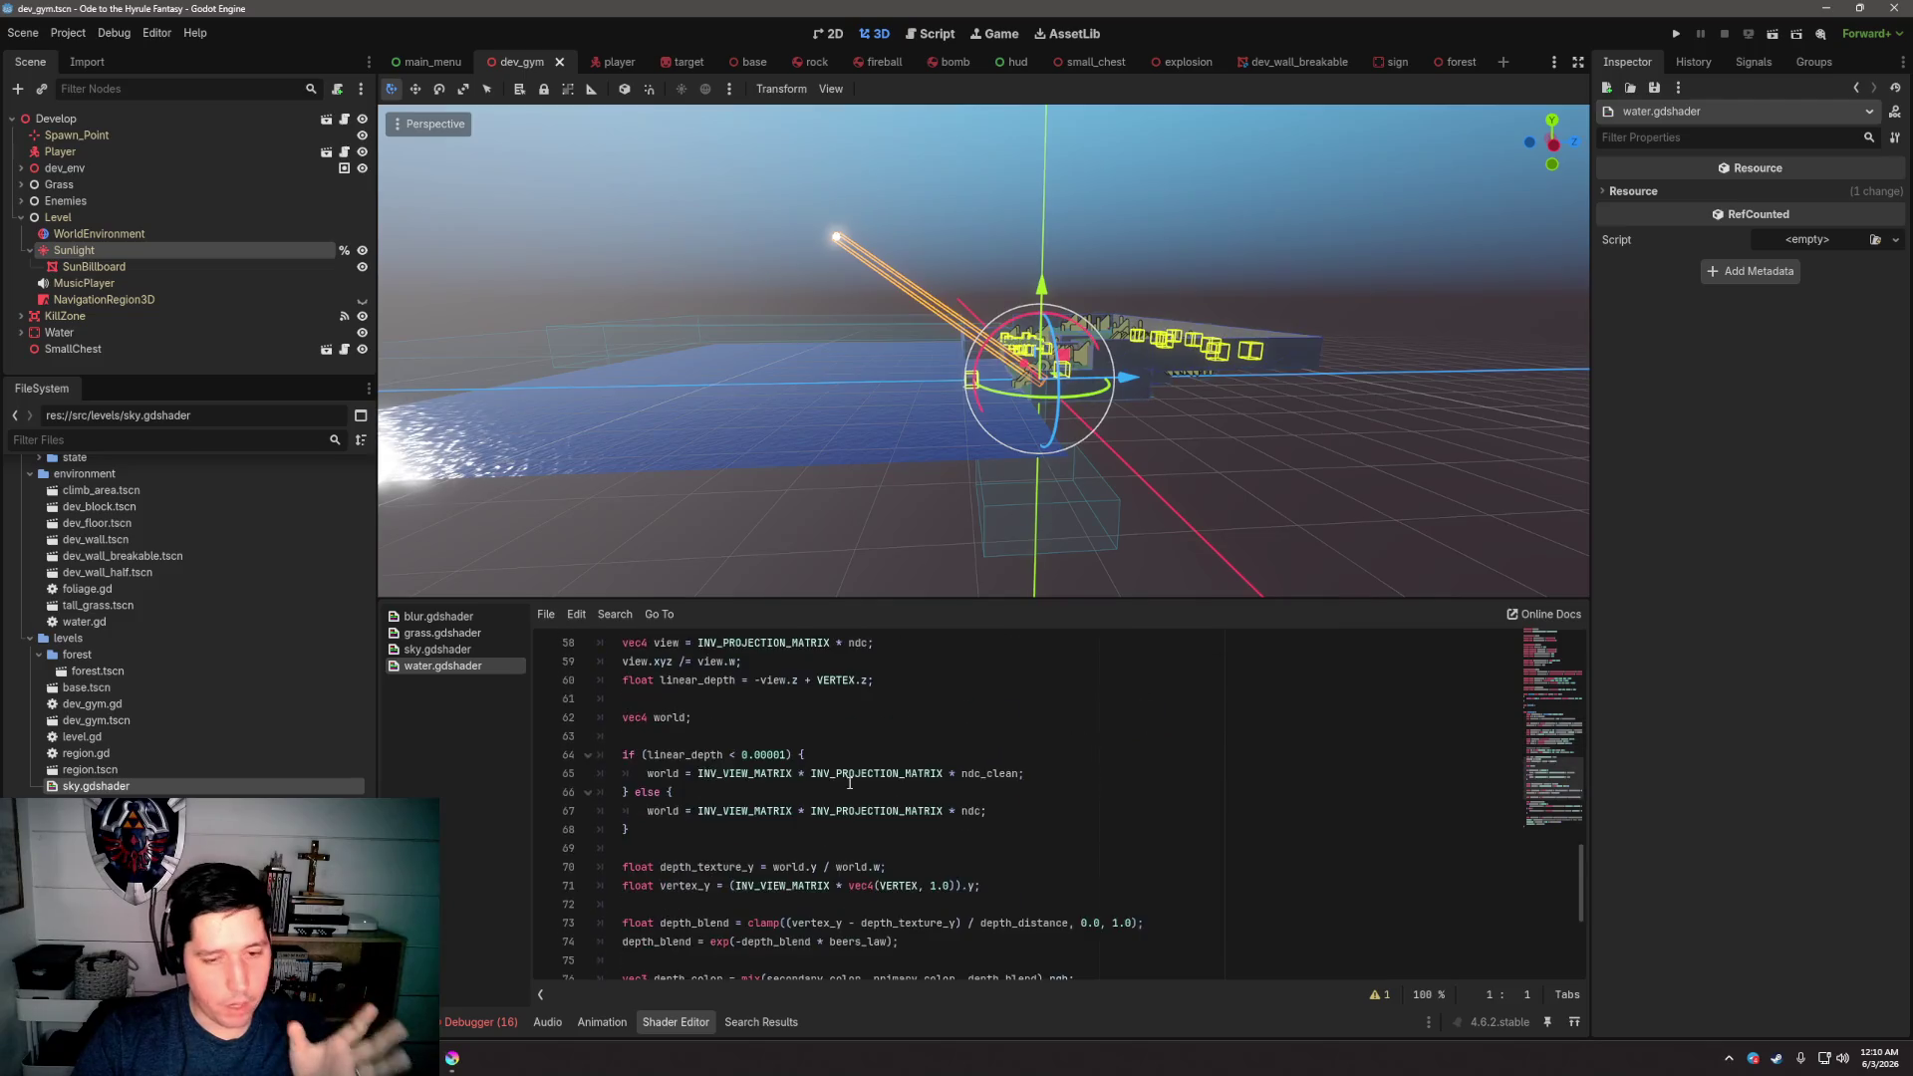
click(443, 634)
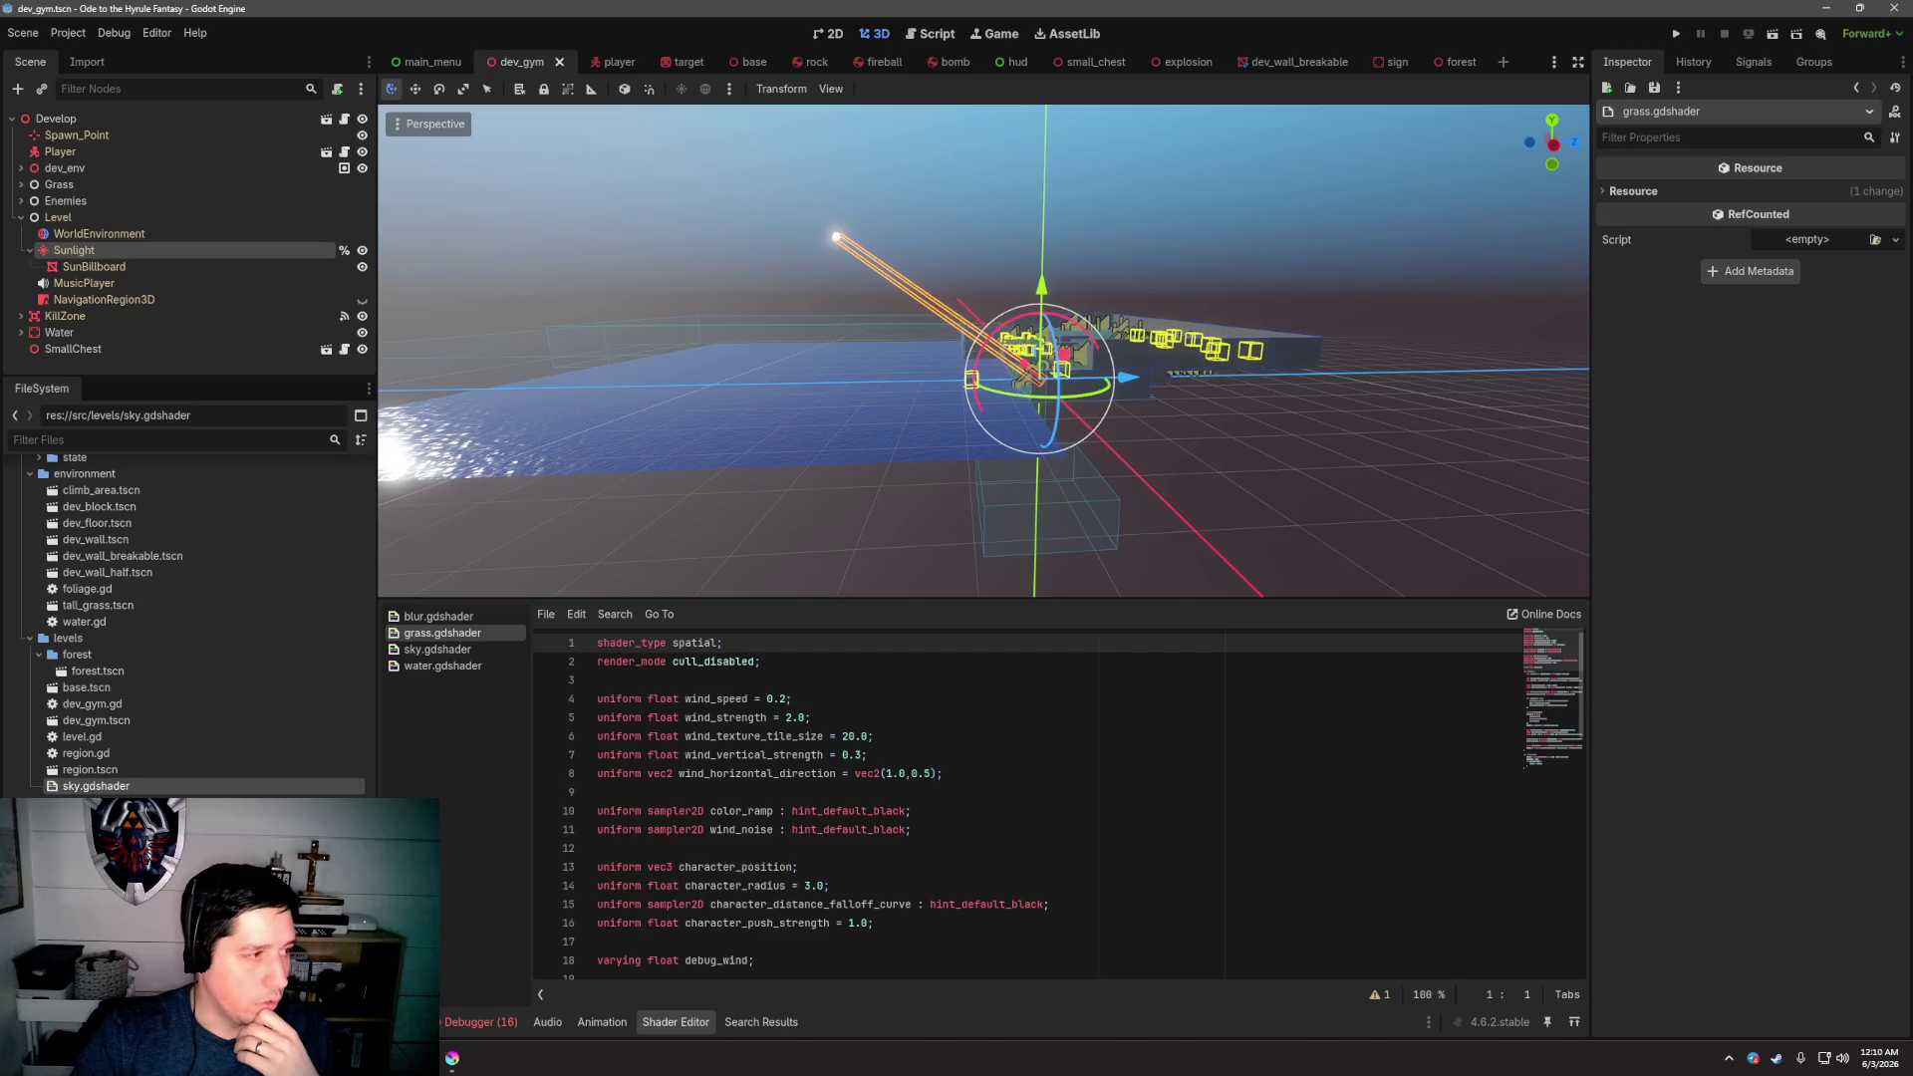
Orbit the 3D dev_gym view to look down on the level, with sky.gdshader's code shown below
click(931, 32)
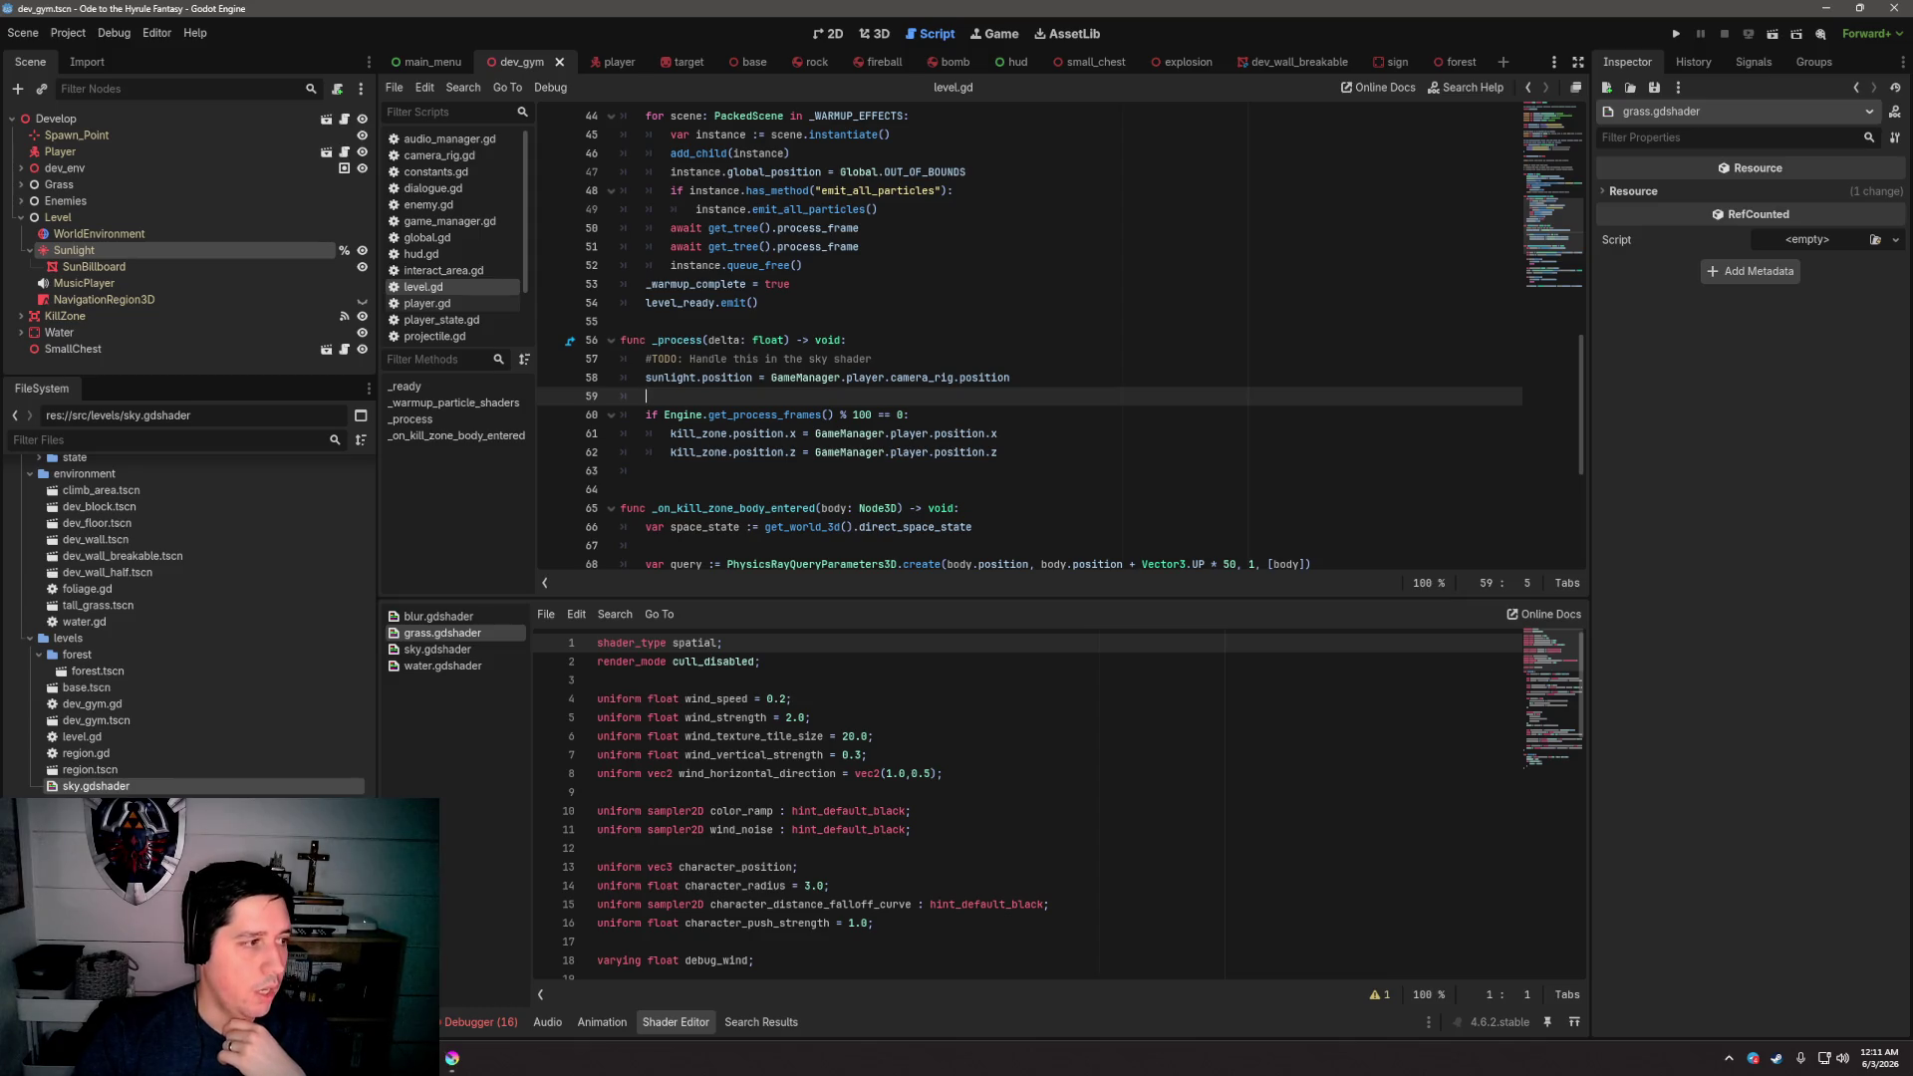
click(873, 33)
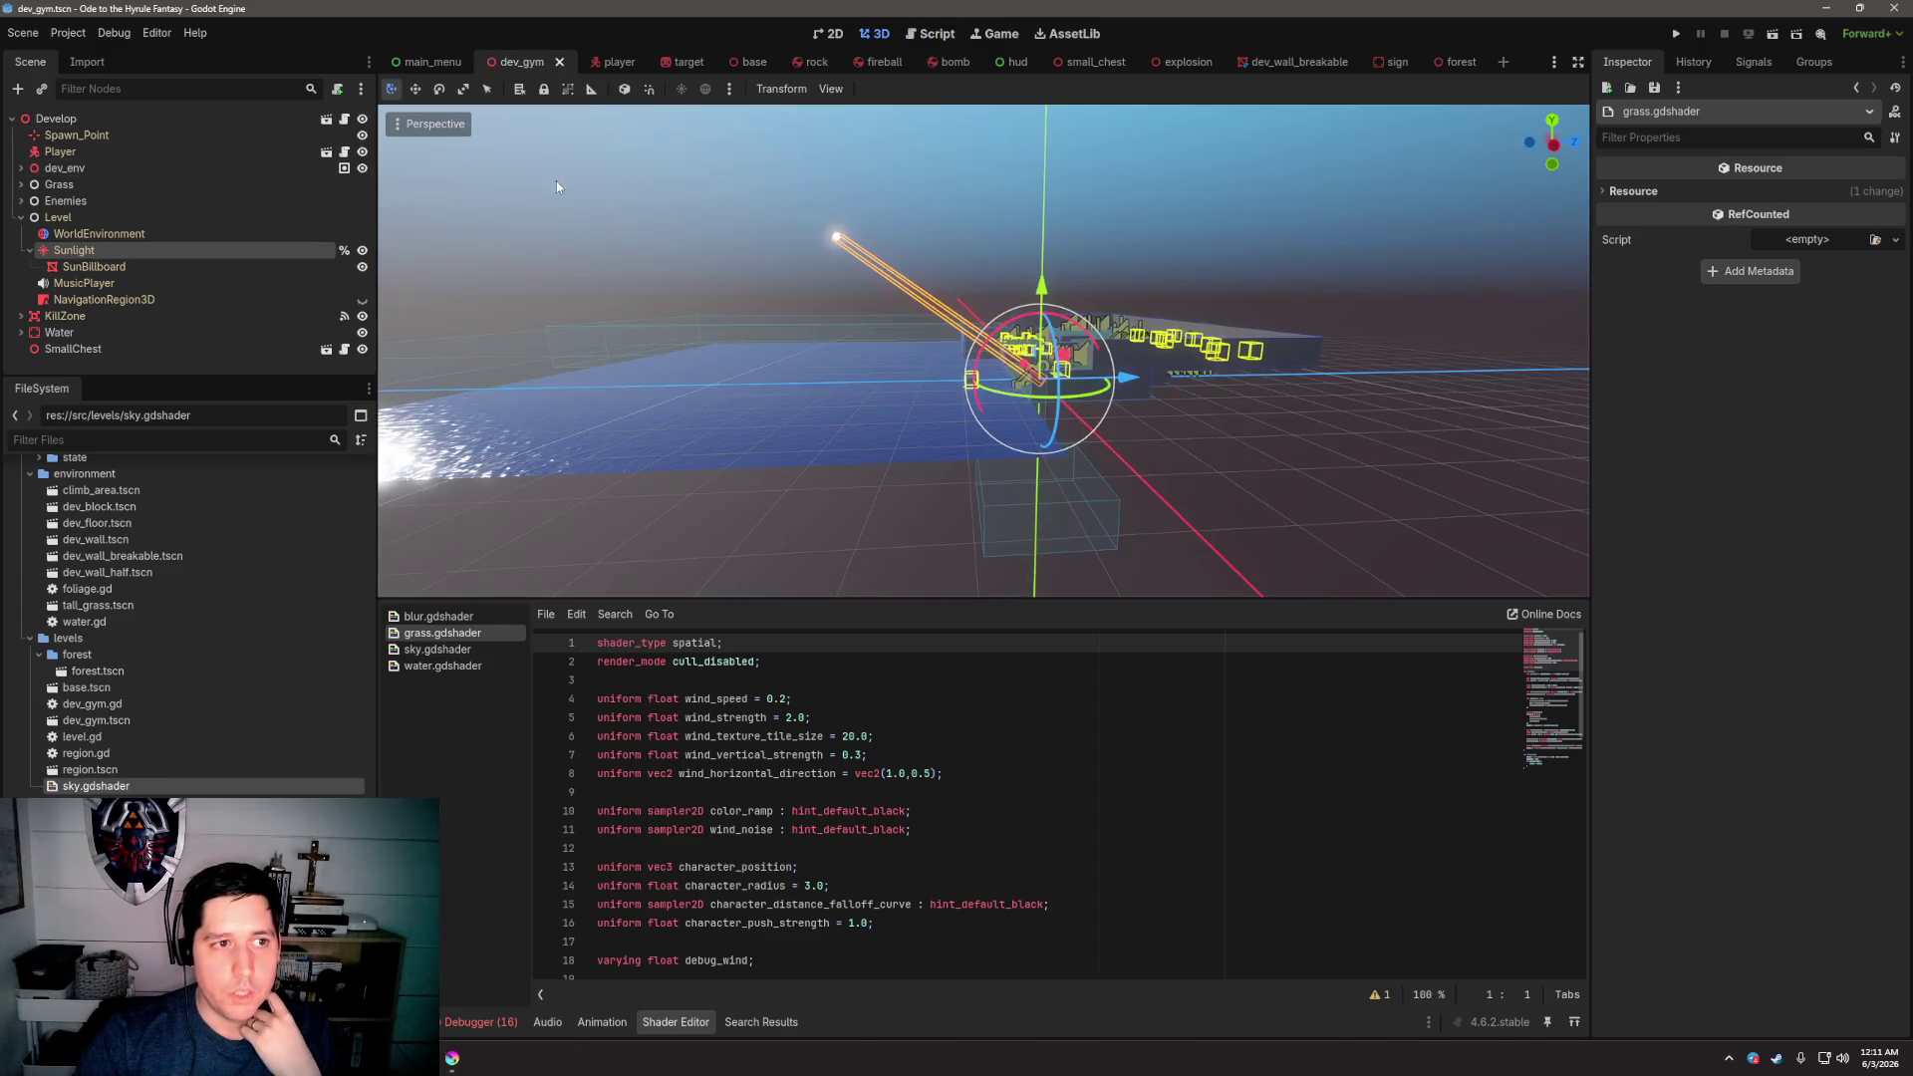
mouse_move(556, 182)
mouse_down()
mouse_move(994, 447)
mouse_move(1012, 384)
mouse_up()
scroll(994, 448, up, 3)
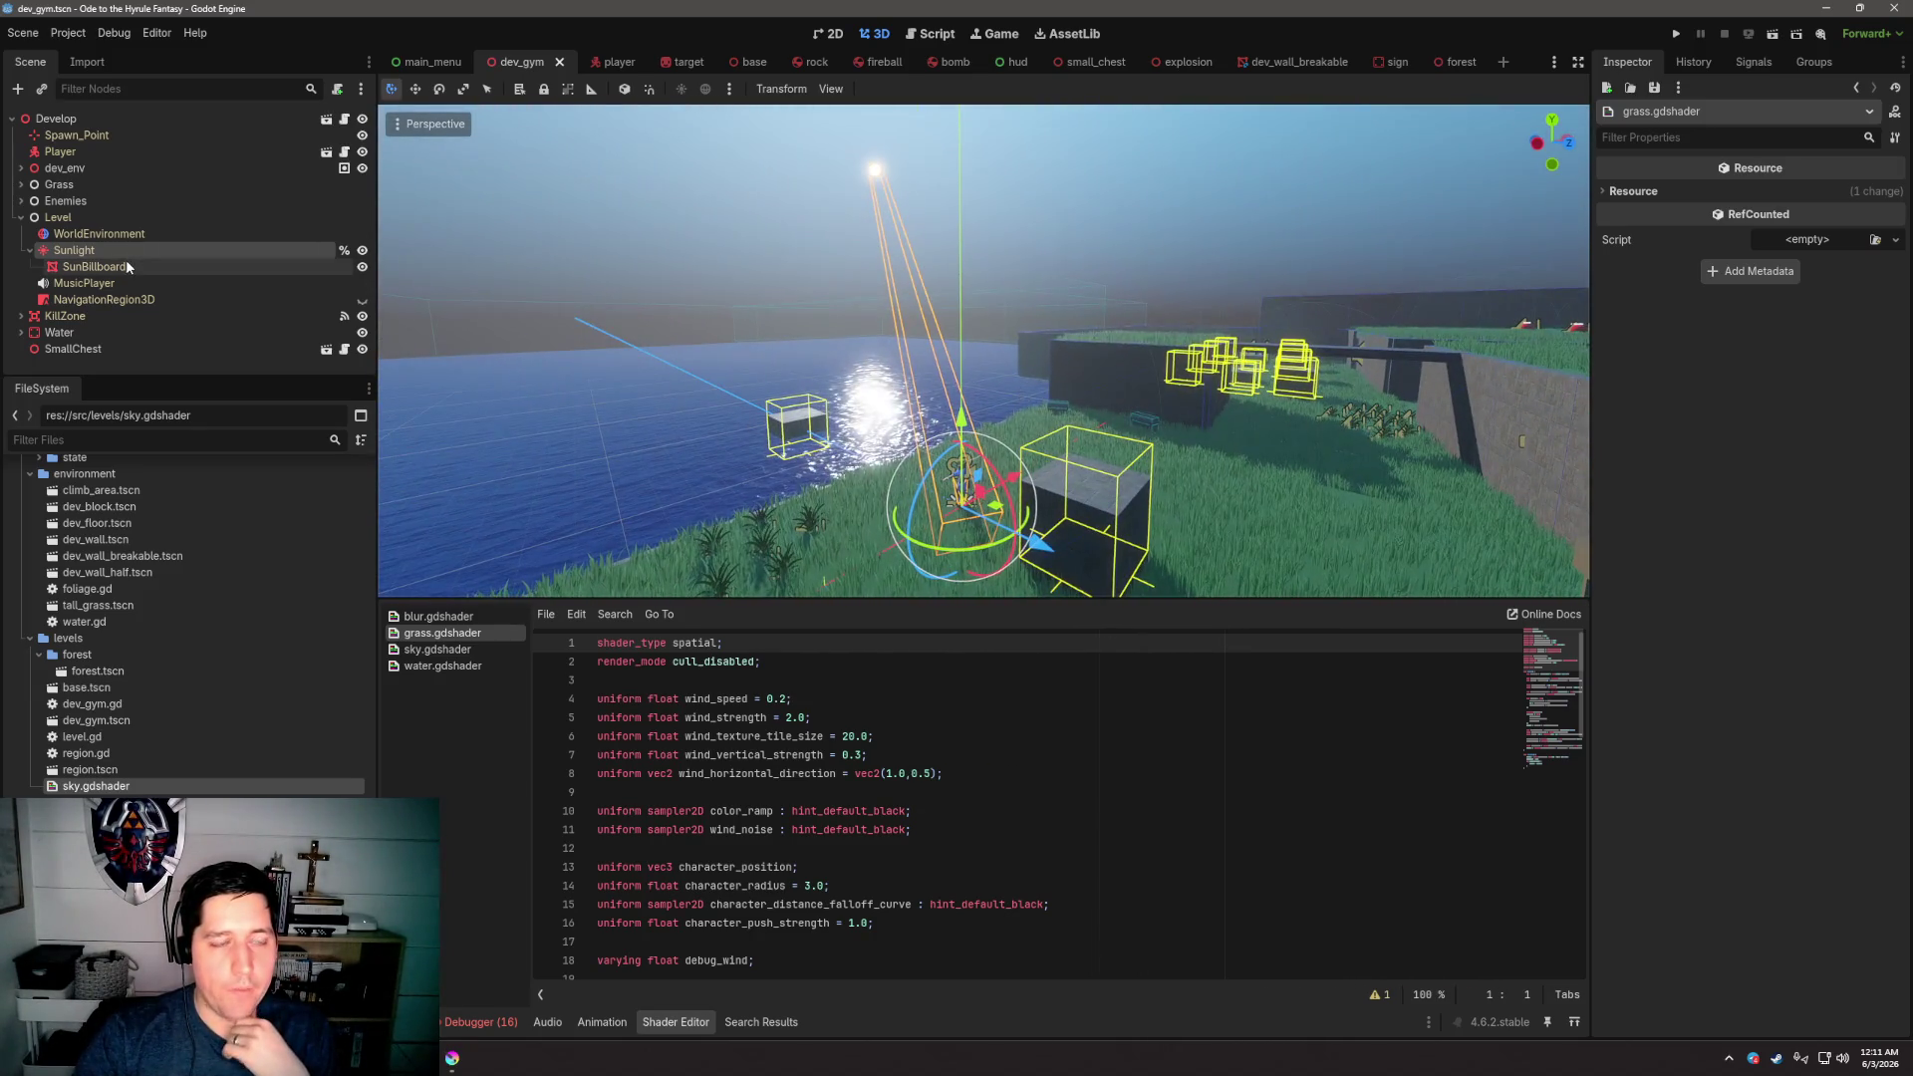
click(469, 650)
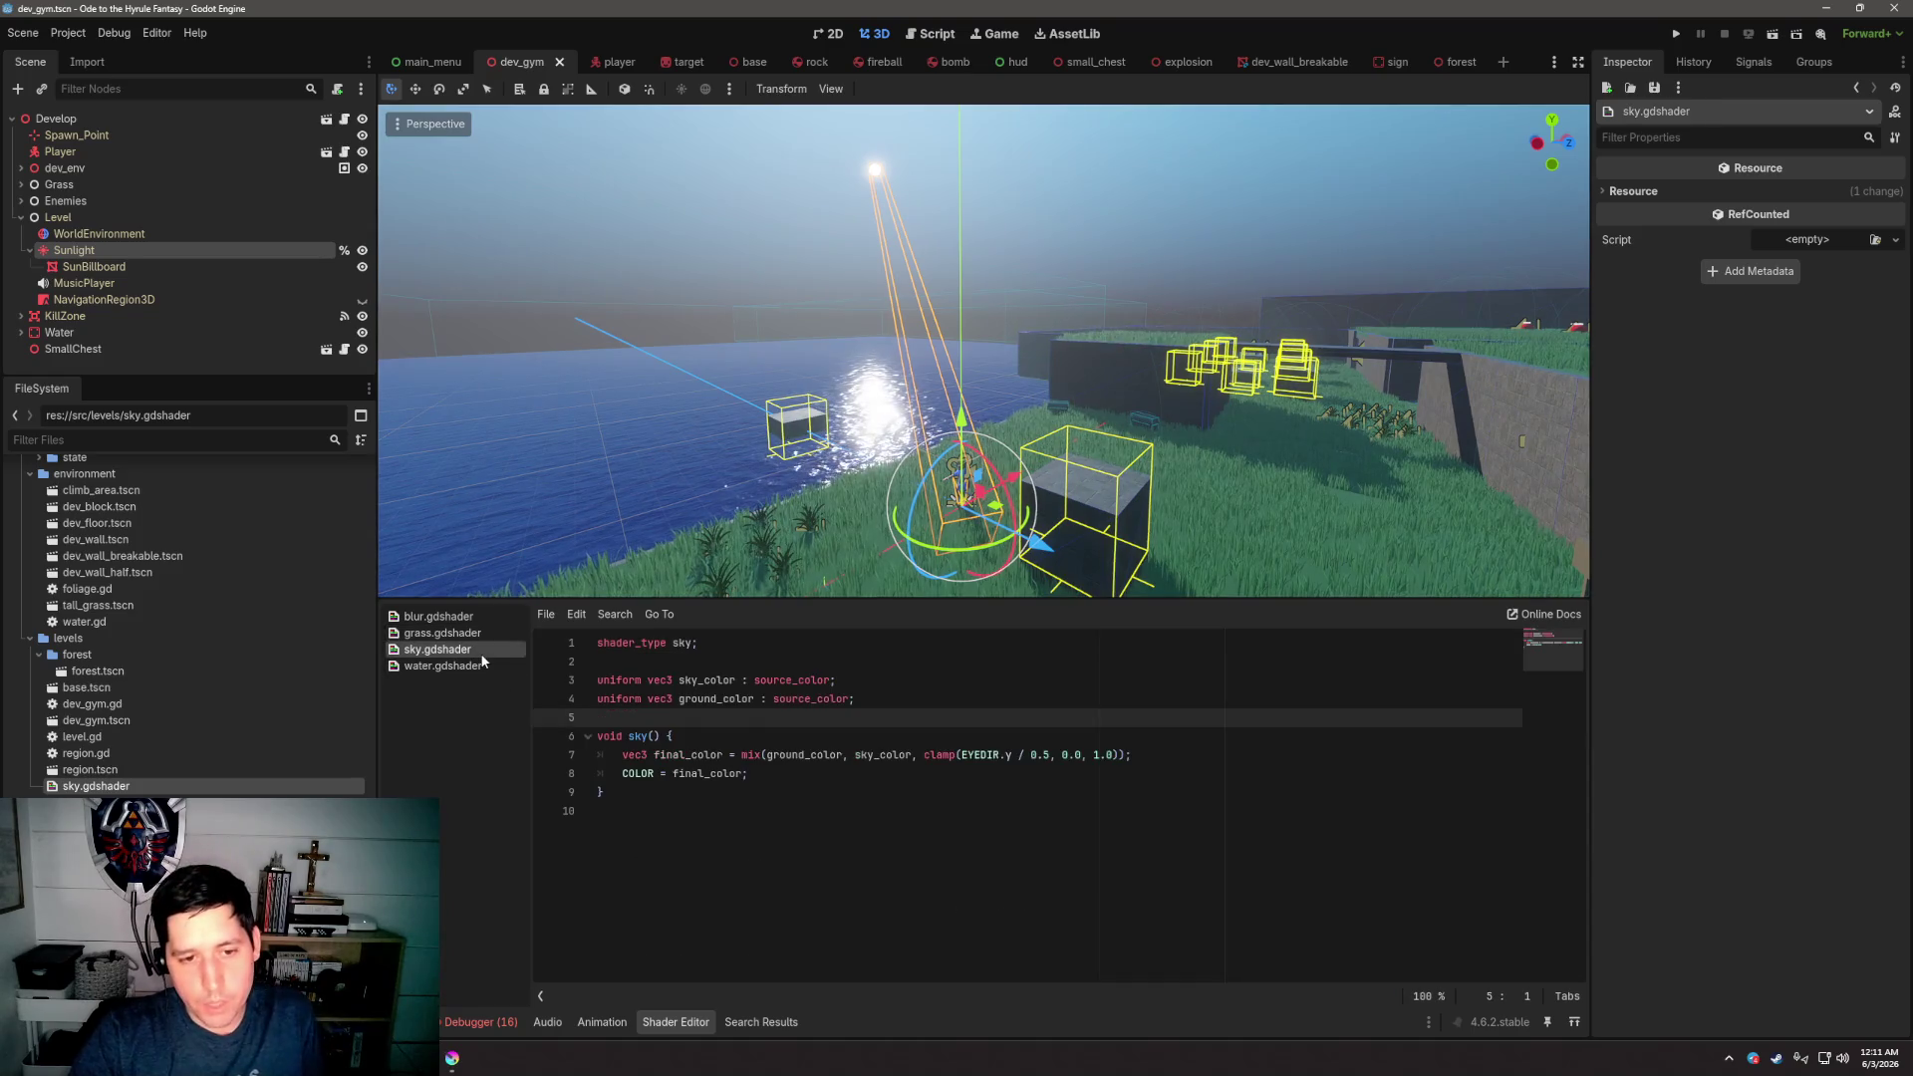
Add a //TODO above void sky() about dropping SunBillboard and camera-position logic, and save
click(884, 793)
click(922, 773)
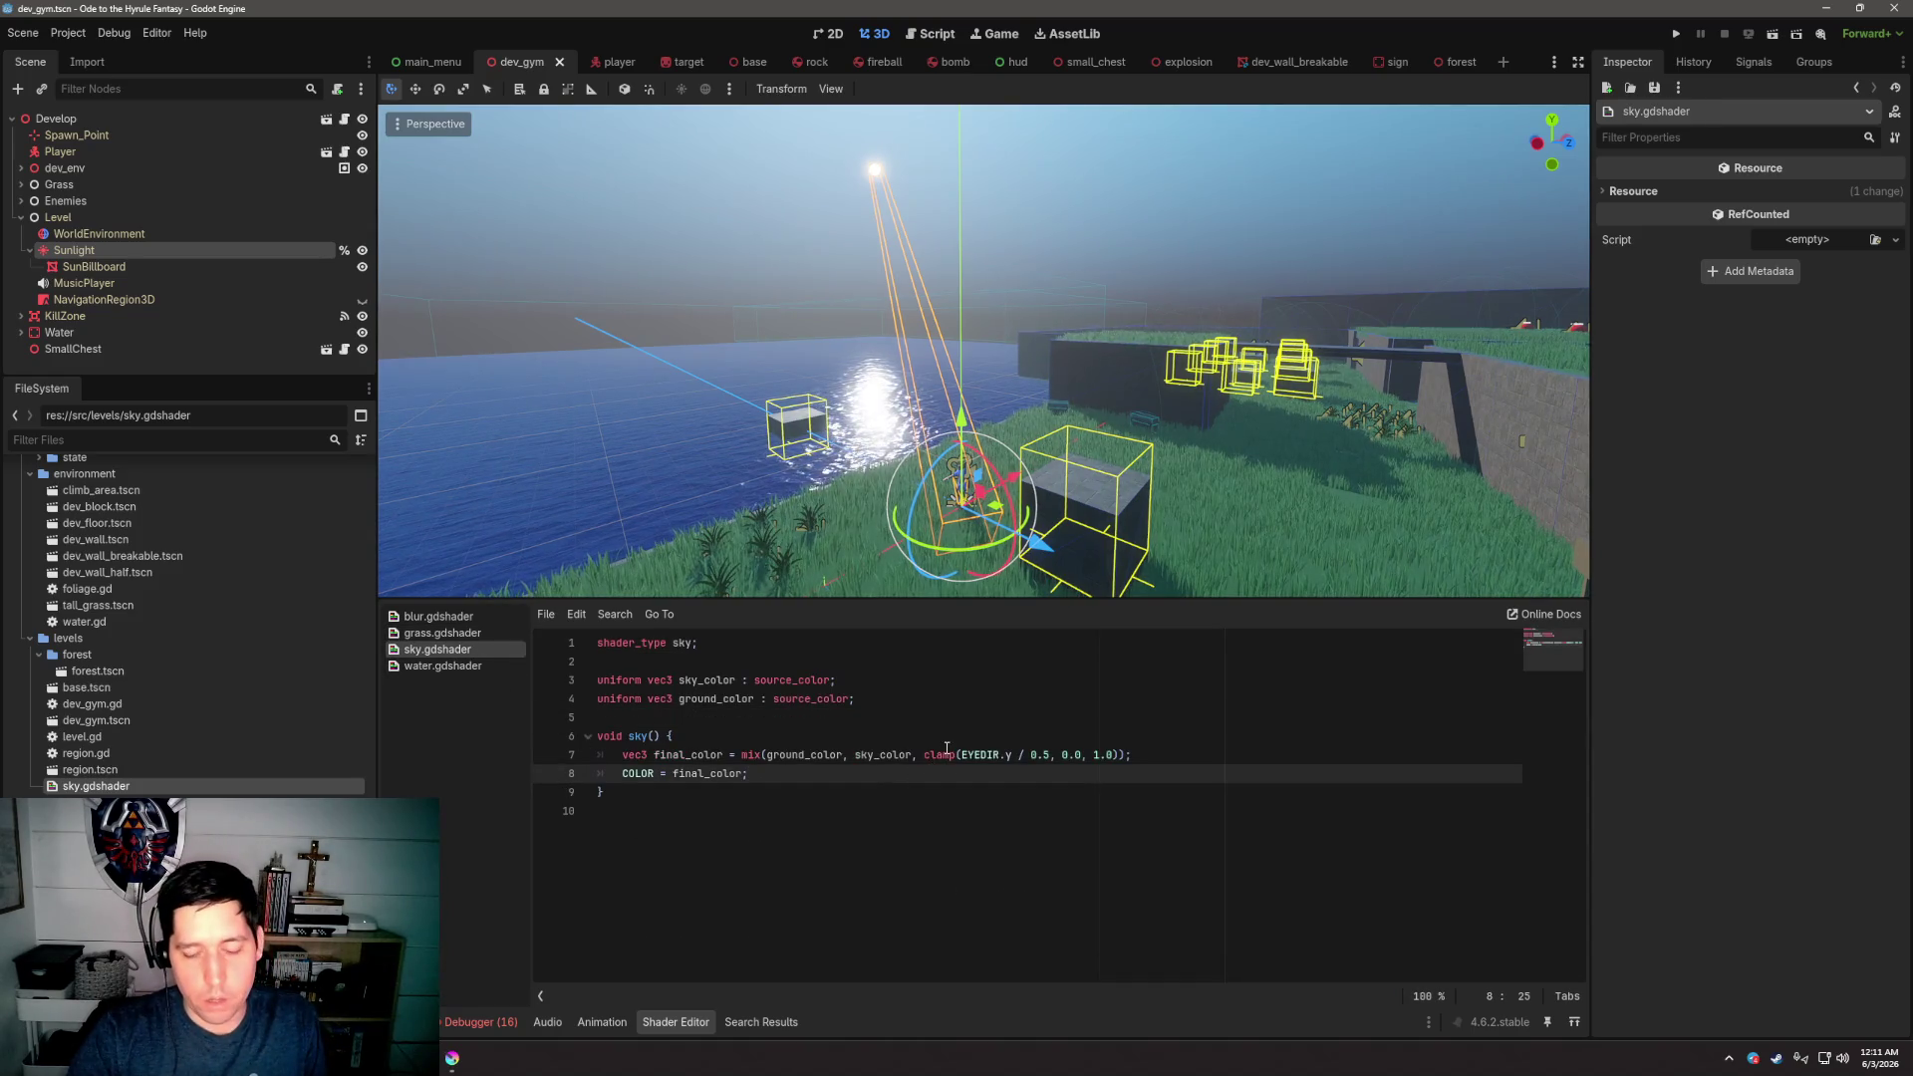
key(Return)
key(Return)
key(Return)
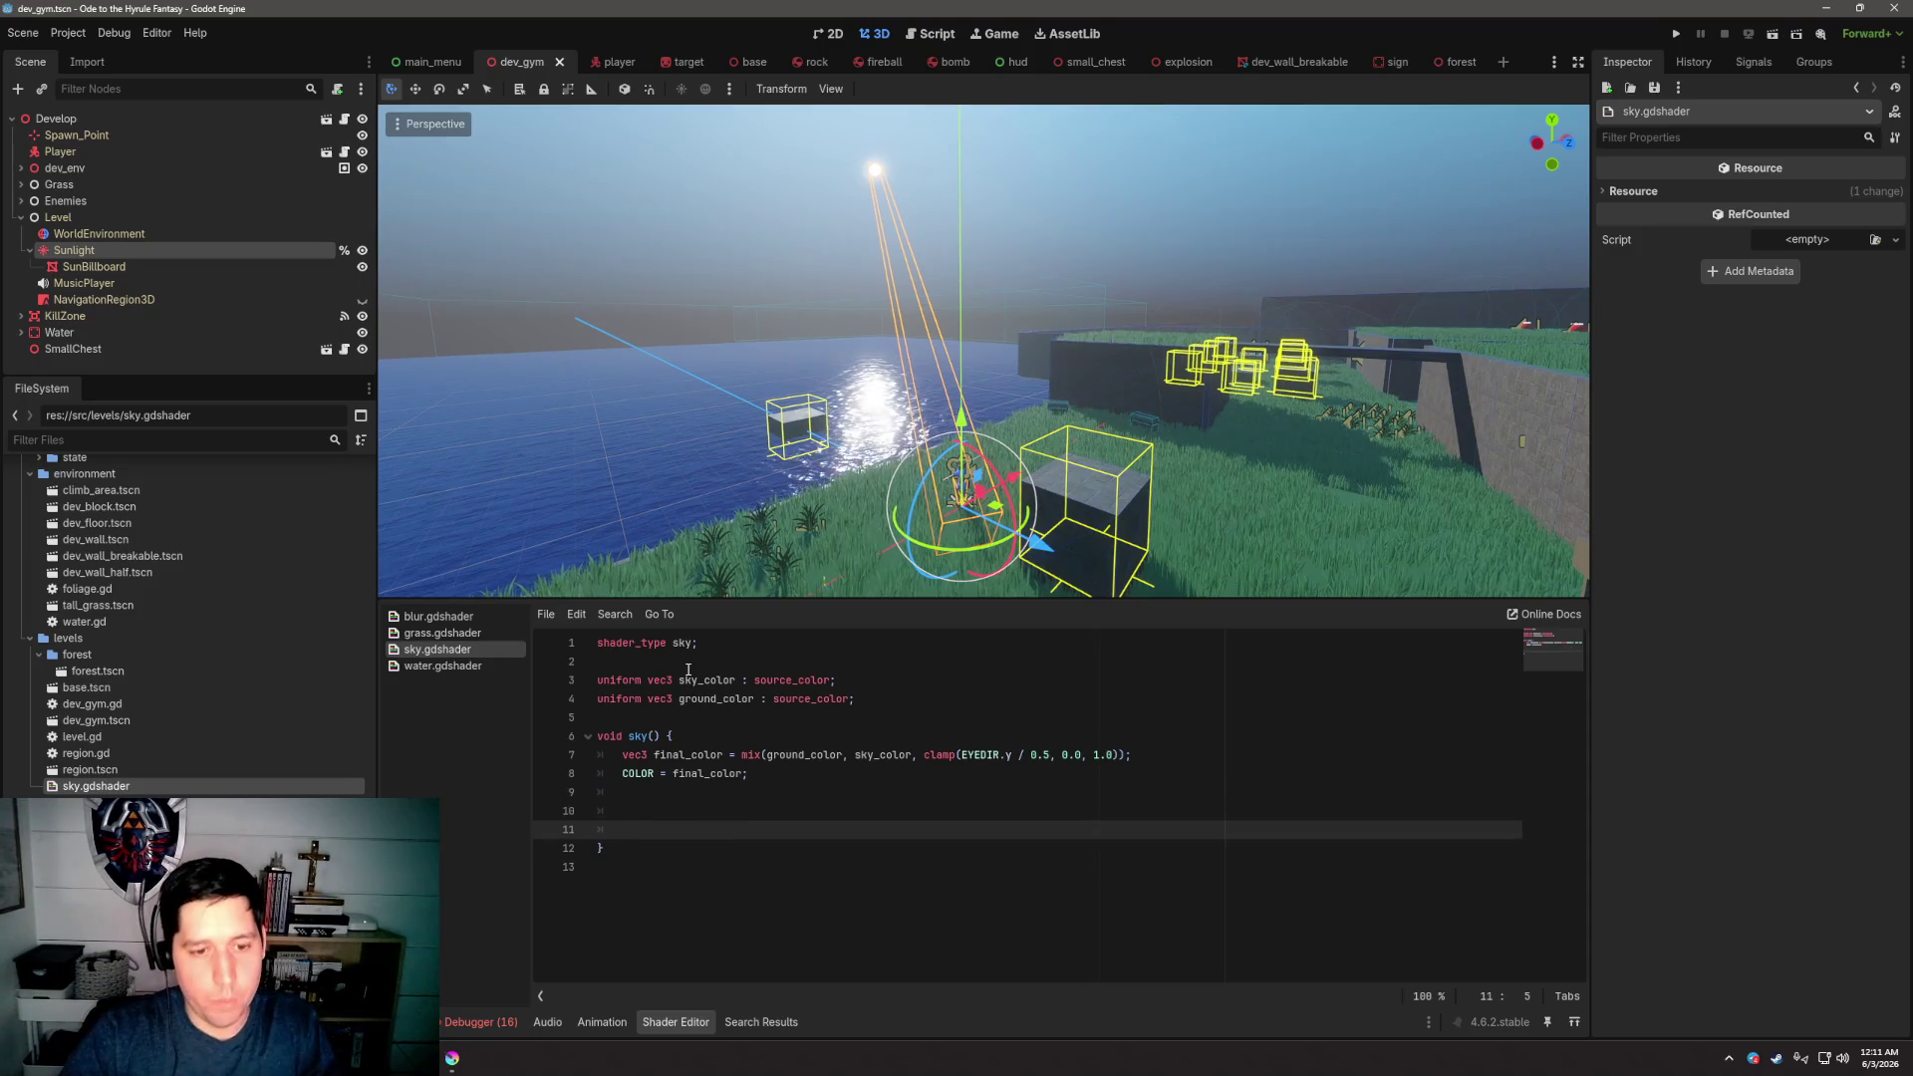
key(BackSpace)
key(BackSpace)
key(BackSpace)
click(707, 714)
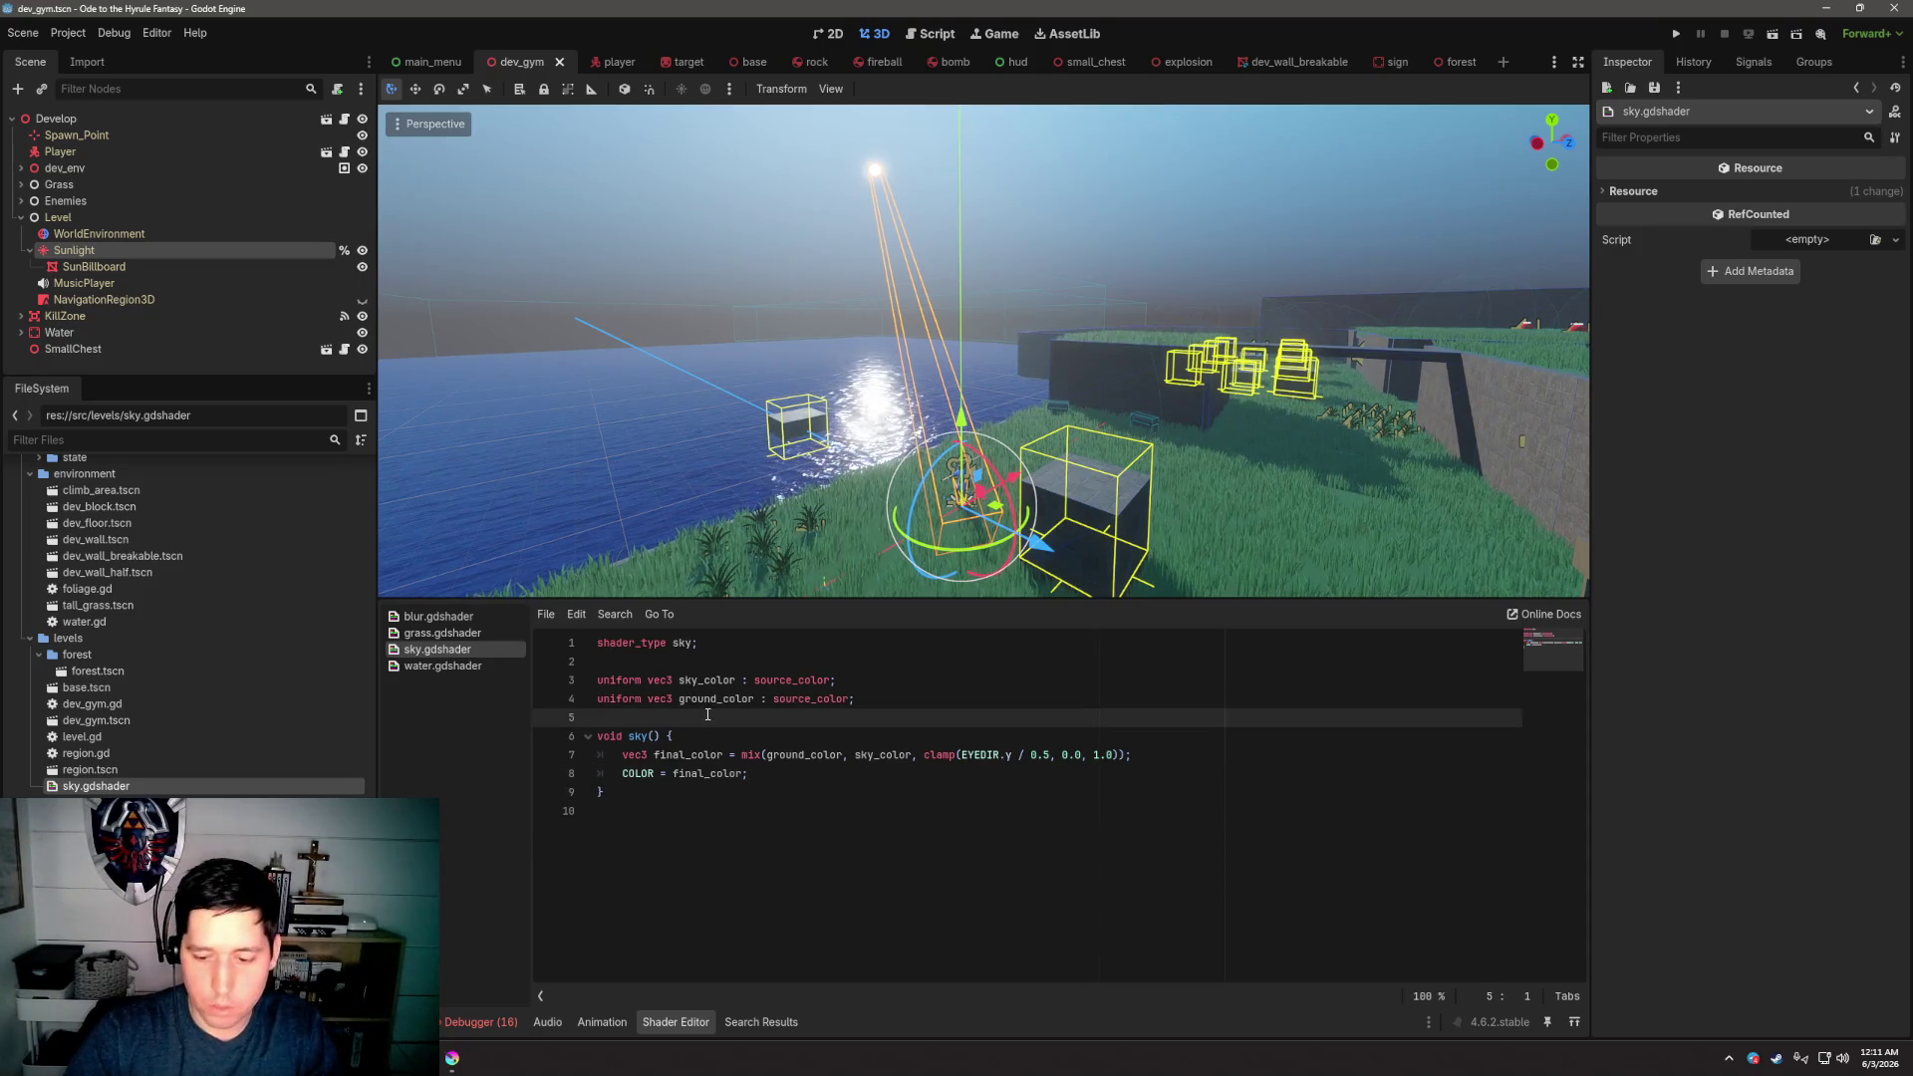
key(Return)
key(Return)
key(Up)
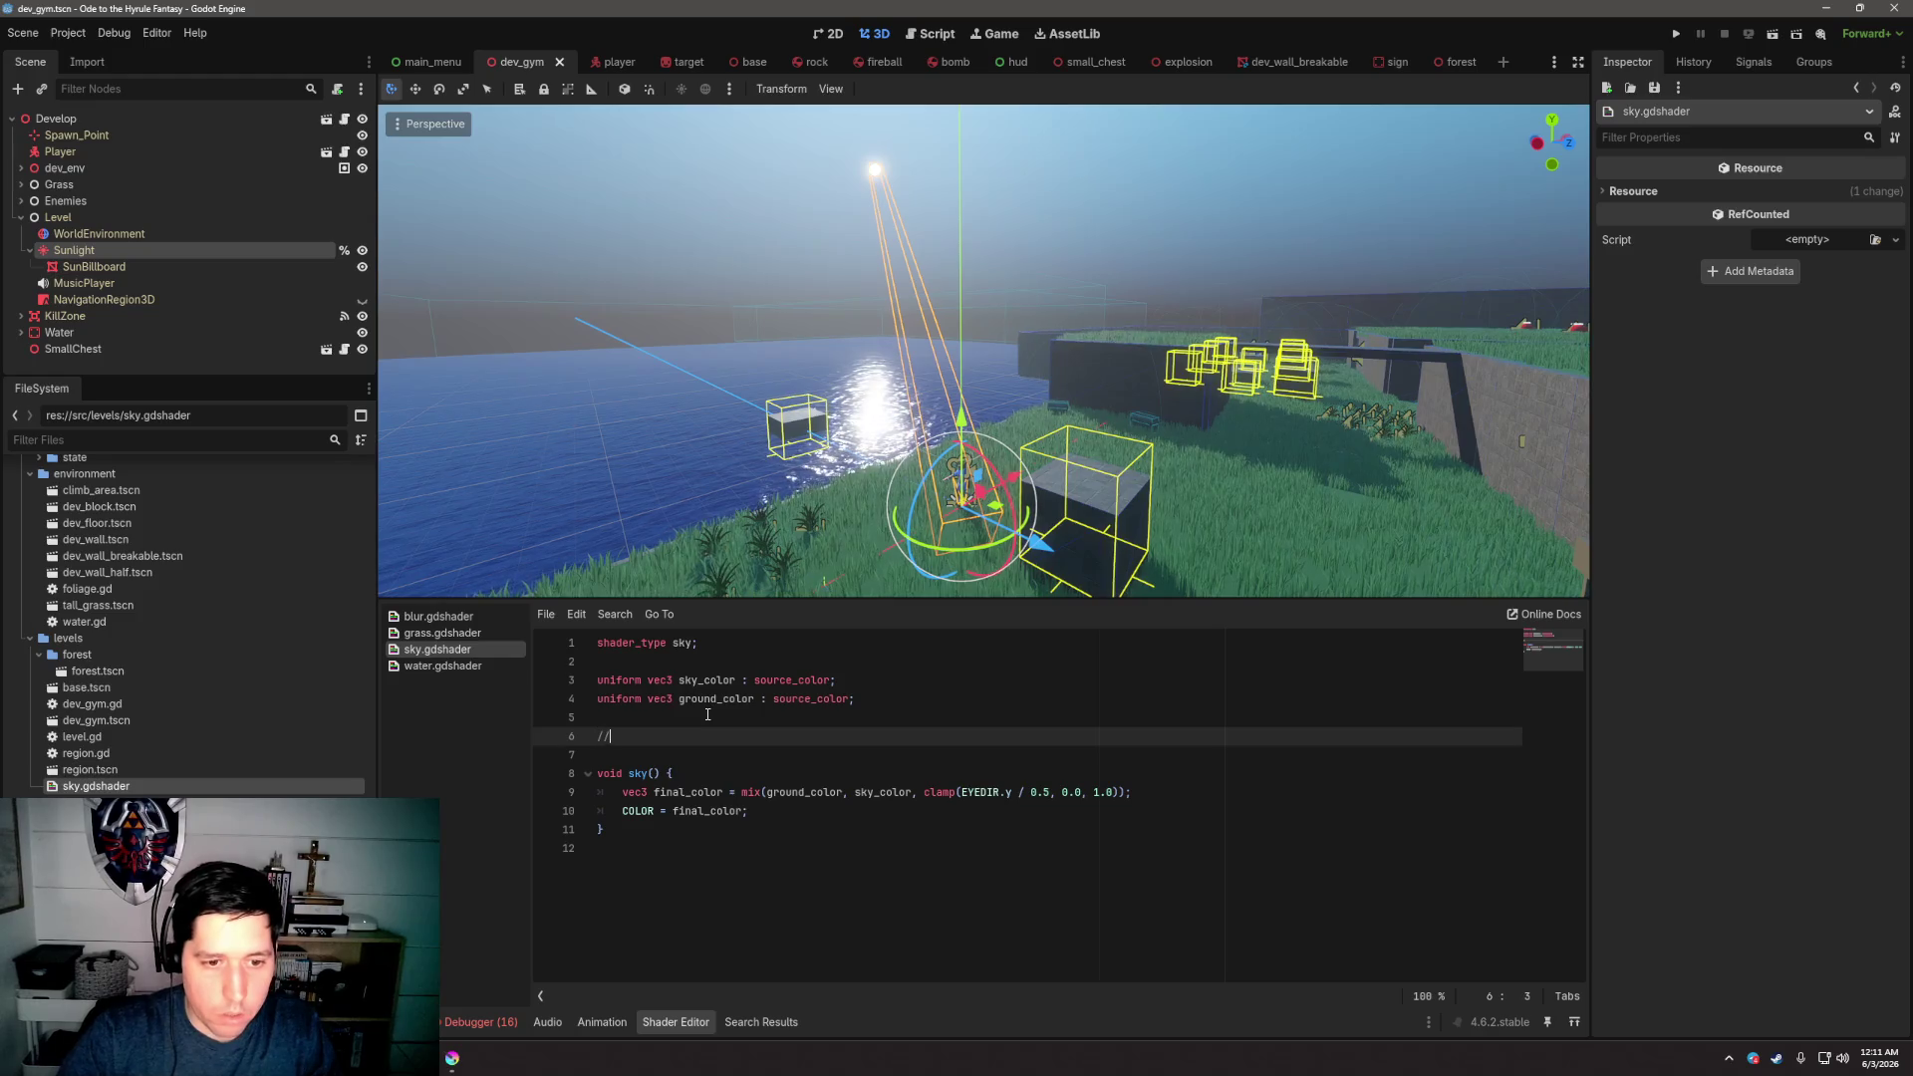
text(TODO)
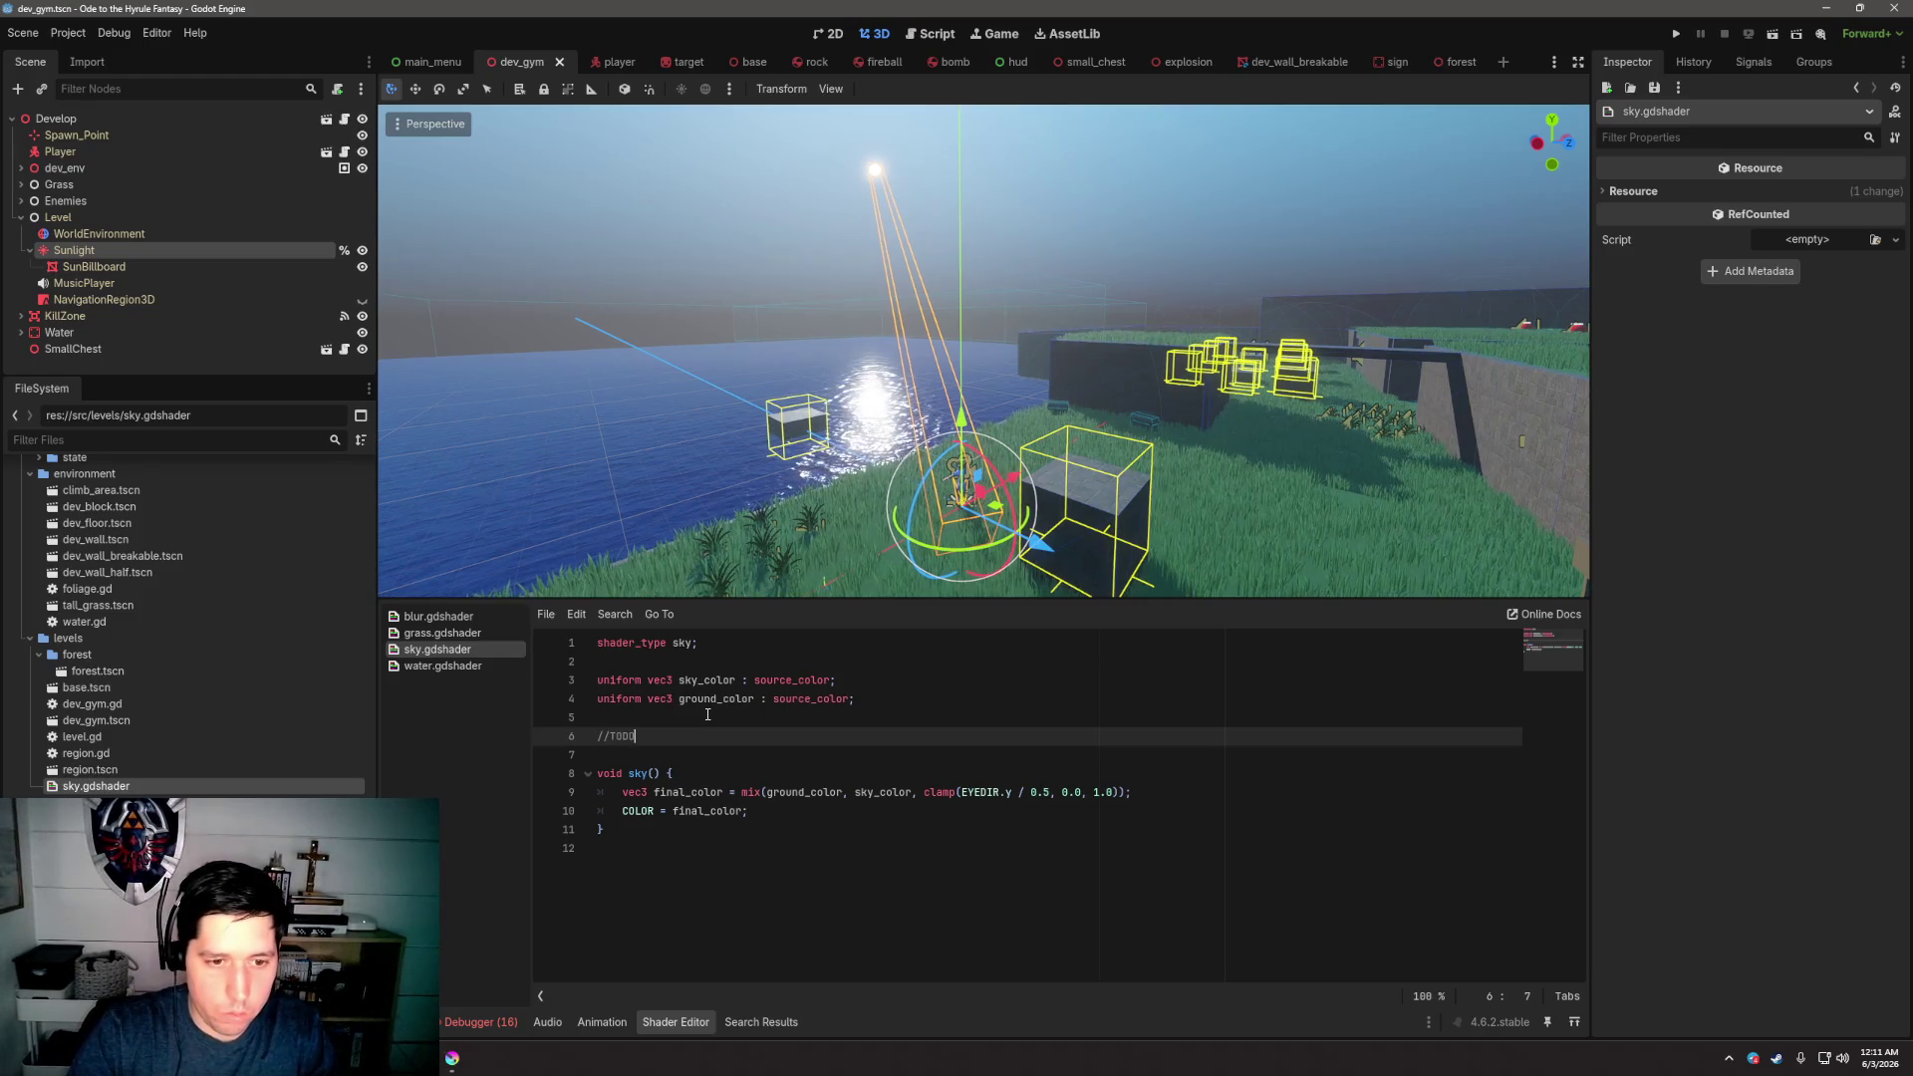
text(: When we)
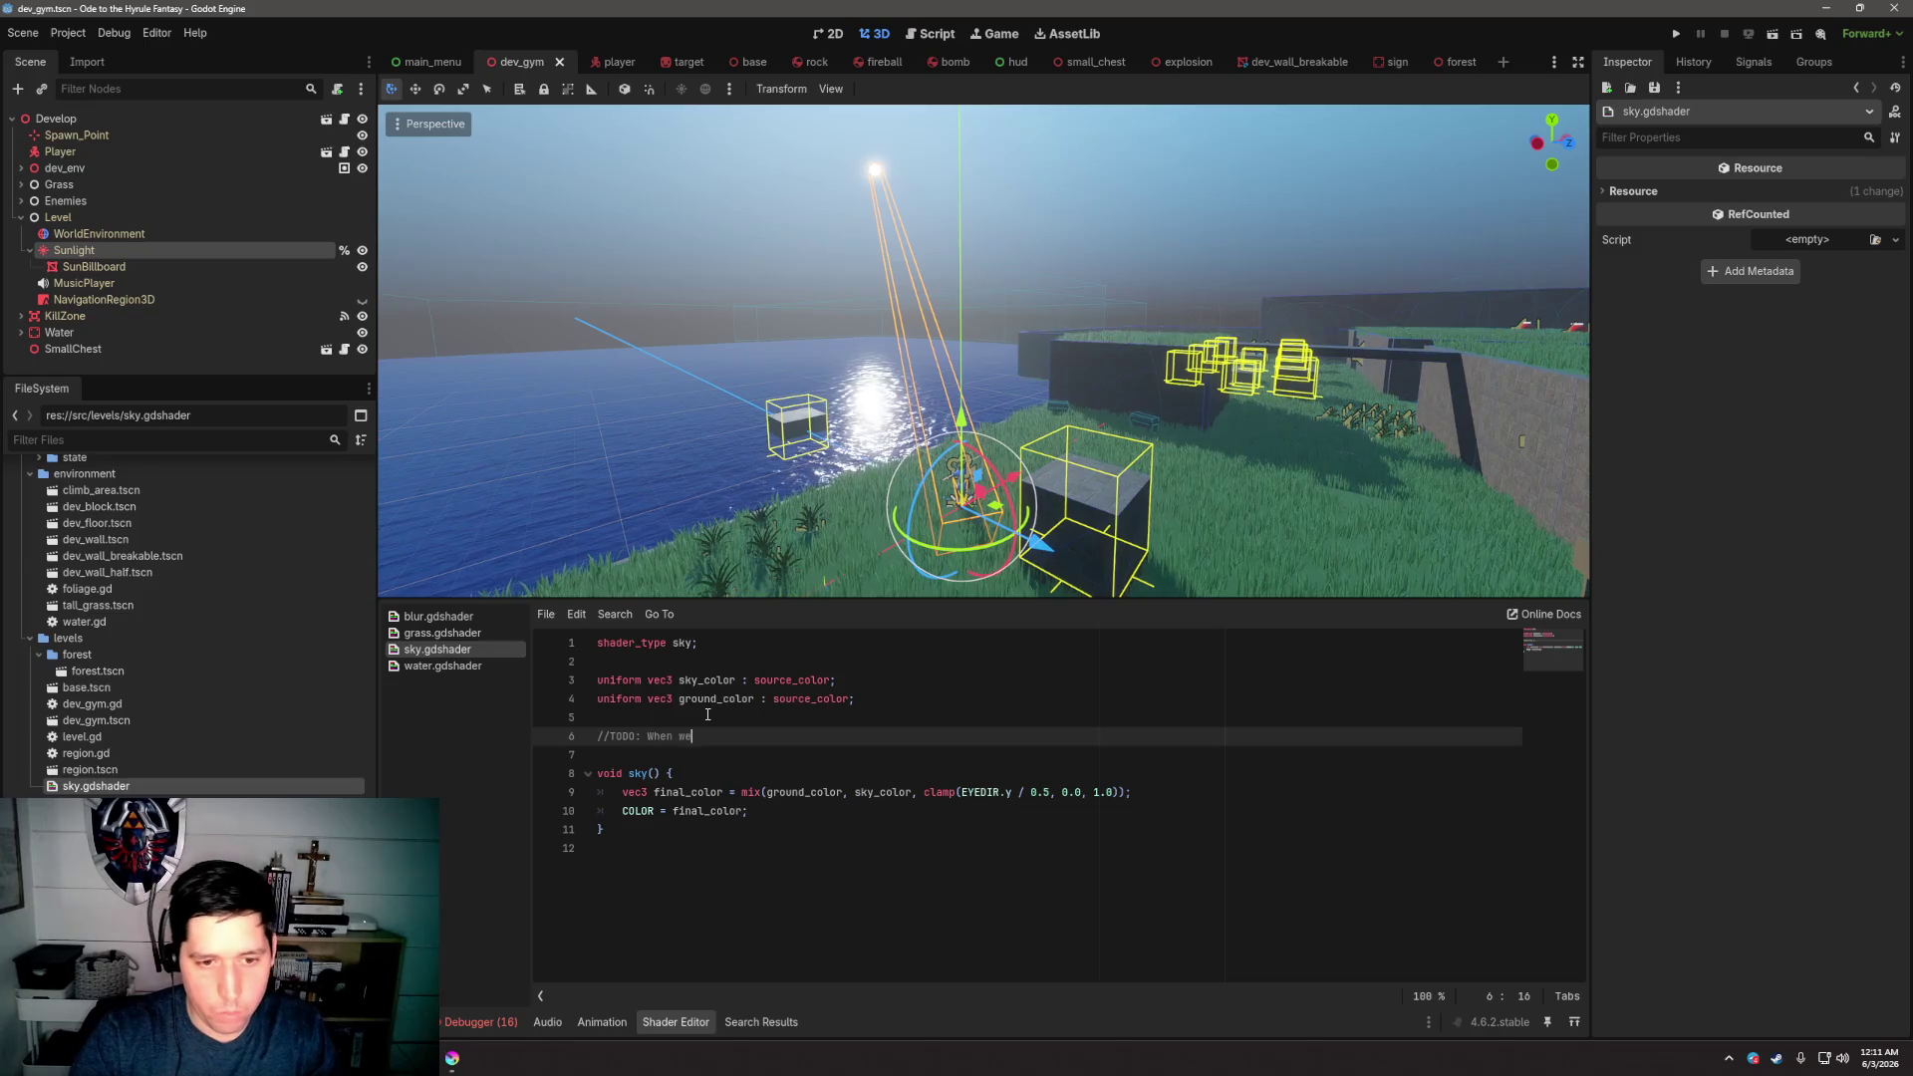
text( add the sun t)
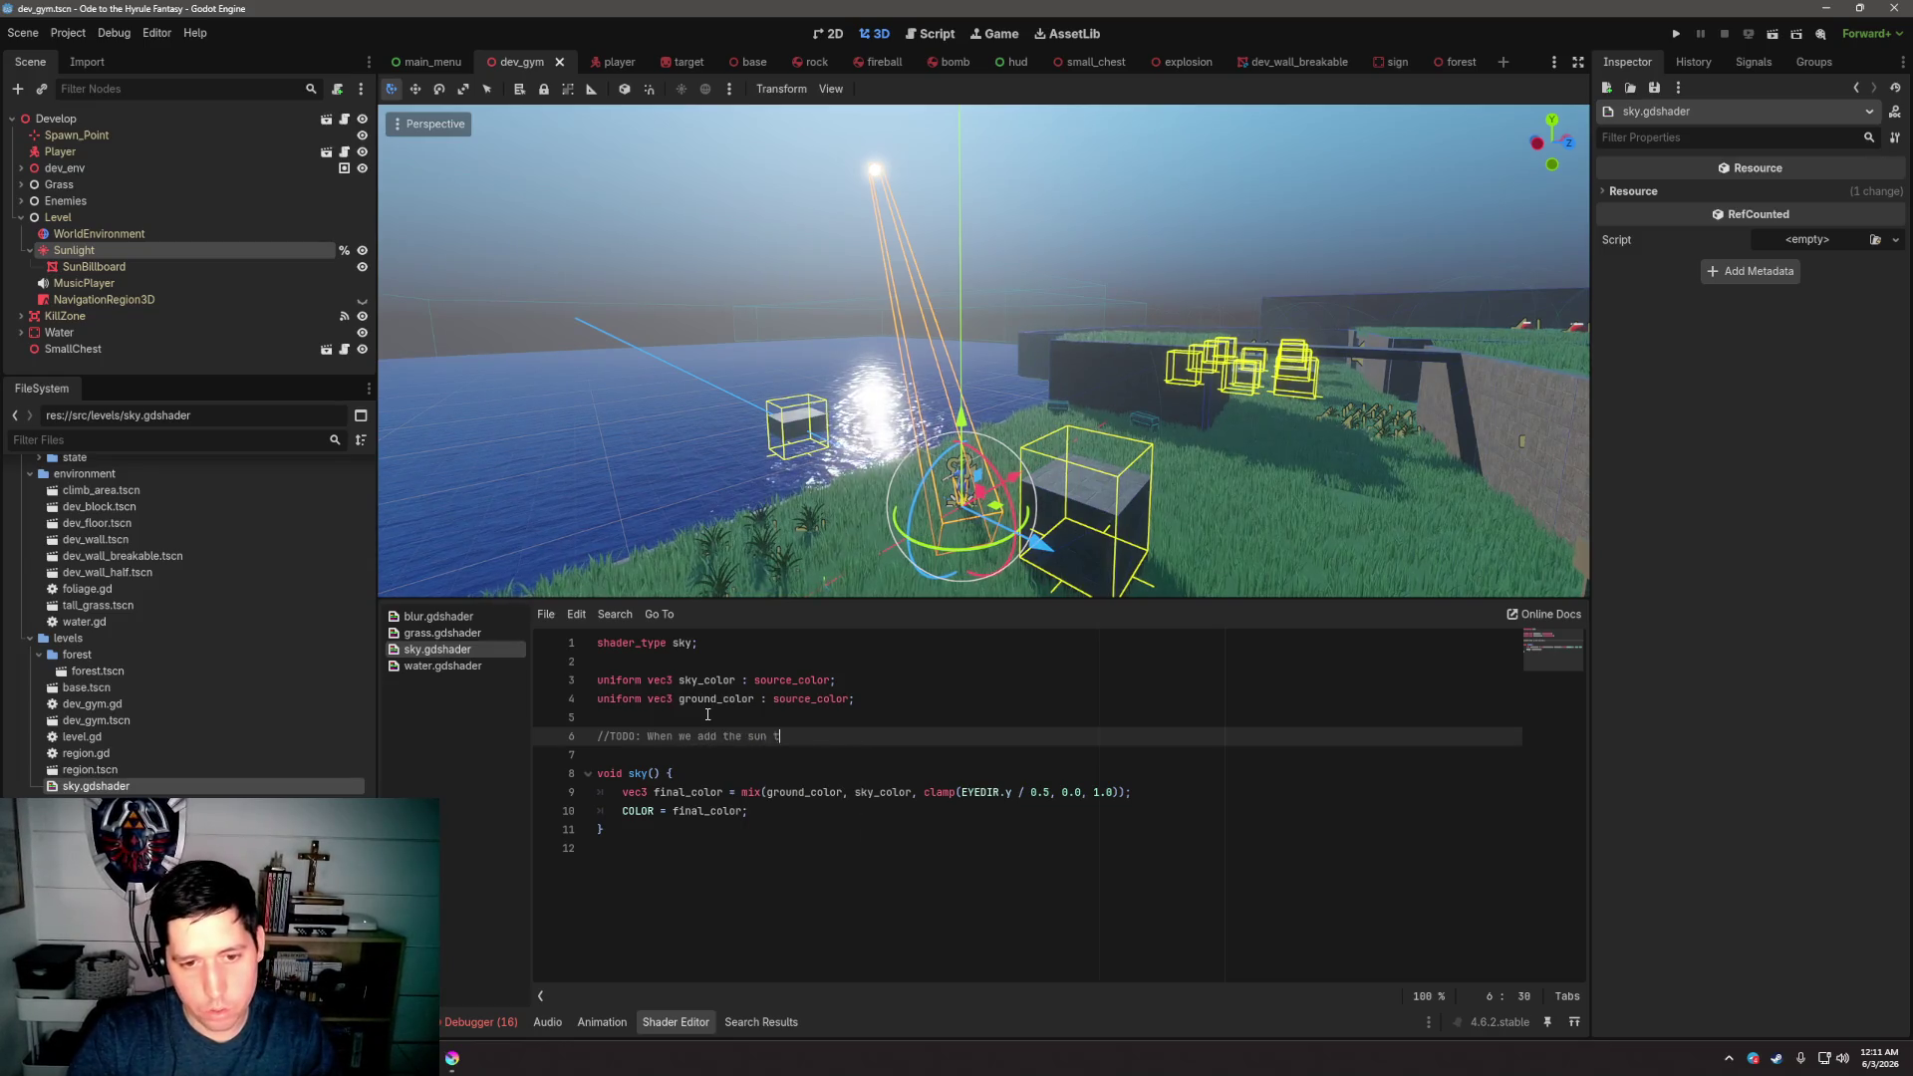
text(o the shader, remove)
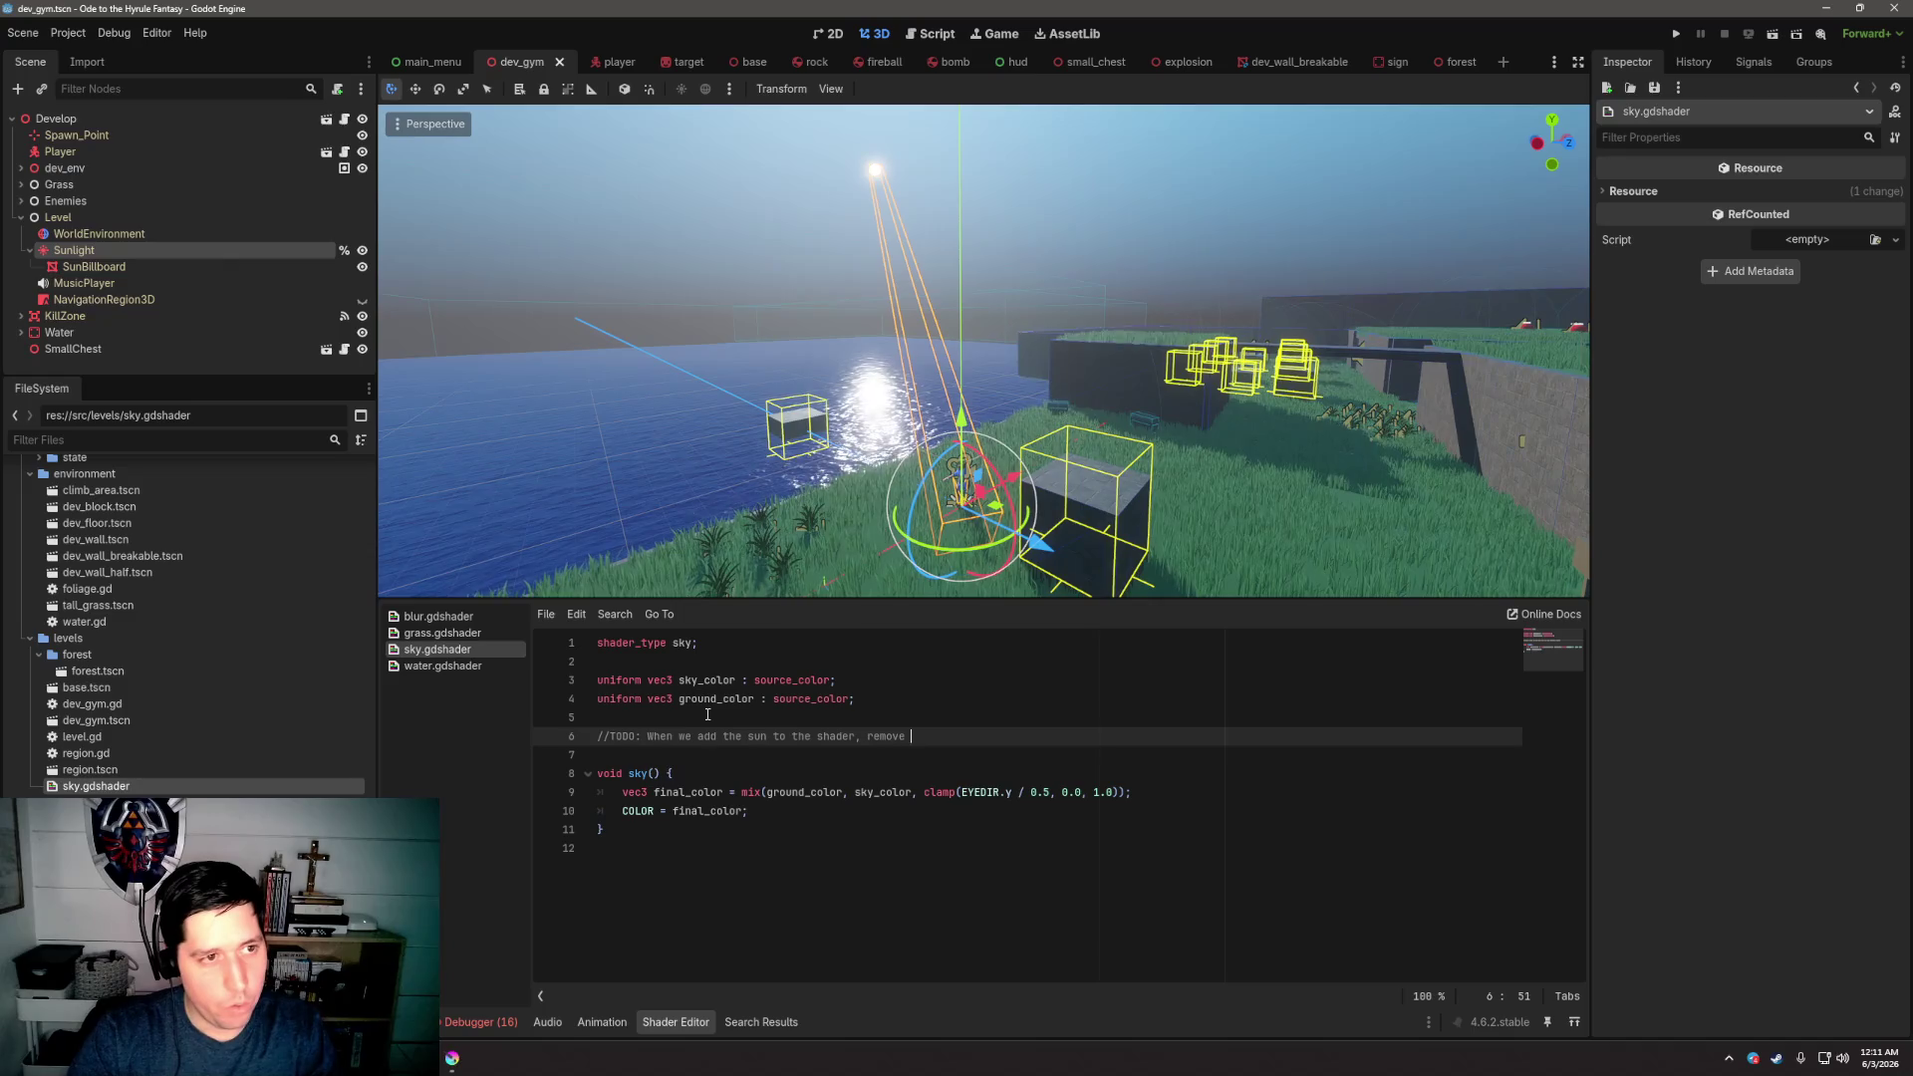
text(the SunBillboard from S)
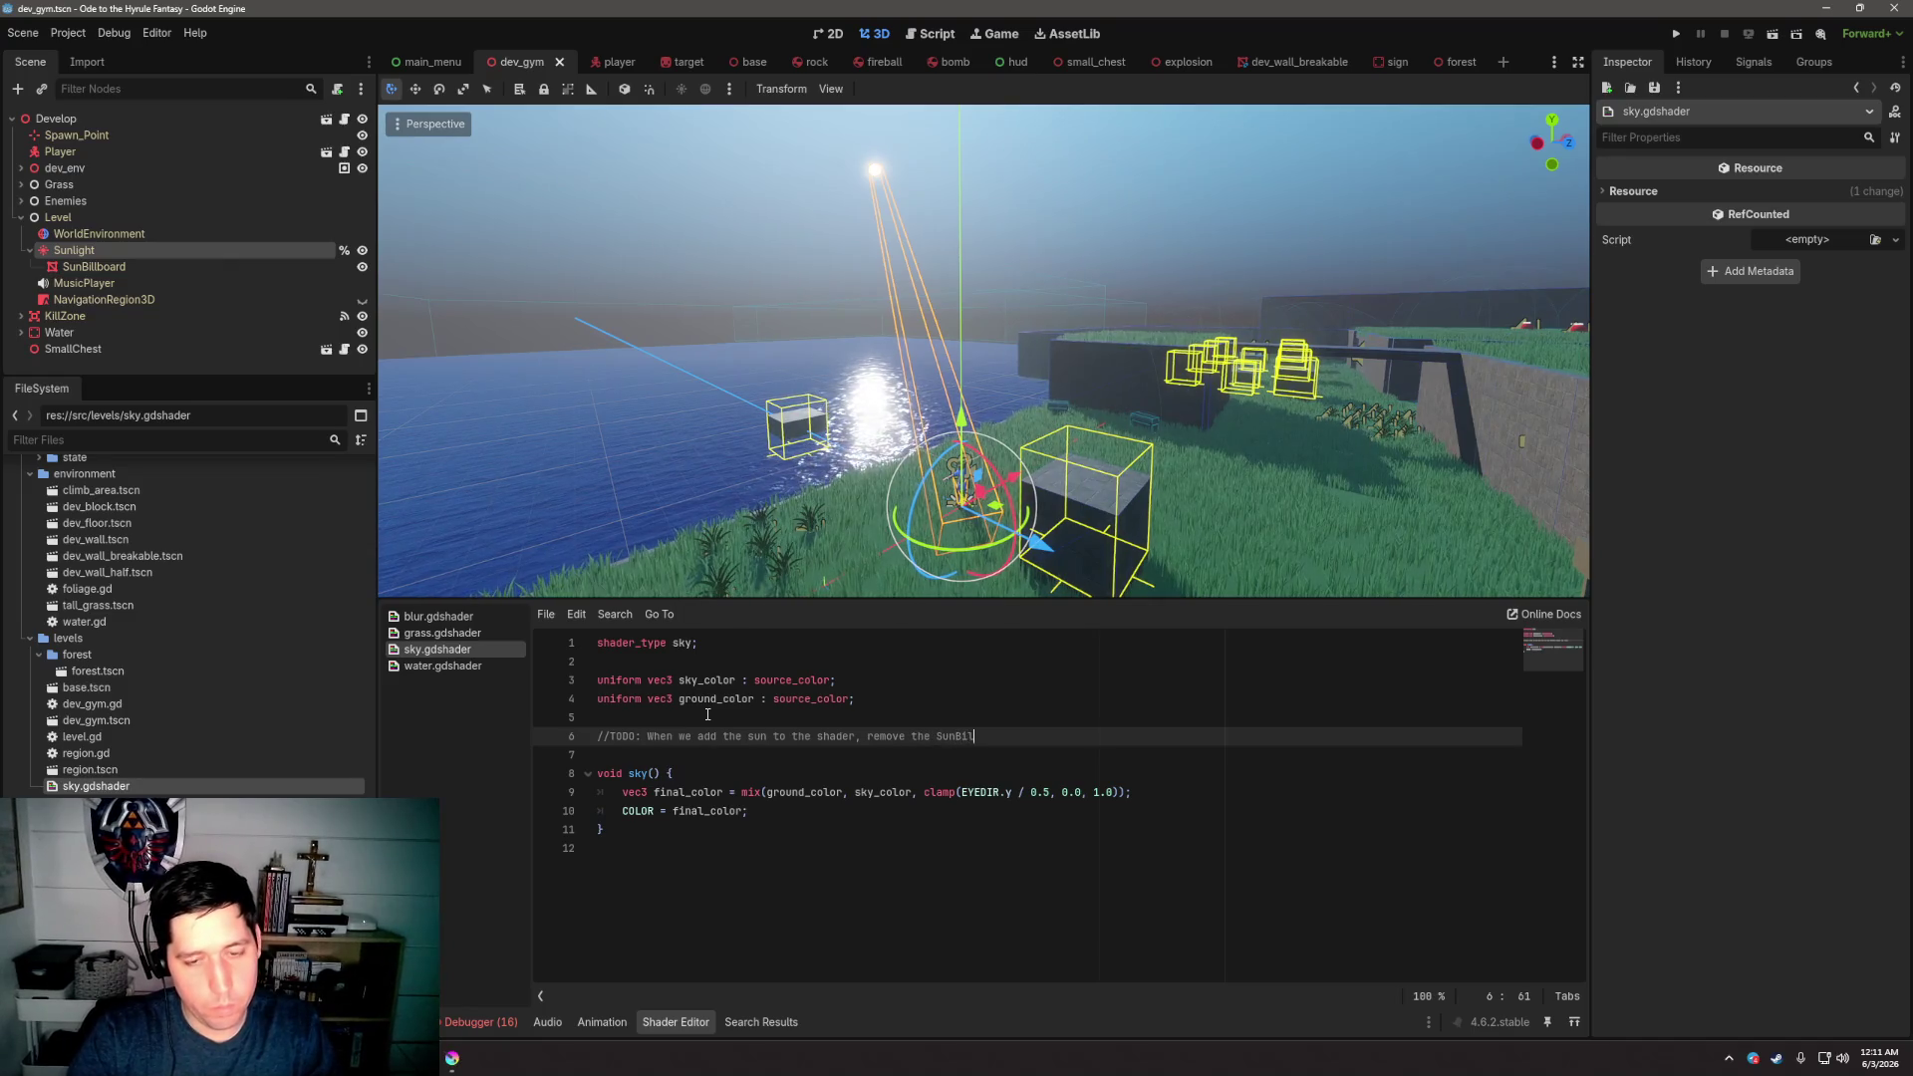
text(unli)
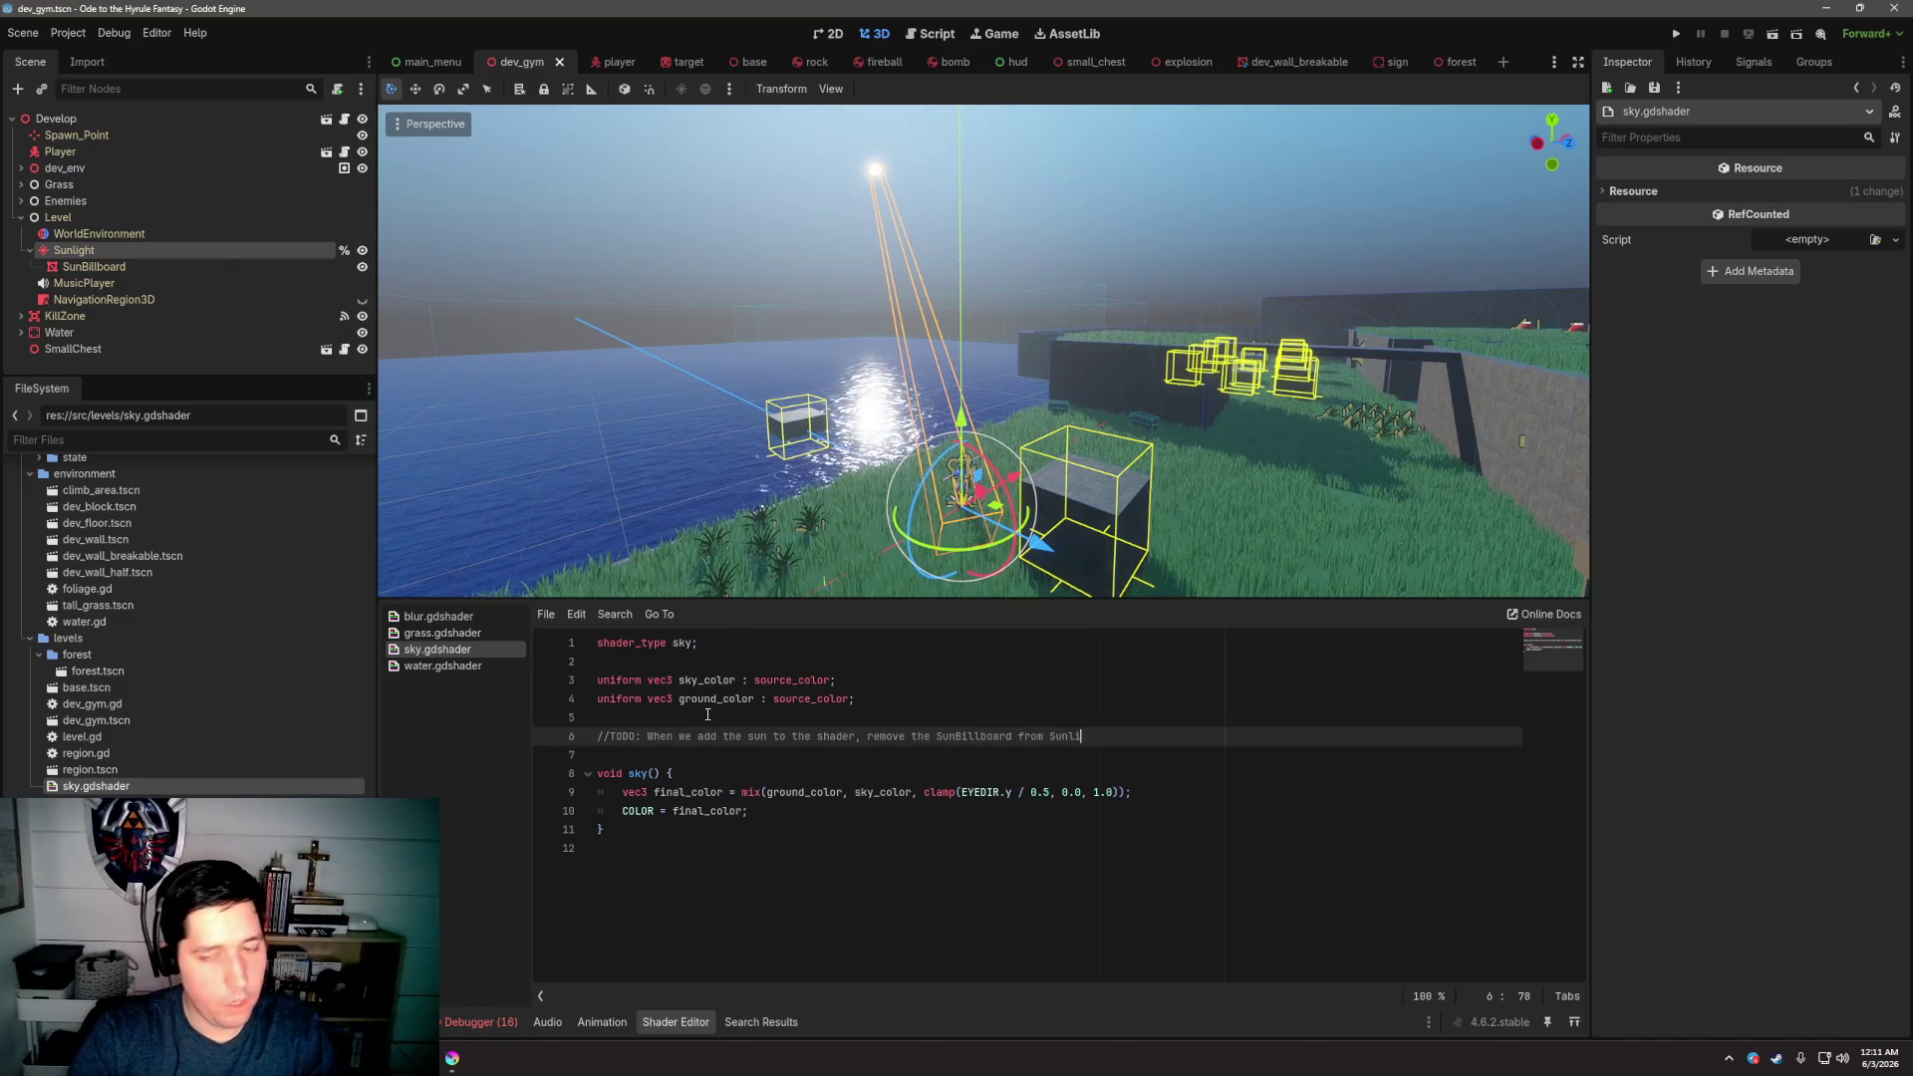
text(Dire)
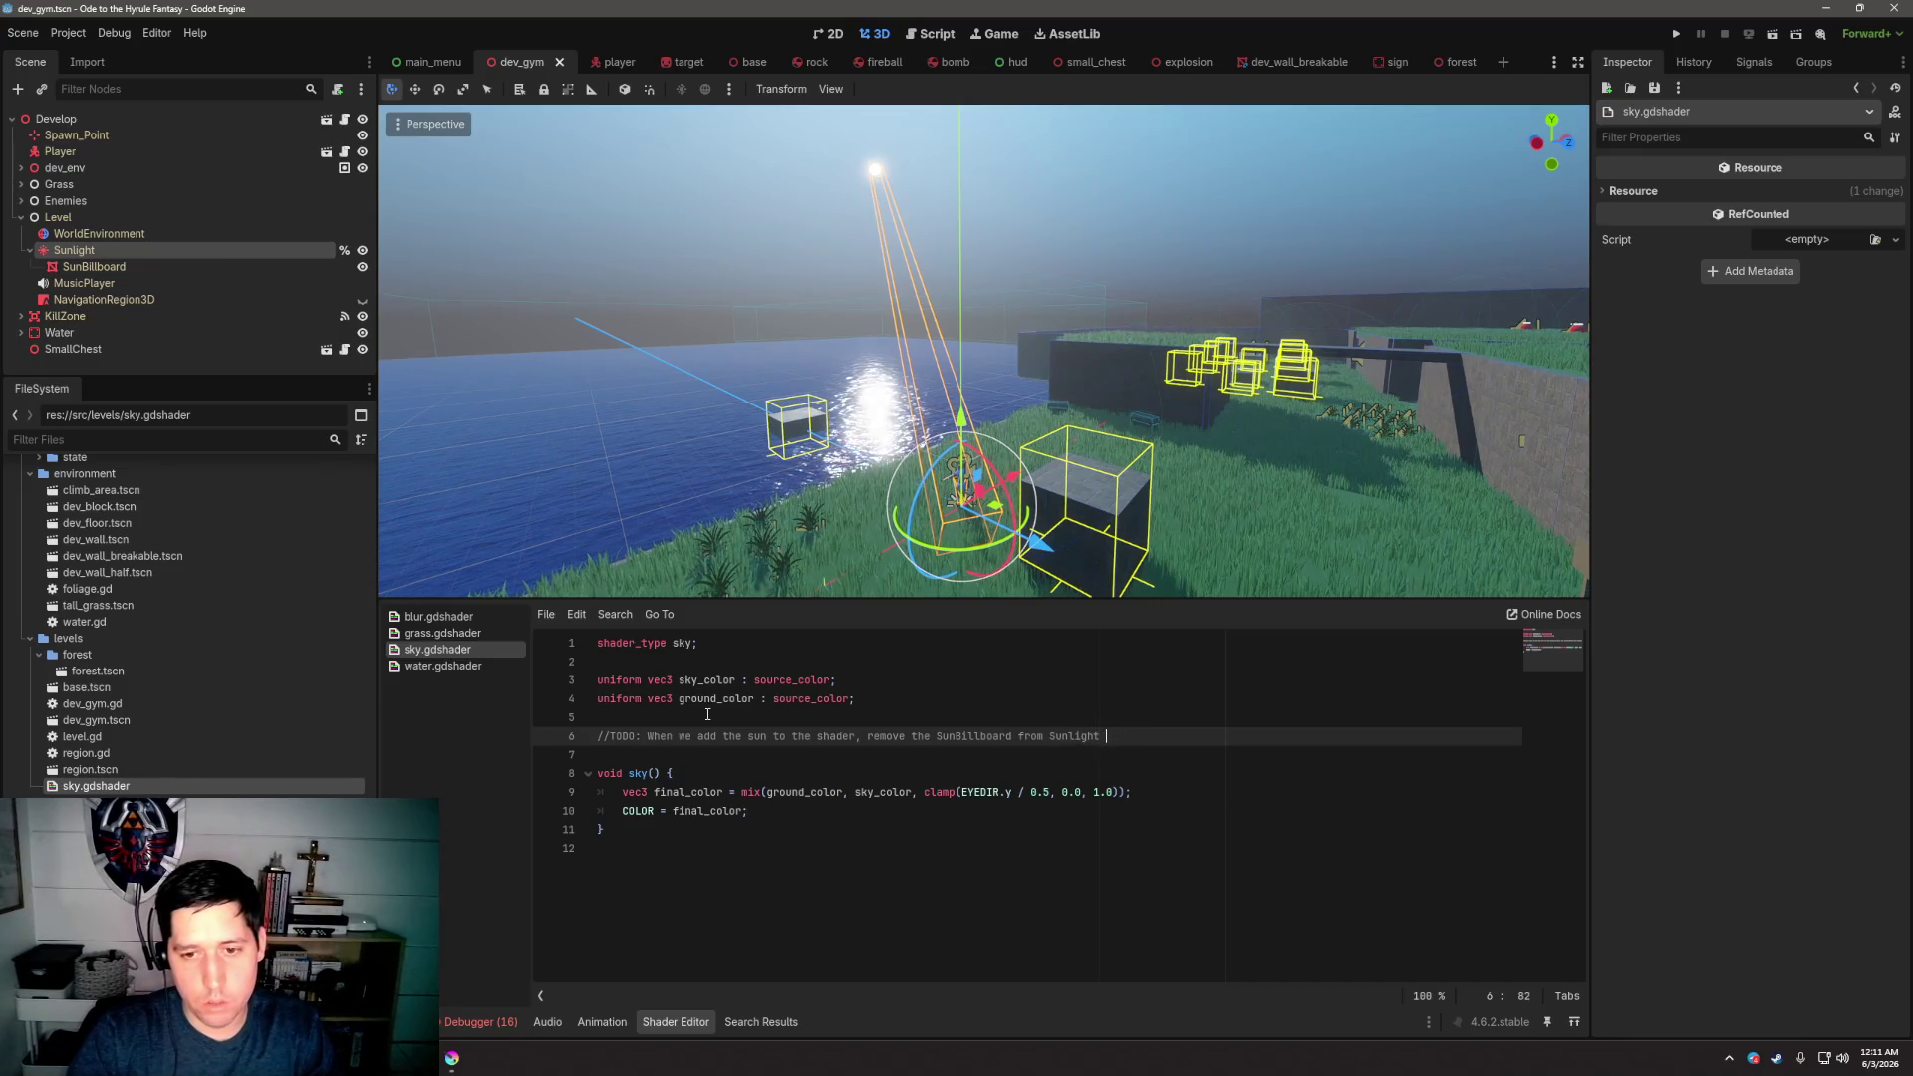
text(ght and remove)
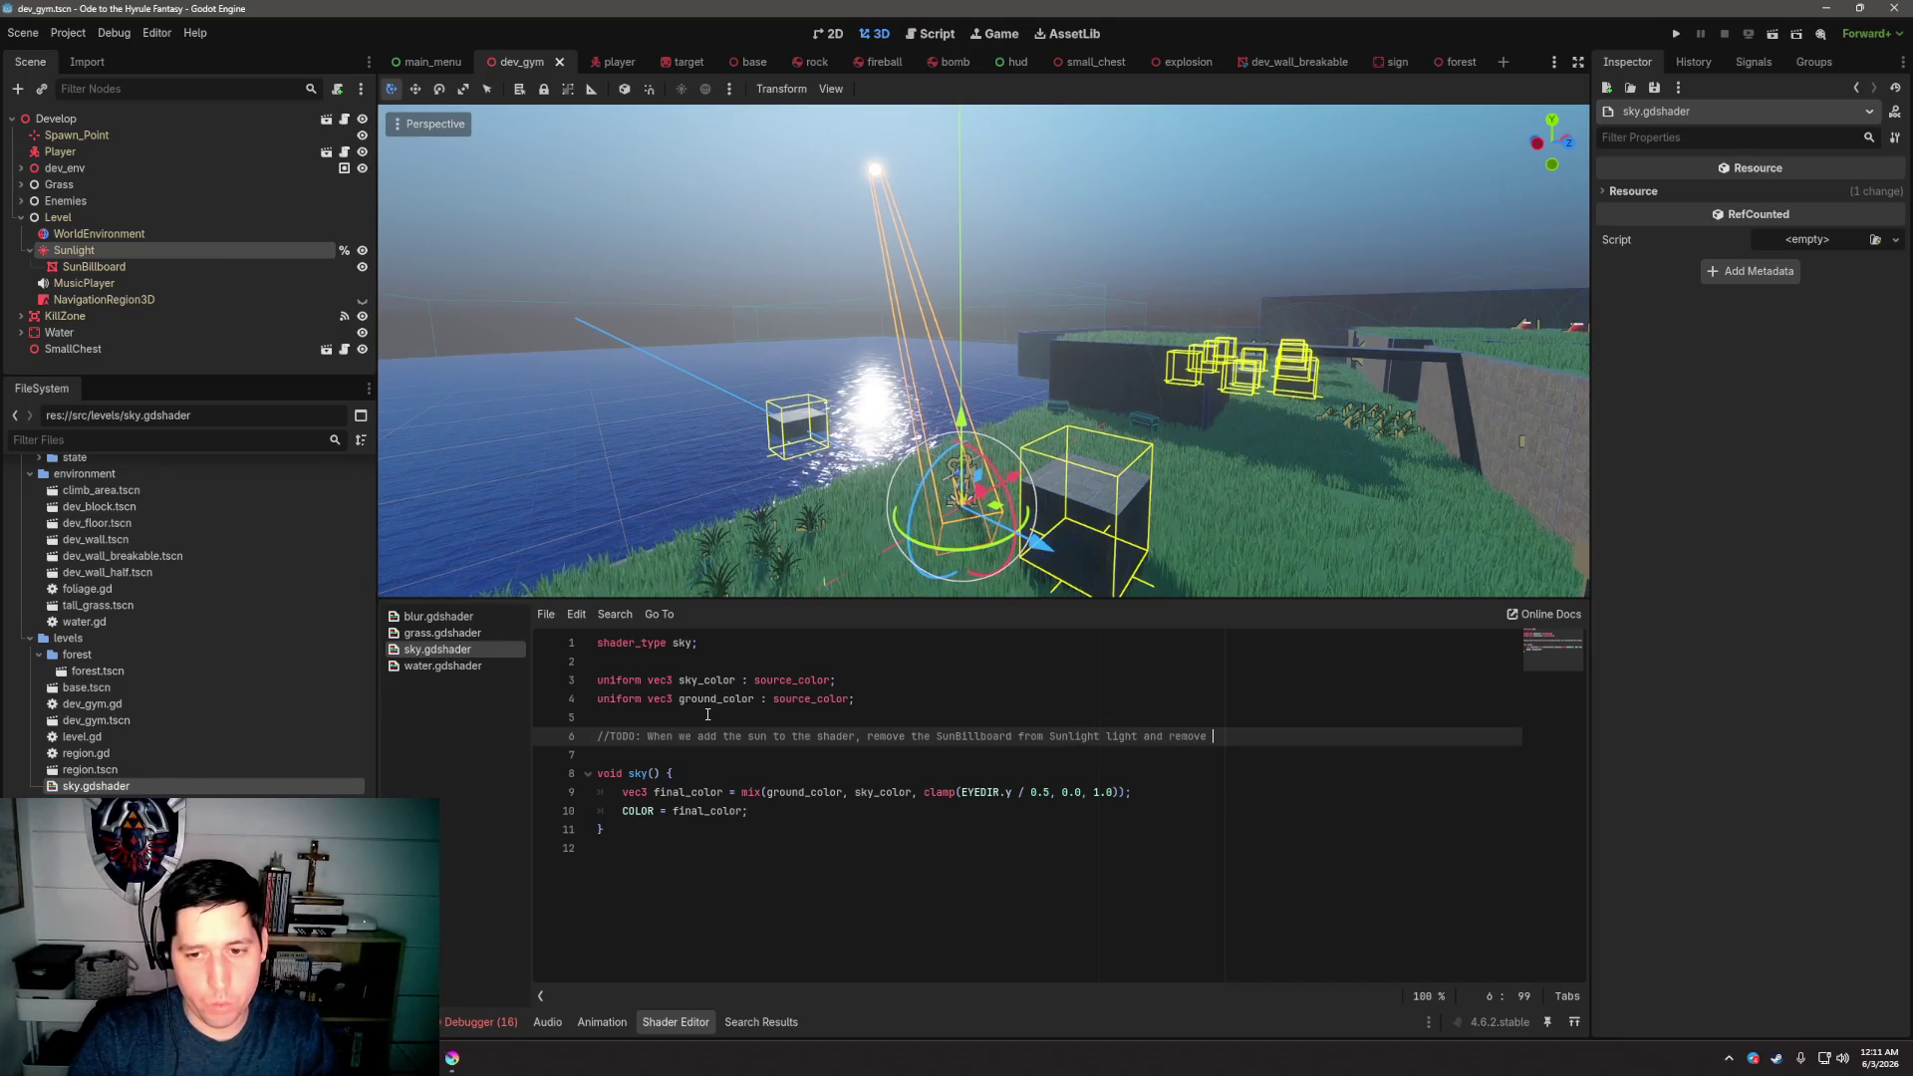
text(position to)
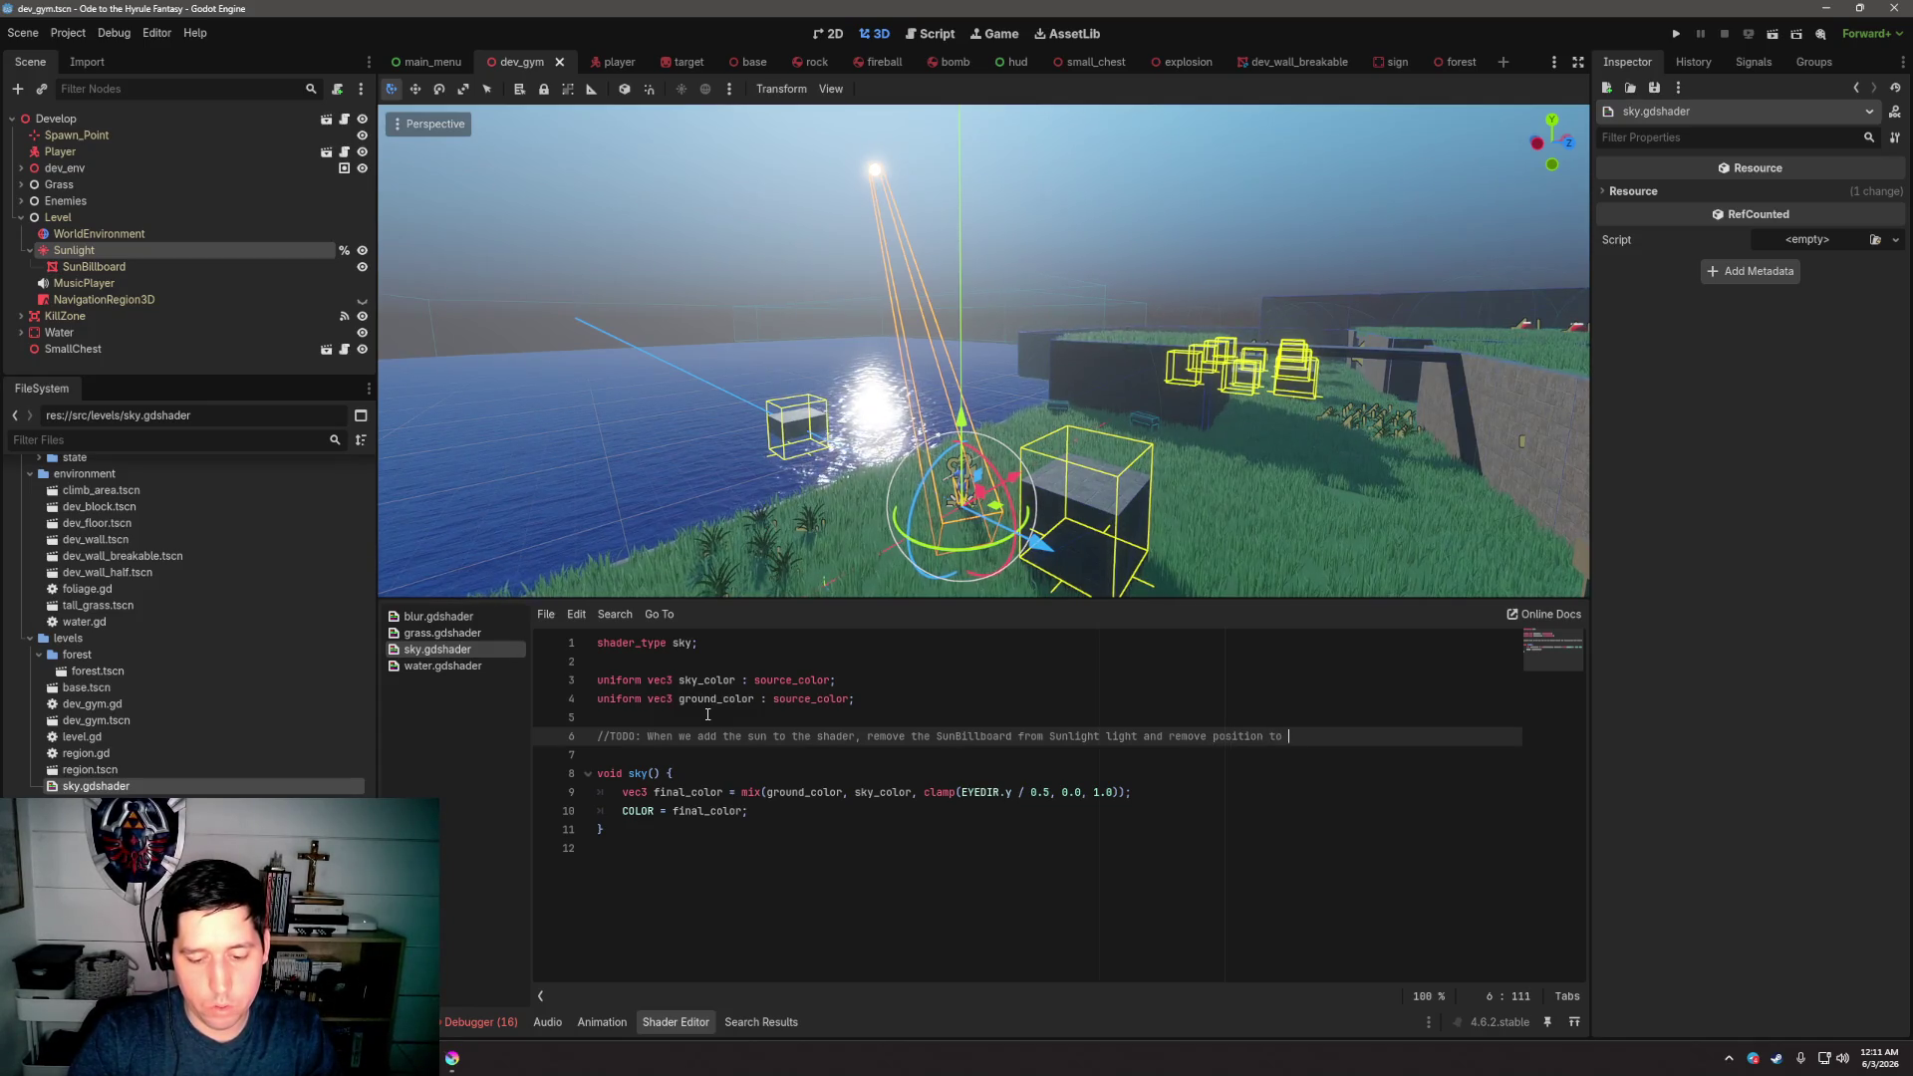
text(camera.positio)
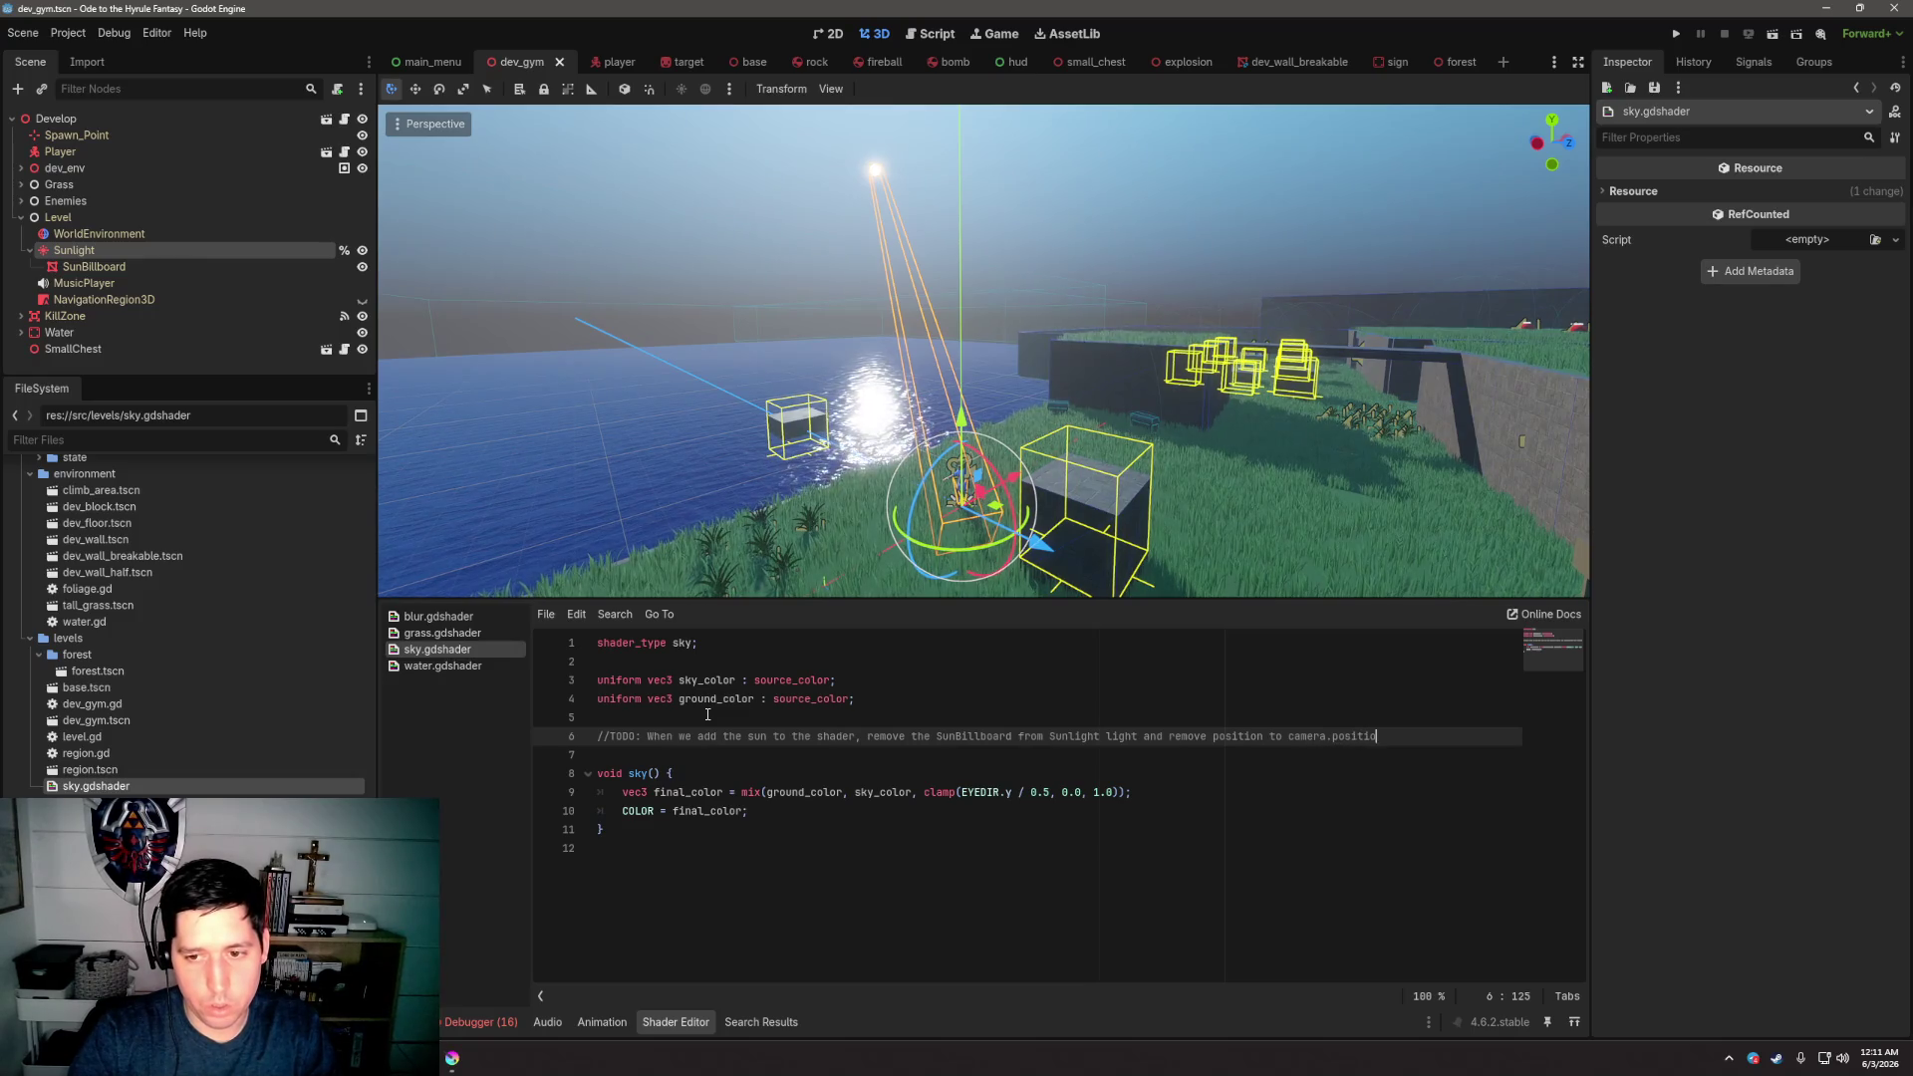
text(n logic as no)
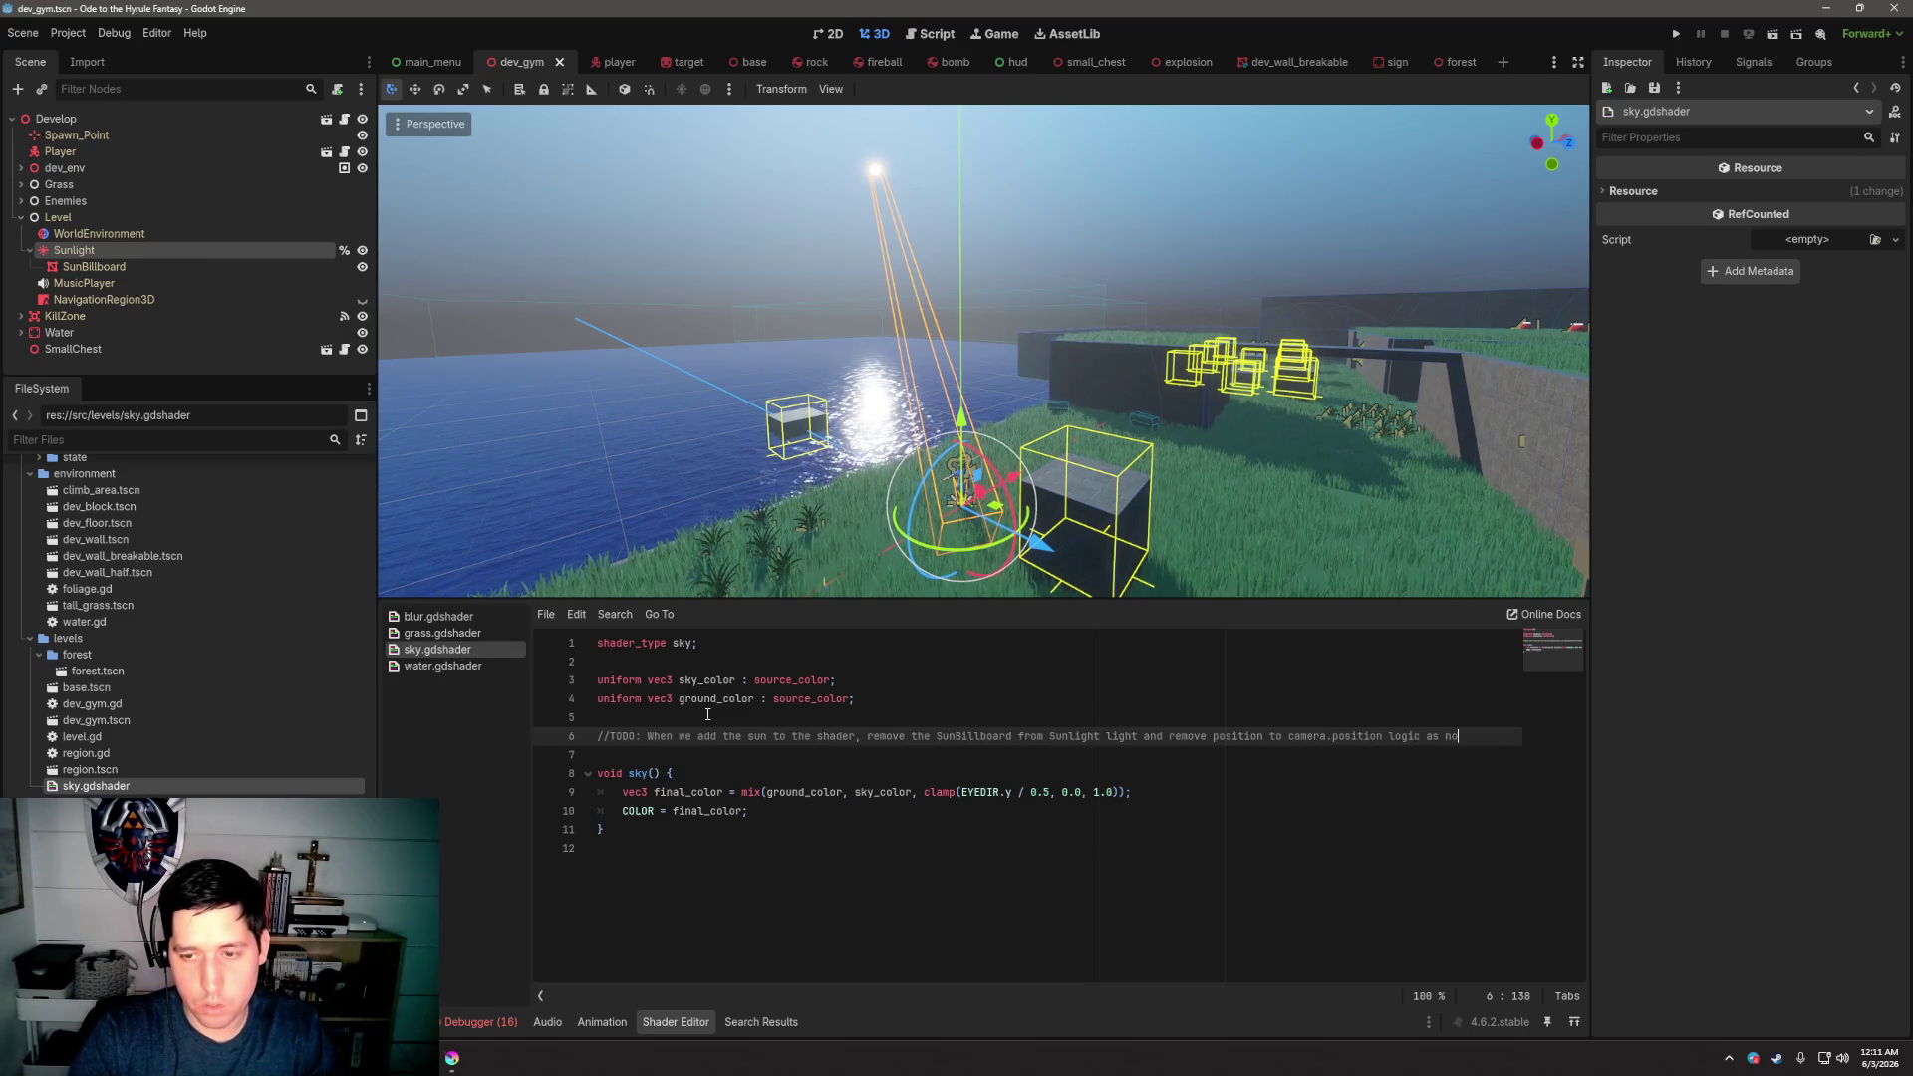
text(nger needed)
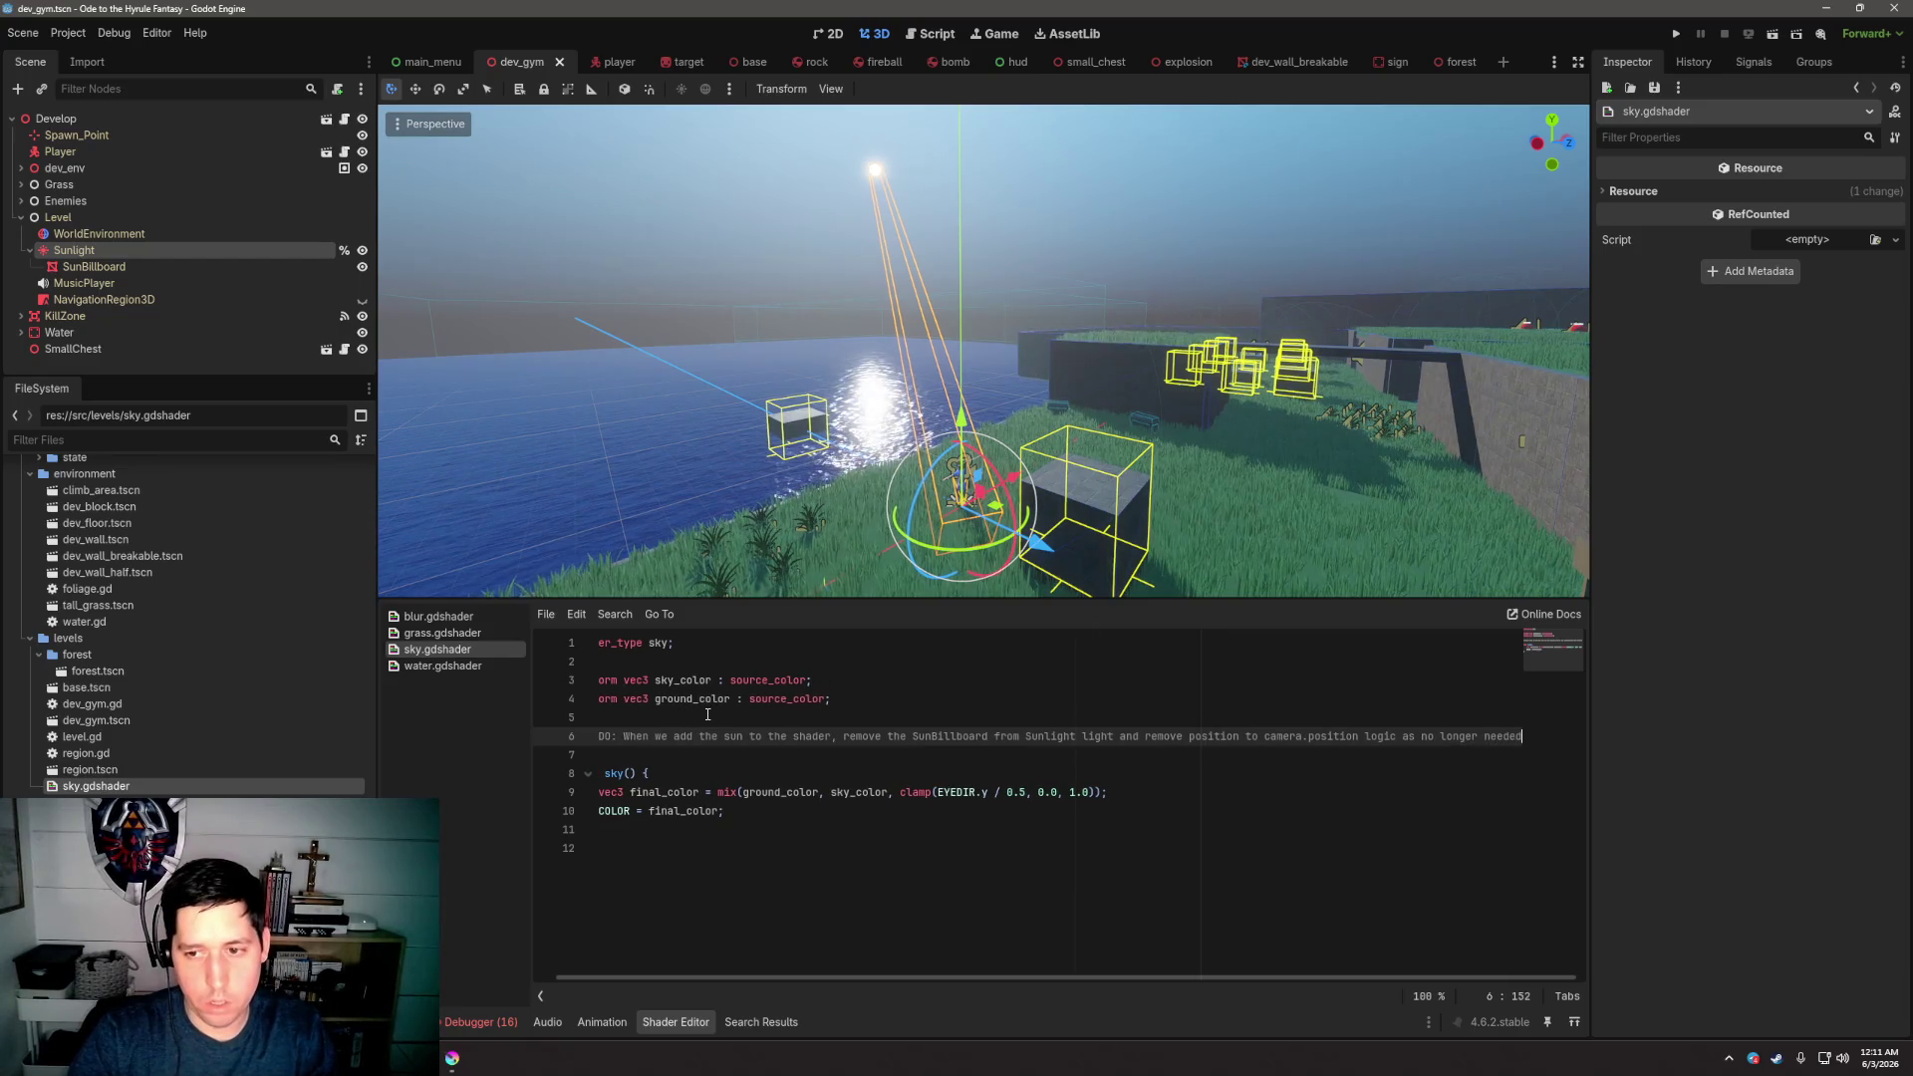
key(ctrl+s)
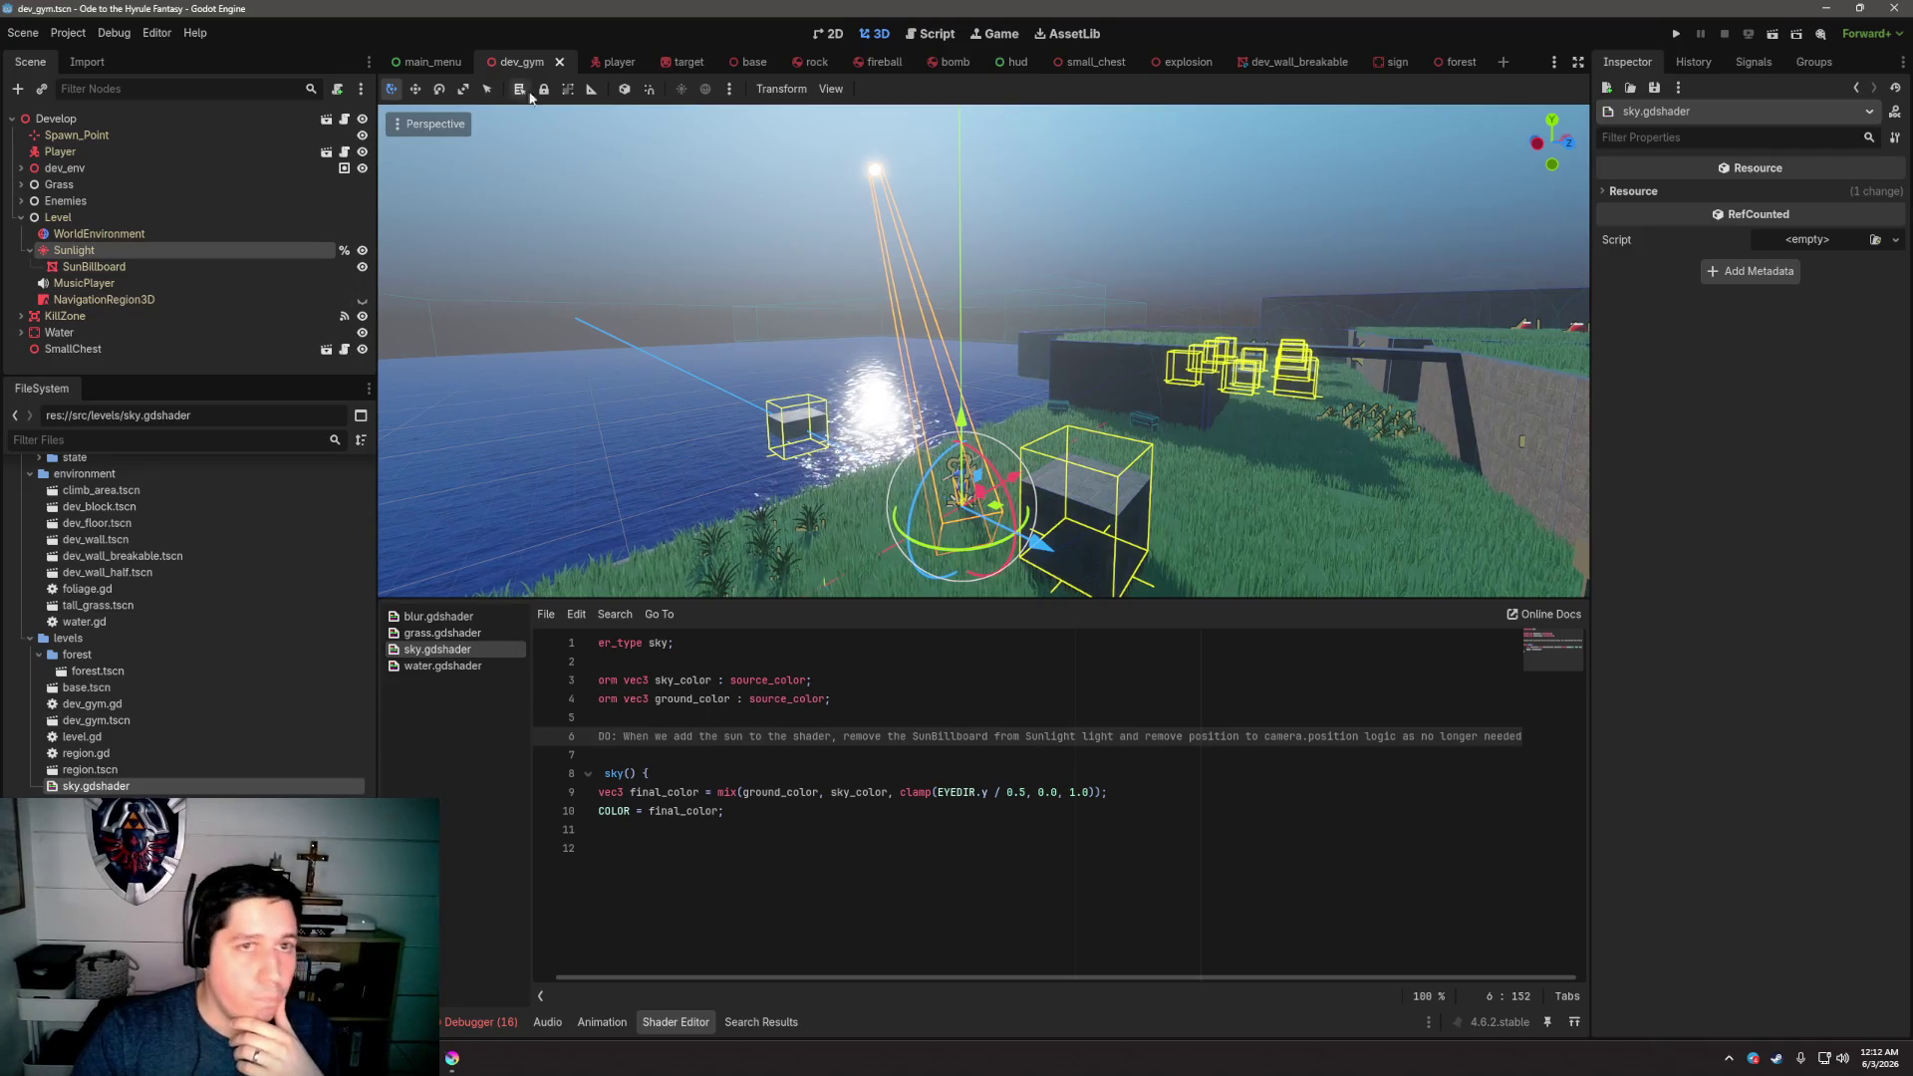
click(937, 35)
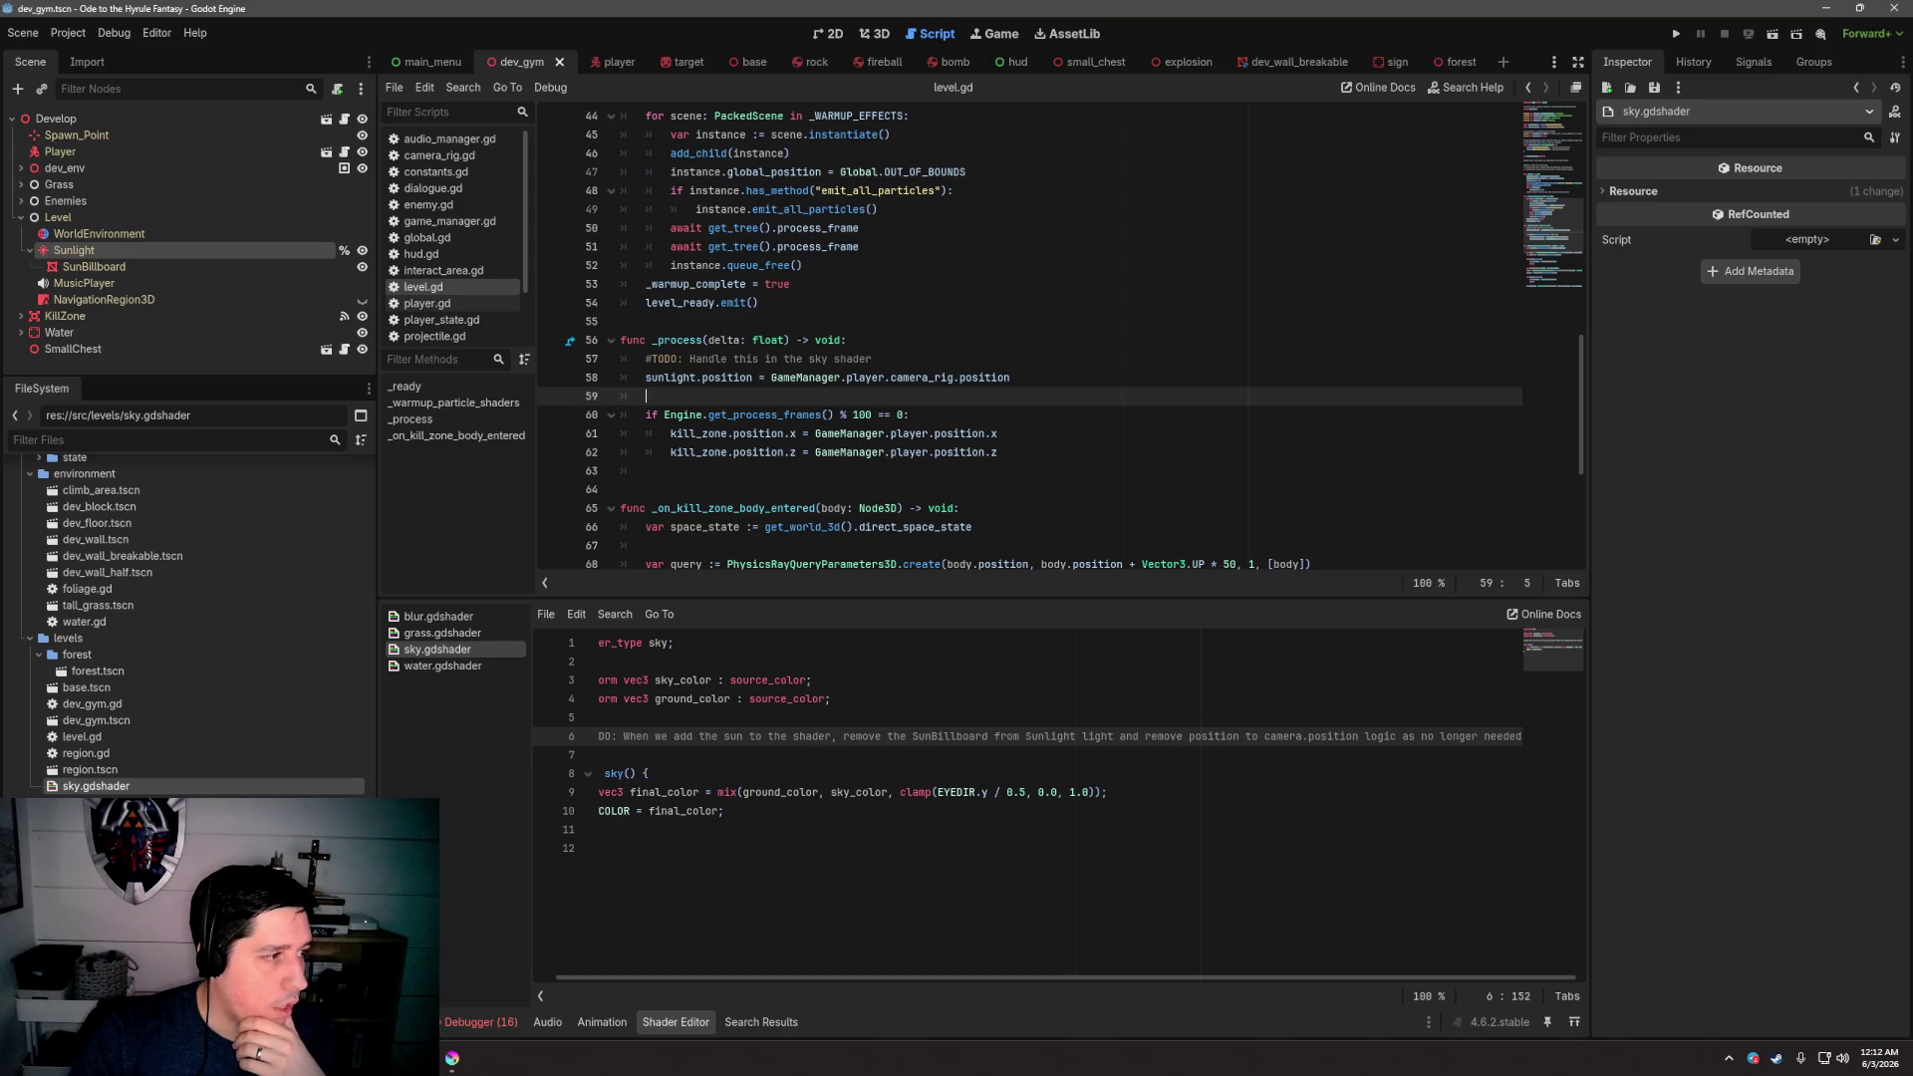
scroll(821, 411, down, 3)
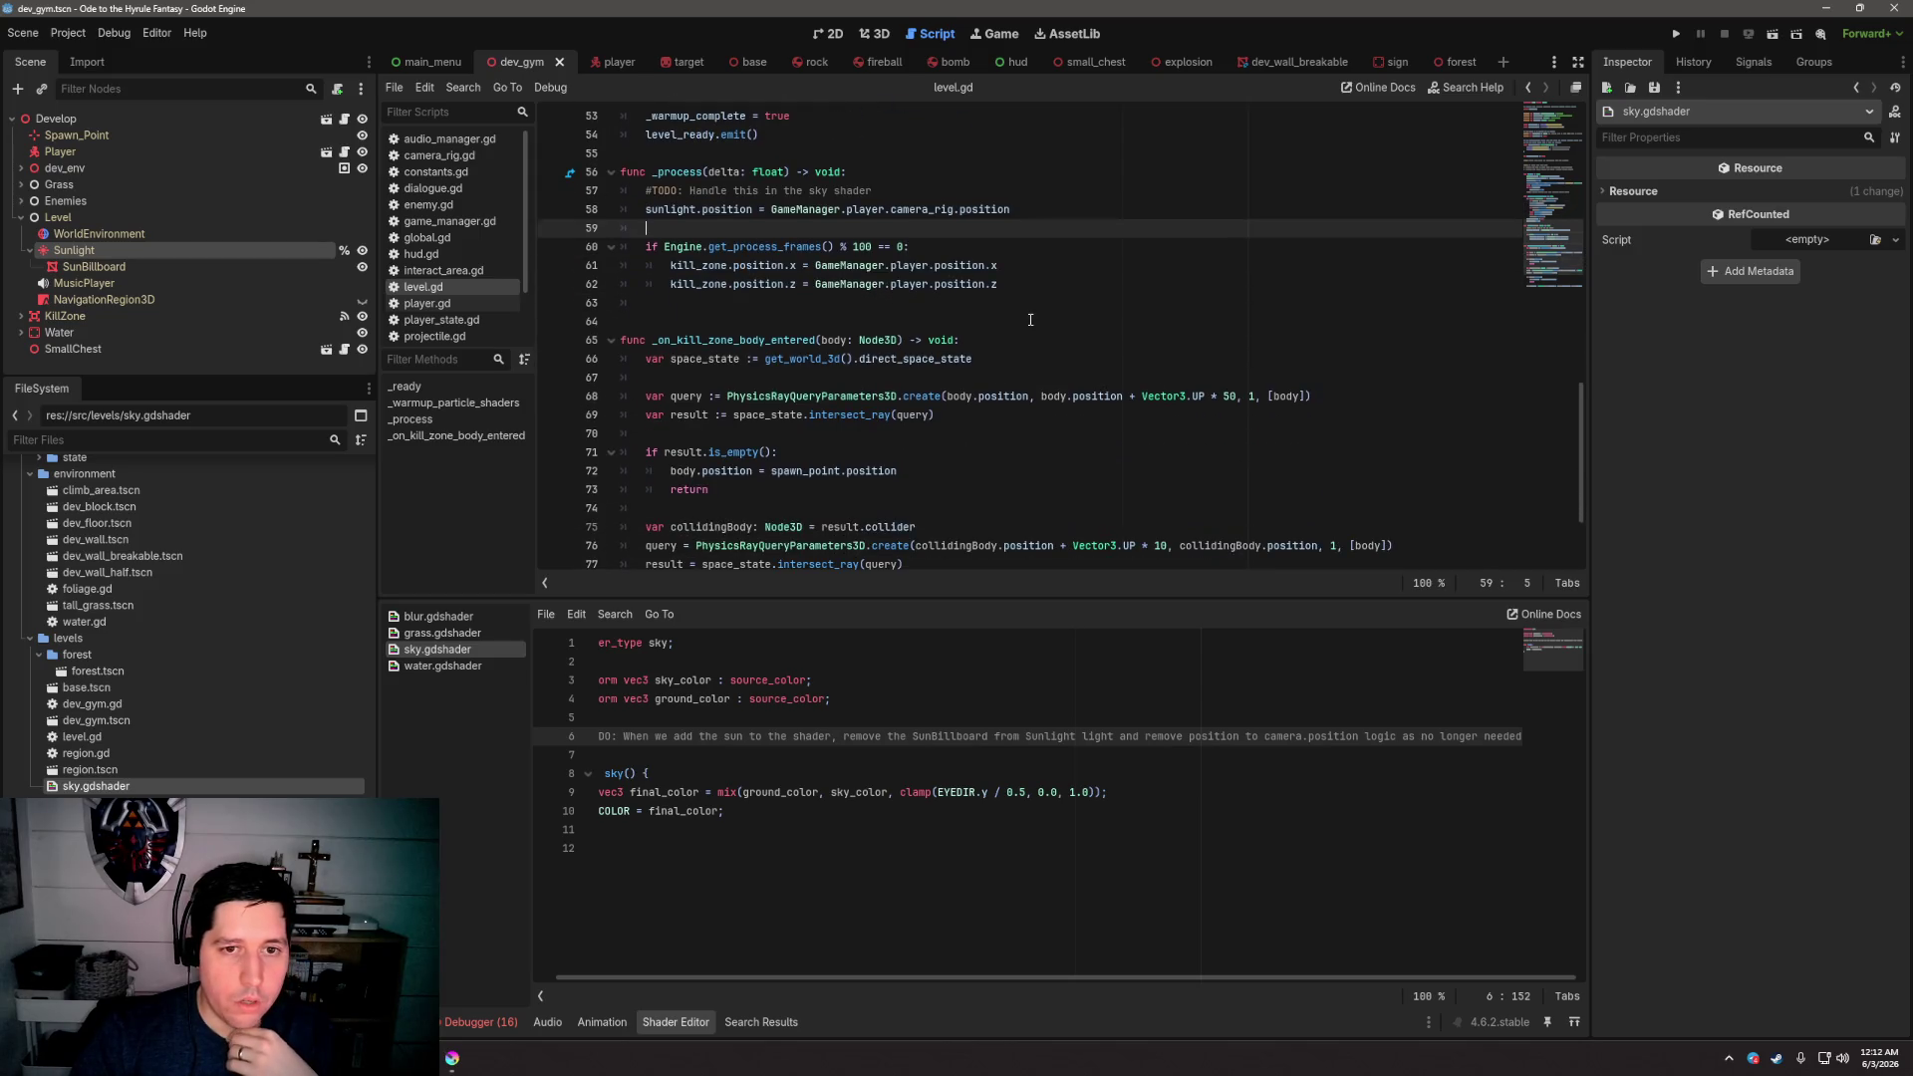
click(912, 322)
mouse_move(646, 246)
mouse_down()
mouse_move(908, 249)
mouse_move(1044, 286)
mouse_up()
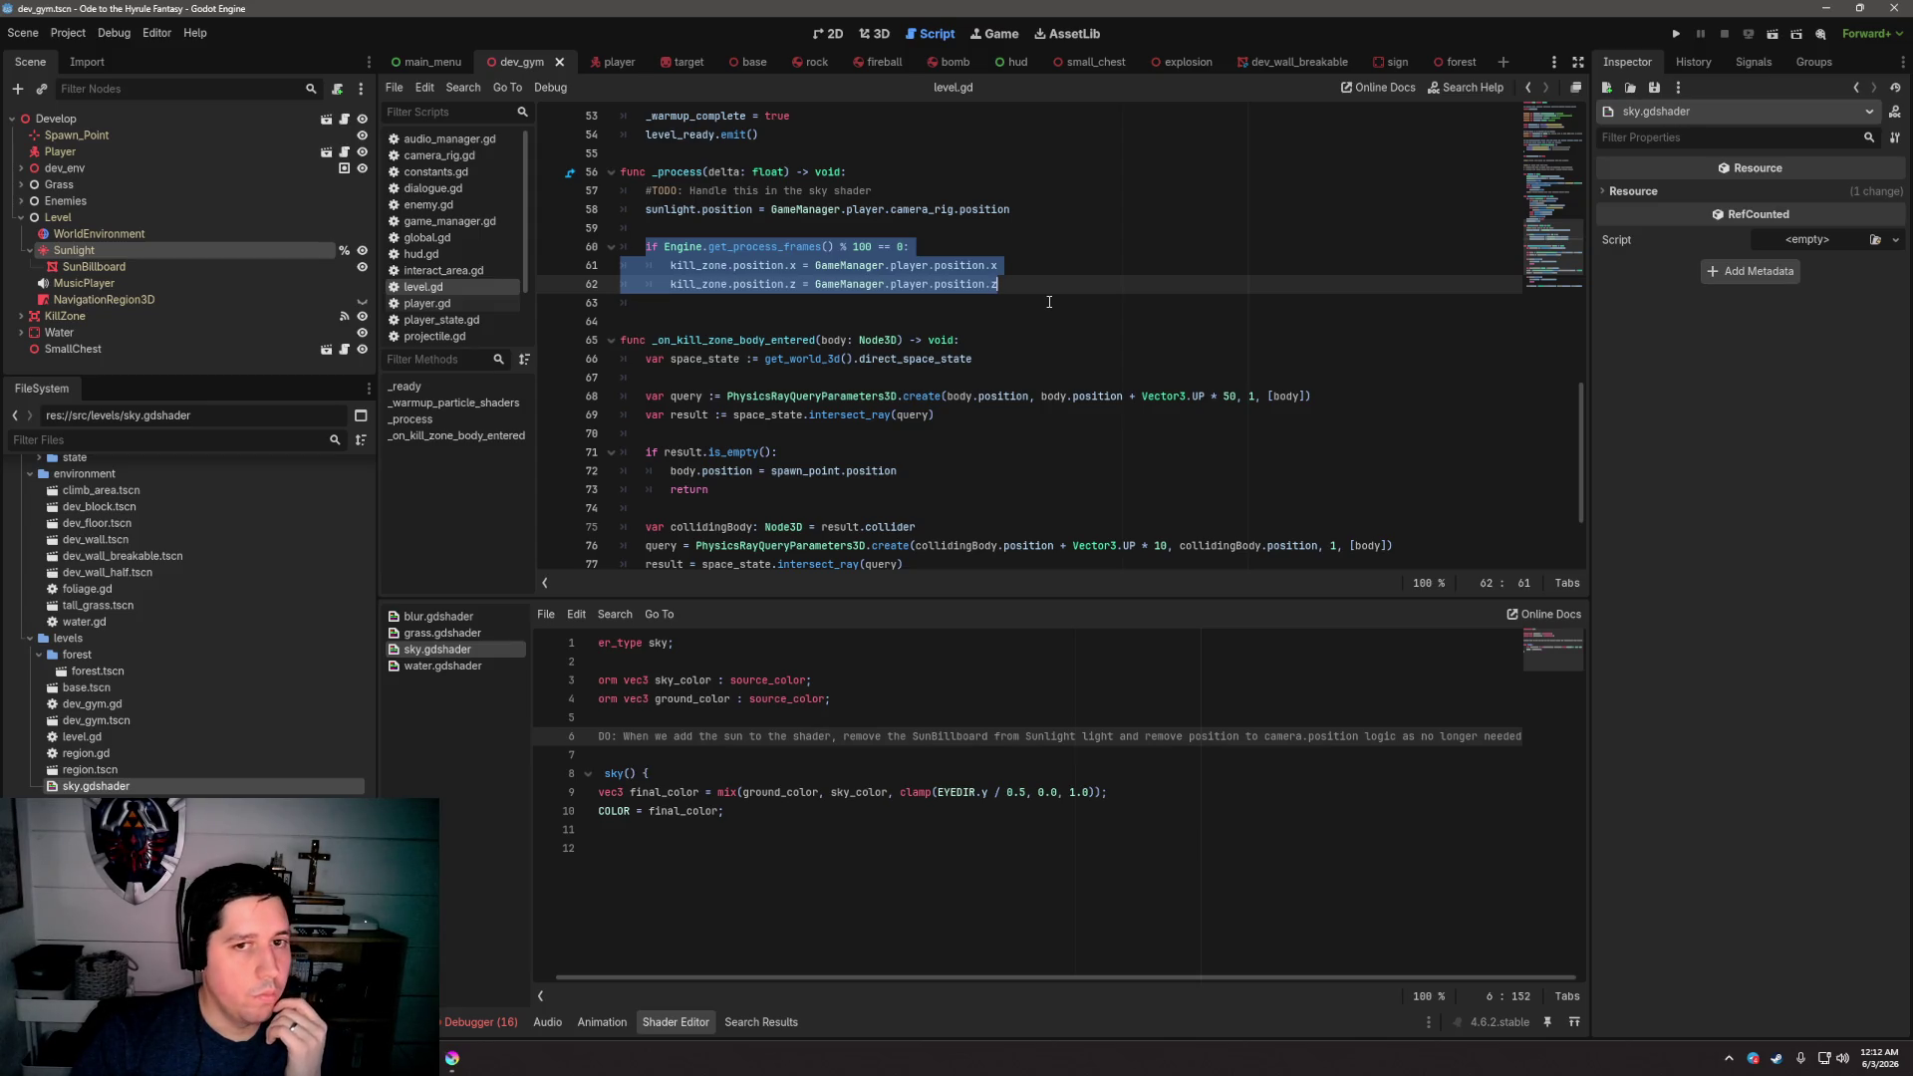
click(1049, 301)
click(1042, 278)
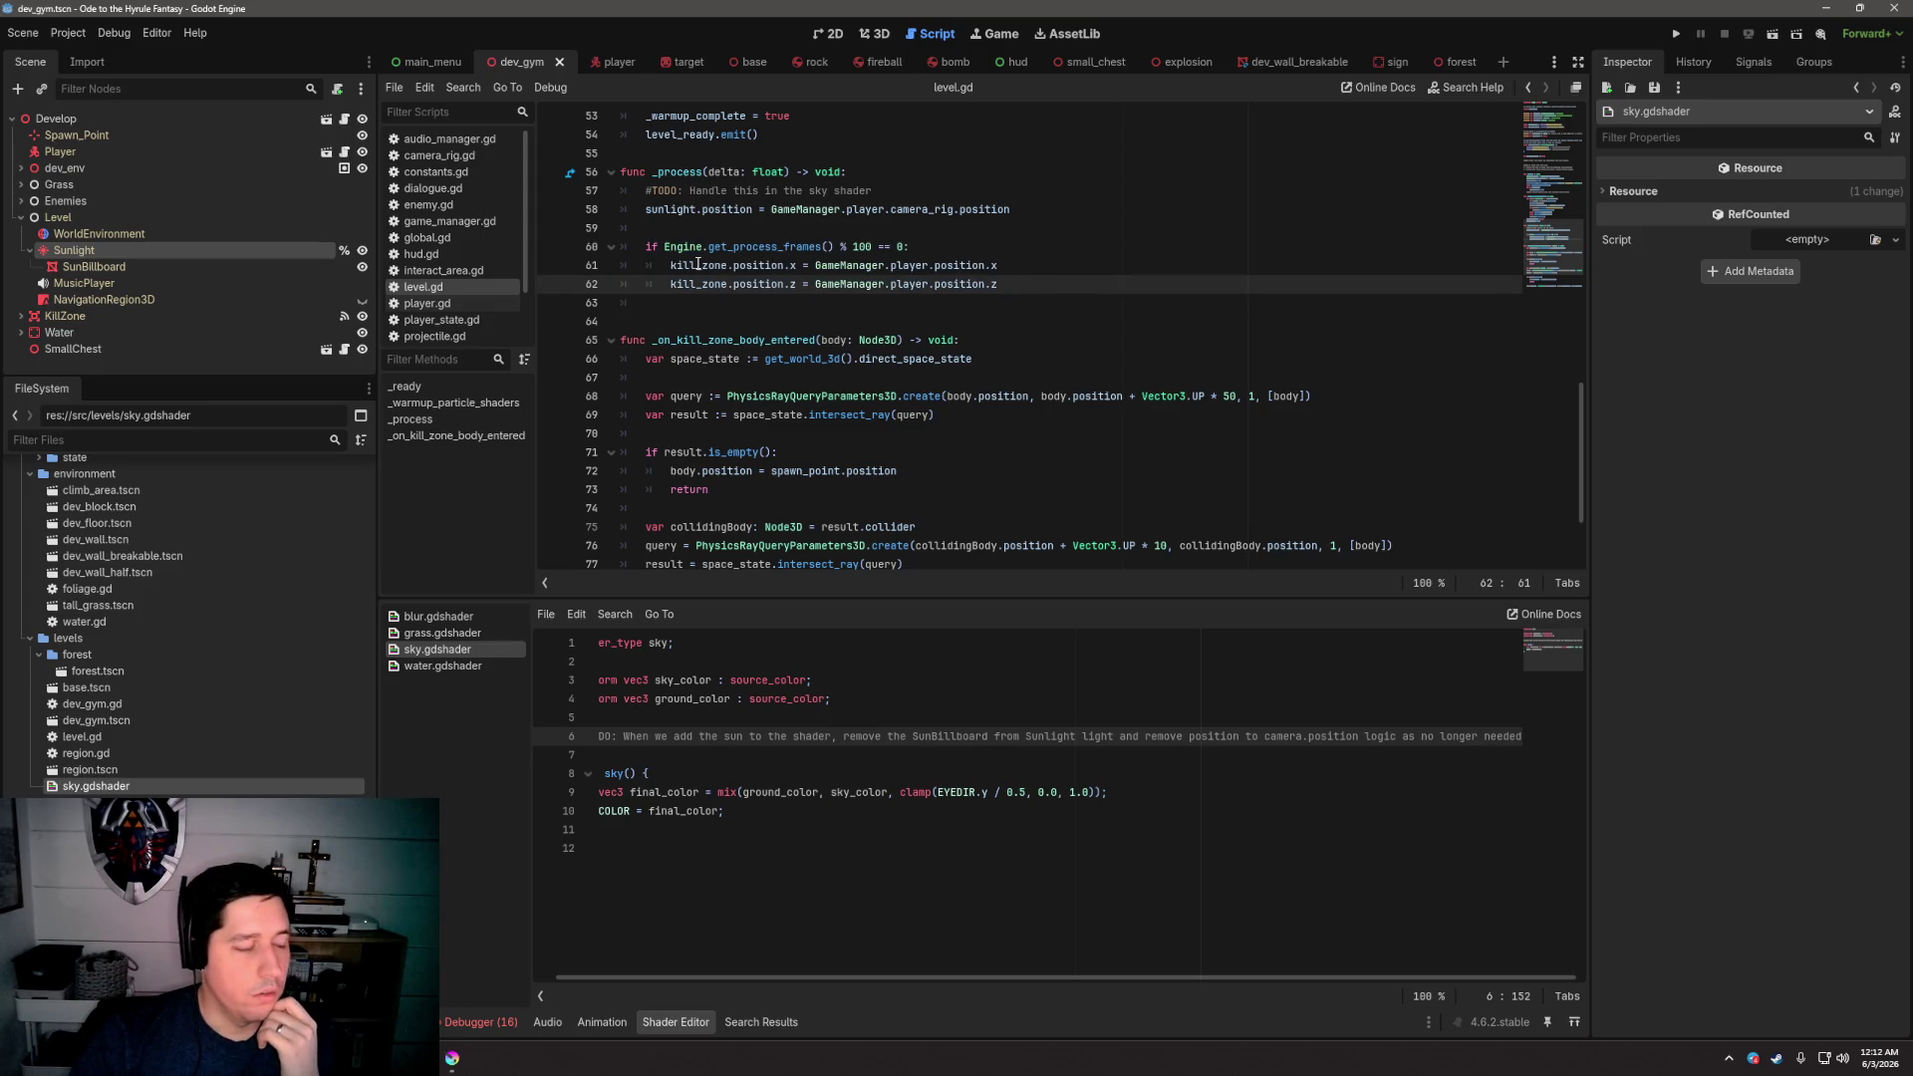
mouse_move(697, 264)
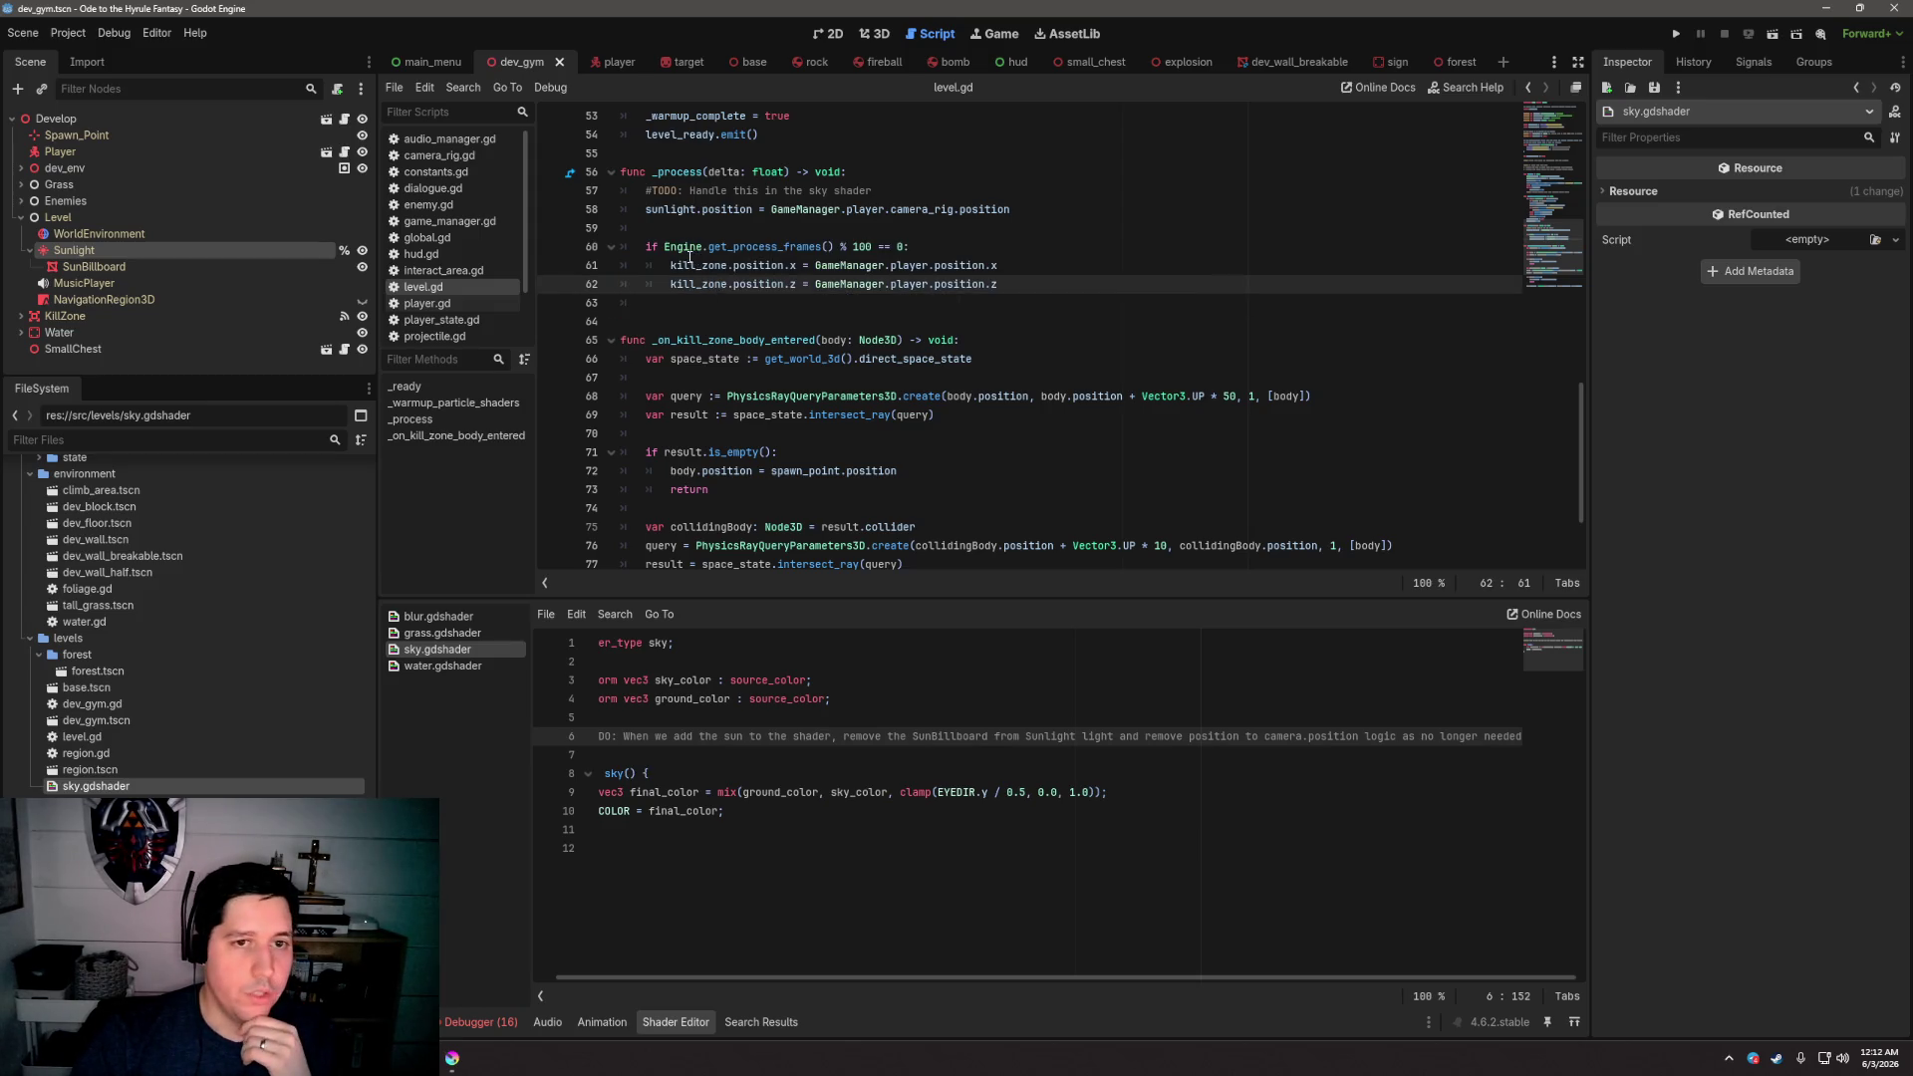
click(867, 32)
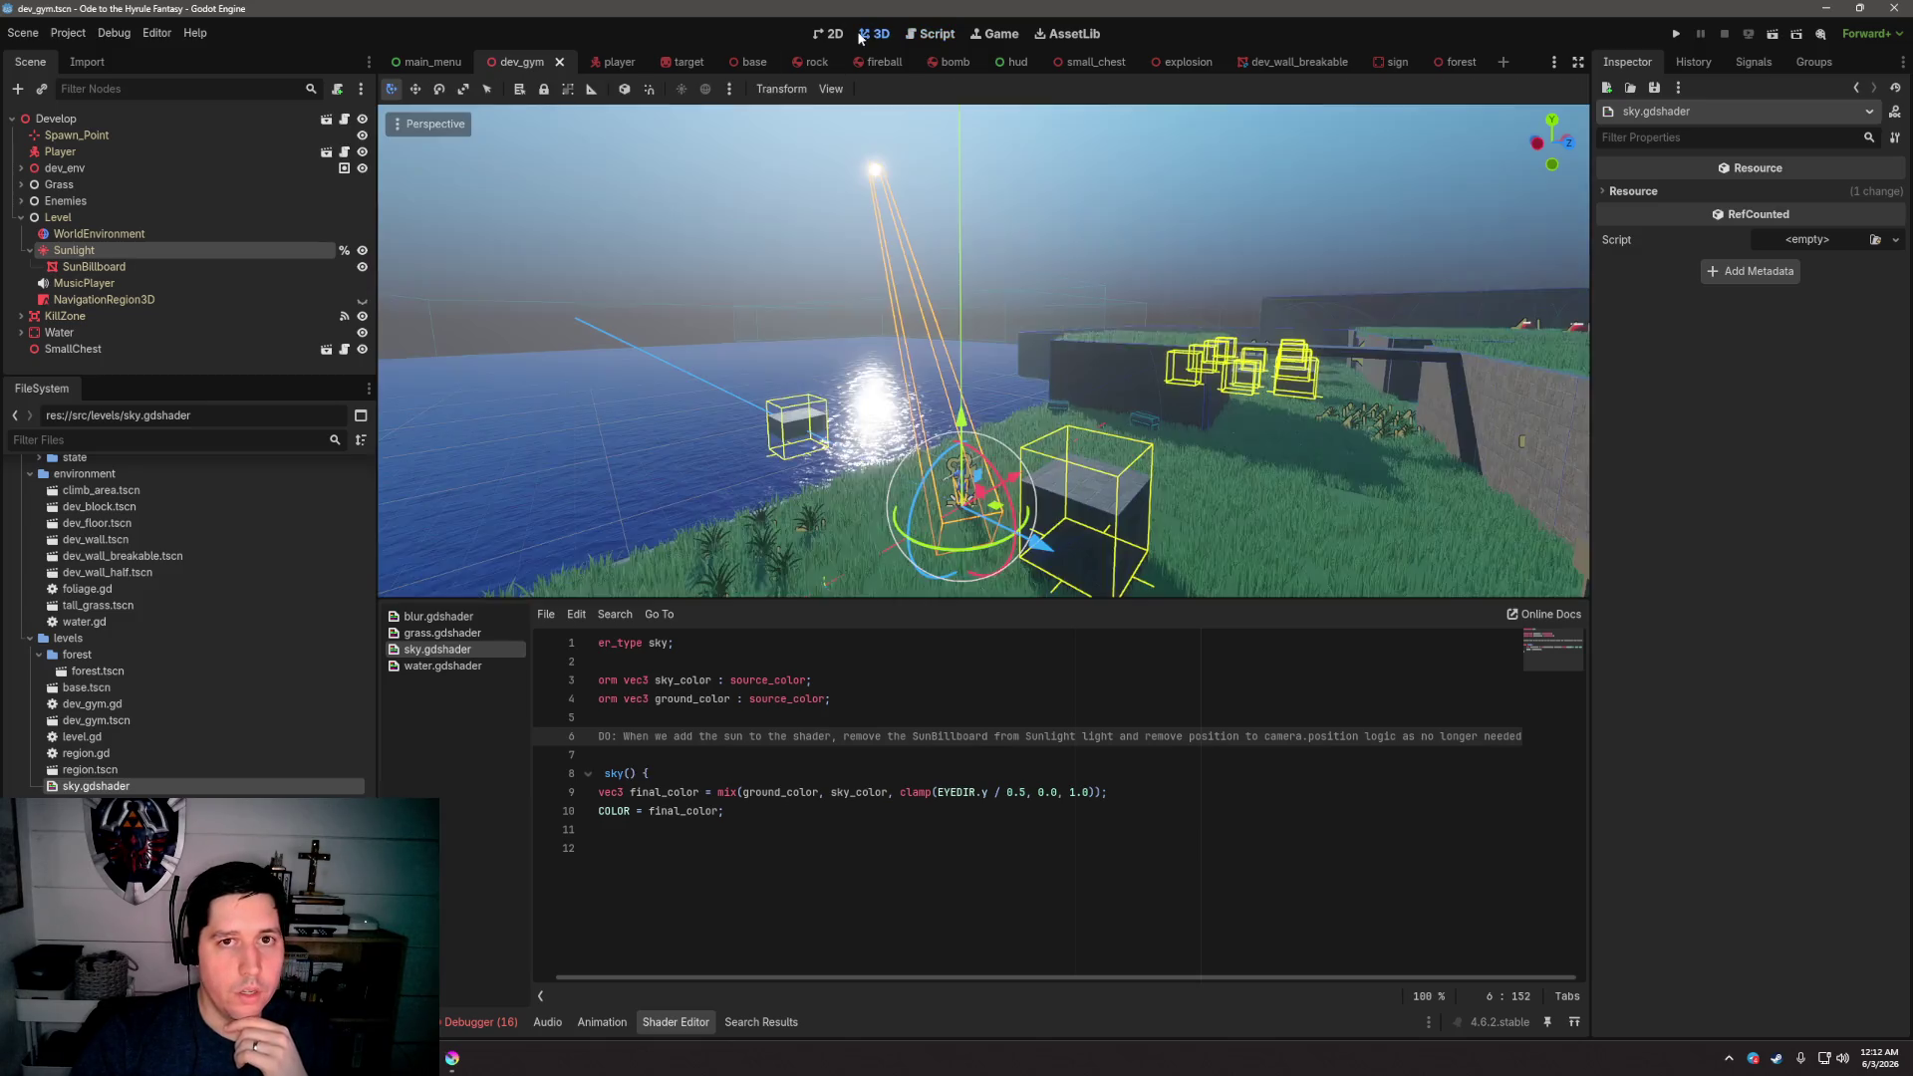
scroll(1114, 435, down, 5)
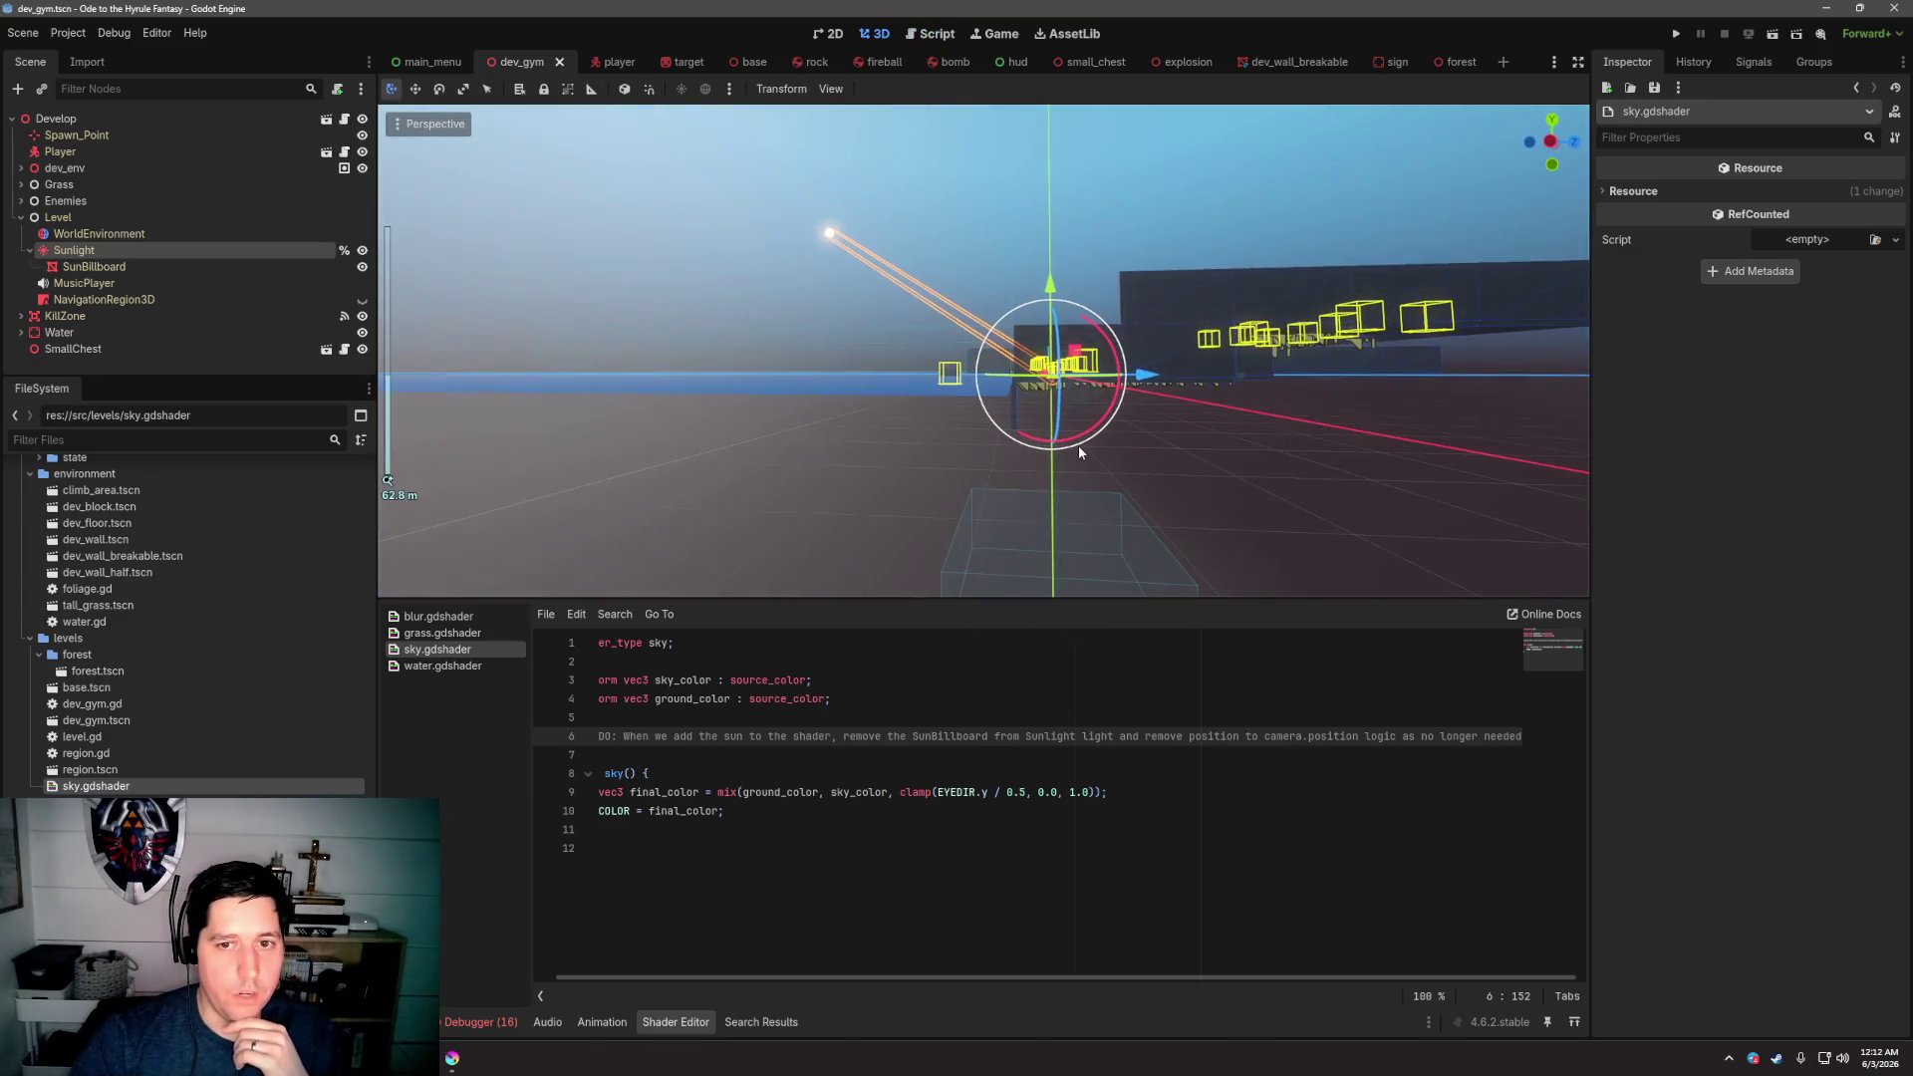
mouse_move(1076, 454)
mouse_down()
mouse_move(979, 482)
mouse_move(1177, 497)
mouse_move(1166, 528)
mouse_move(1072, 573)
mouse_up()
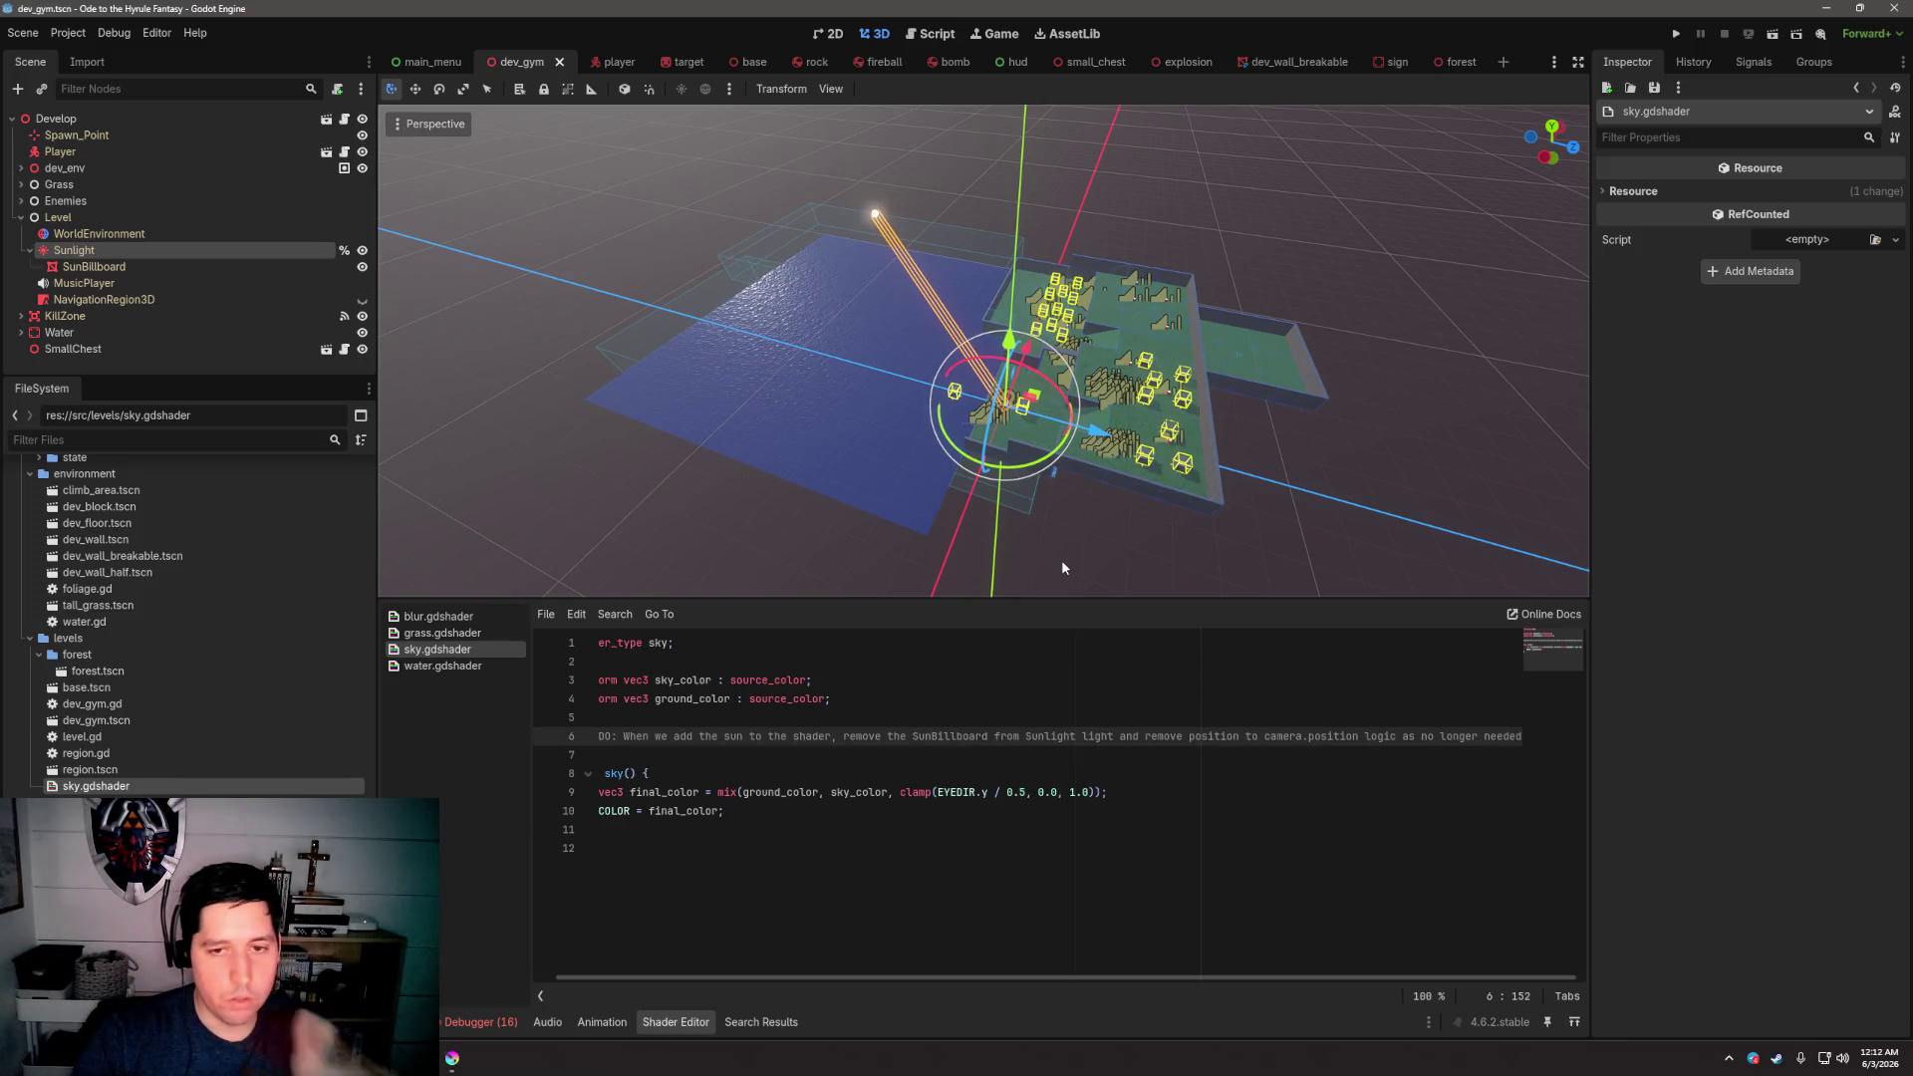
scroll(1080, 435, down, 6)
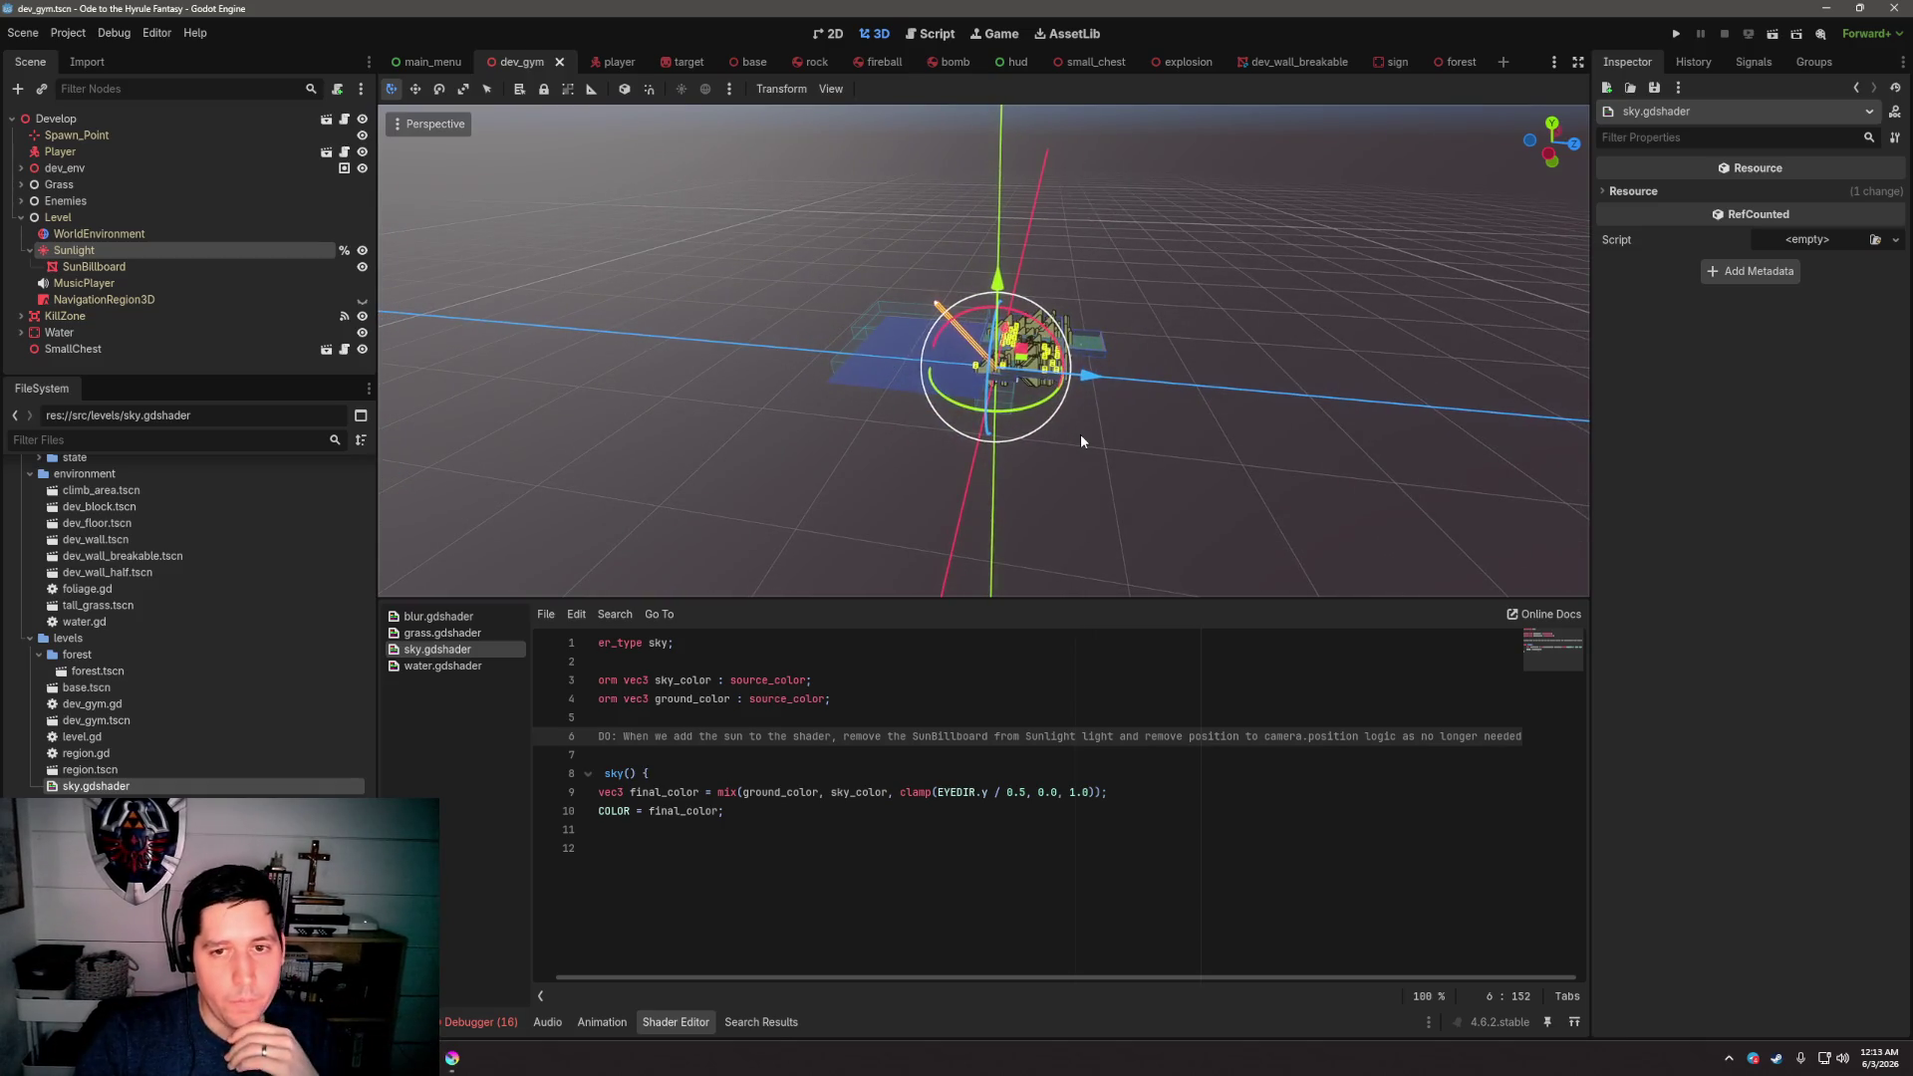
scroll(1081, 442, up, 6)
mouse_move(1059, 457)
mouse_down()
mouse_move(1018, 513)
mouse_move(1061, 508)
mouse_up()
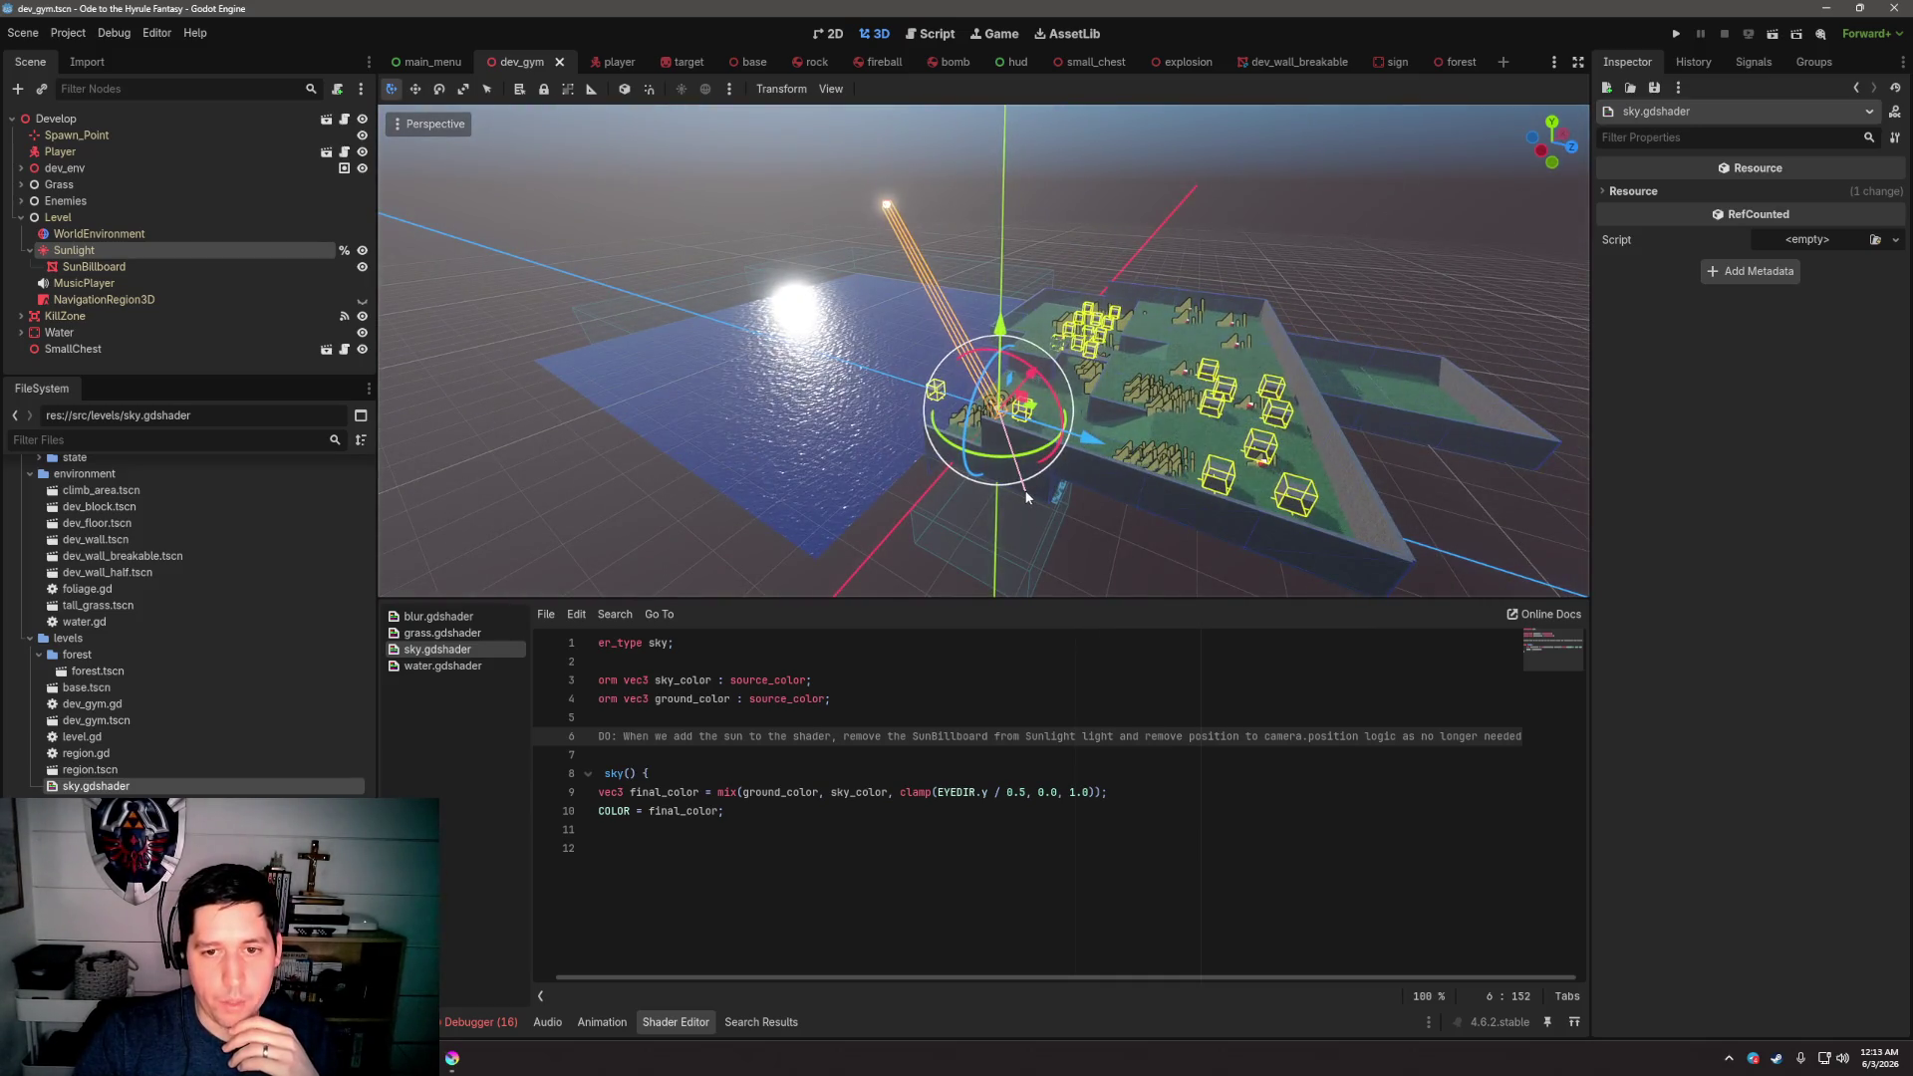
click(1037, 487)
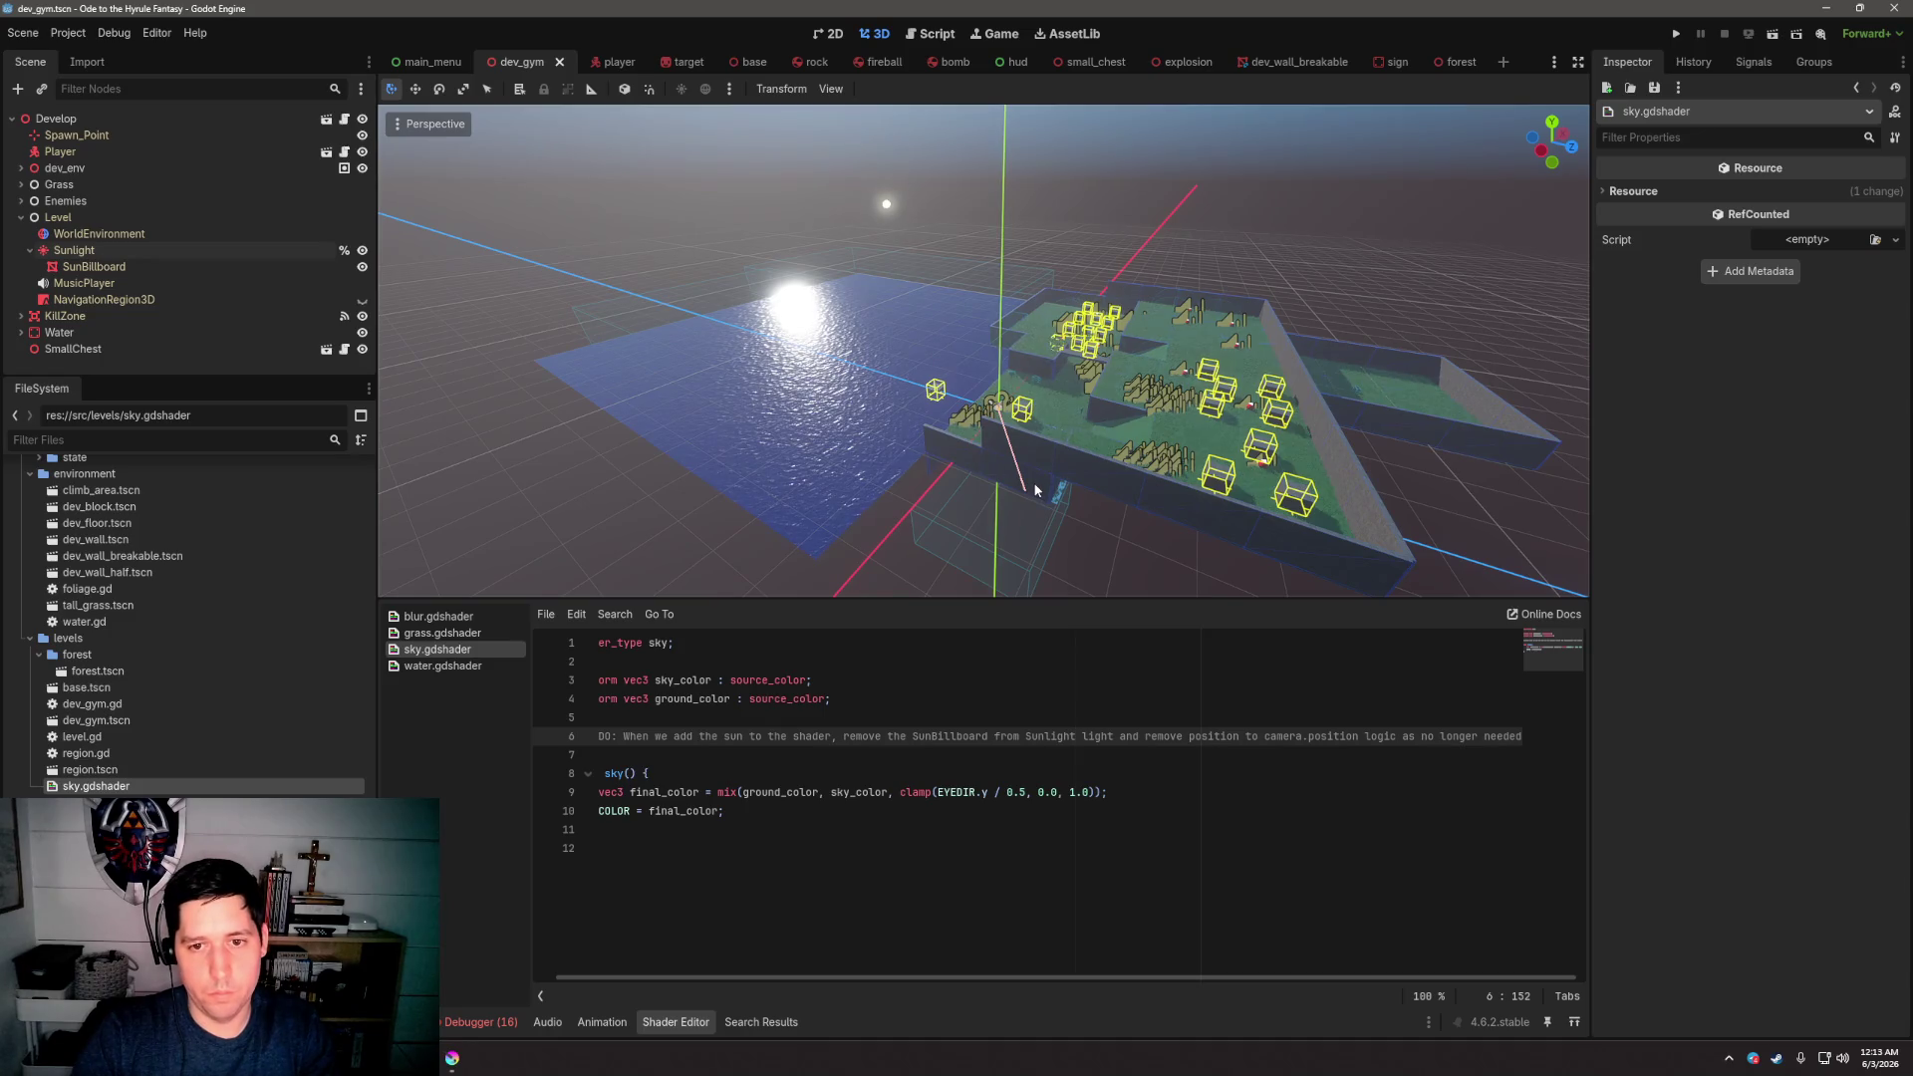
click(1036, 489)
click(1038, 491)
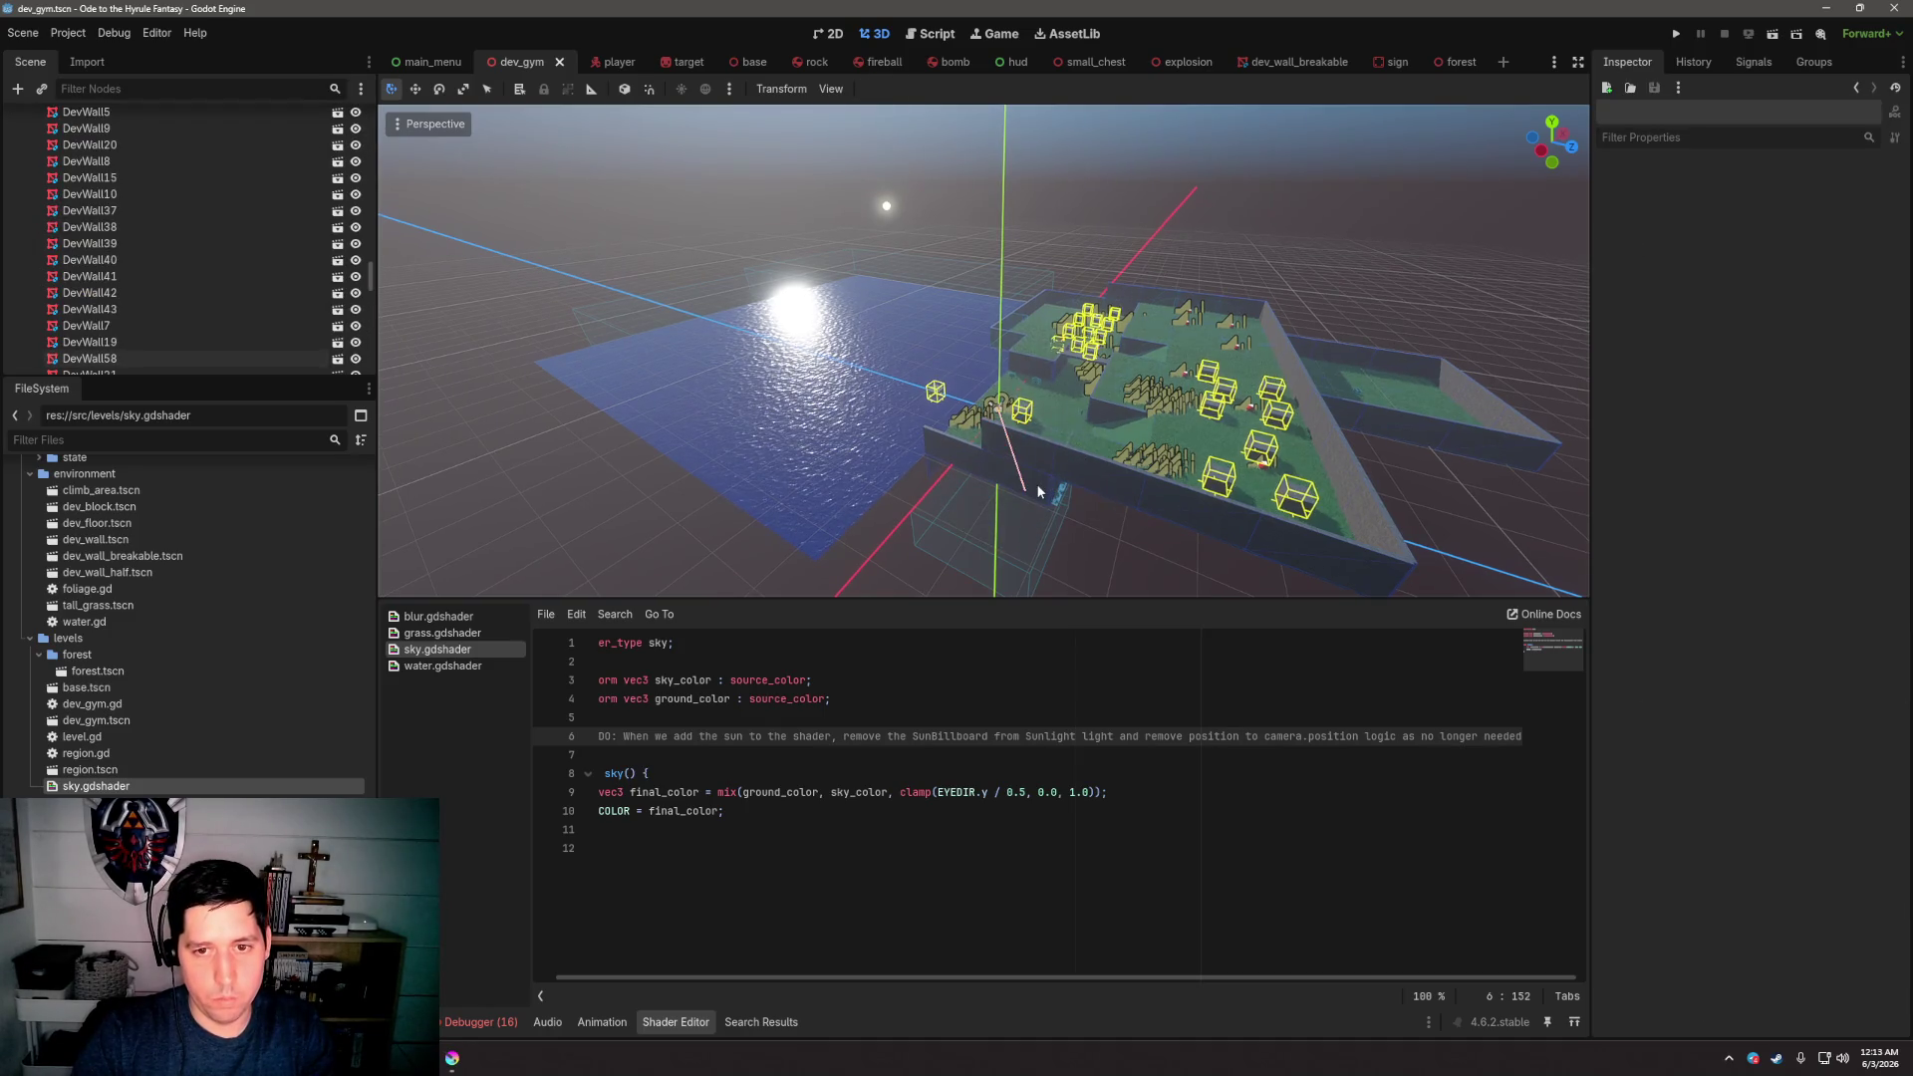
Move DevWall58 roughly 10 units along its blue Z axis, then save and launch dev_gym
click(1039, 491)
scroll(1042, 438, up, 5)
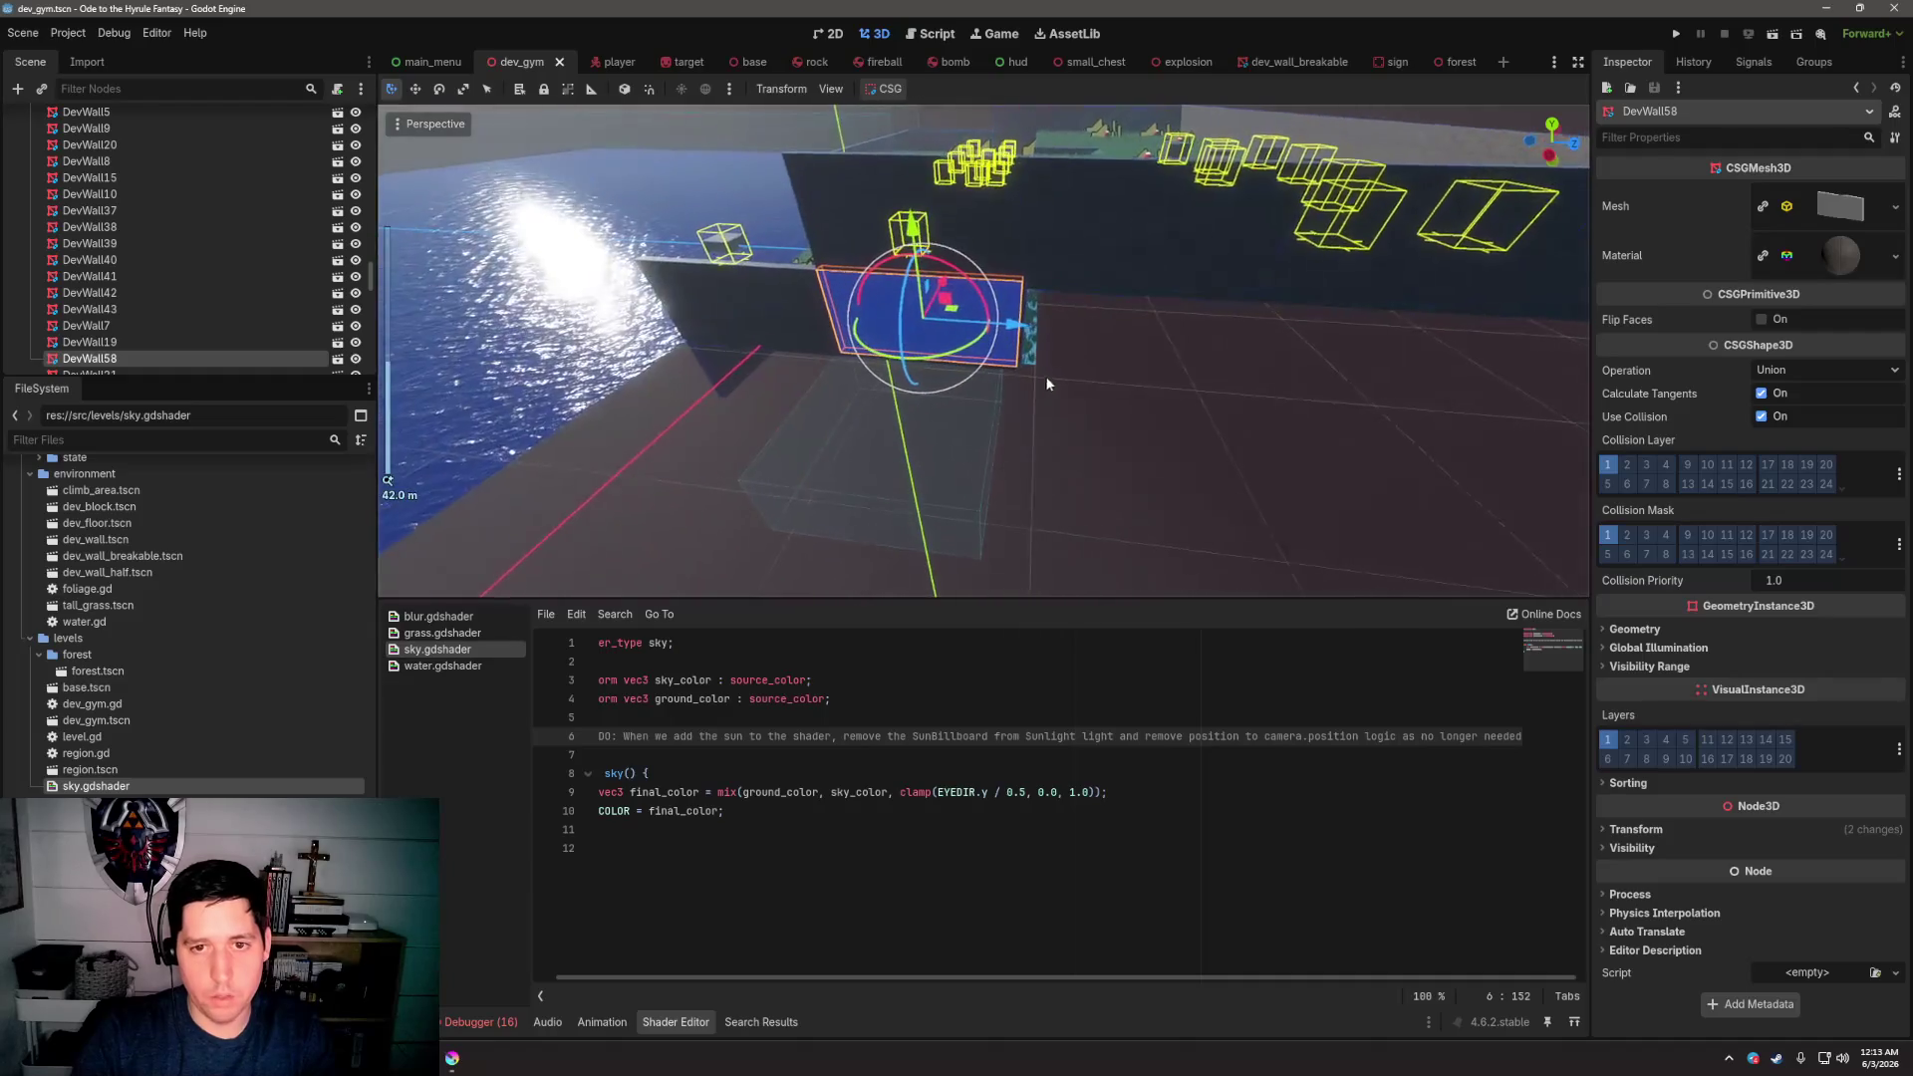
drag(1016, 326, 1229, 349)
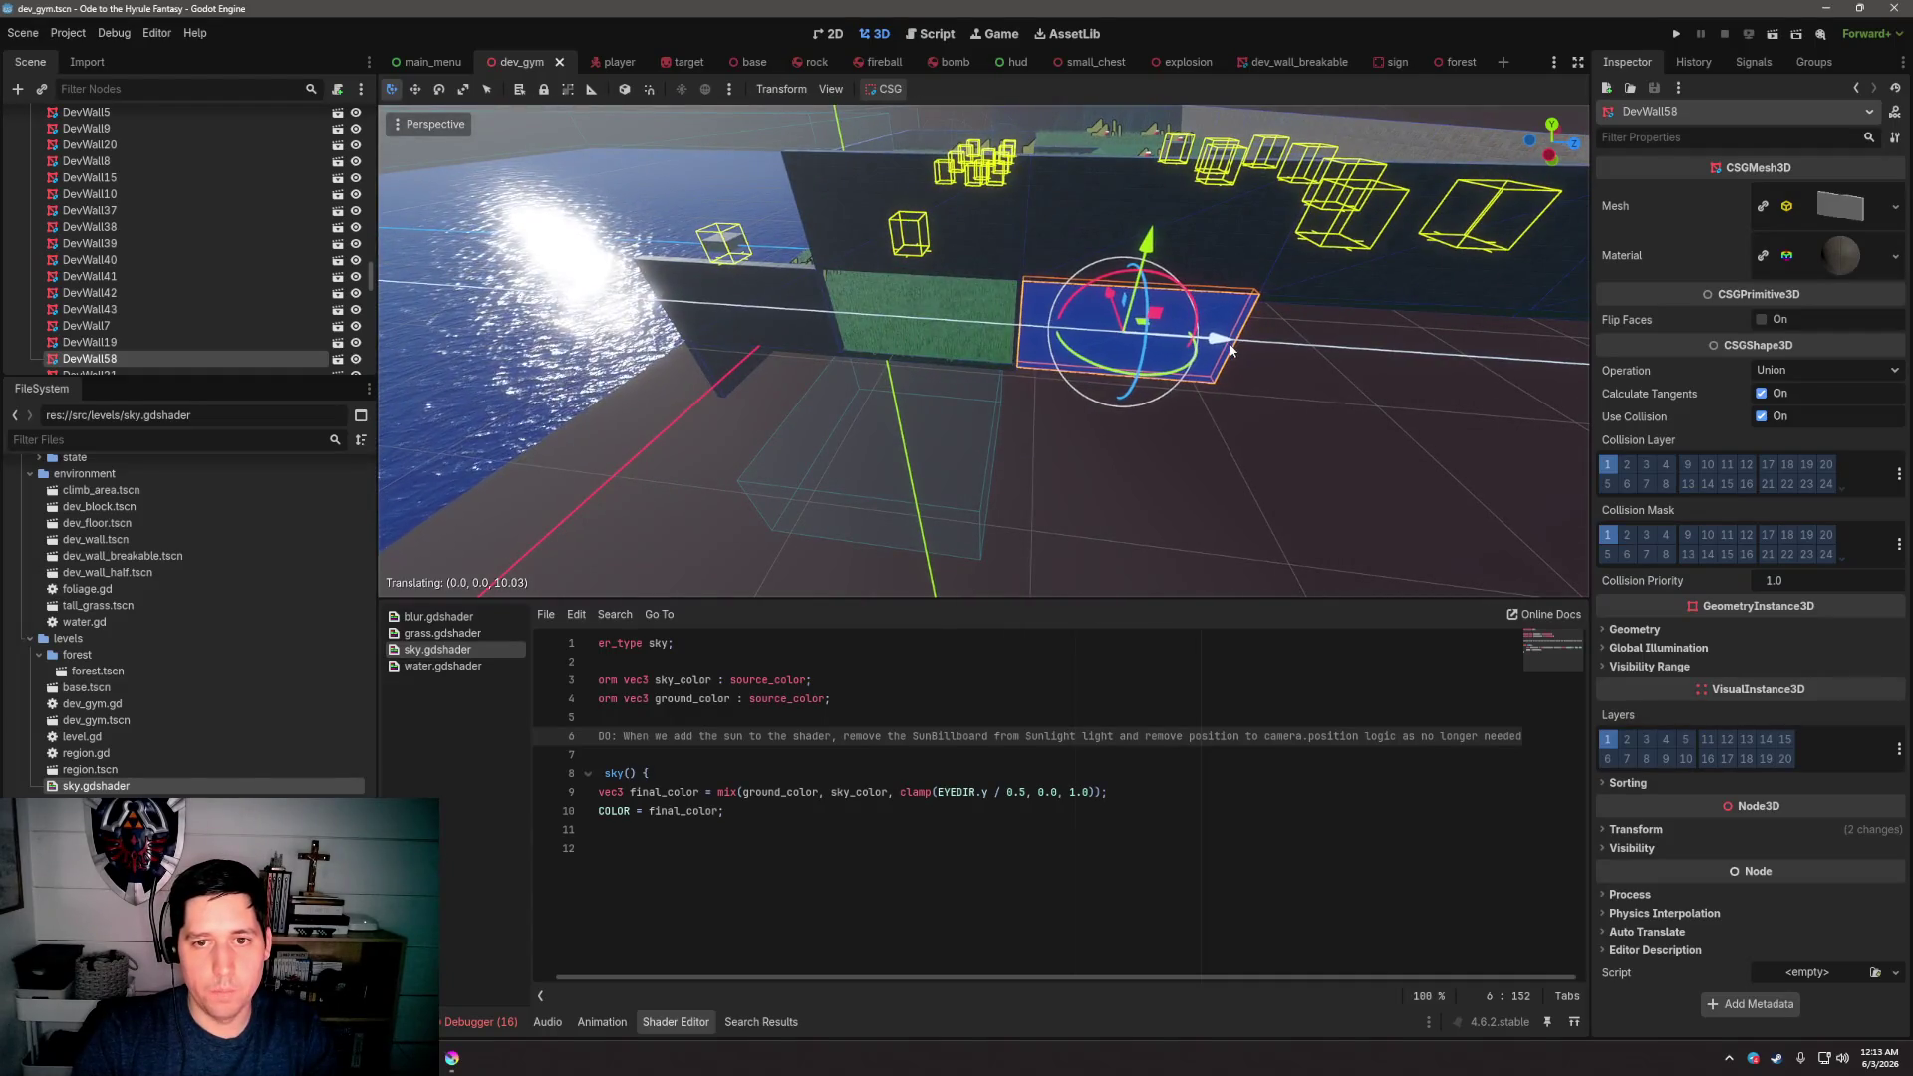
key(F6)
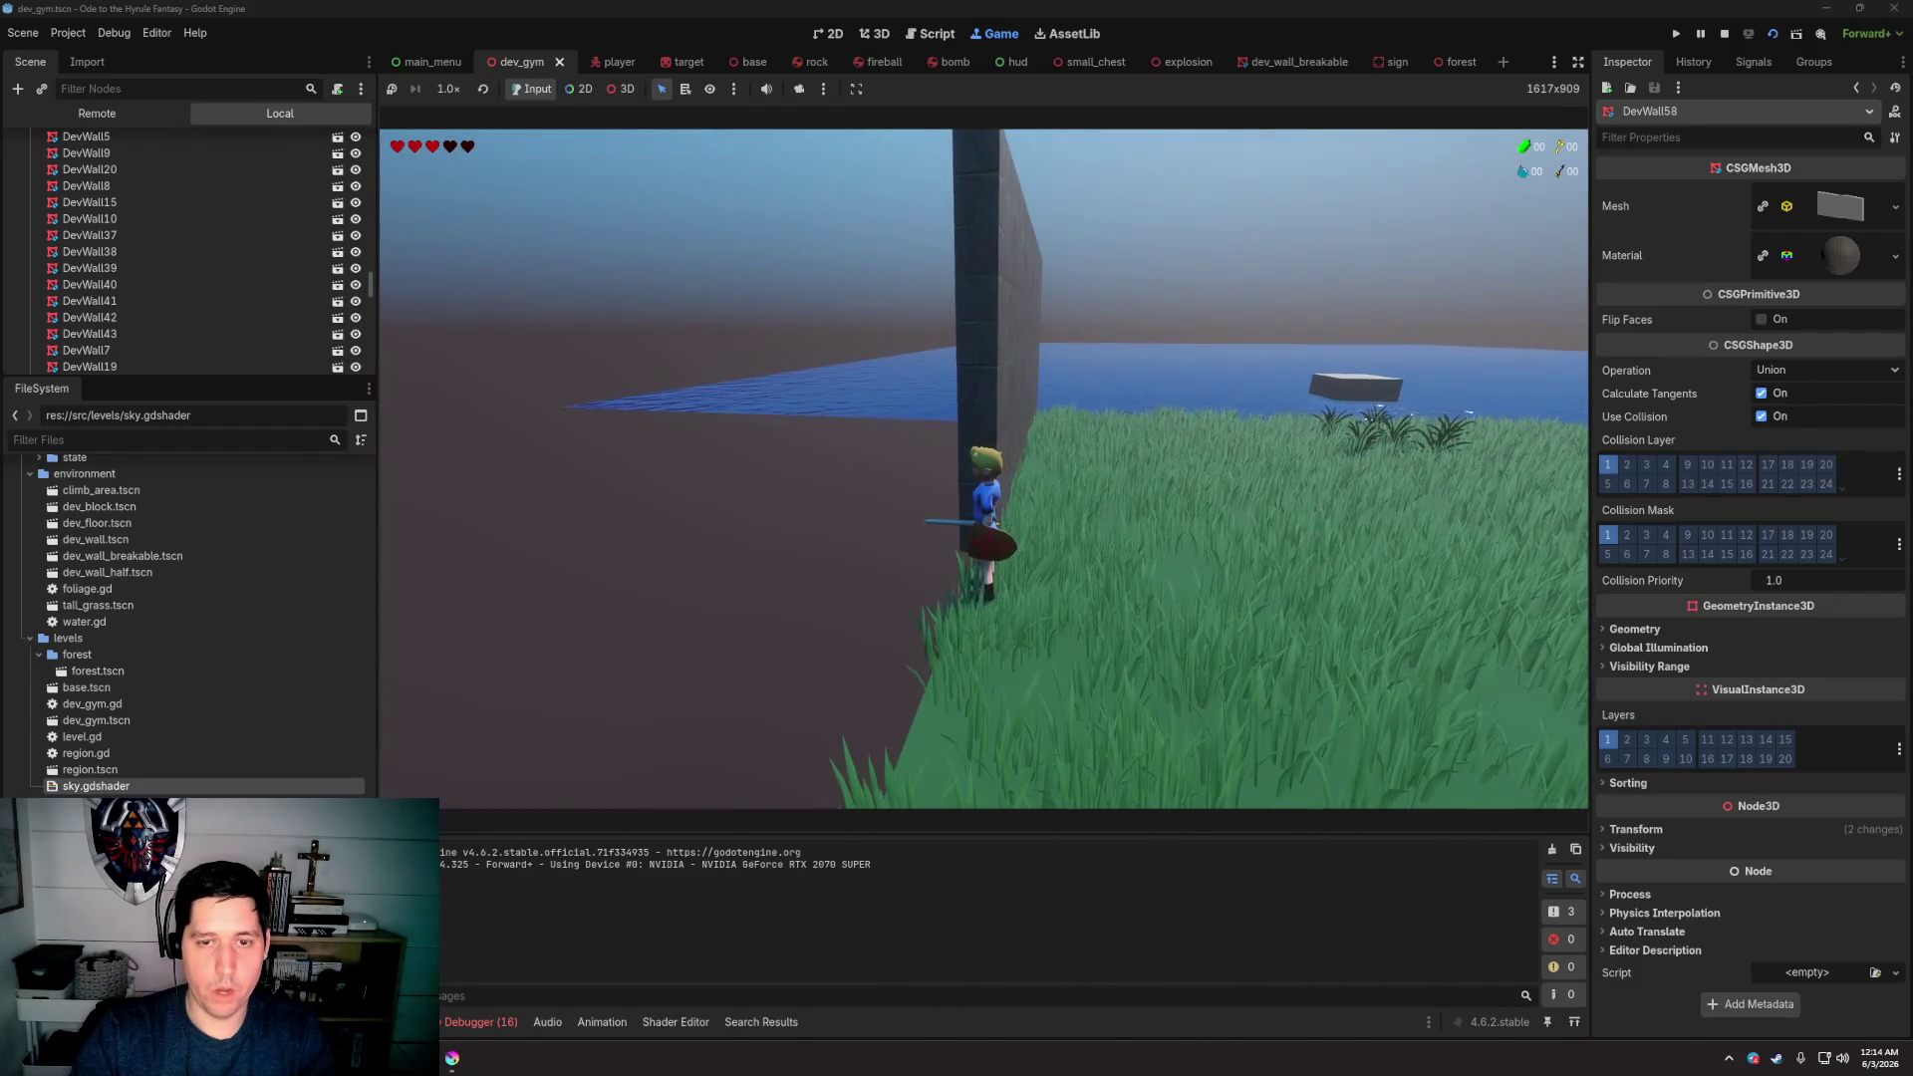
Stop the test game, undo DevWall58's move, and bring up level.gd in the Script editor
key(Escape)
key(F8)
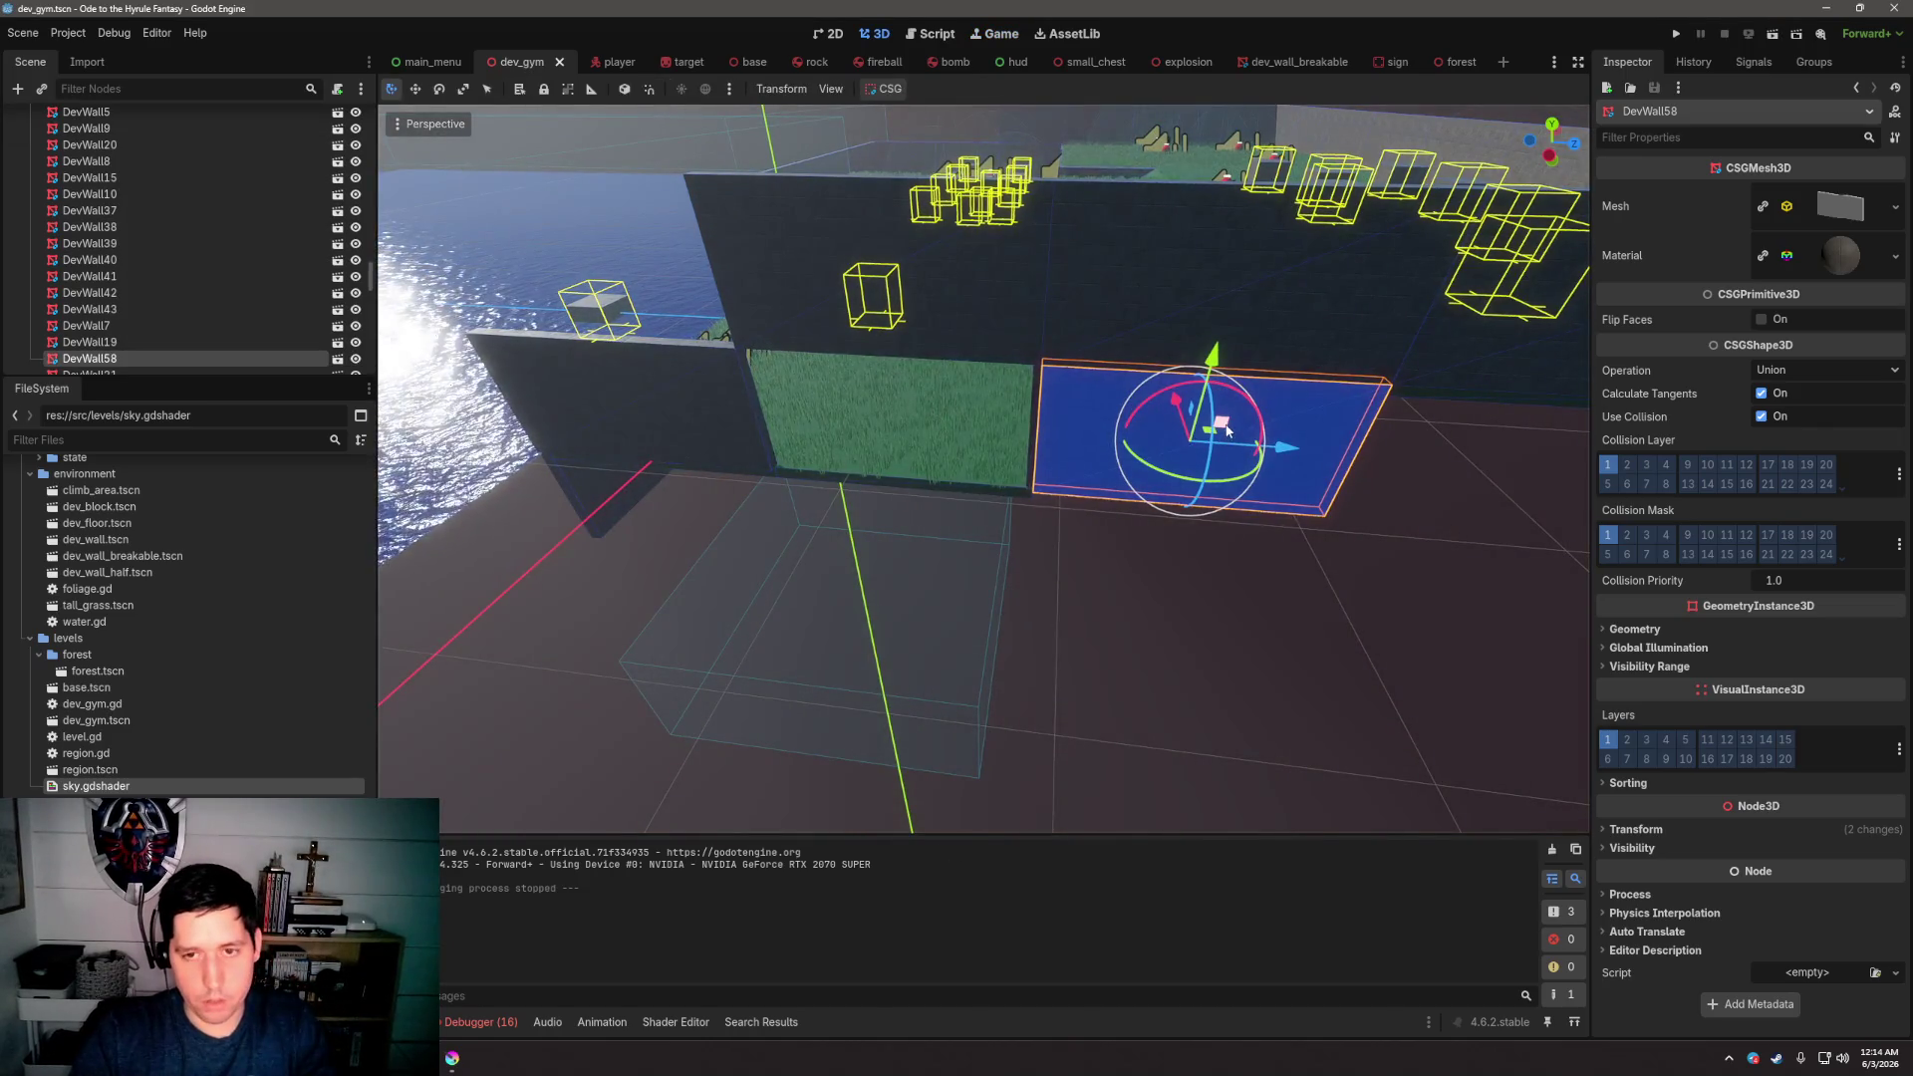
key(ctrl+z)
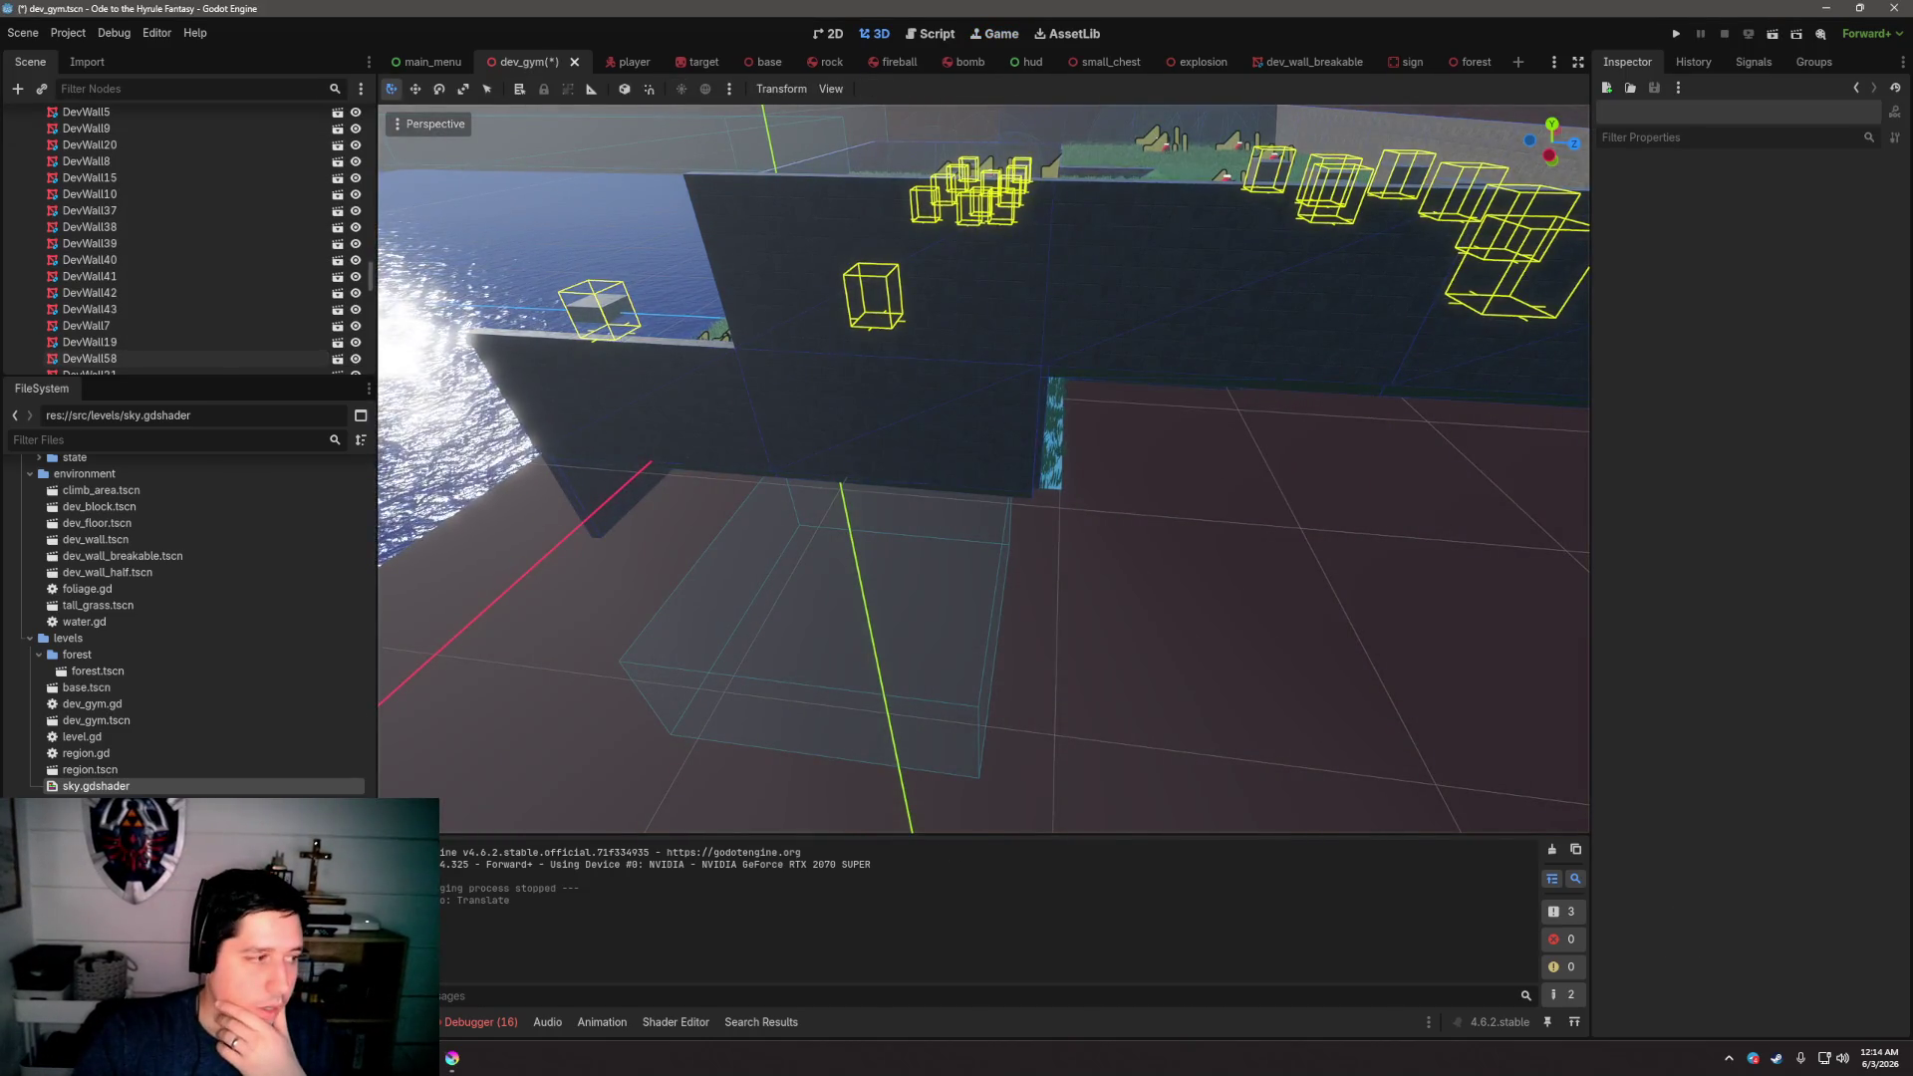
key(ctrl+F3)
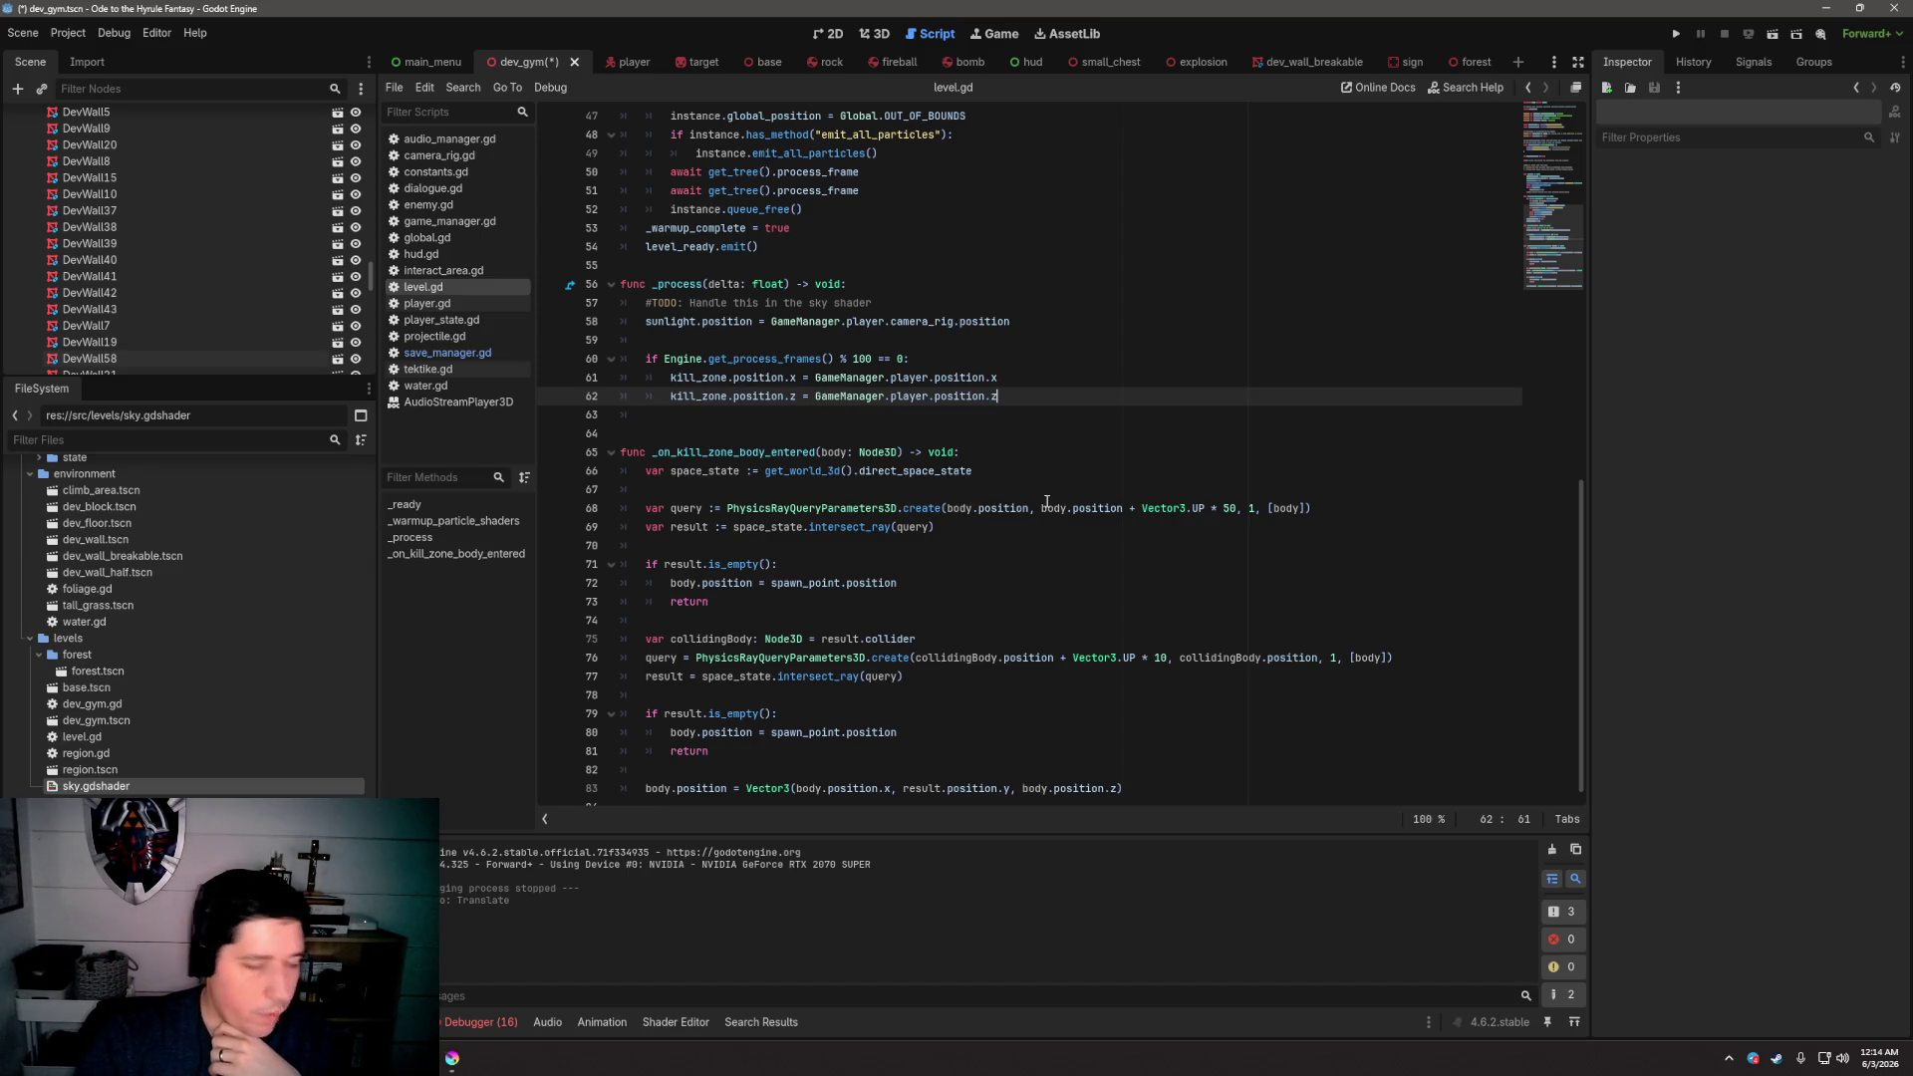
Insert '#TODO: Transition to AudioManager' above music_player.stop() in _ready and save the scene and script
scroll(964, 488, up, 5)
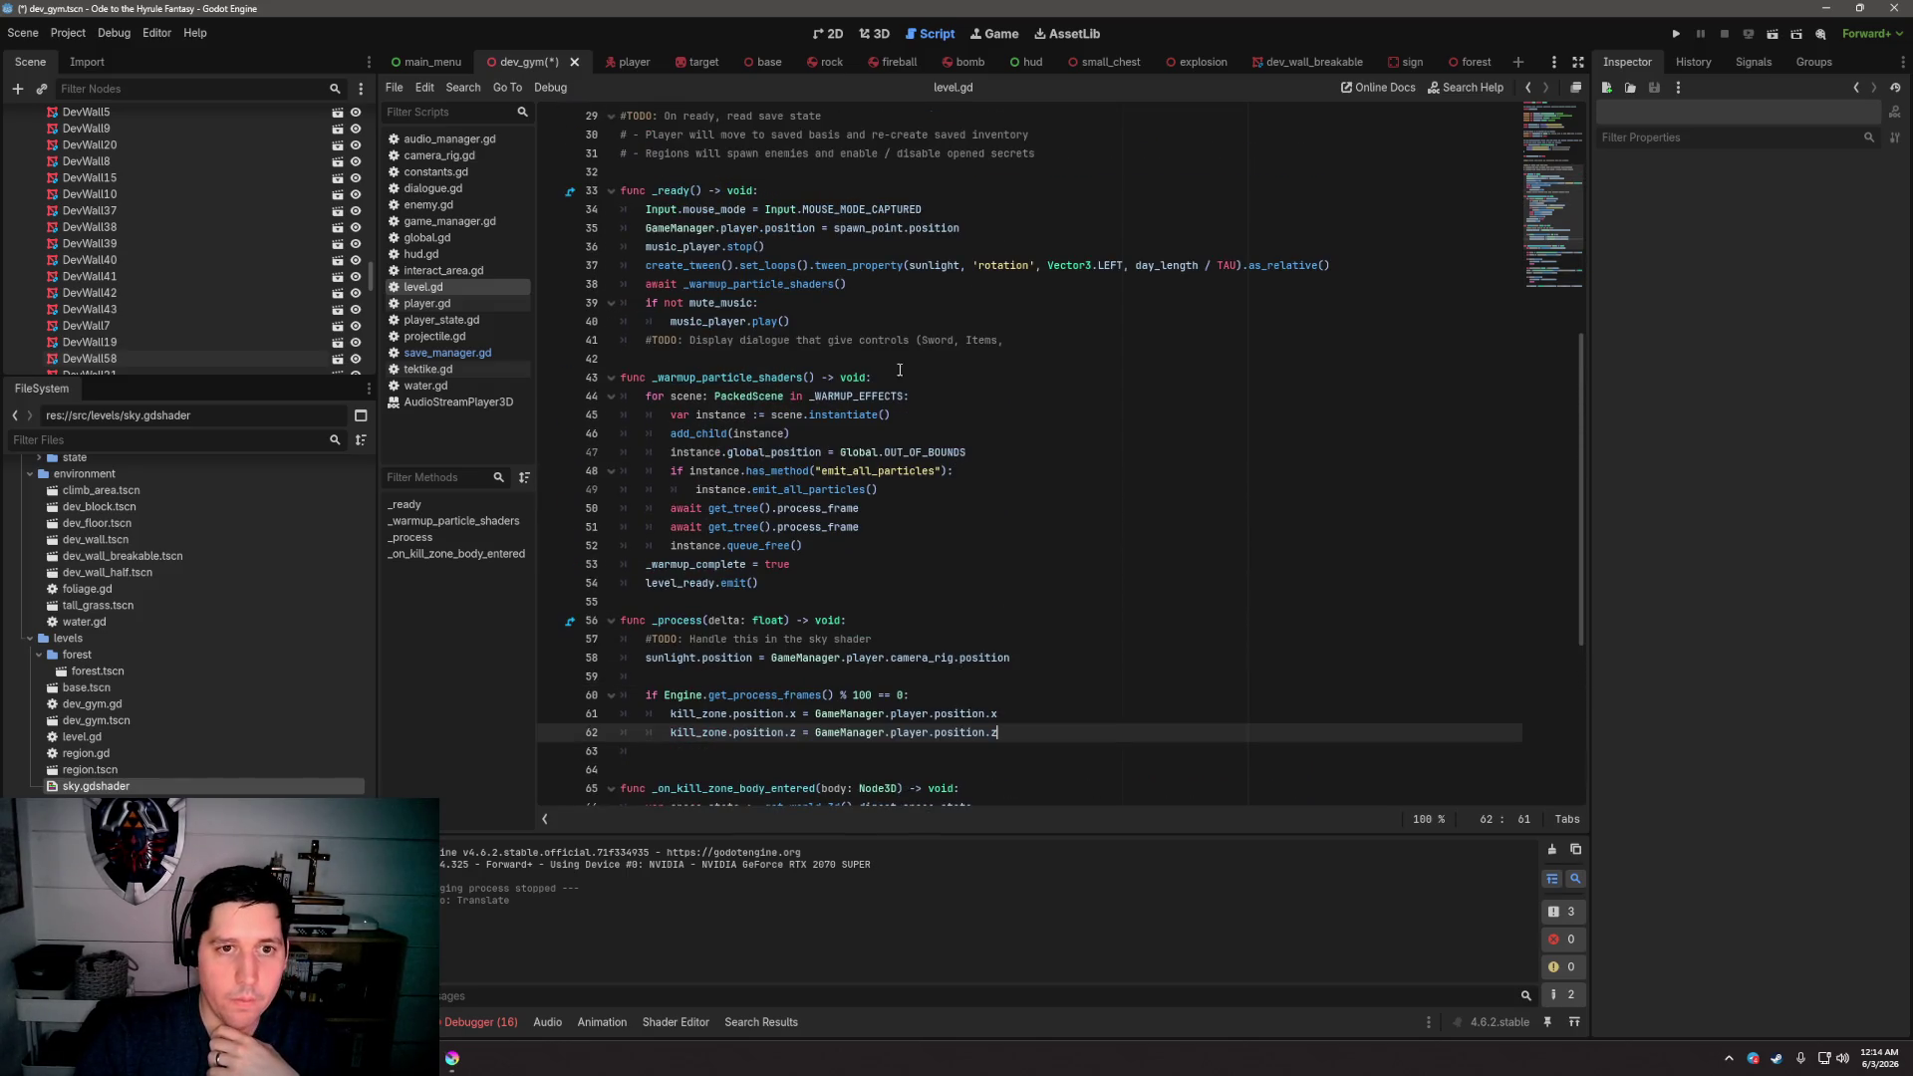
click(646, 246)
key(Return)
key(Up)
text(#TO)
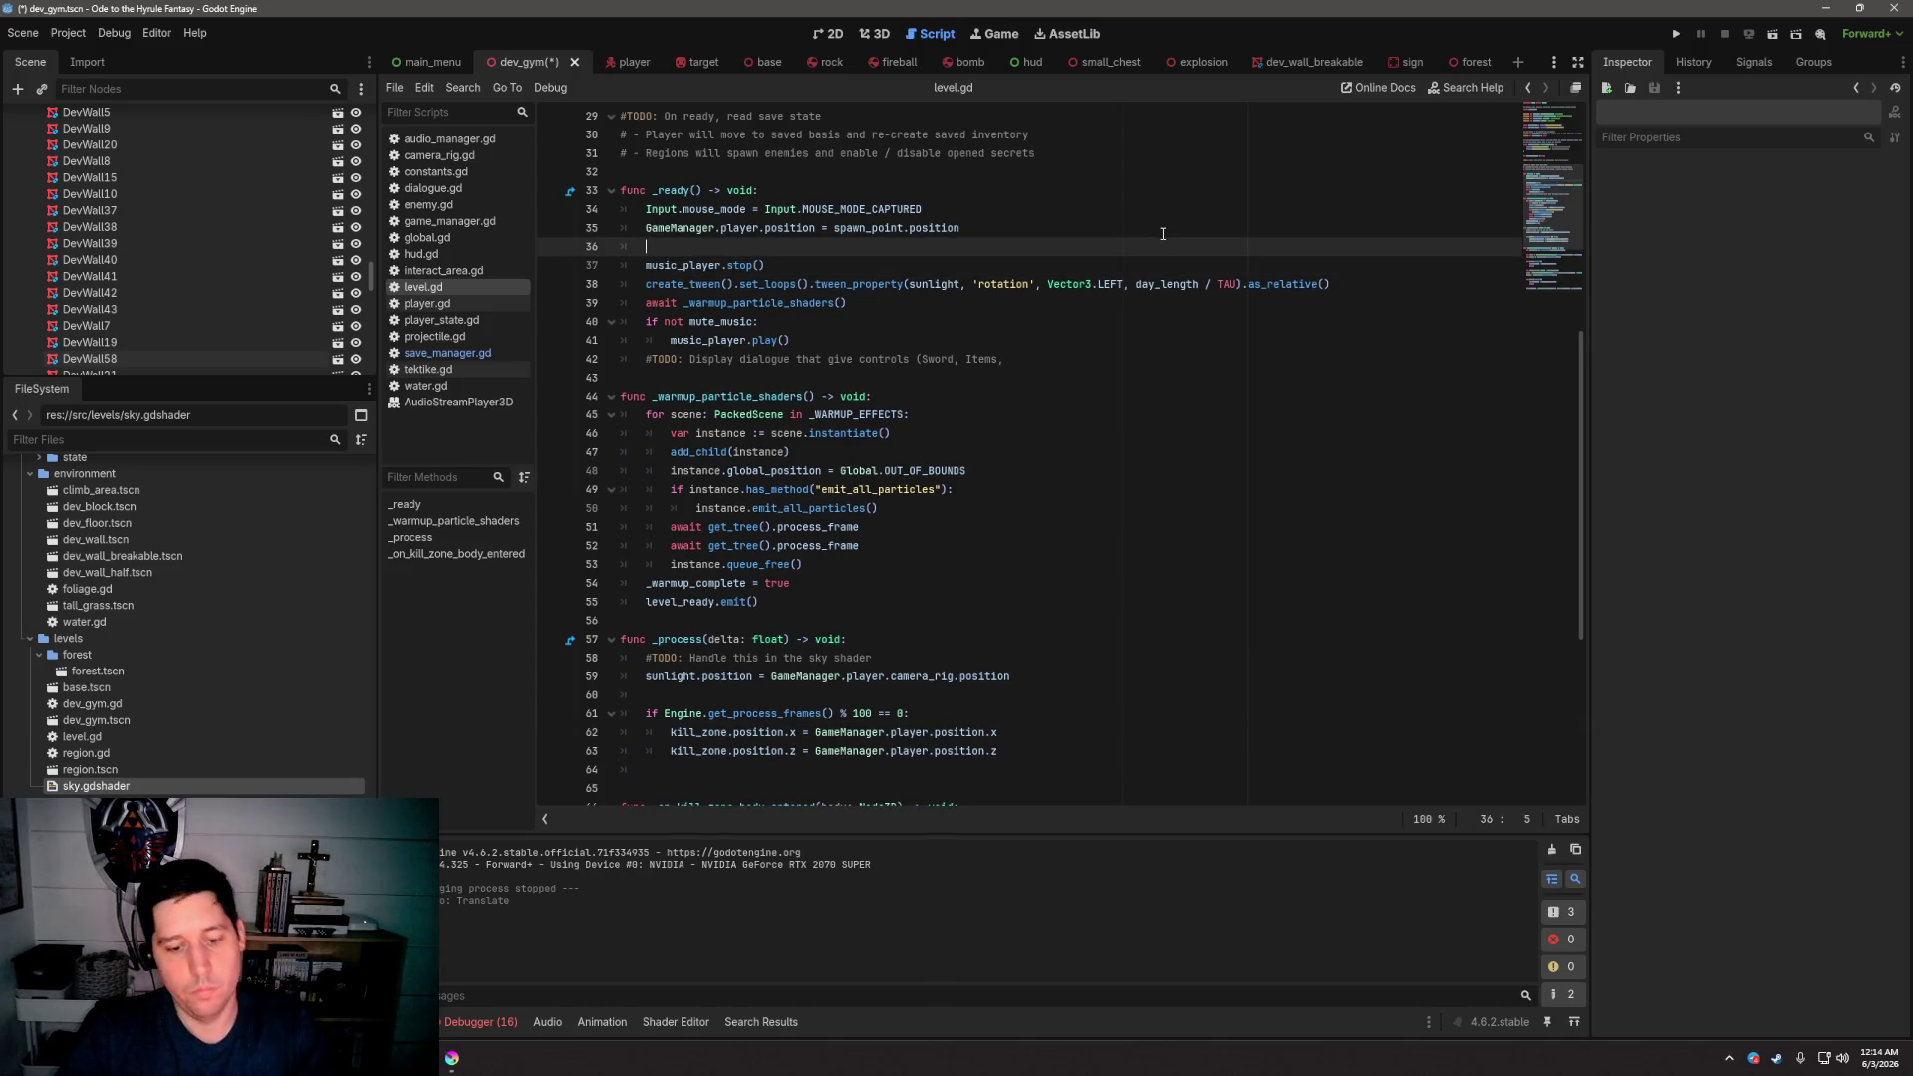
text(DO: )
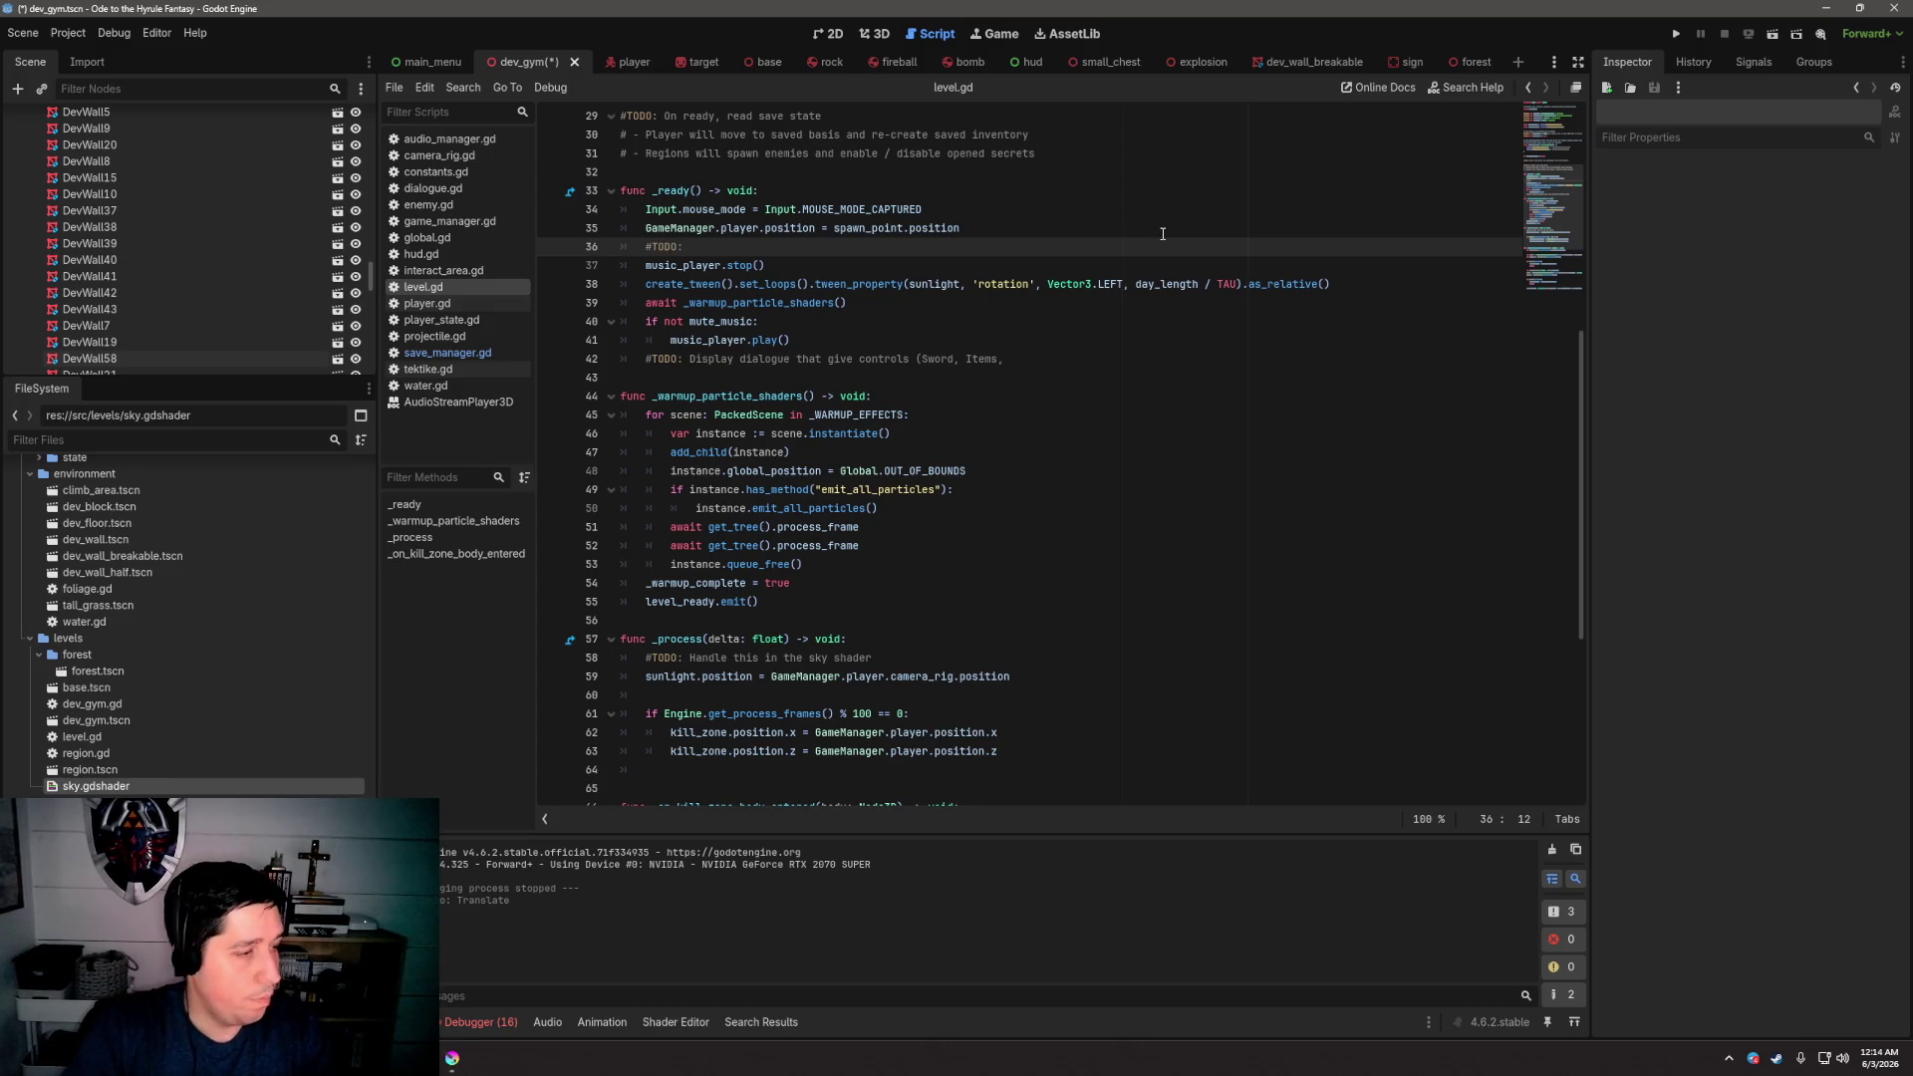
text(Tran)
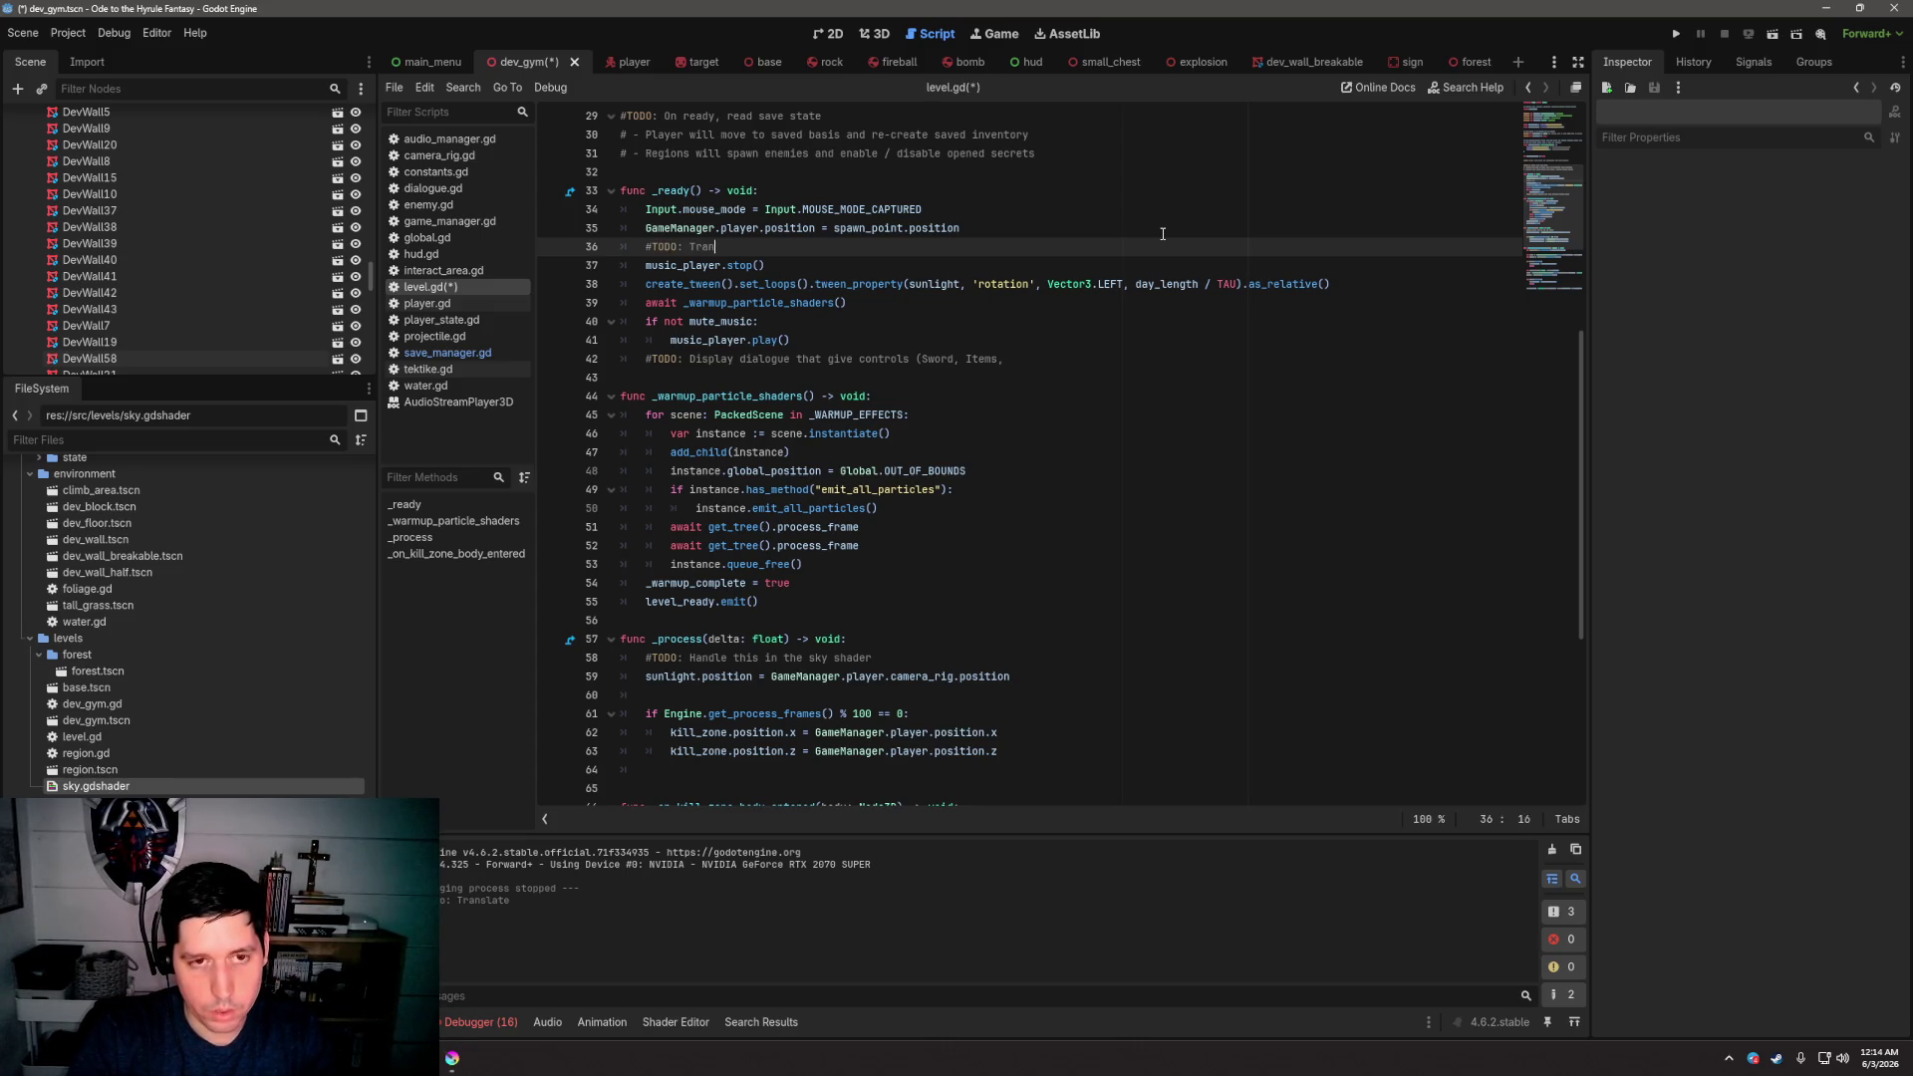
text(sition to AudioManager)
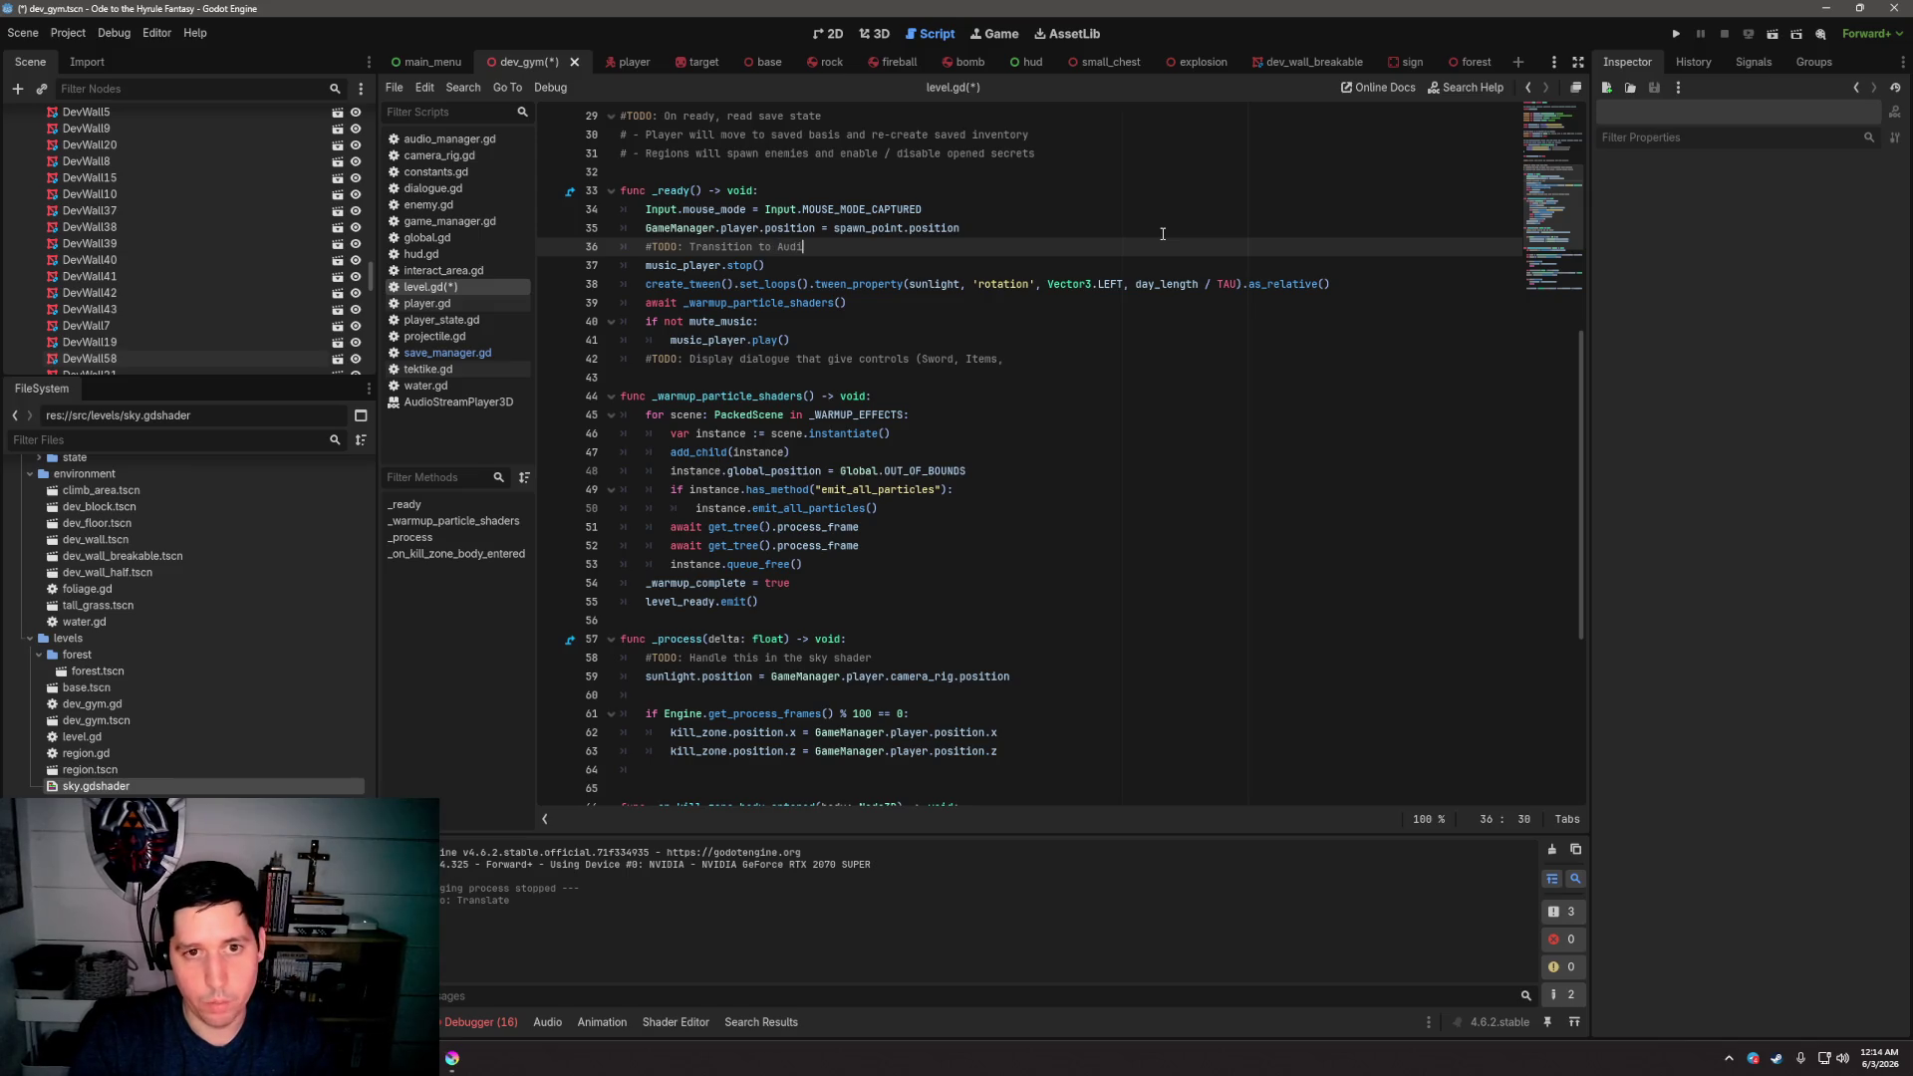
key(ctrl+s)
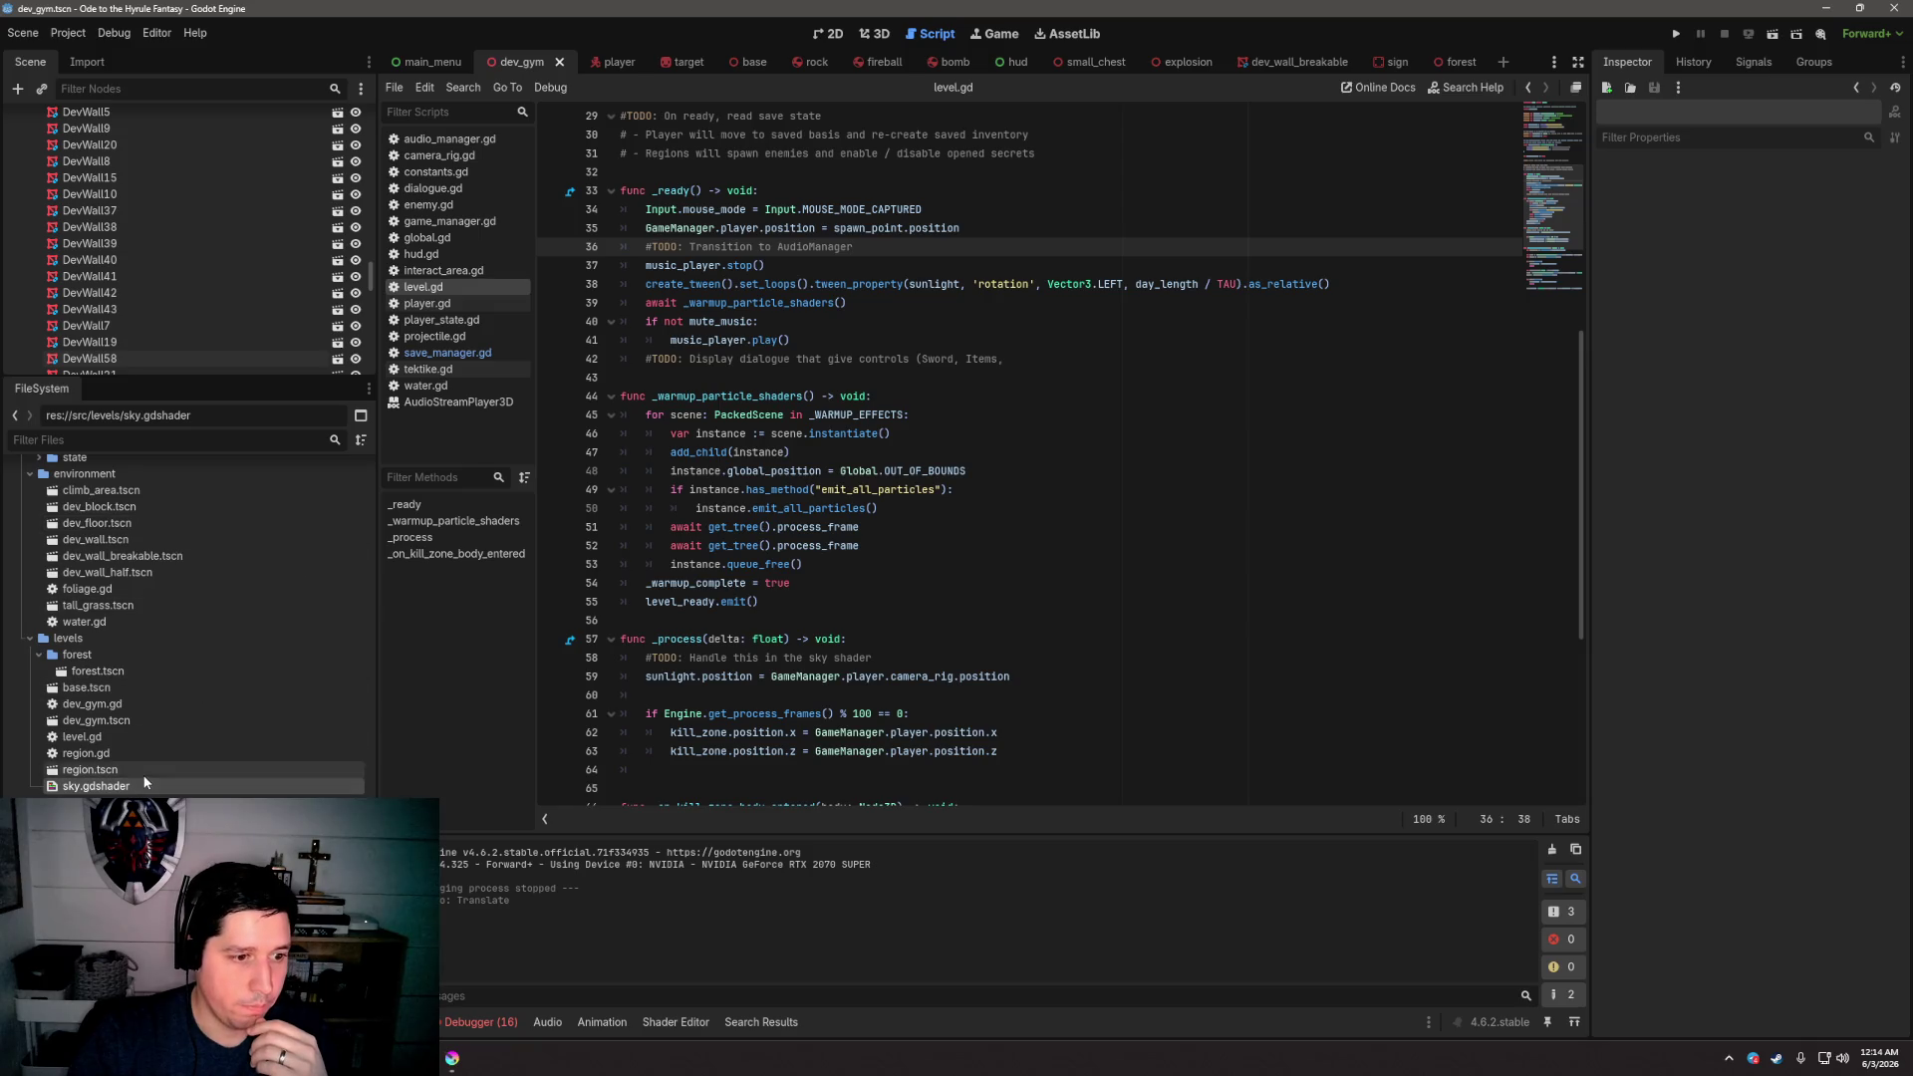
scroll(140, 776, down, 3)
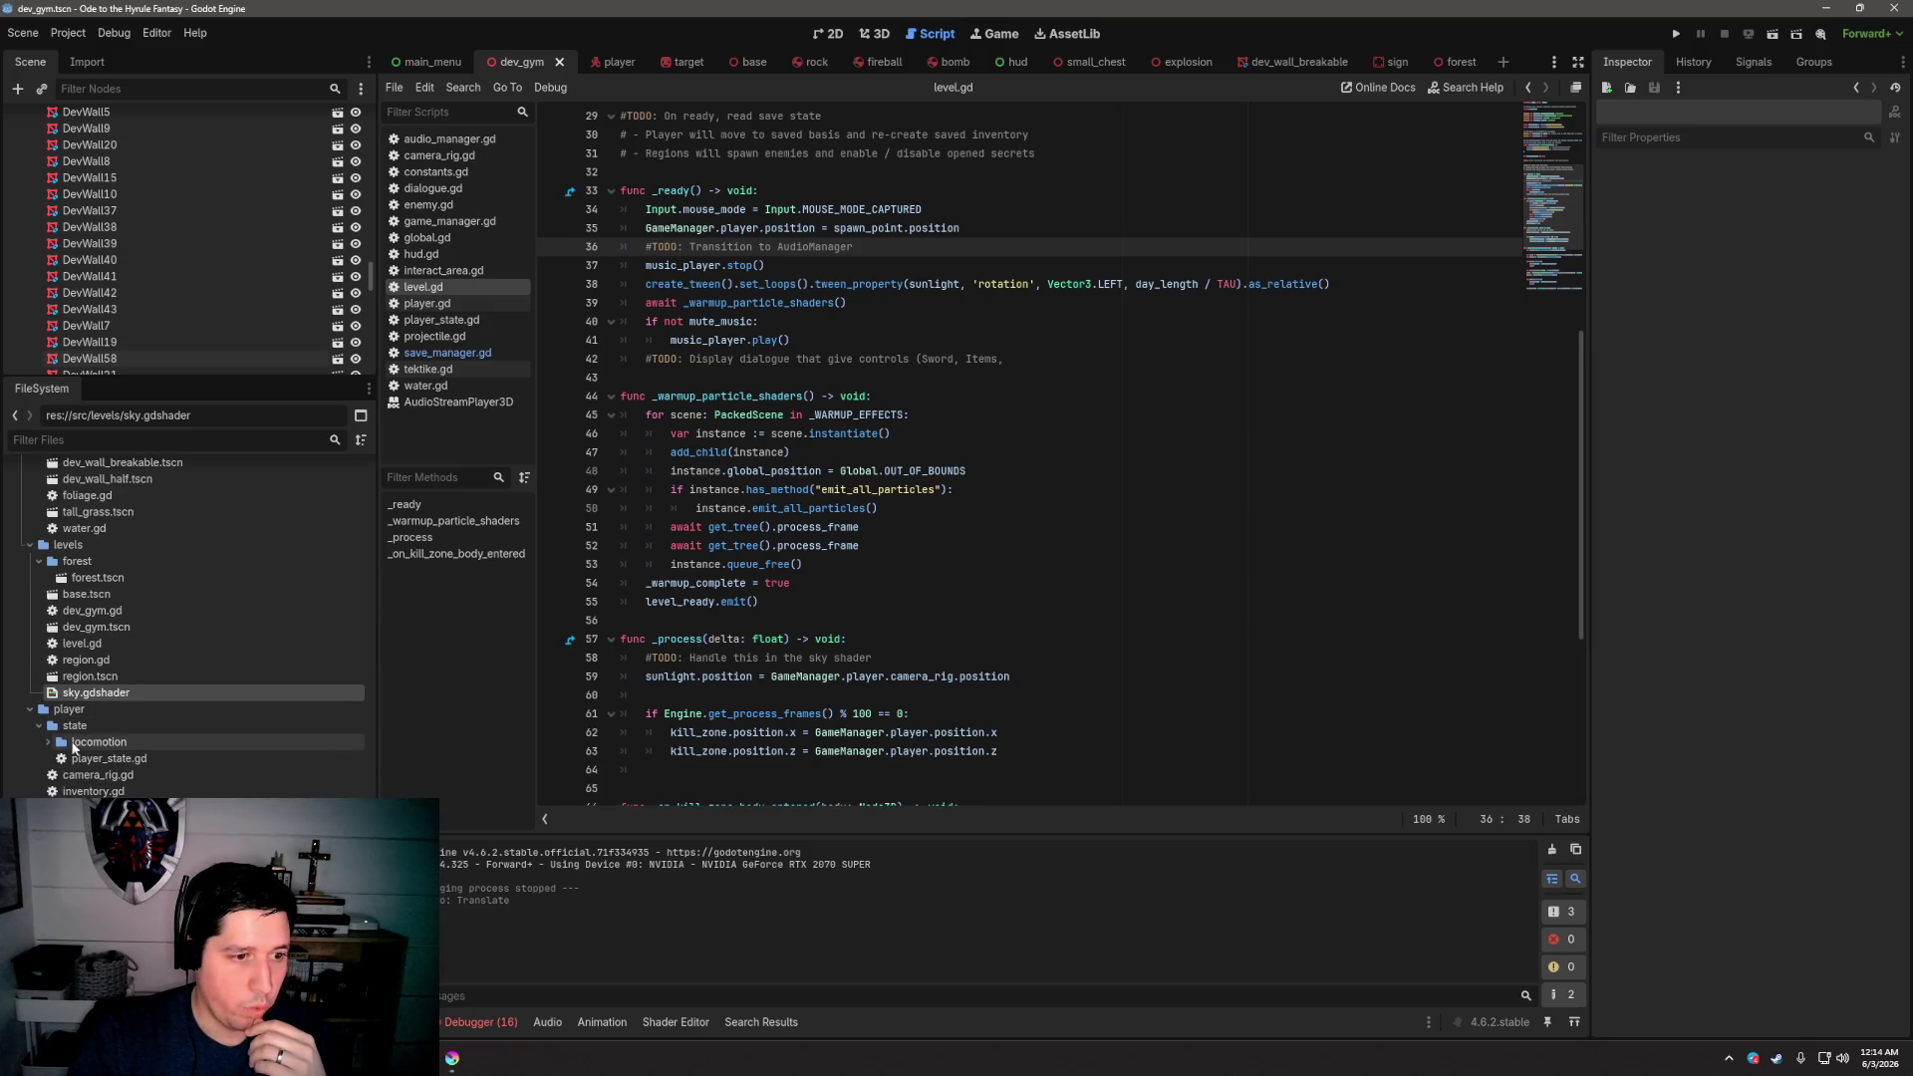
Expand the entities state folder in FileSystem and open state_machine.gd, browsing the locomotion folder too
click(39, 725)
scroll(98, 755, down, 1)
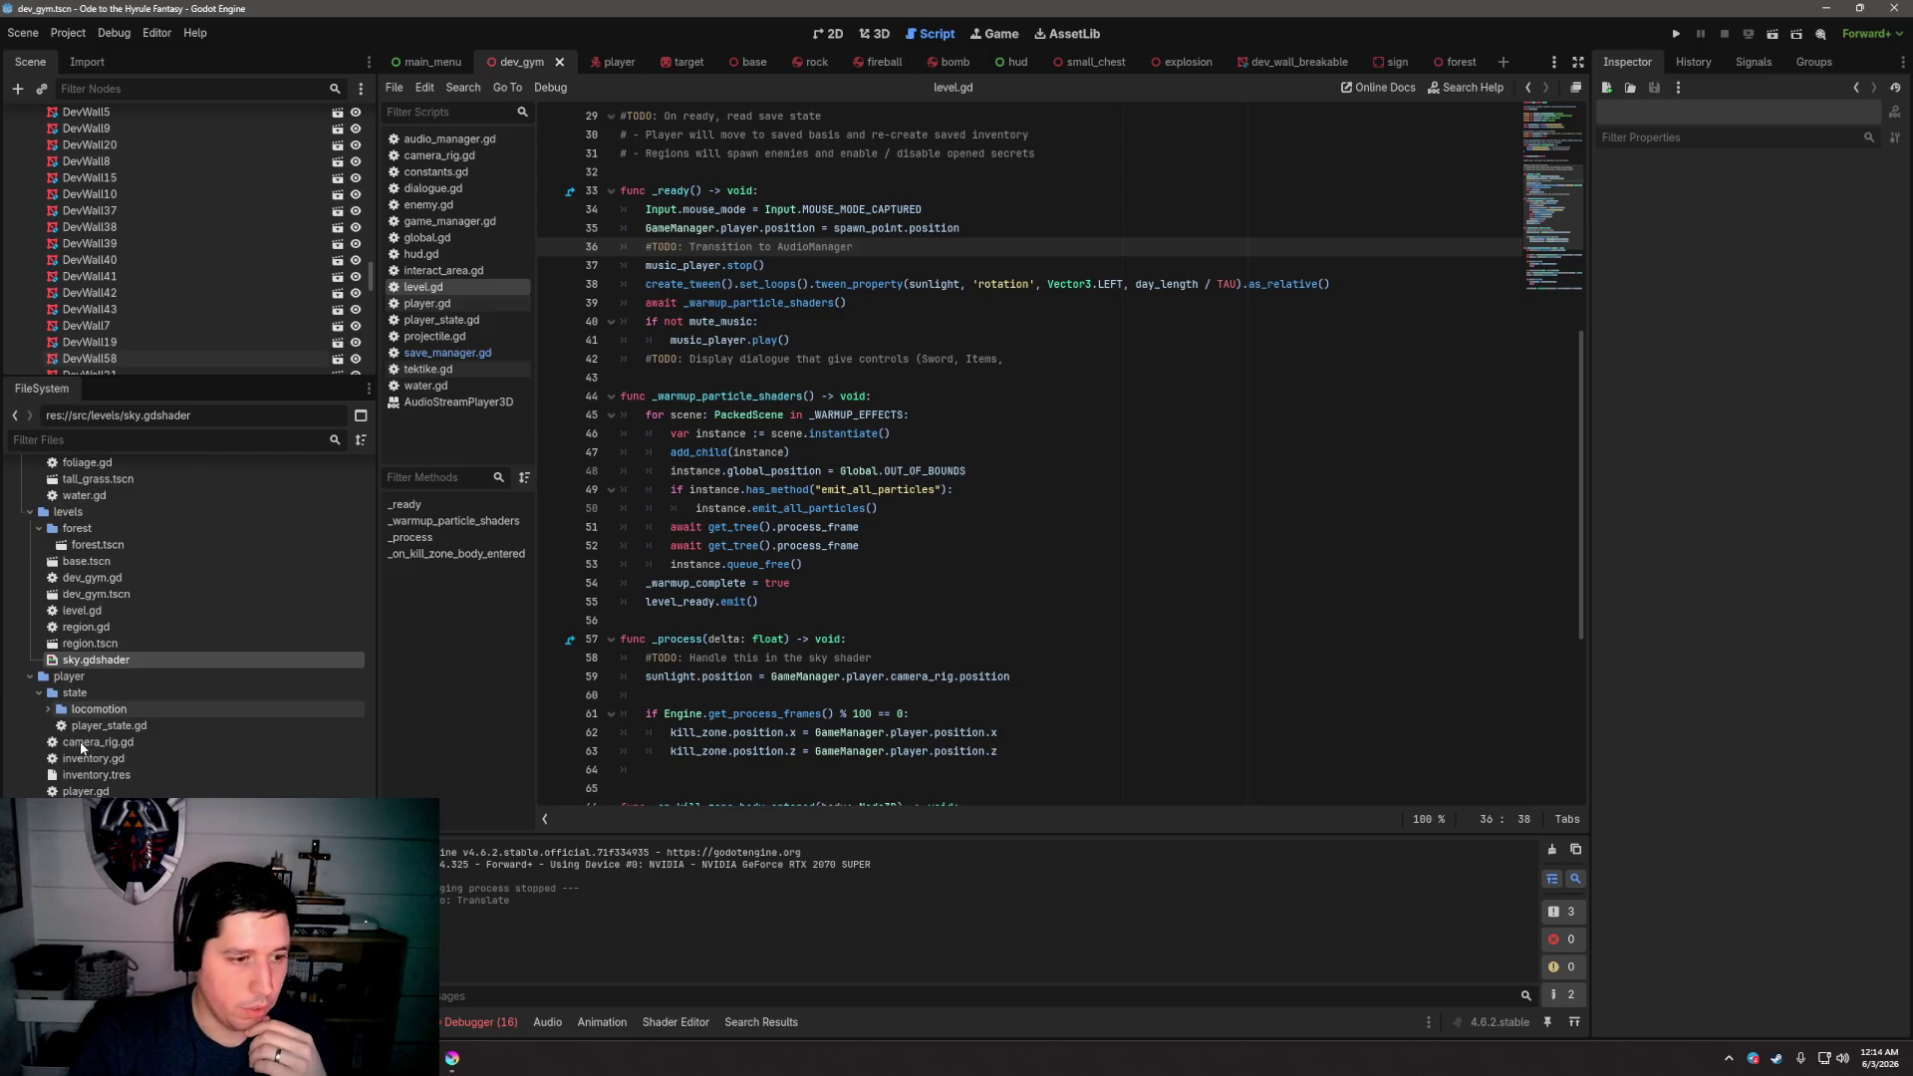
scroll(129, 748, up, 8)
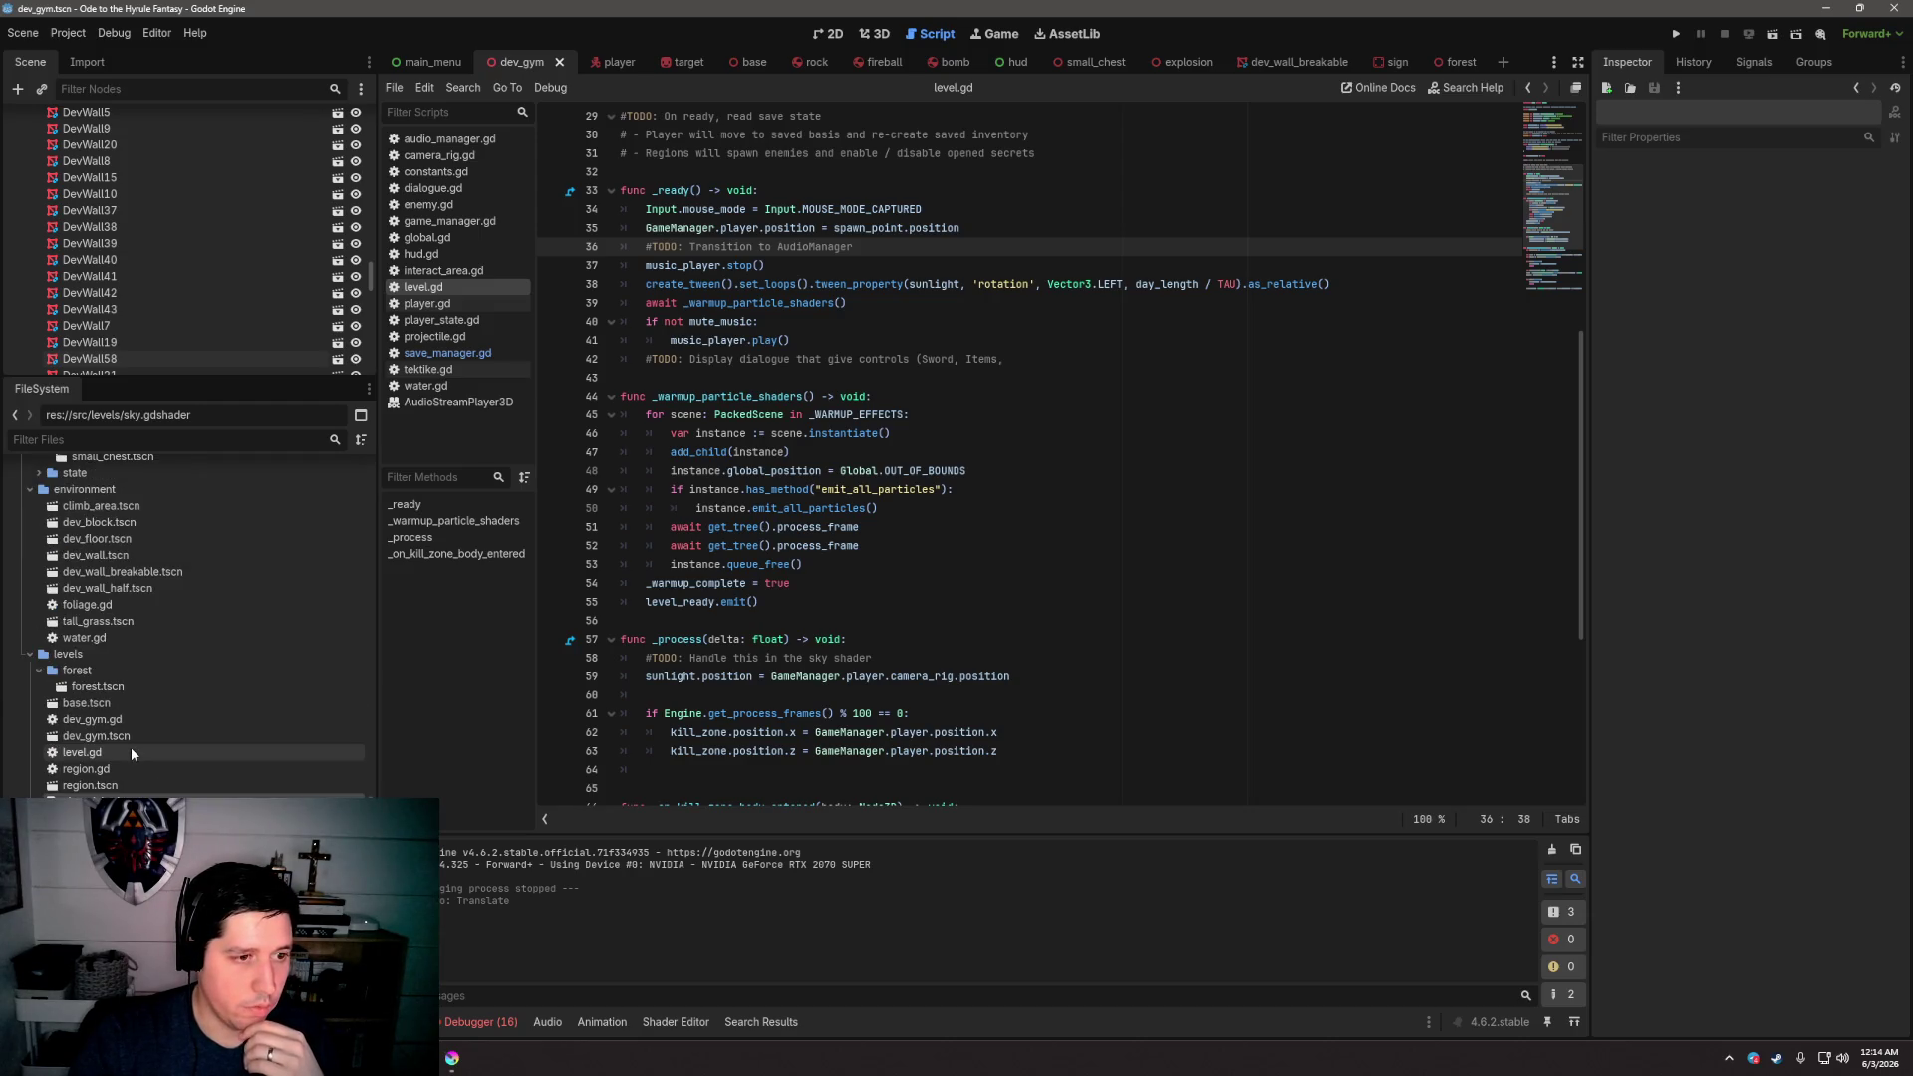
double_click(74, 614)
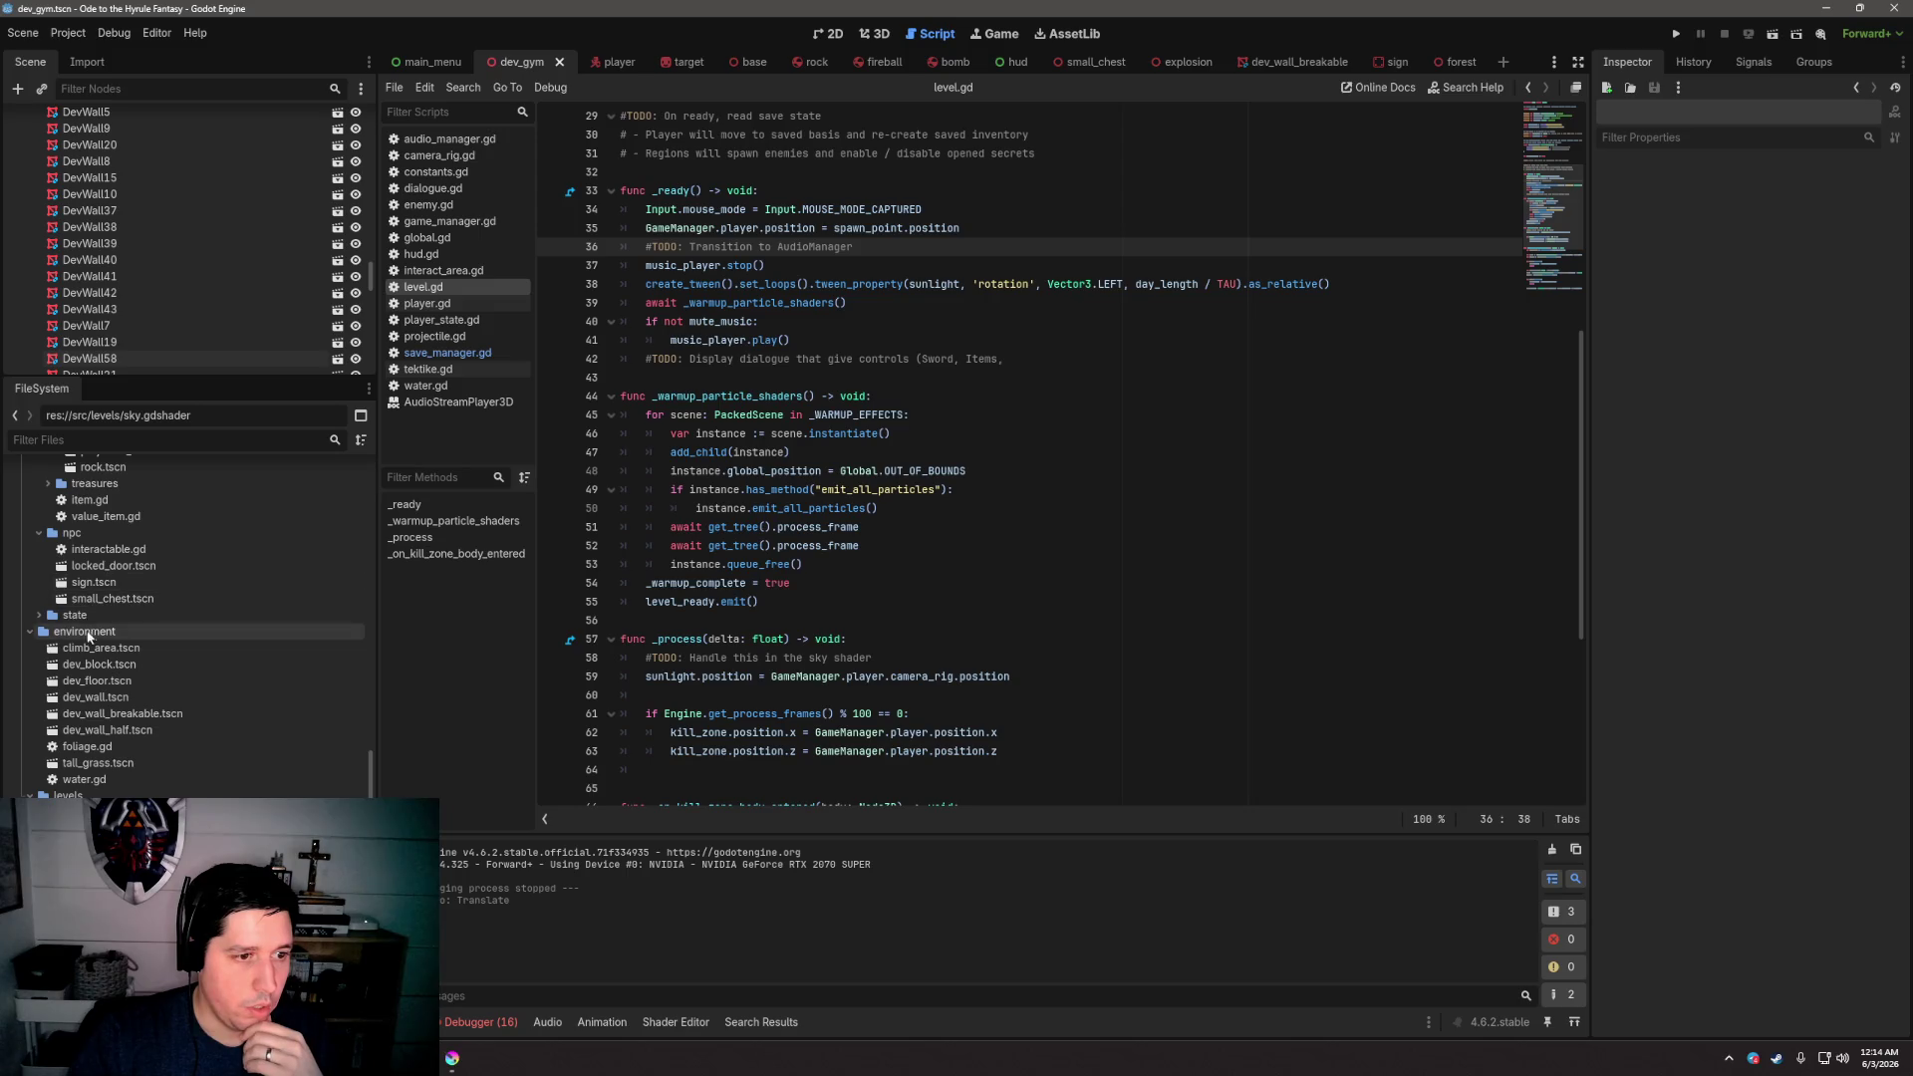
double_click(309, 648)
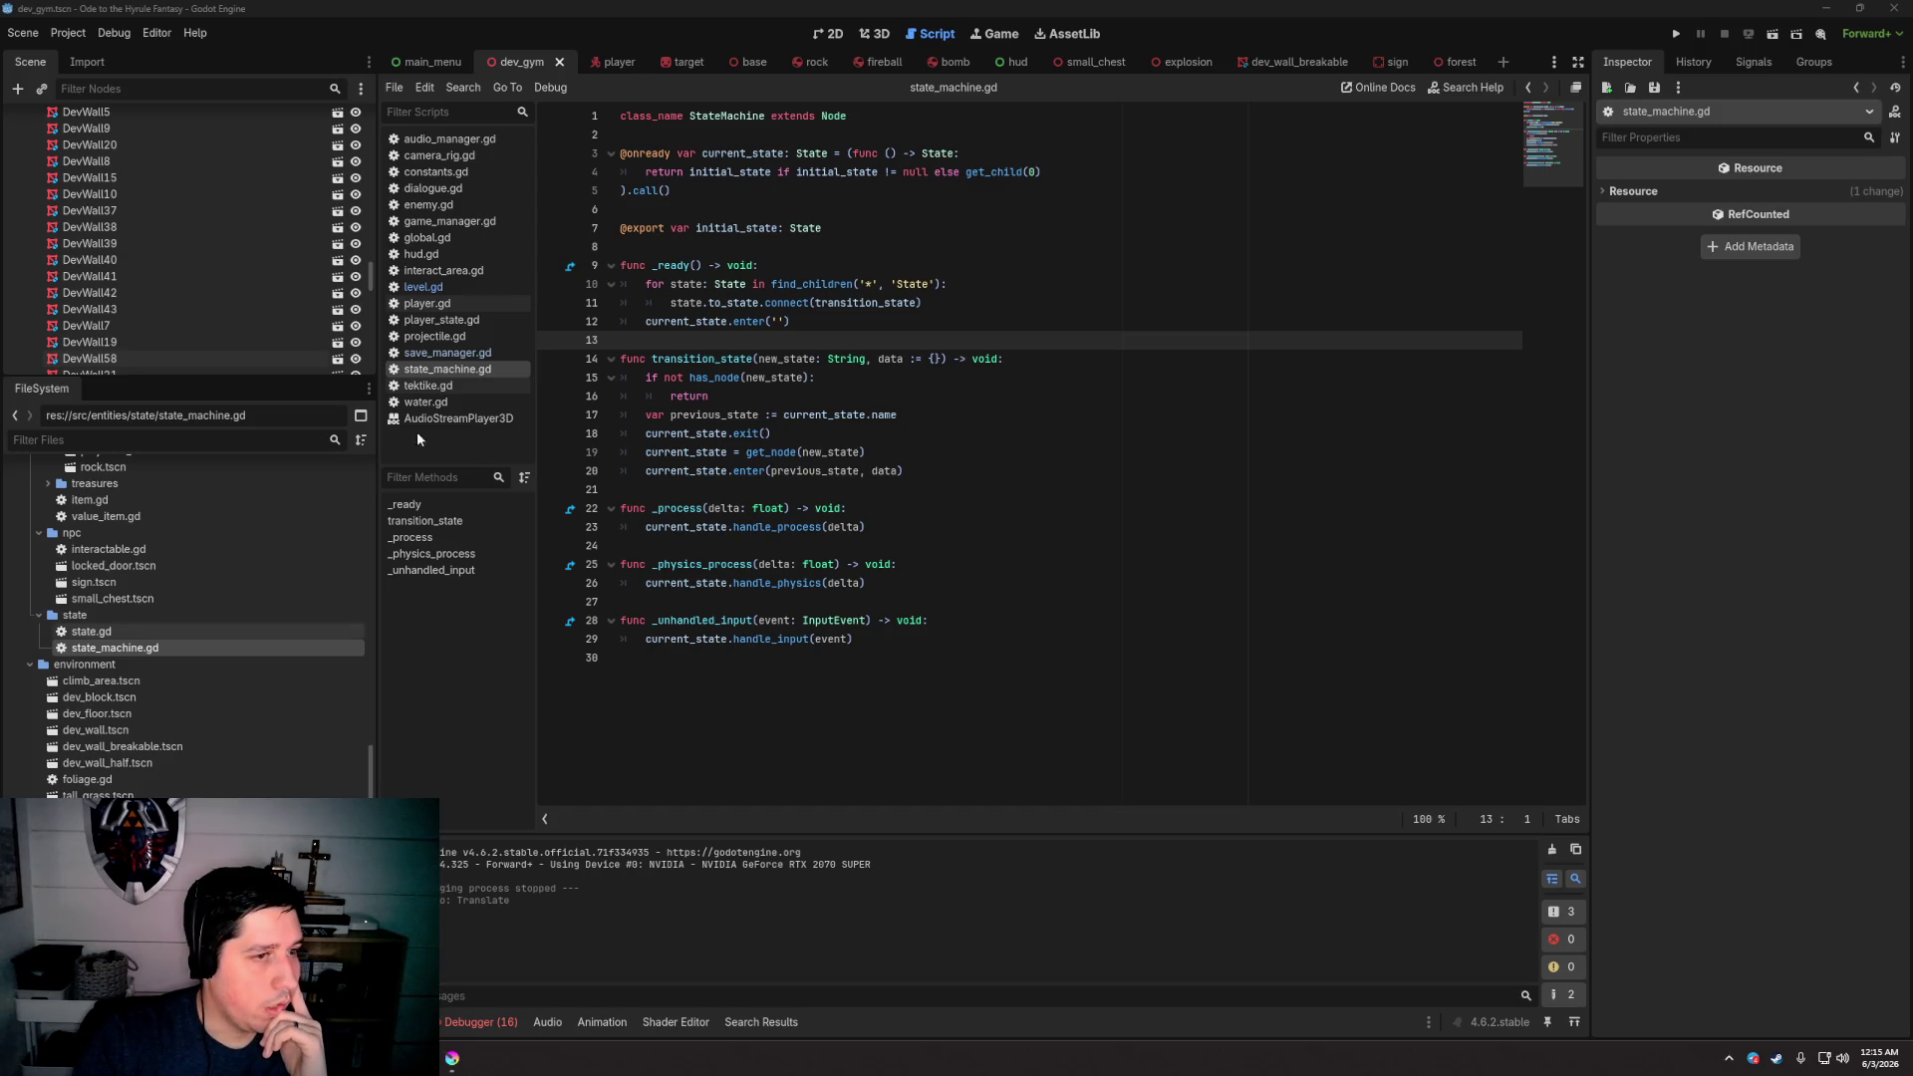
scroll(143, 728, down, 2)
scroll(142, 734, down, 6)
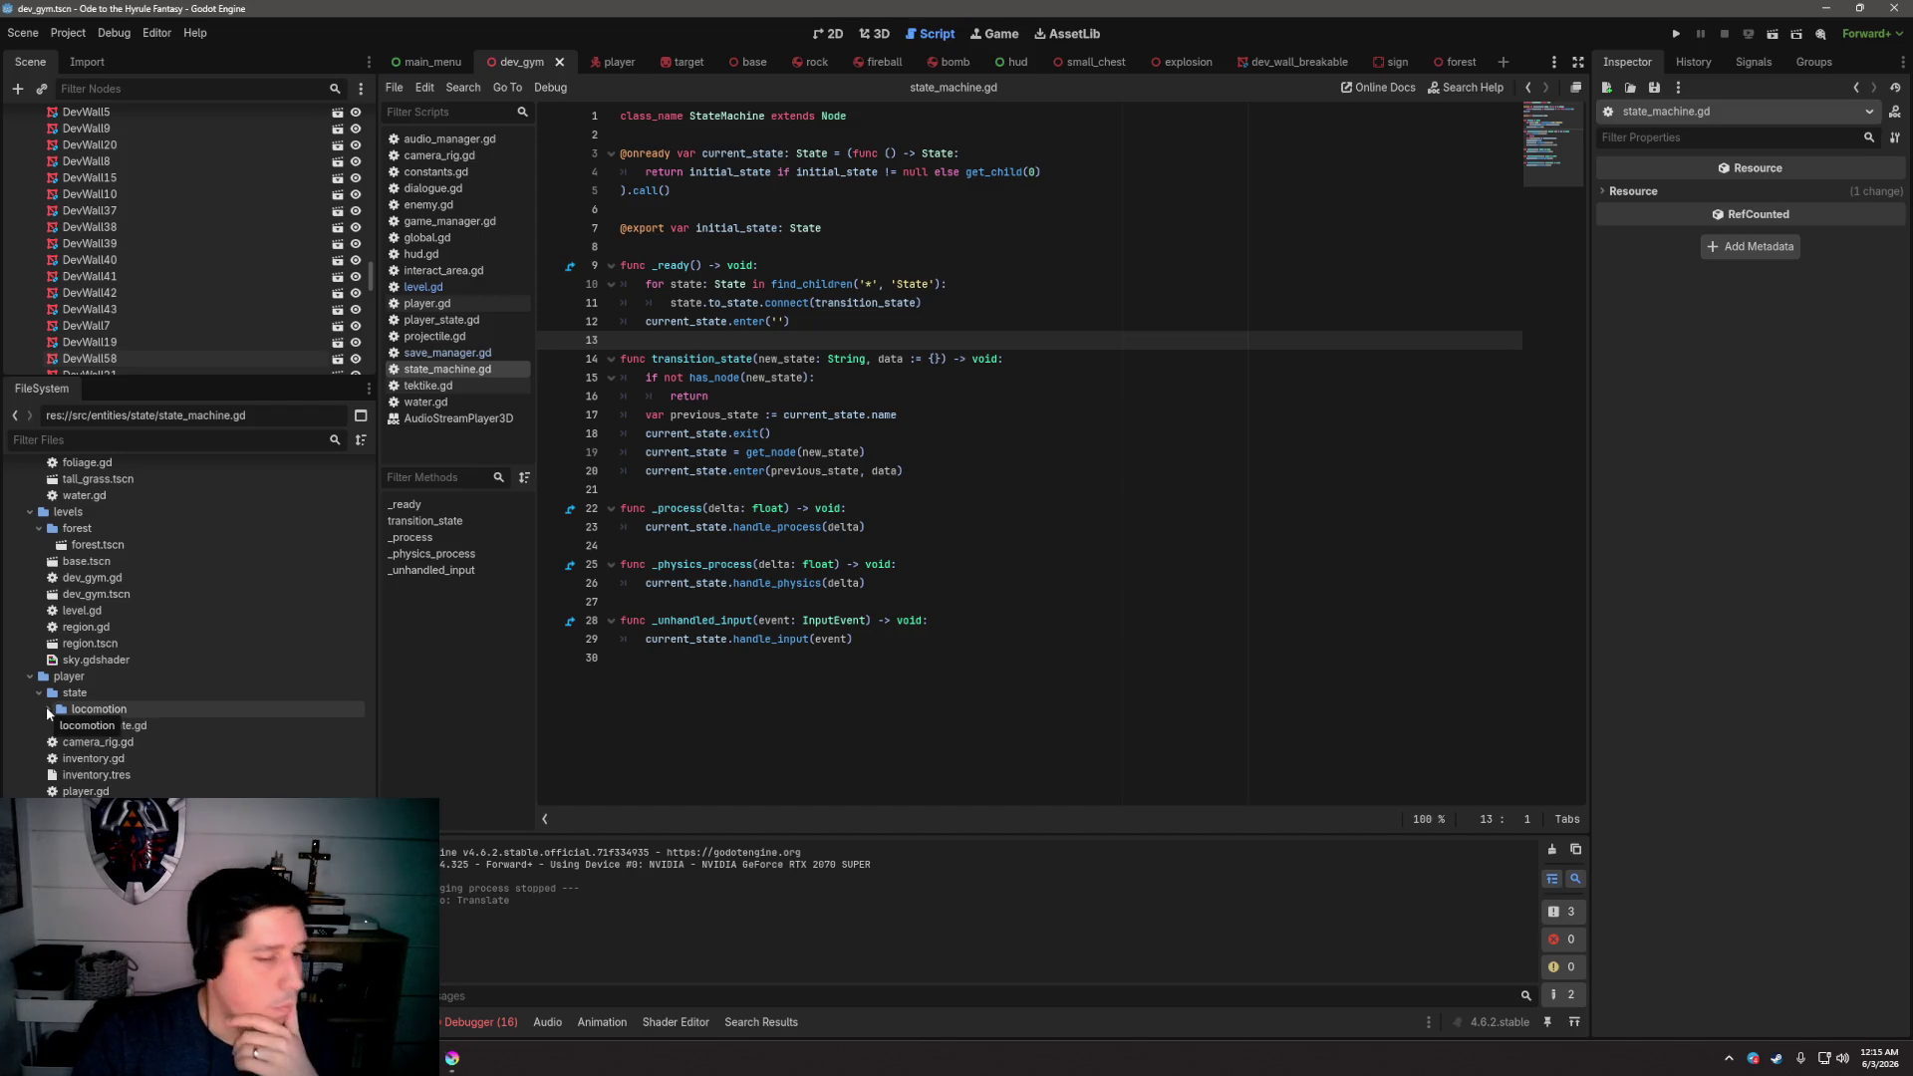
click(47, 708)
scroll(46, 708, up, 4)
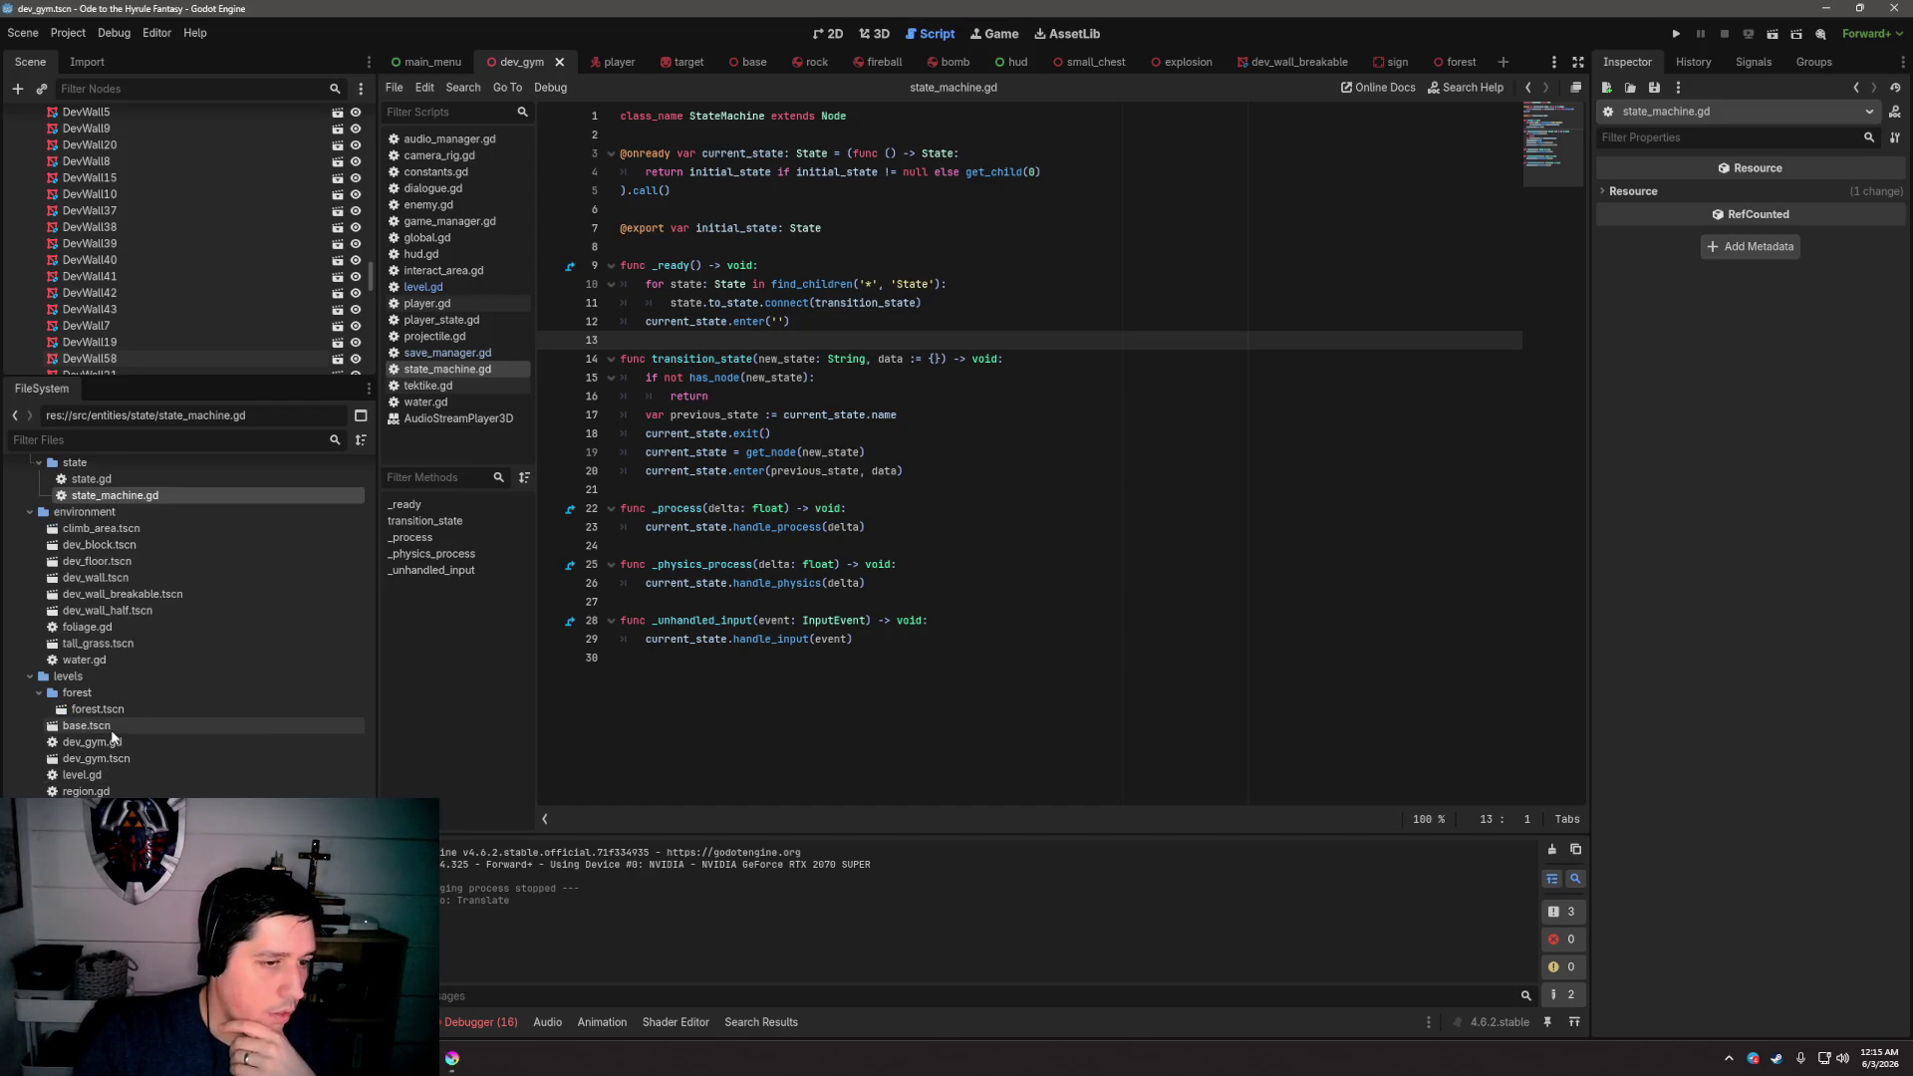
scroll(112, 737, up, 4)
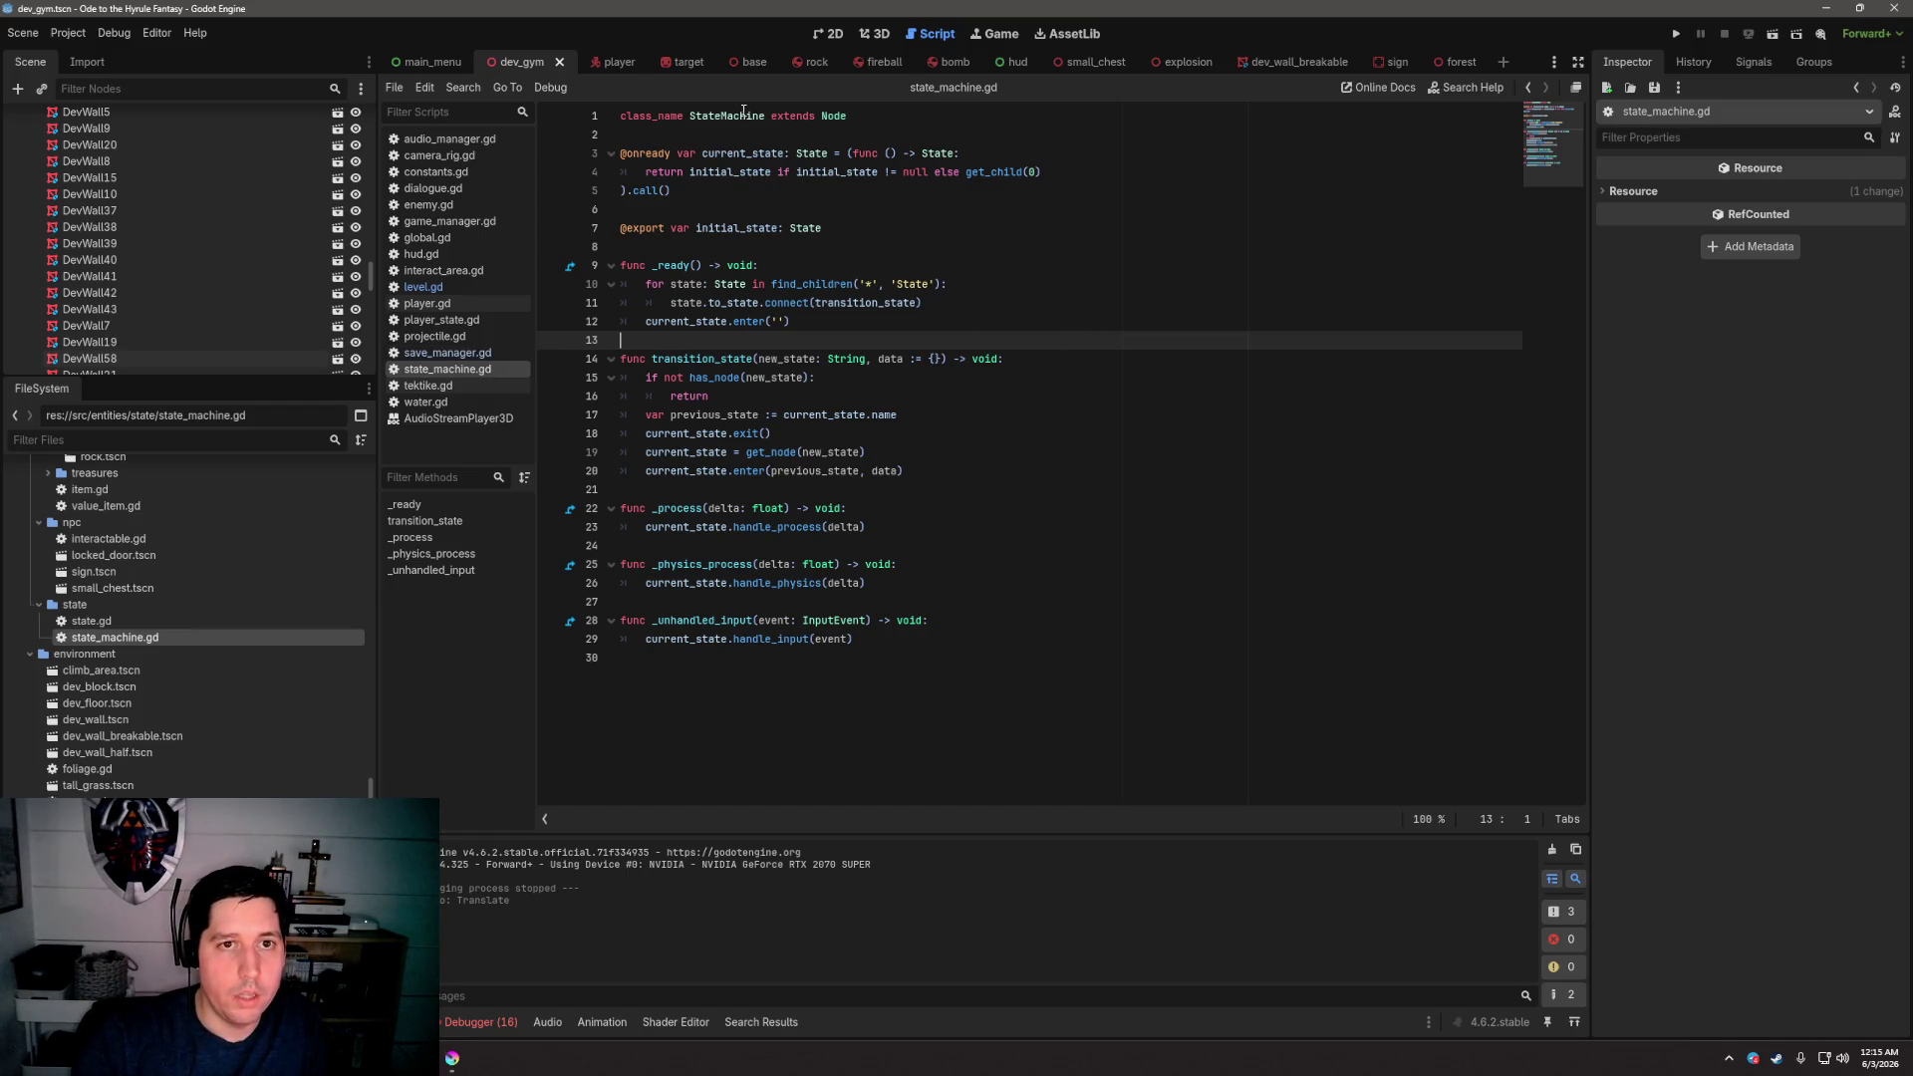
click(598, 61)
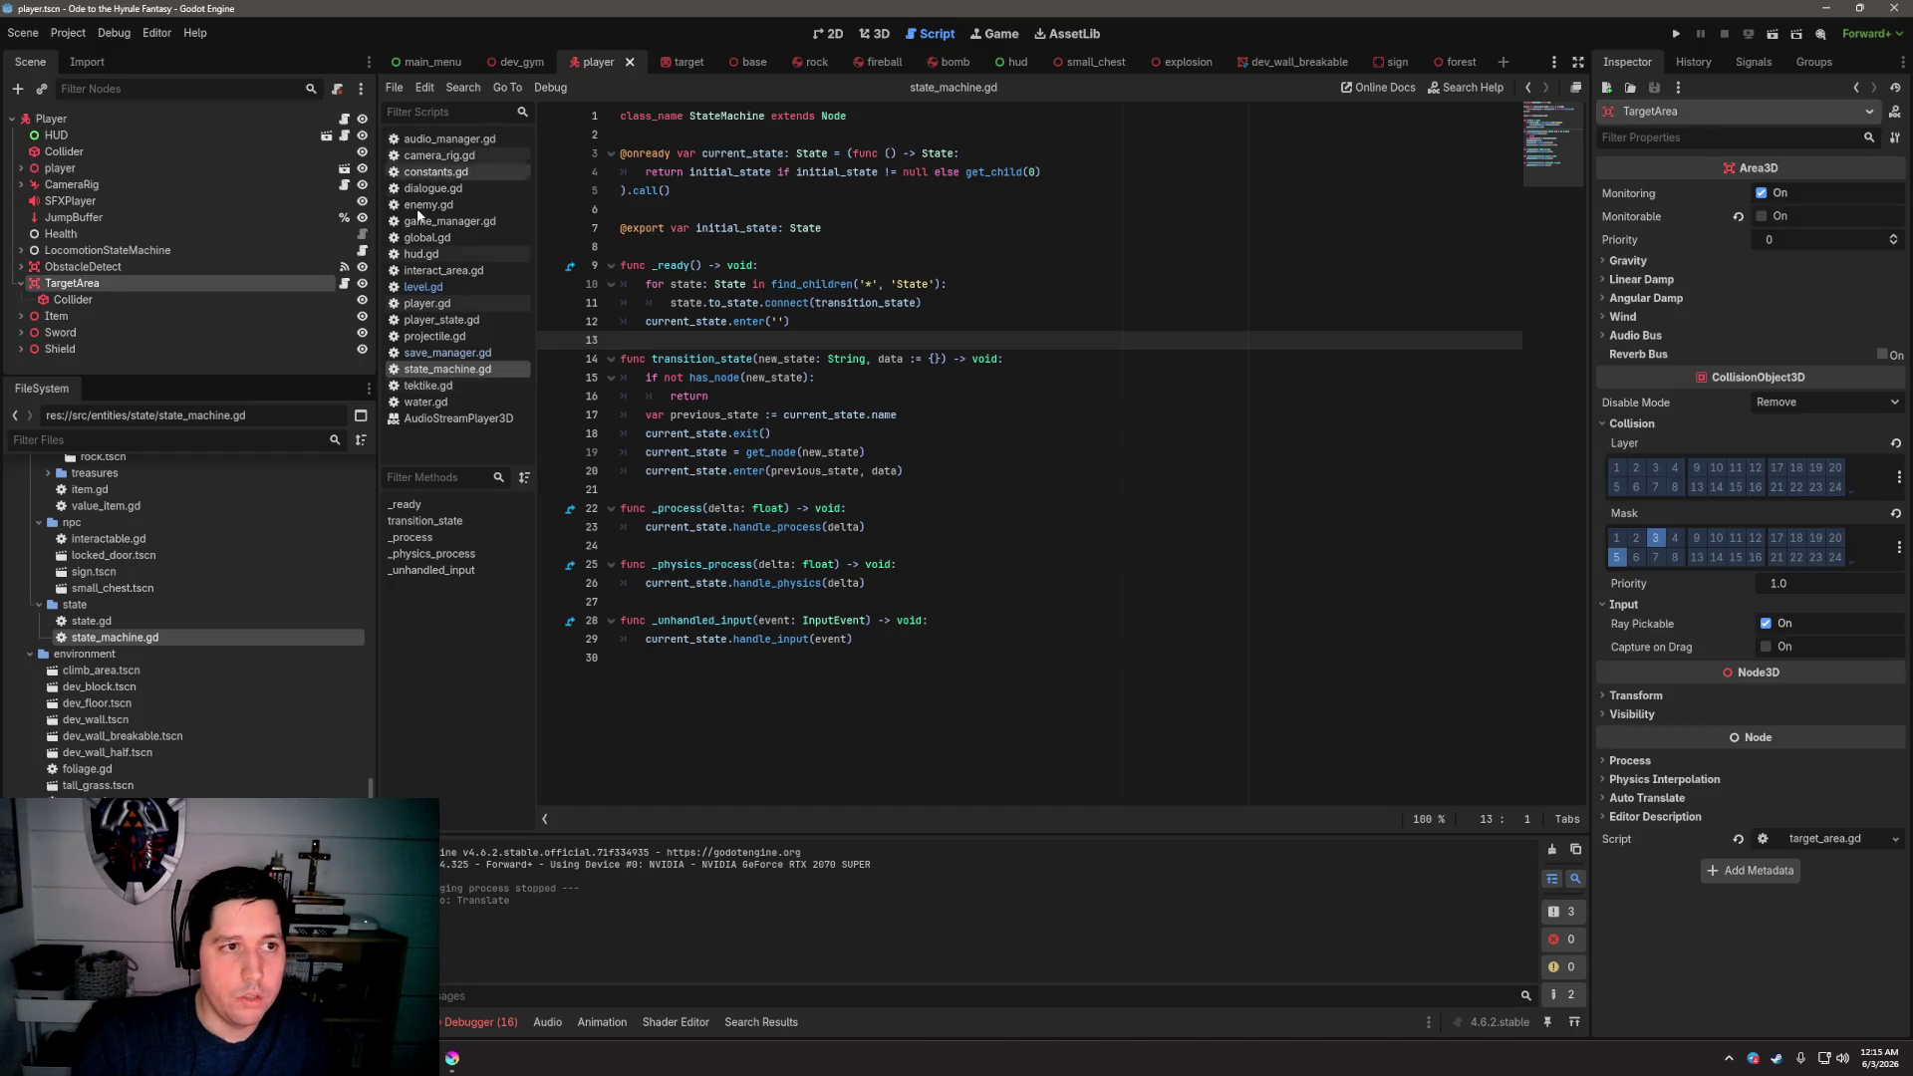
Expand LocomotionStateMachine in the player scene and open its attached state machine script
click(21, 250)
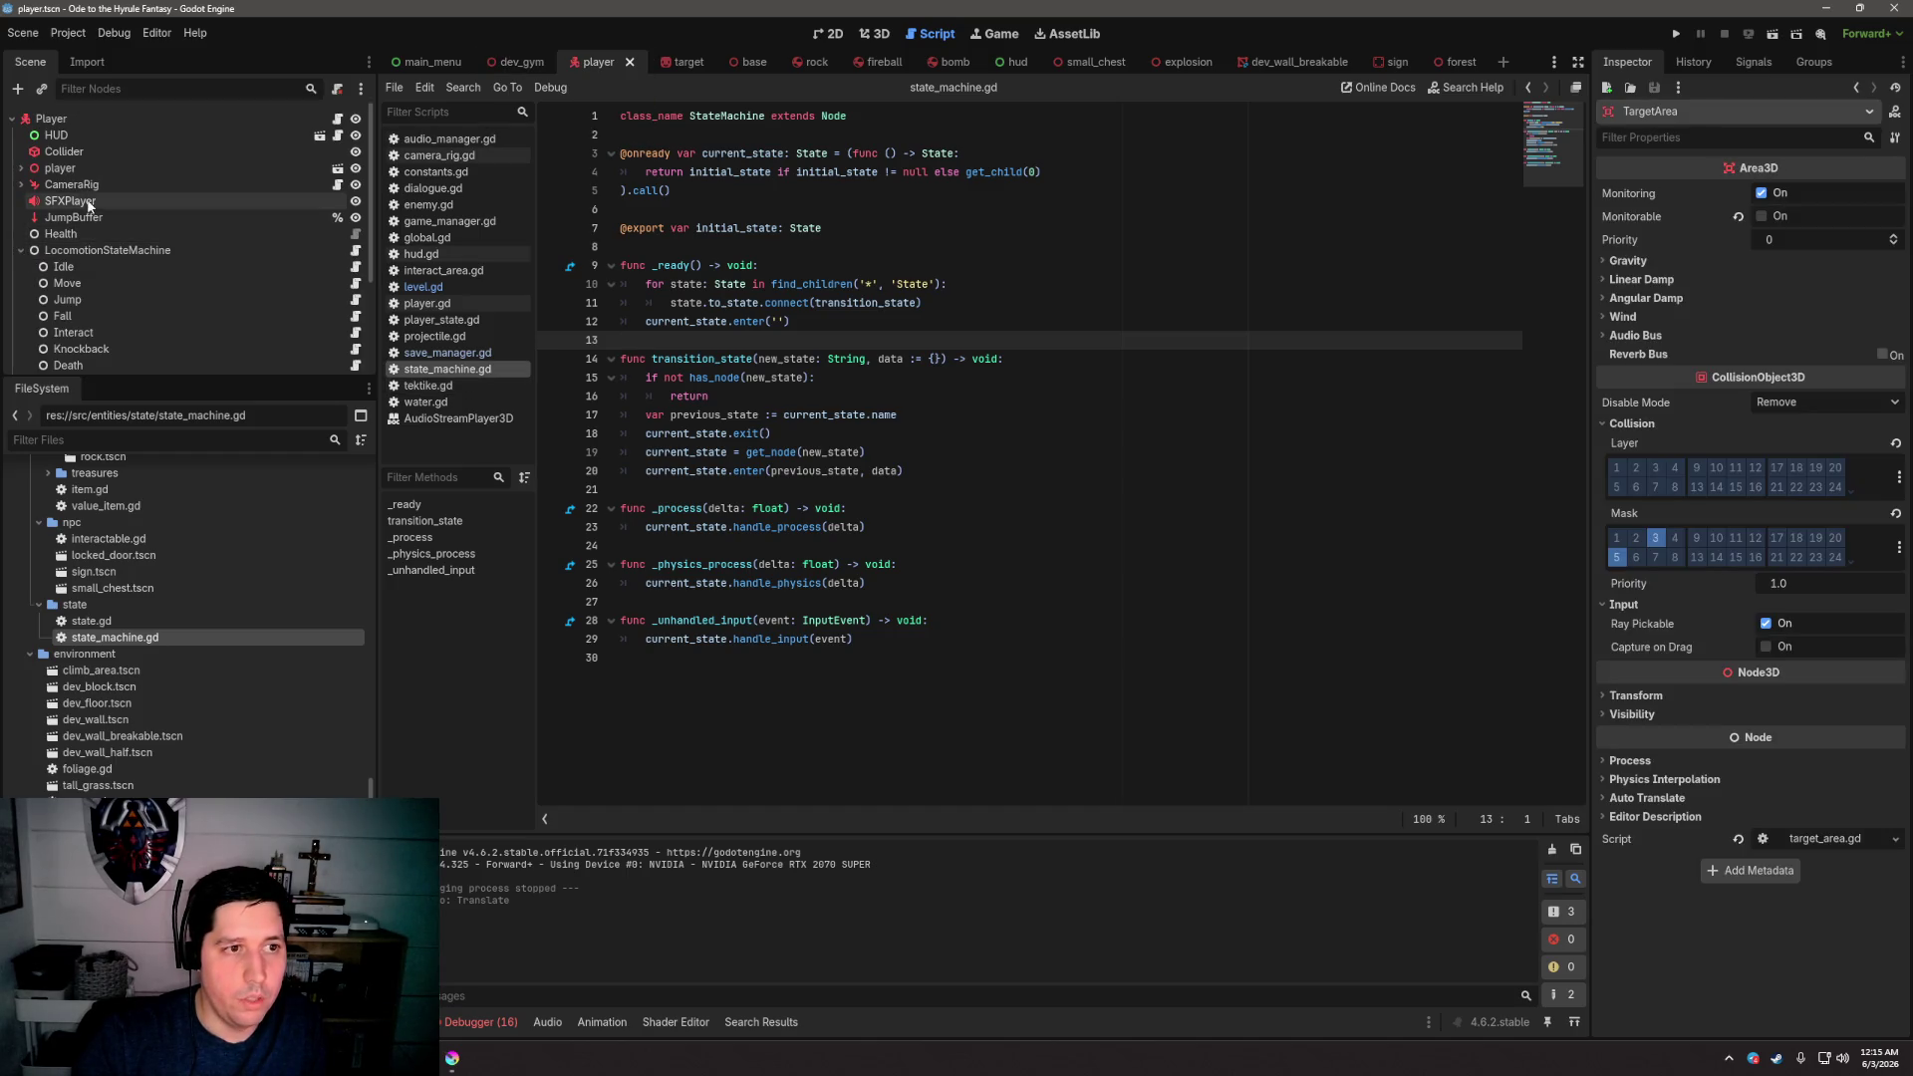
click(267, 254)
click(363, 250)
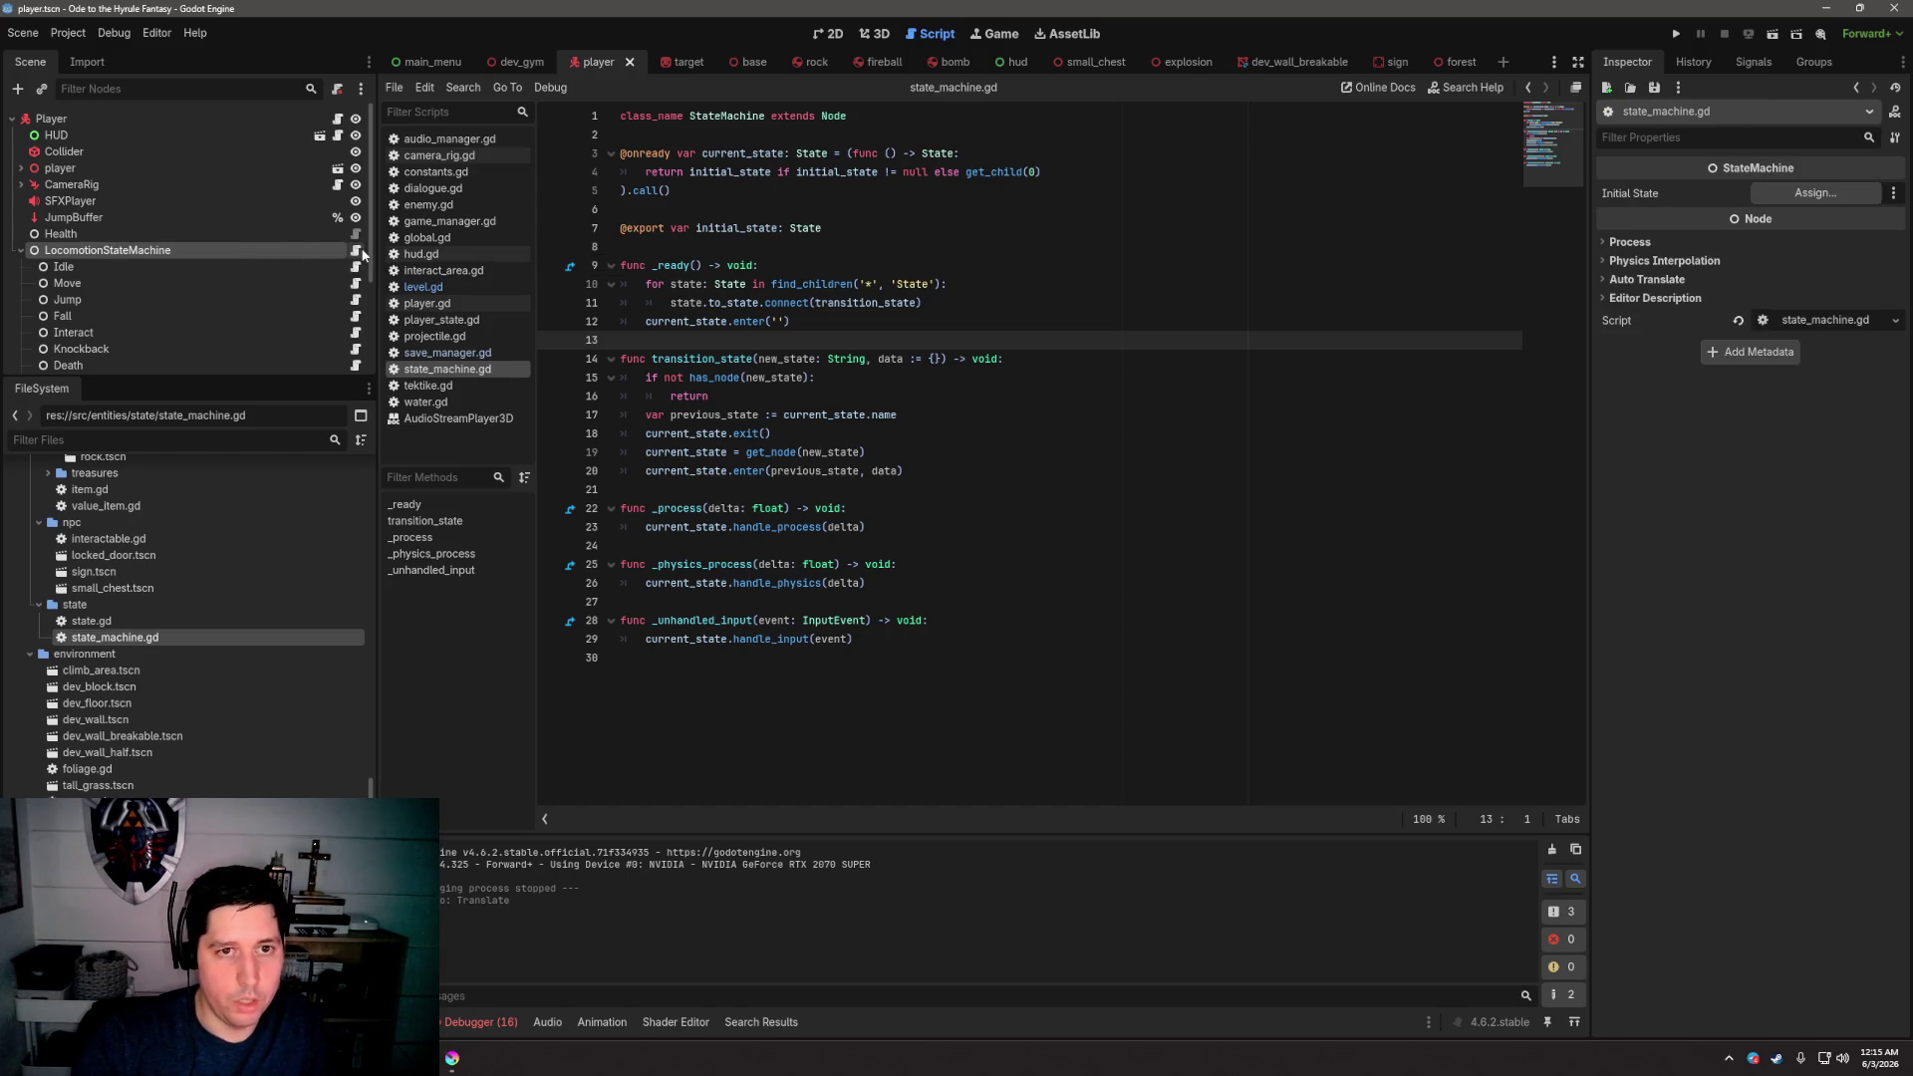
click(857, 239)
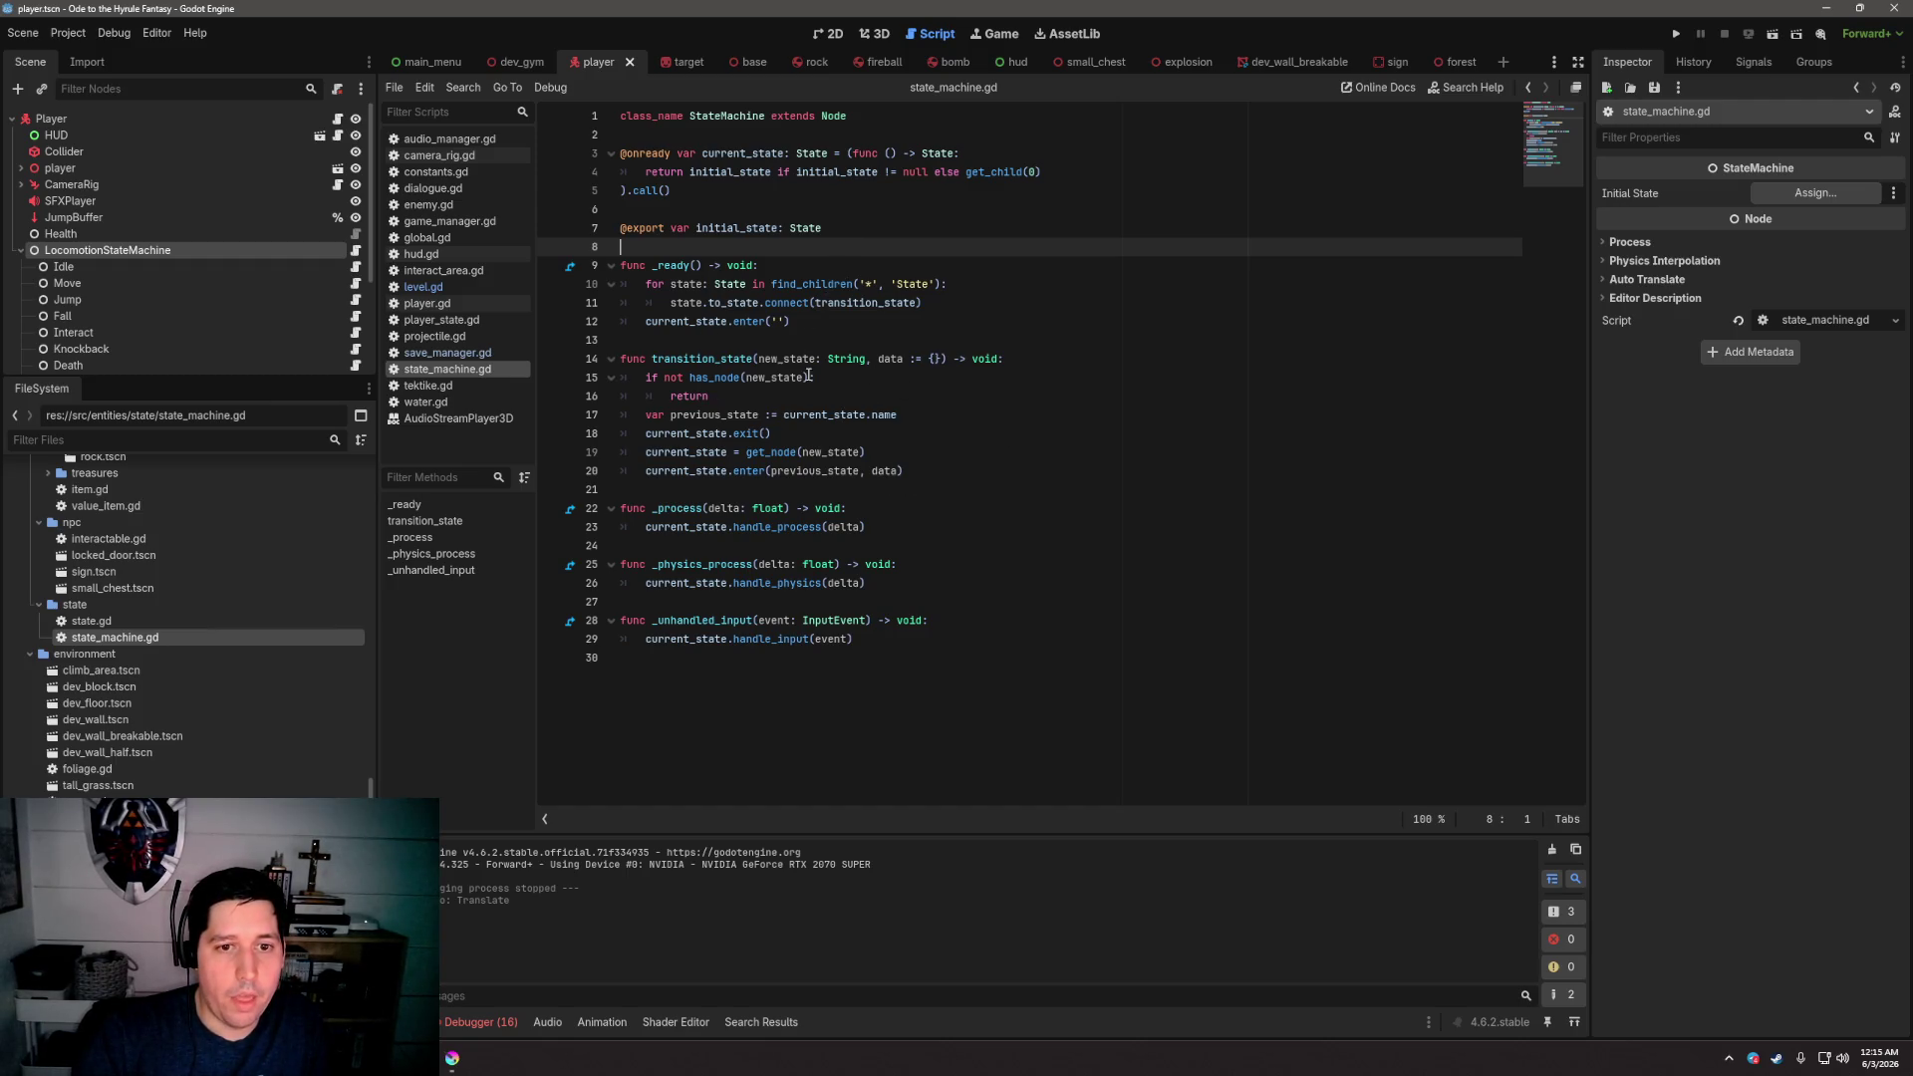
Look over the base state.gd code, then open player_state.gd
double_click(152, 620)
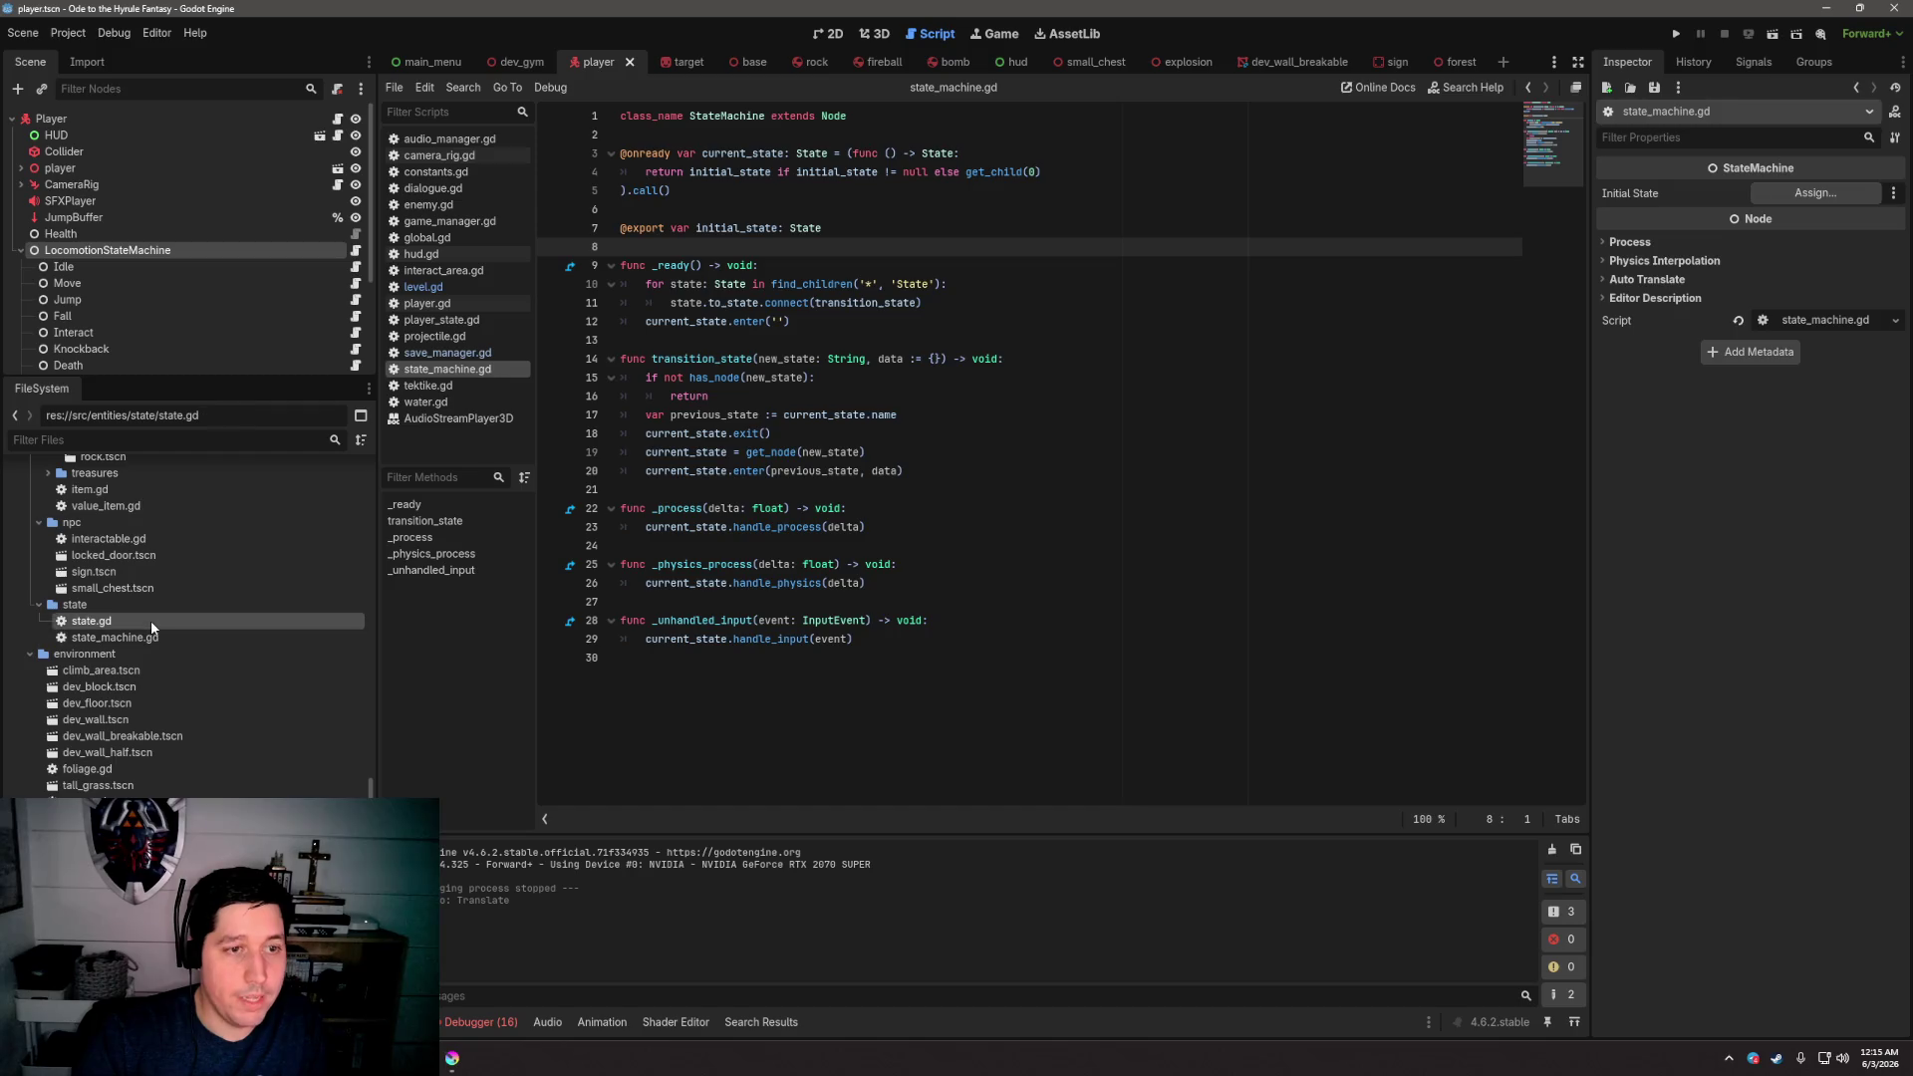
mouse_move(828, 516)
mouse_down()
mouse_move(997, 155)
mouse_move(1136, 114)
mouse_up()
click(1145, 131)
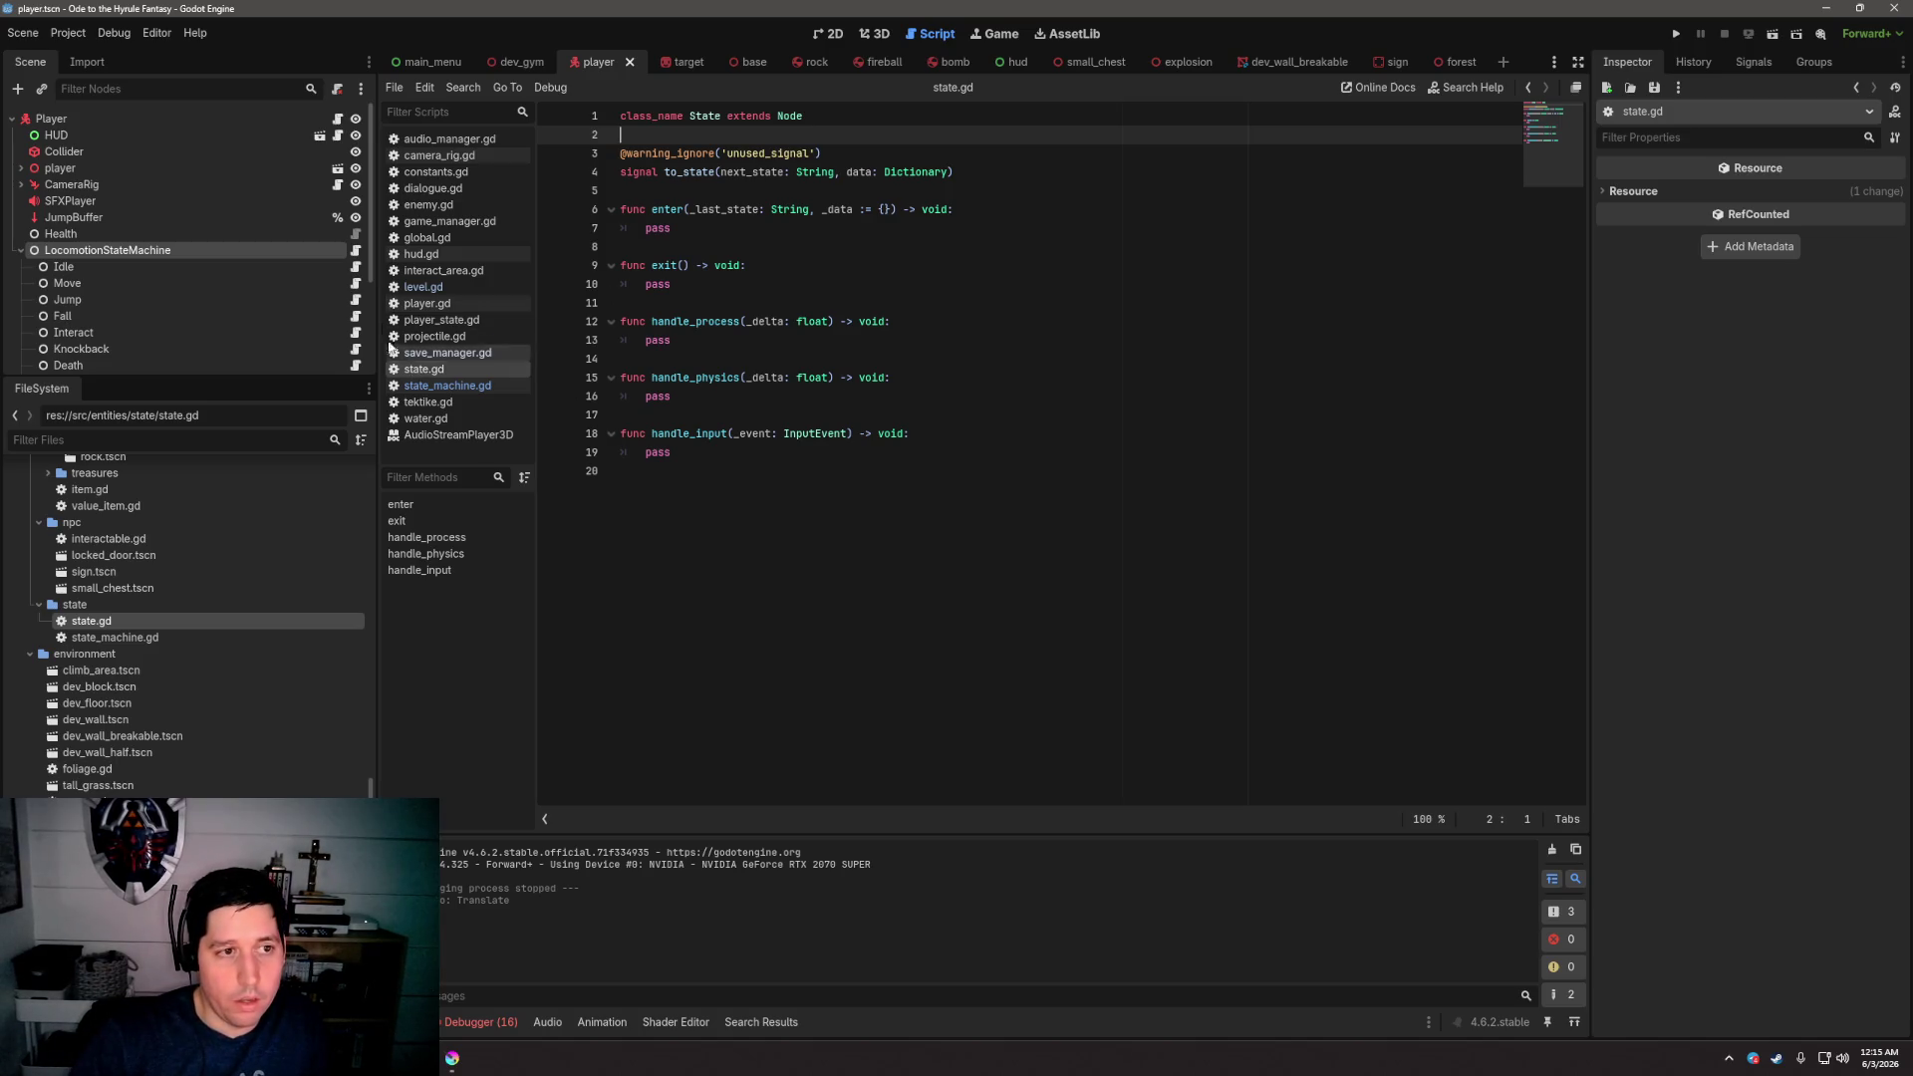
click(448, 323)
scroll(842, 251, up, 1)
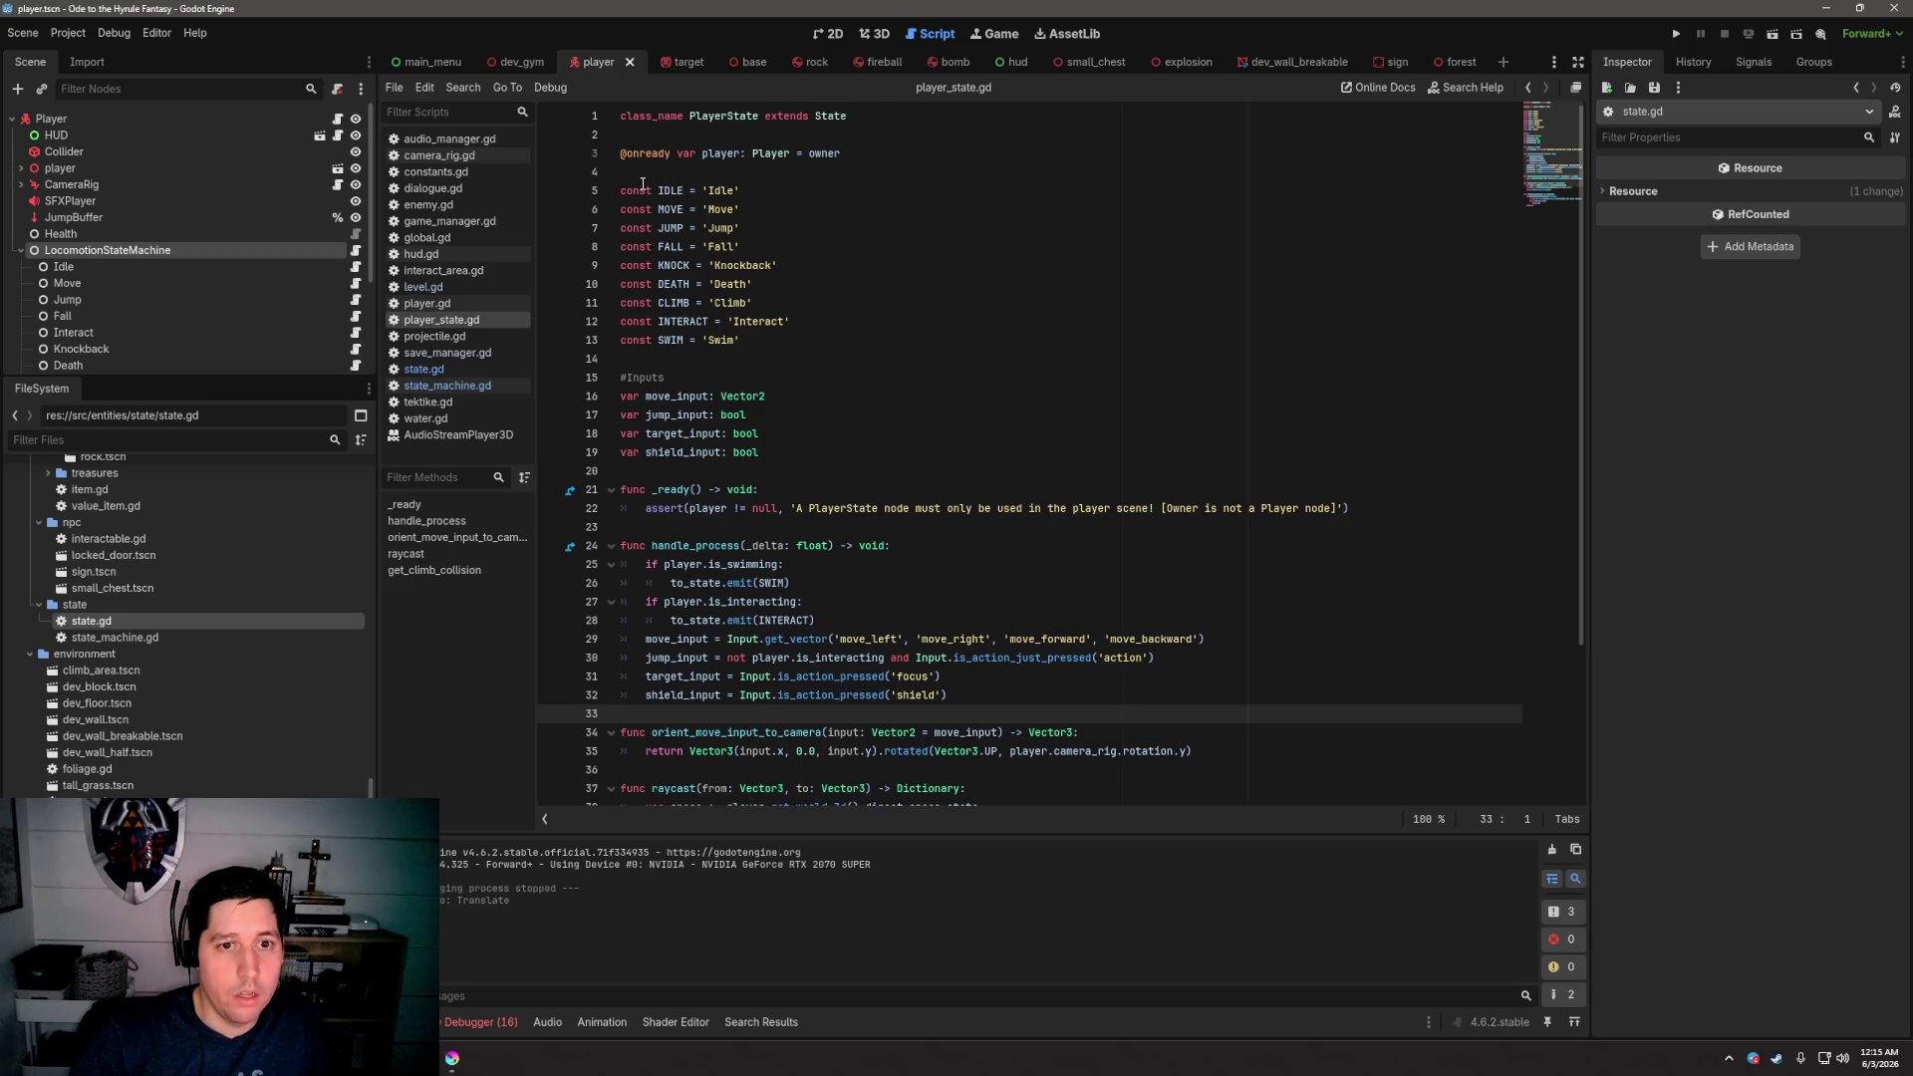
Highlight the state name constants, IDLE through INTERACT, at the top of player_state.gd
drag(643, 186, 814, 344)
scroll(847, 299, down, 2)
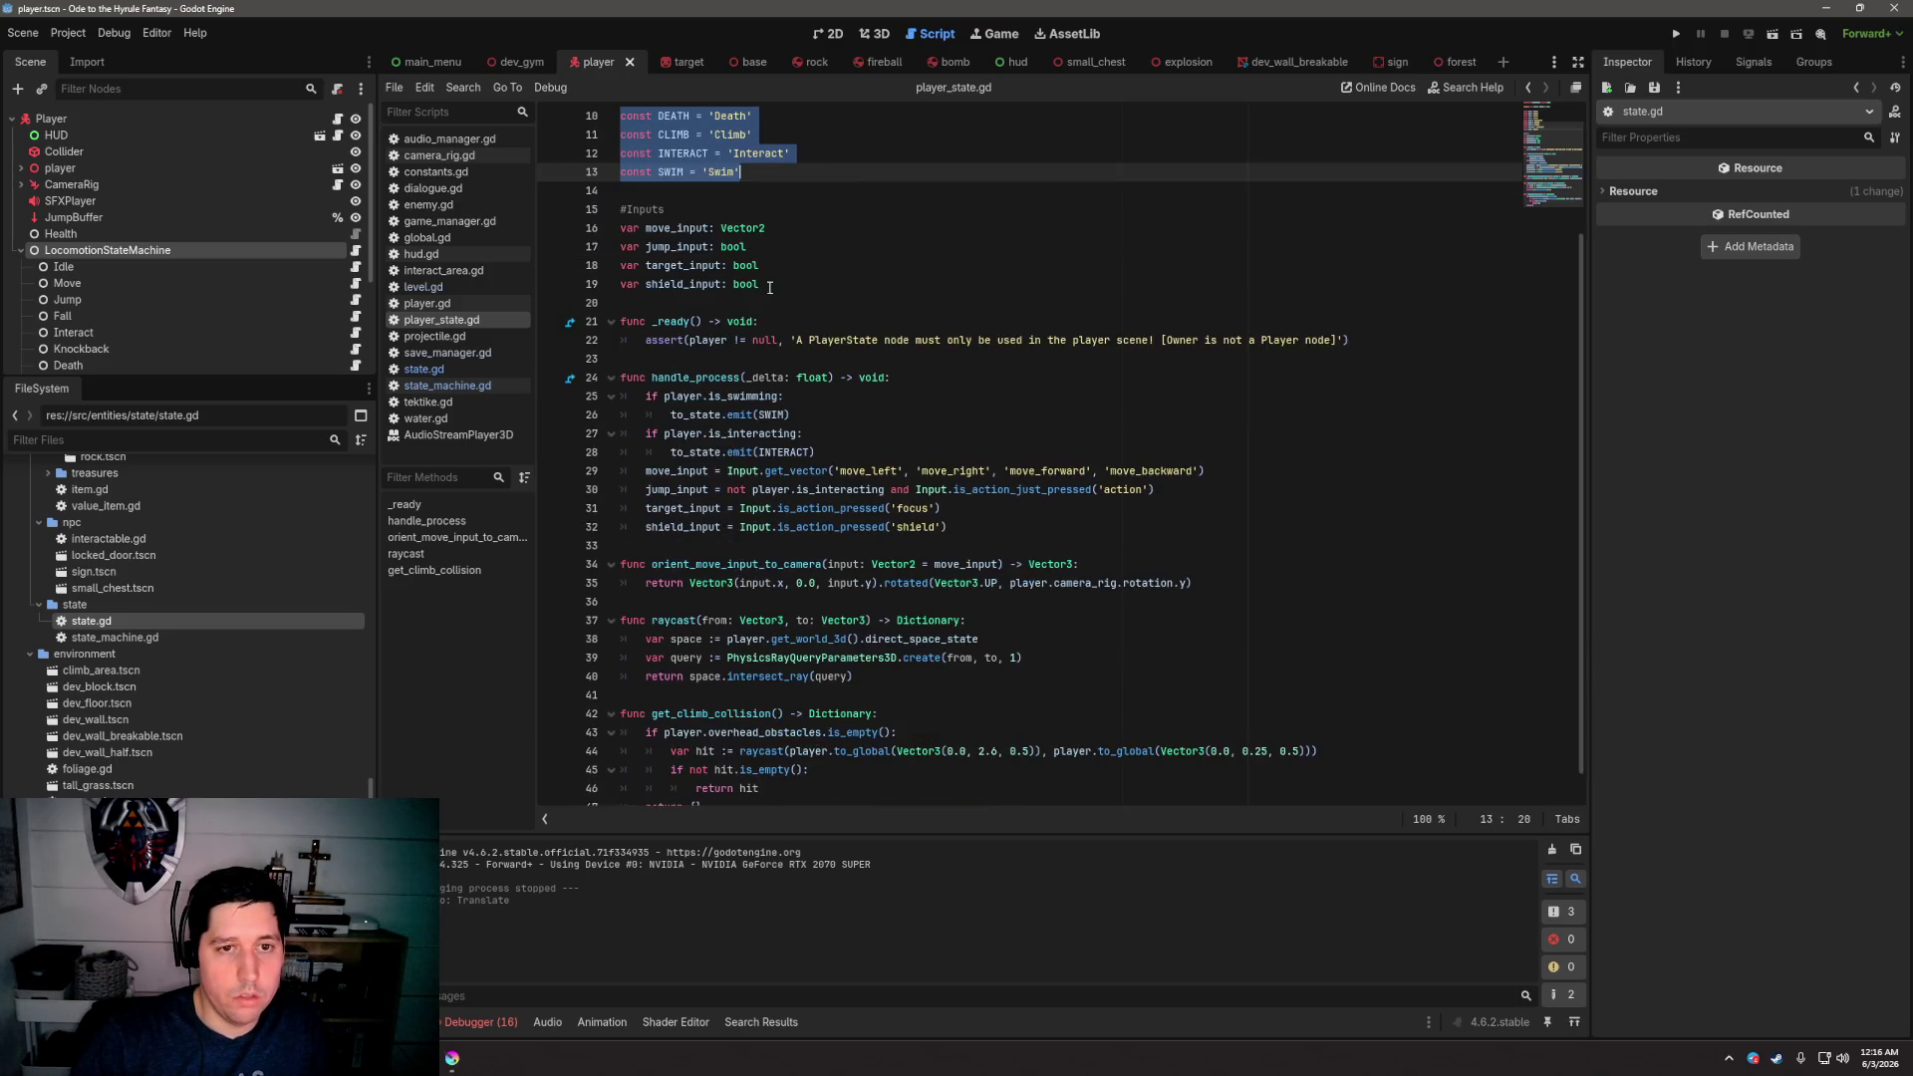
scroll(847, 294, up, 2)
click(849, 283)
drag(658, 191, 758, 319)
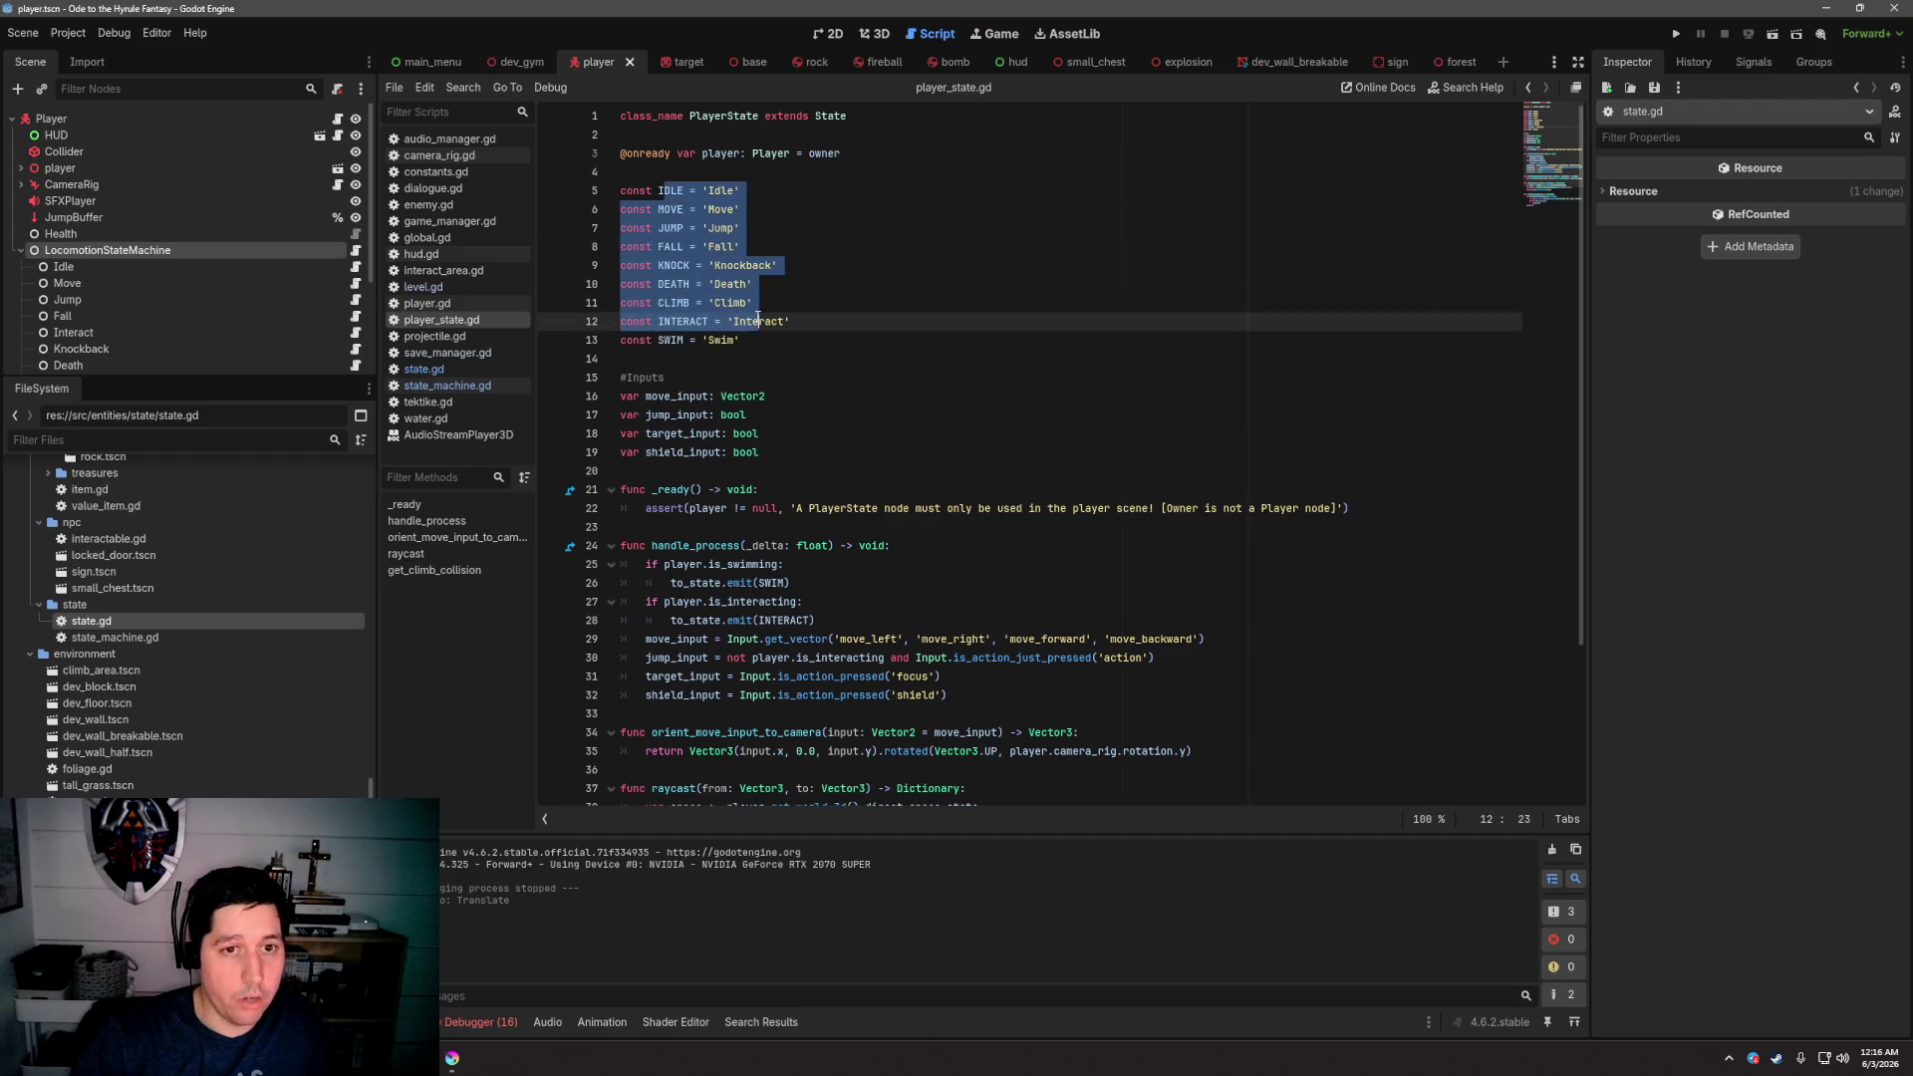
click(802, 359)
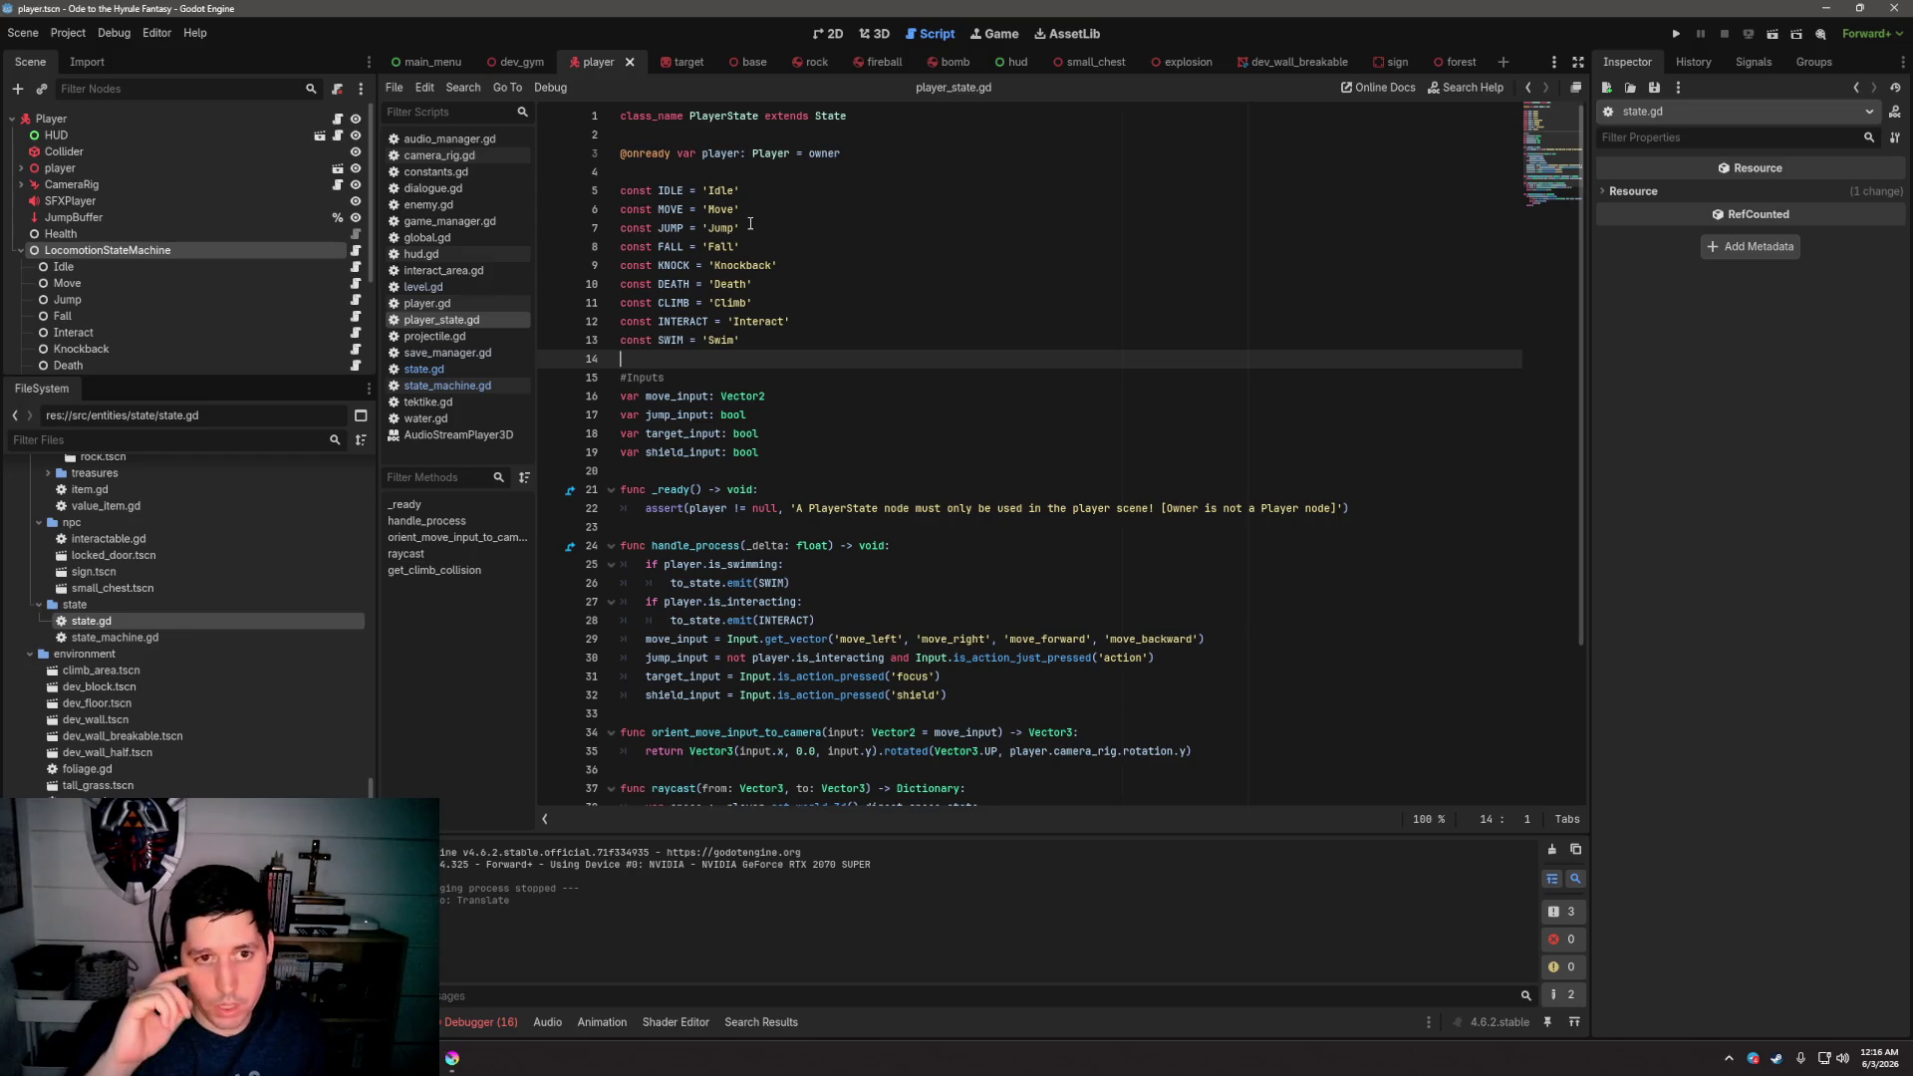
drag(786, 343, 619, 191)
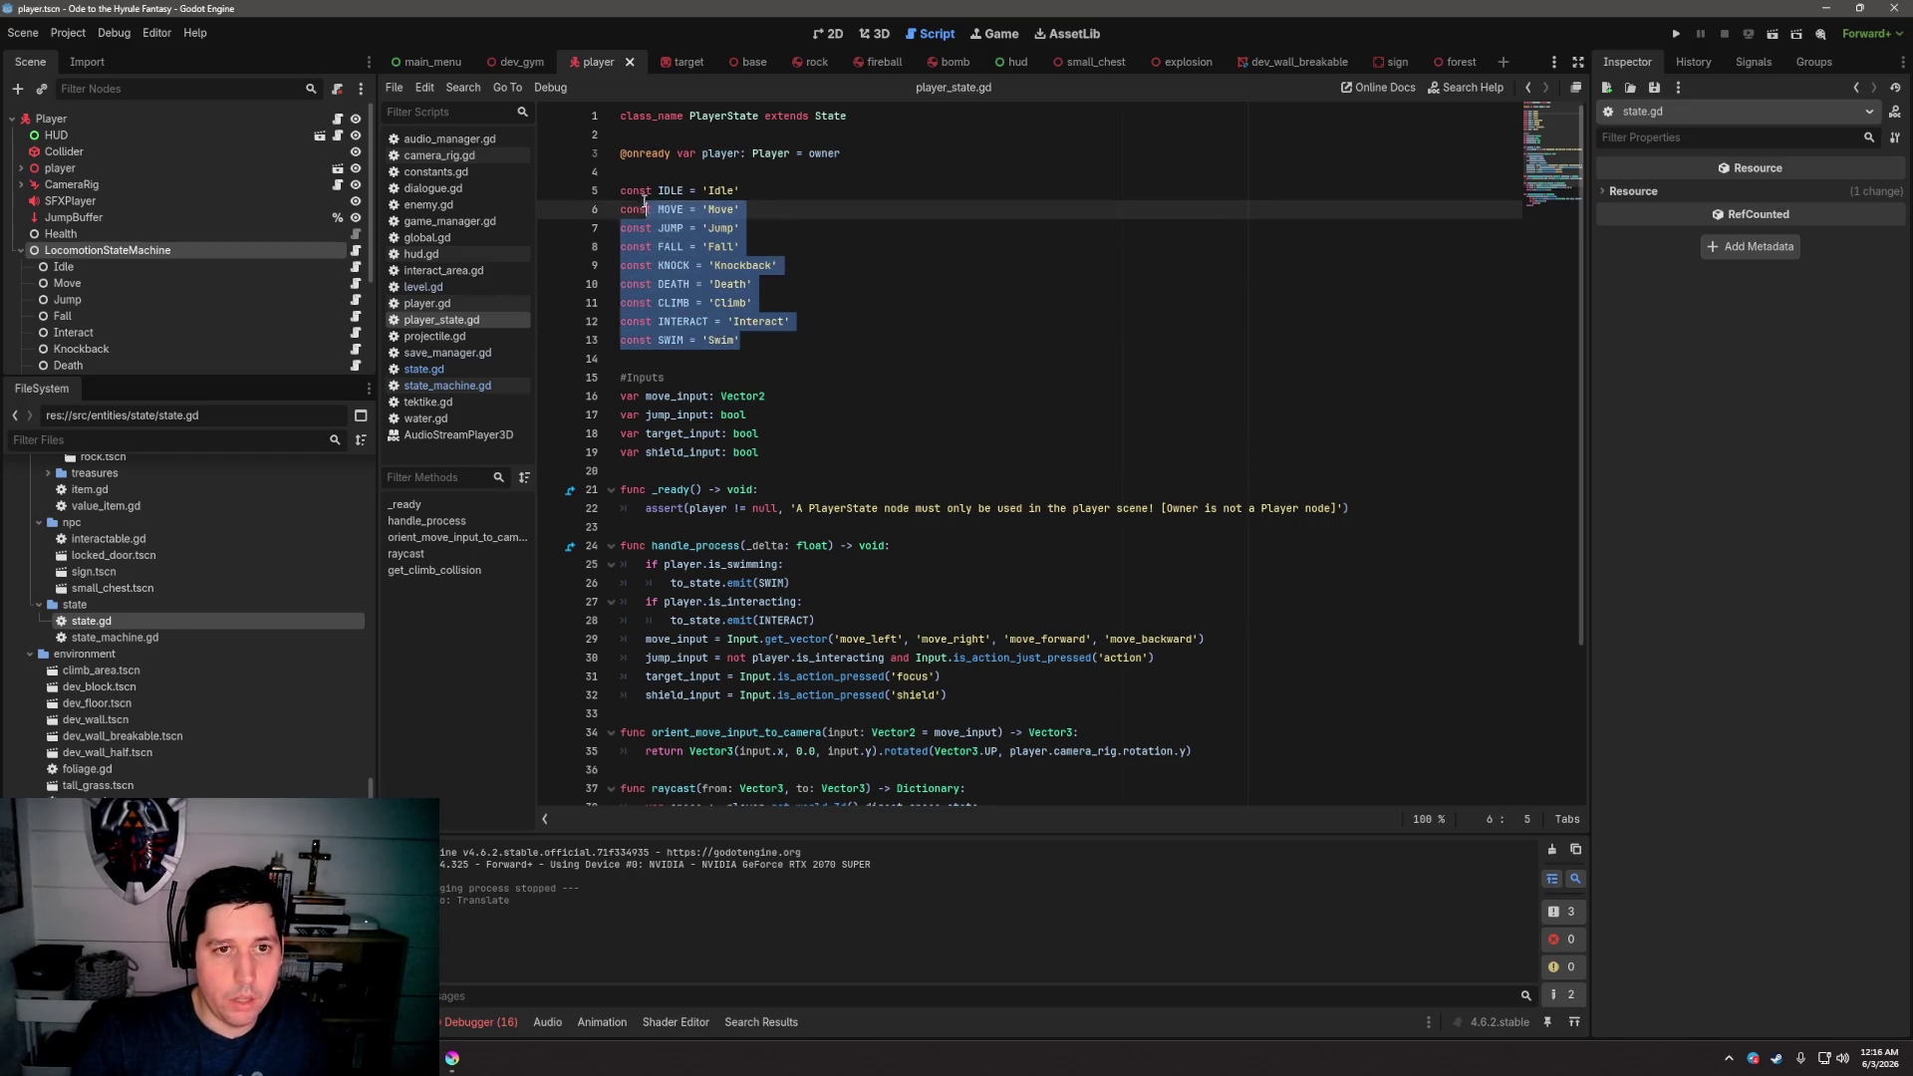
click(820, 209)
drag(786, 342, 620, 192)
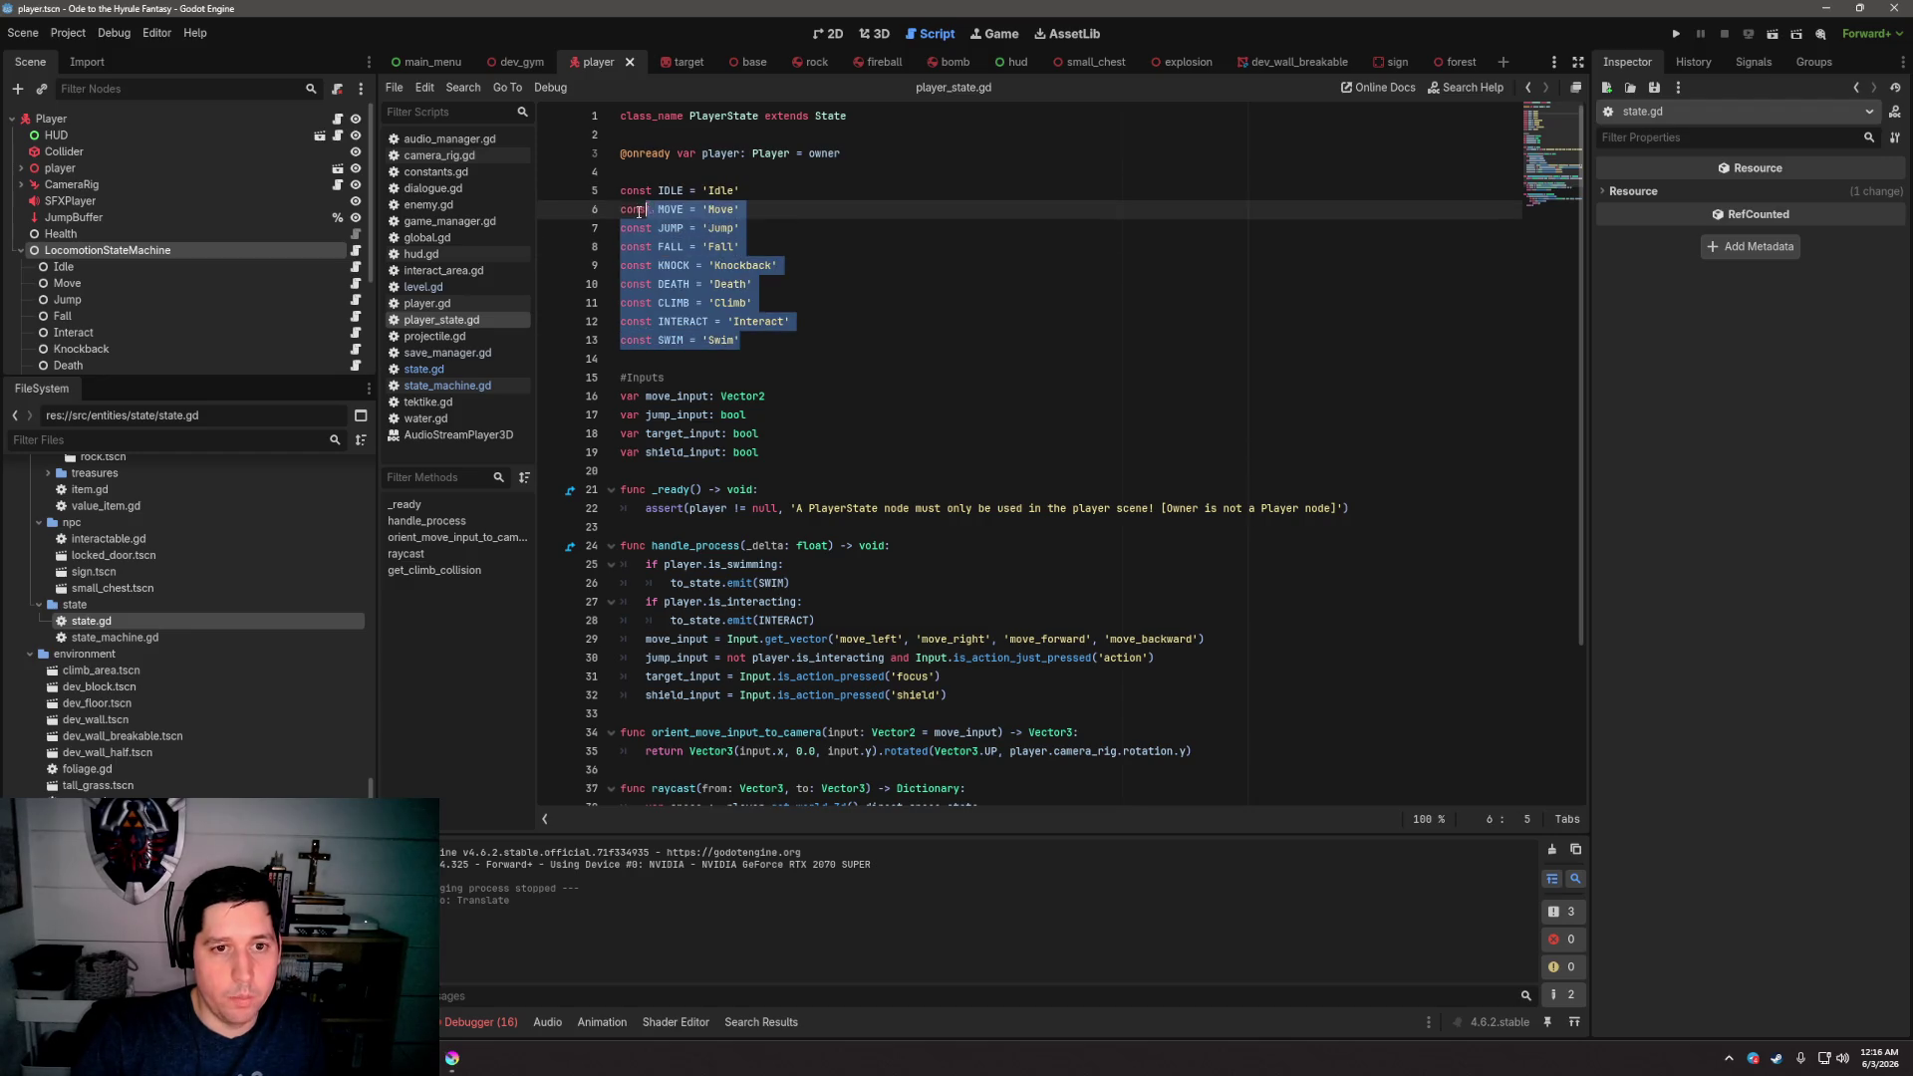
scroll(869, 350, down, 4)
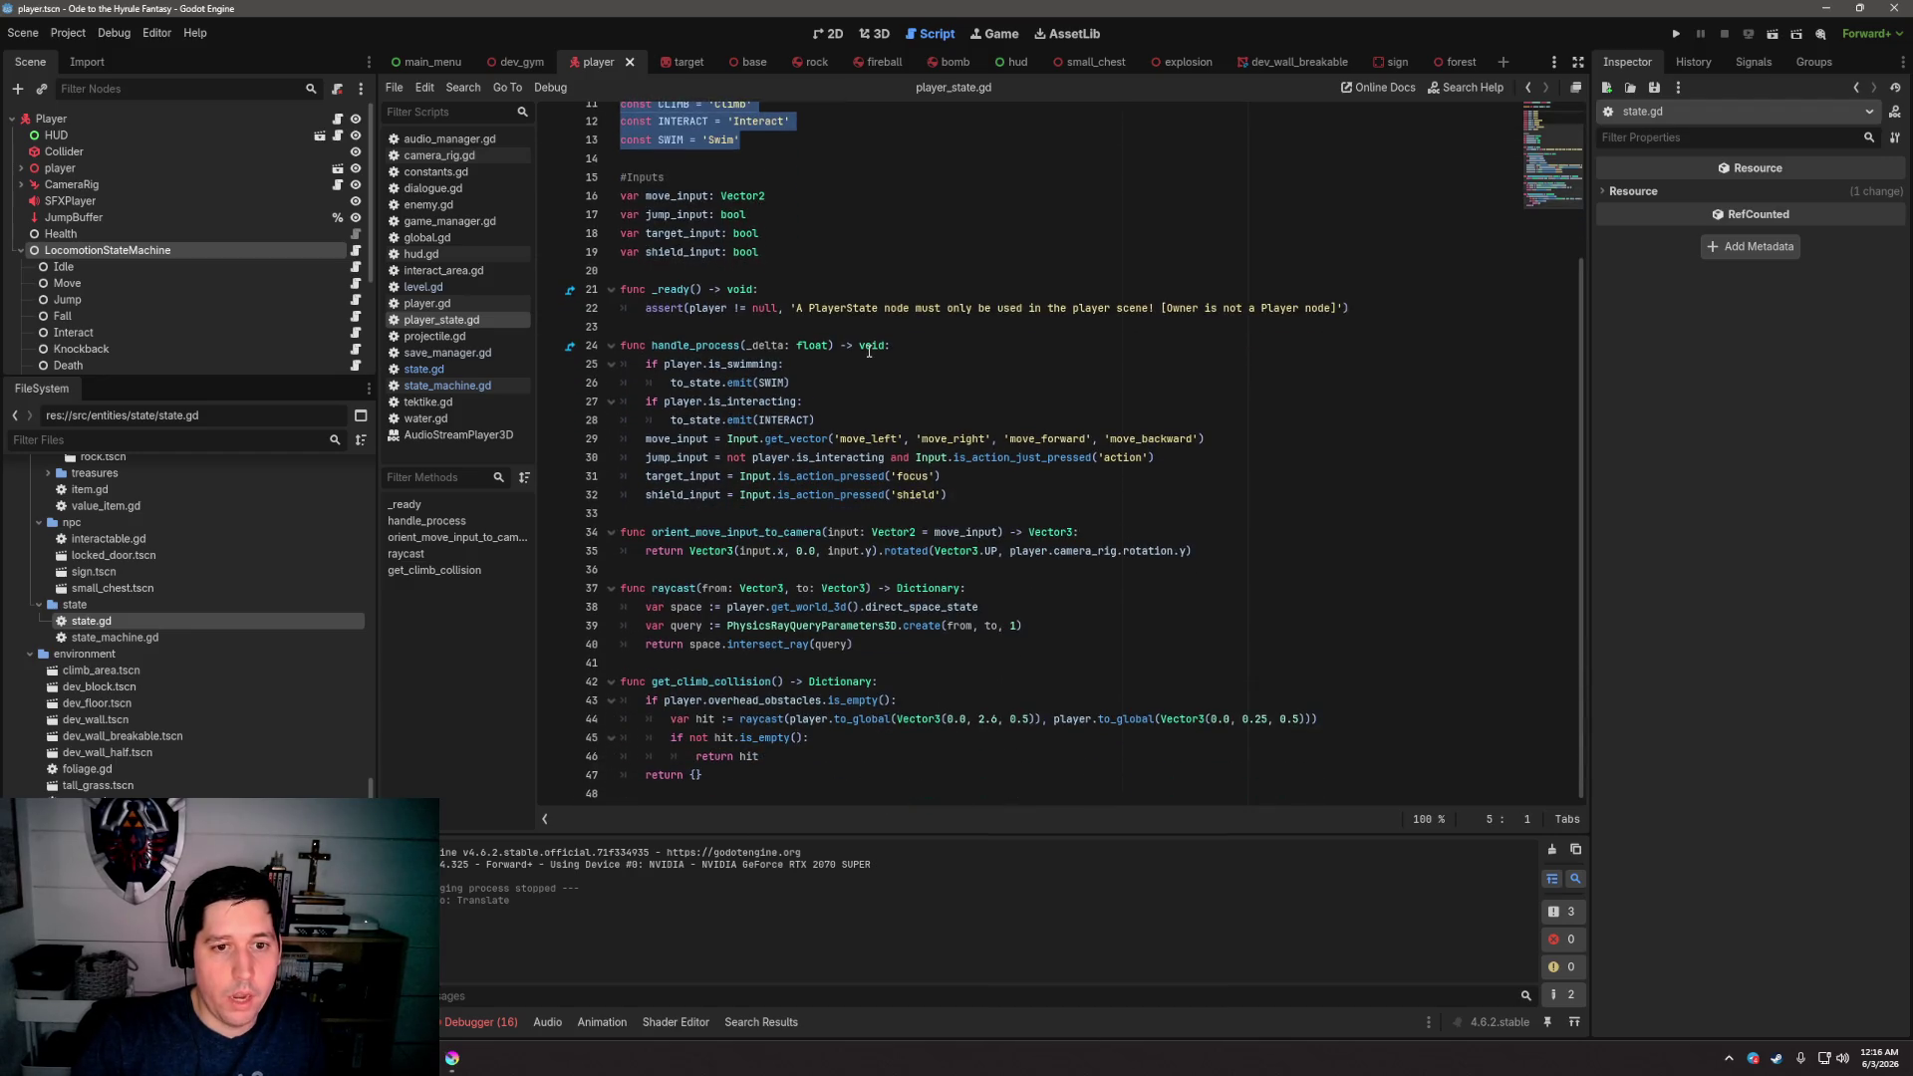
Comment out the is_swimming check in handle_process with Ctrl+K, keeping the interacting check
click(679, 347)
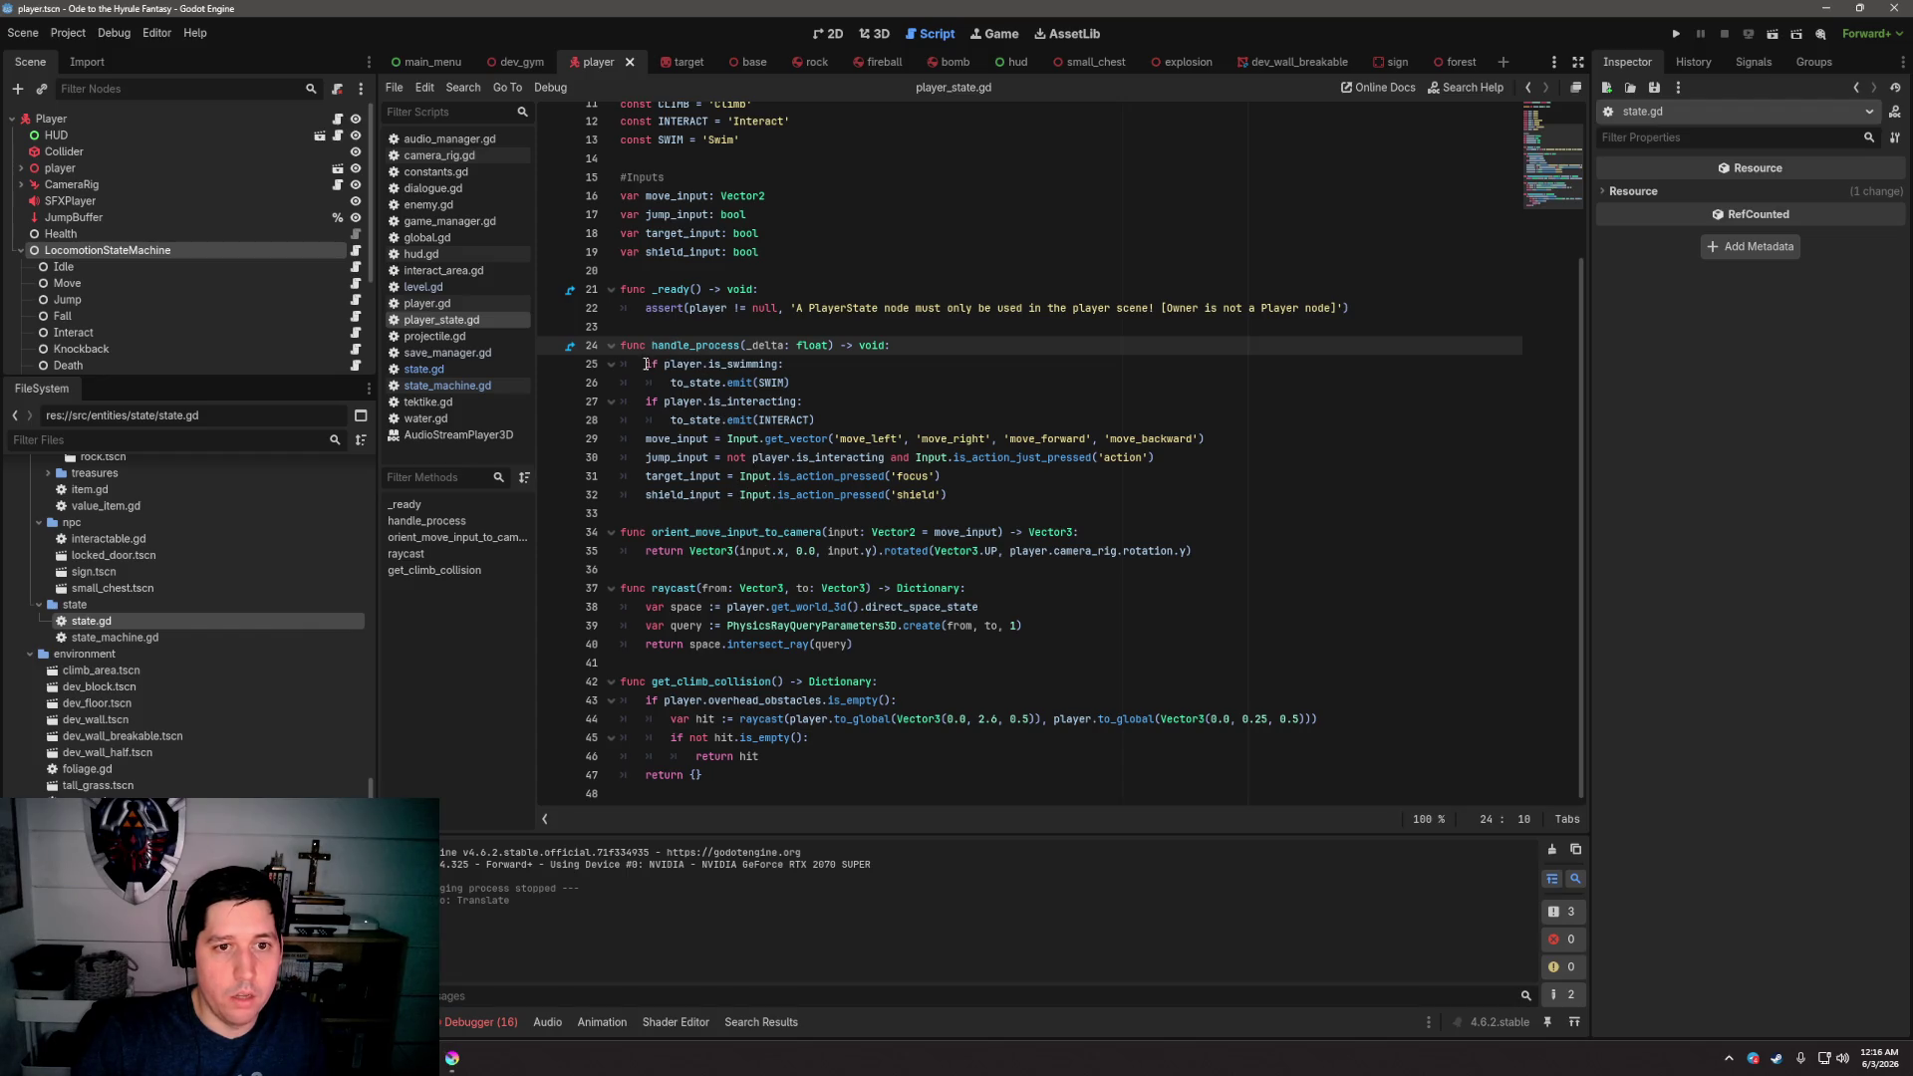
mouse_move(646, 364)
mouse_down()
mouse_move(787, 366)
mouse_move(841, 420)
mouse_up()
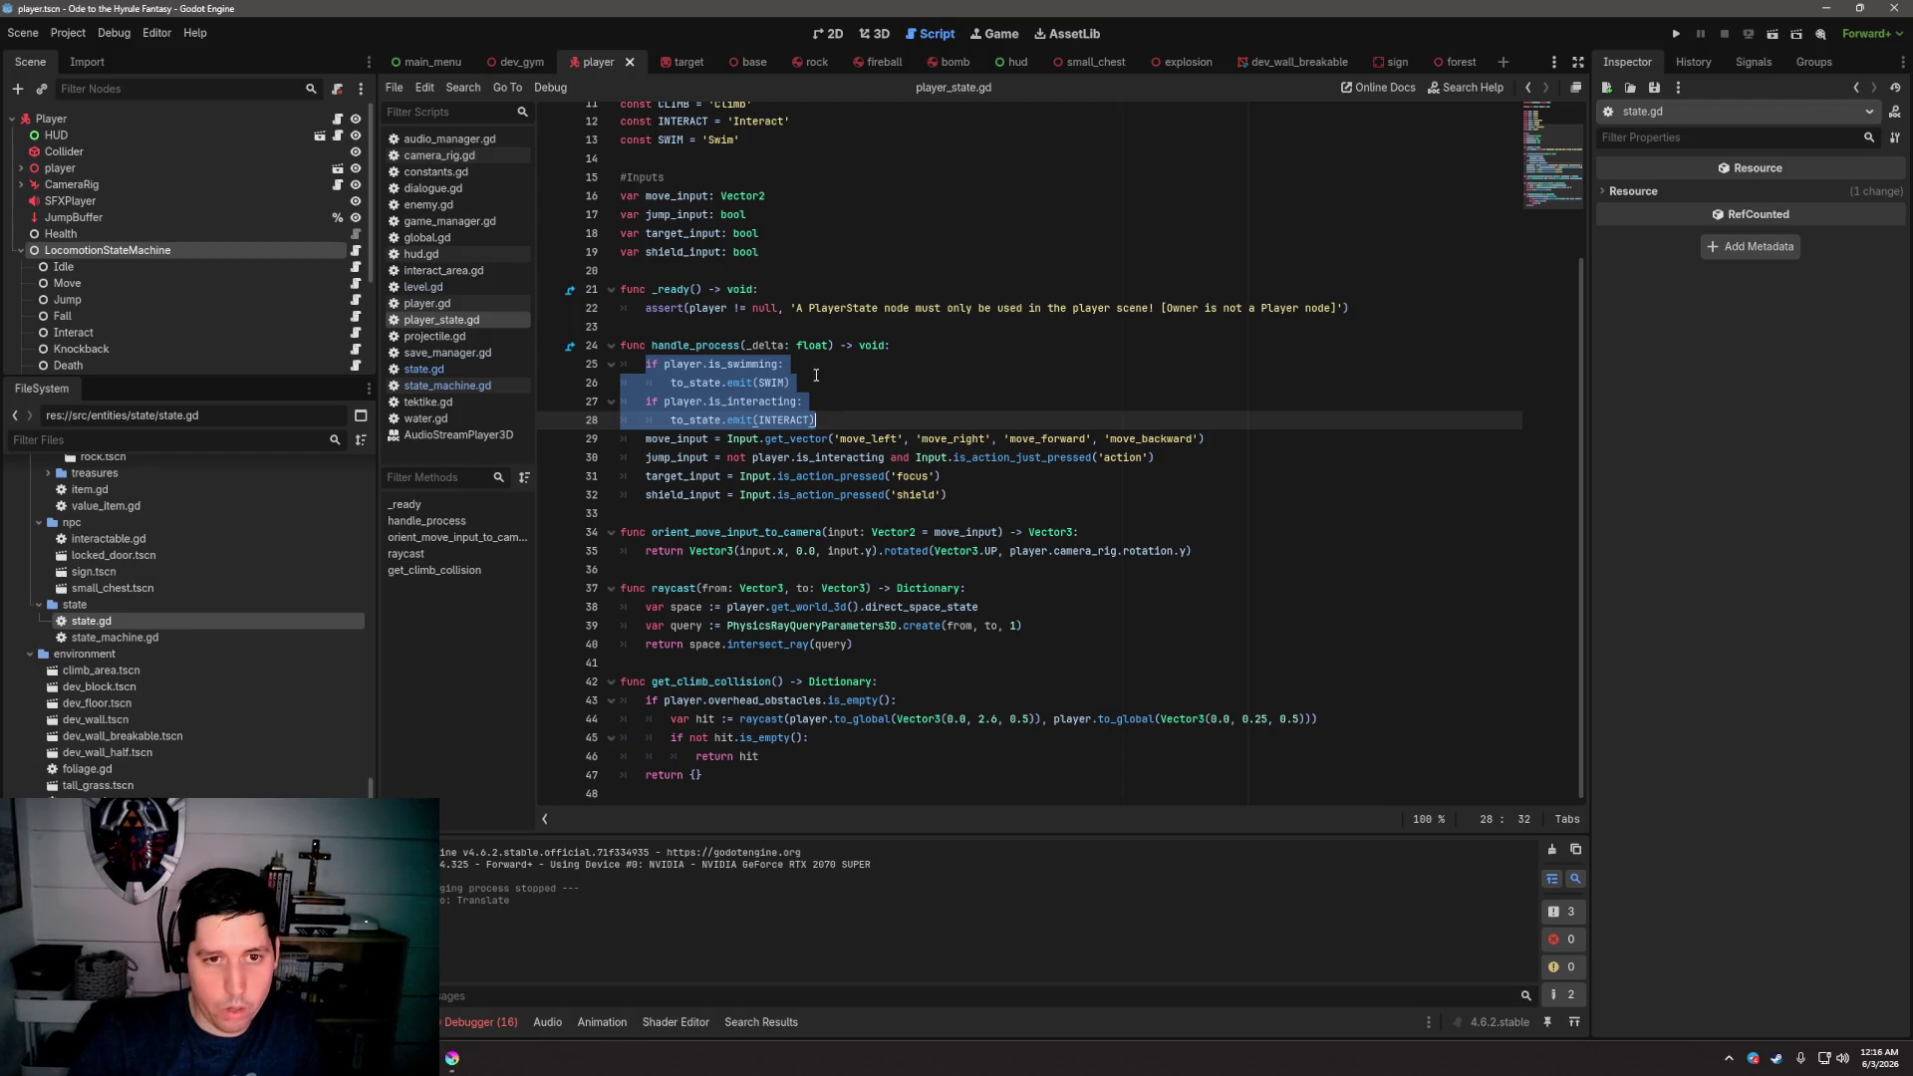
drag(792, 382, 650, 363)
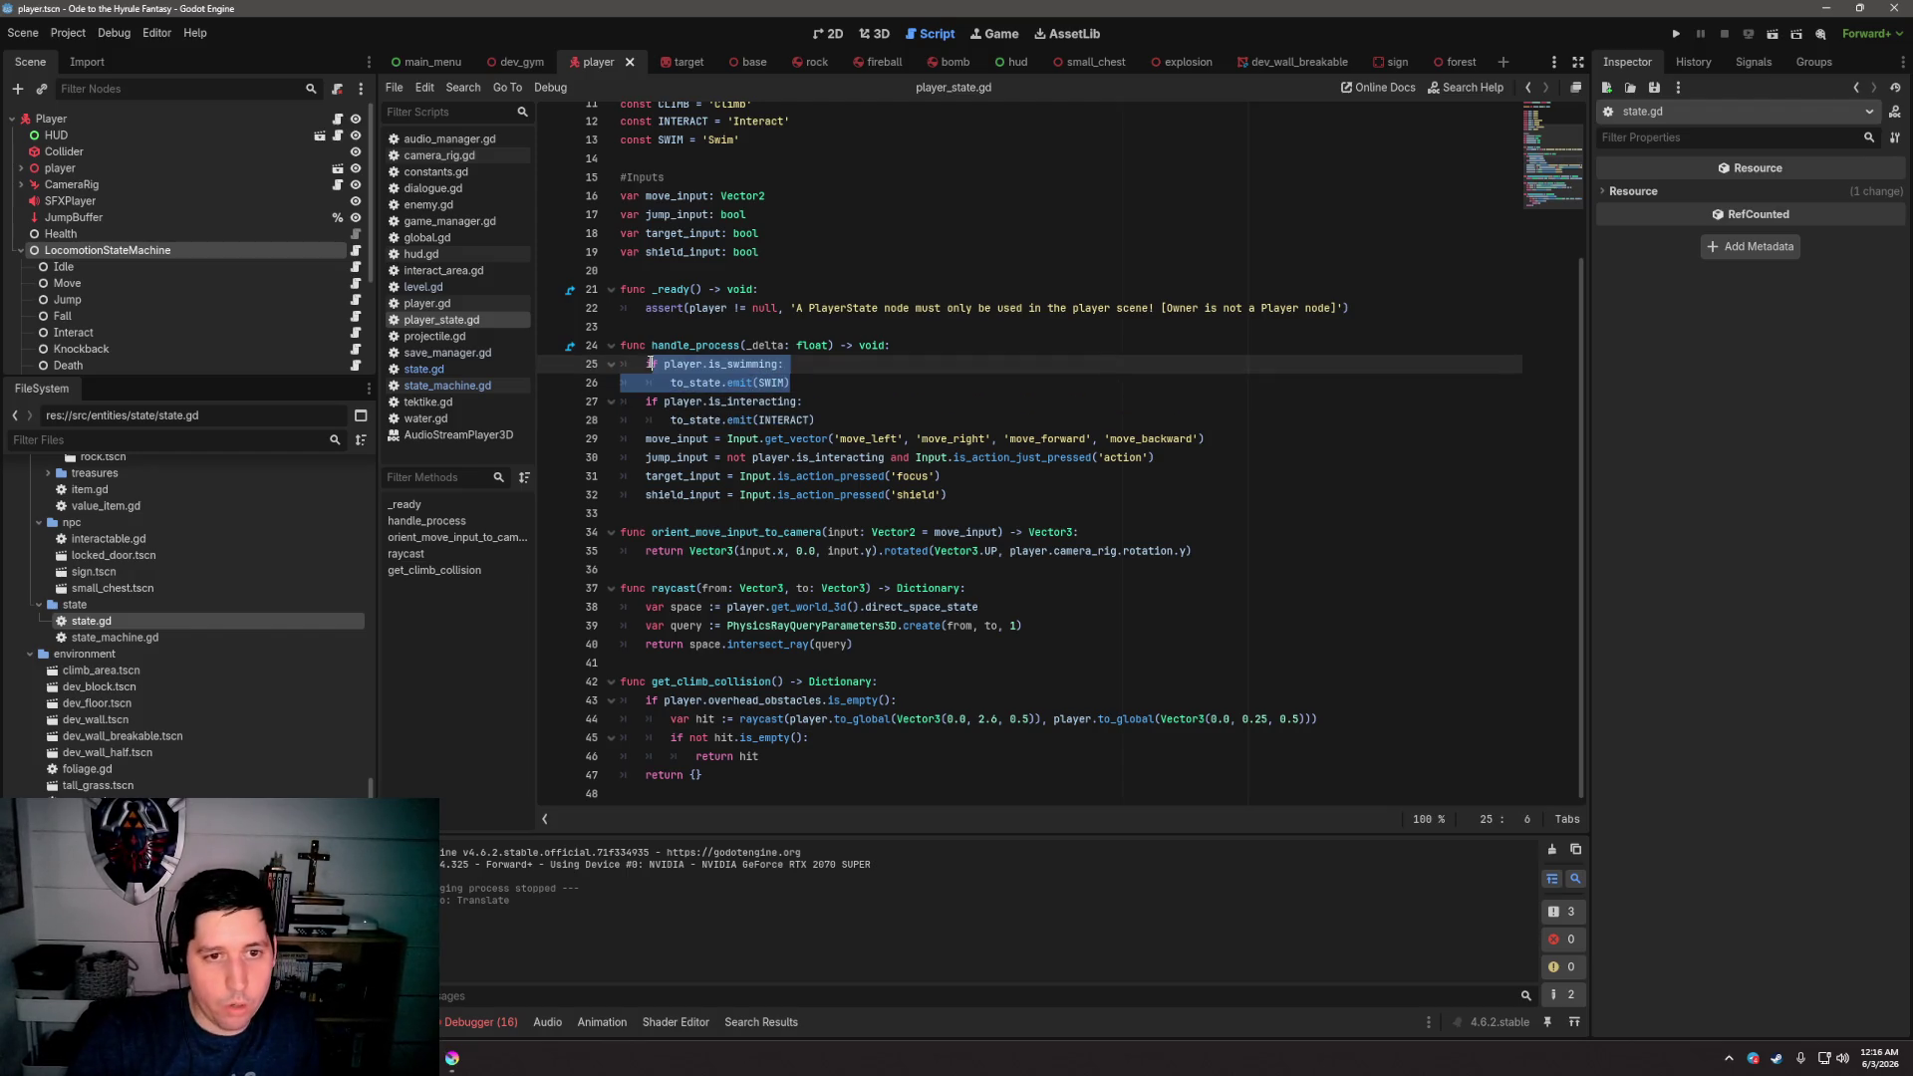
text(#)
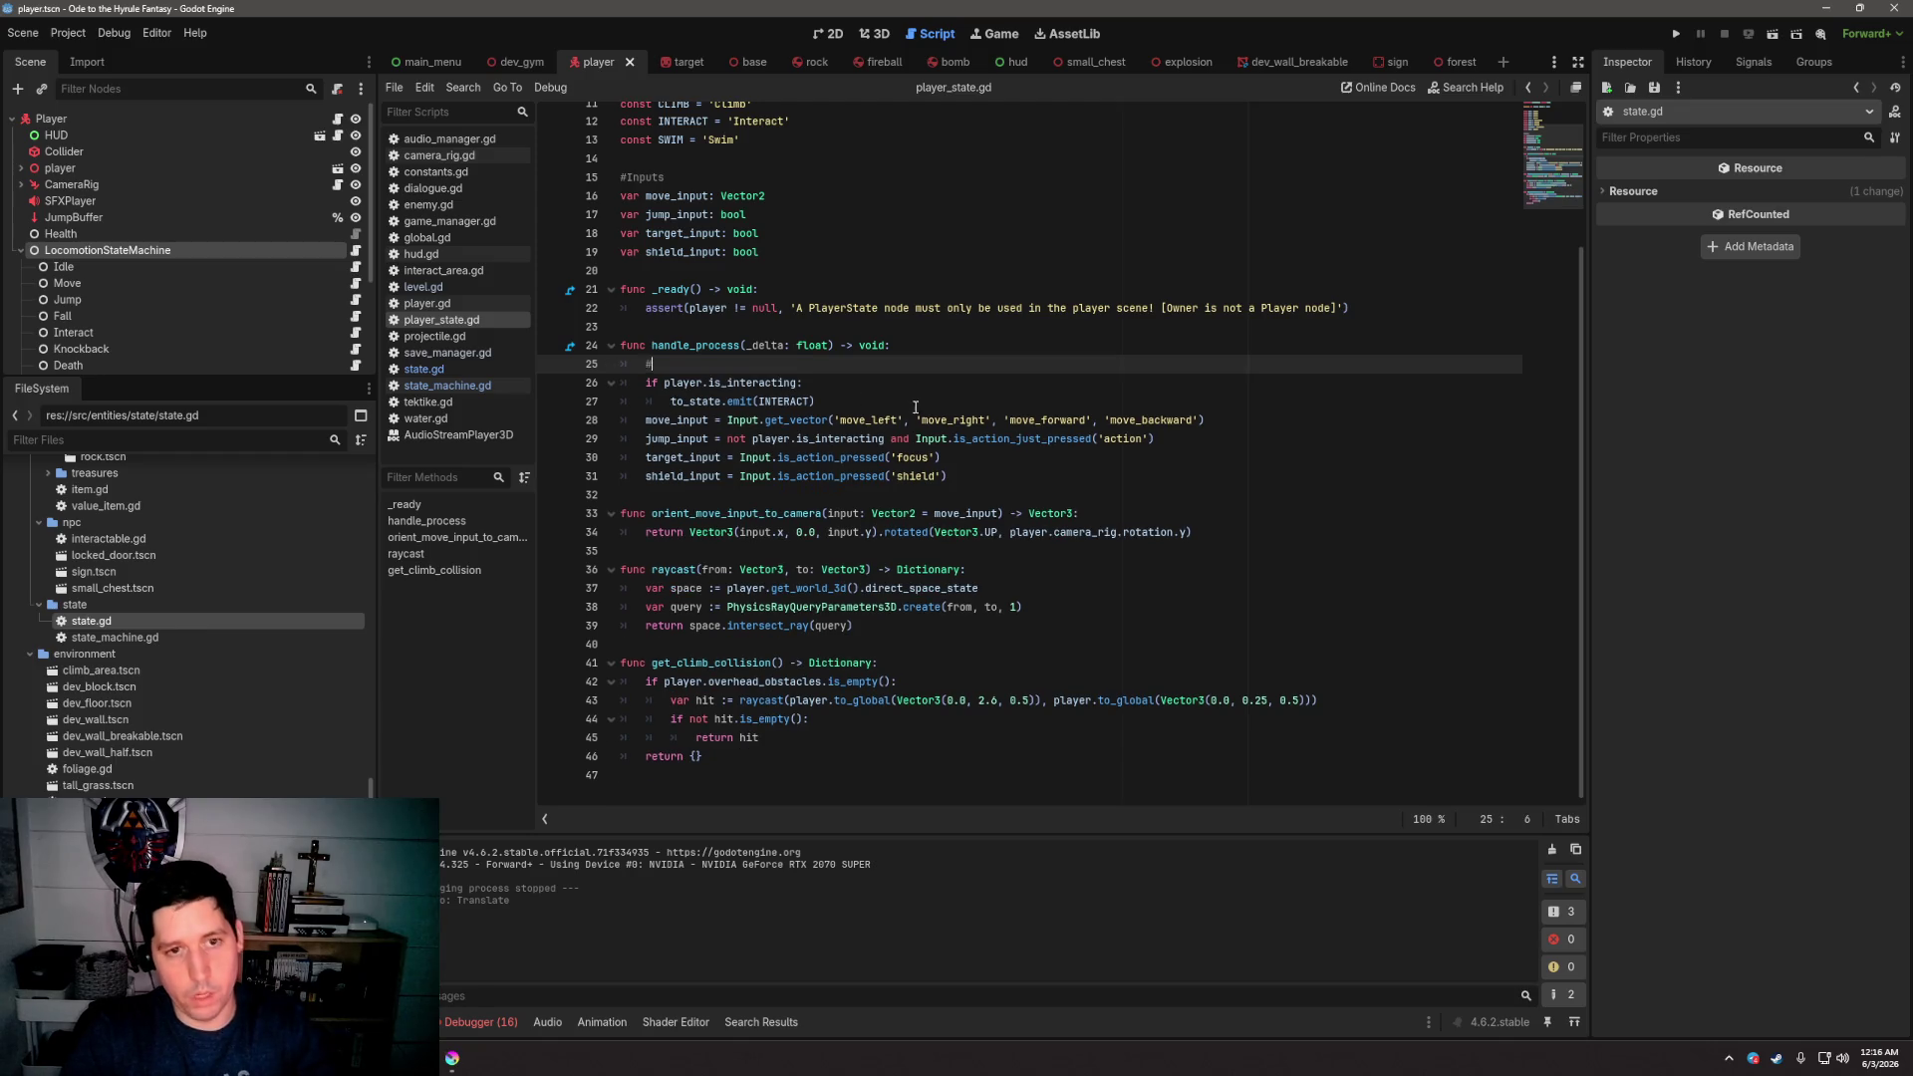
key(ctrl+z)
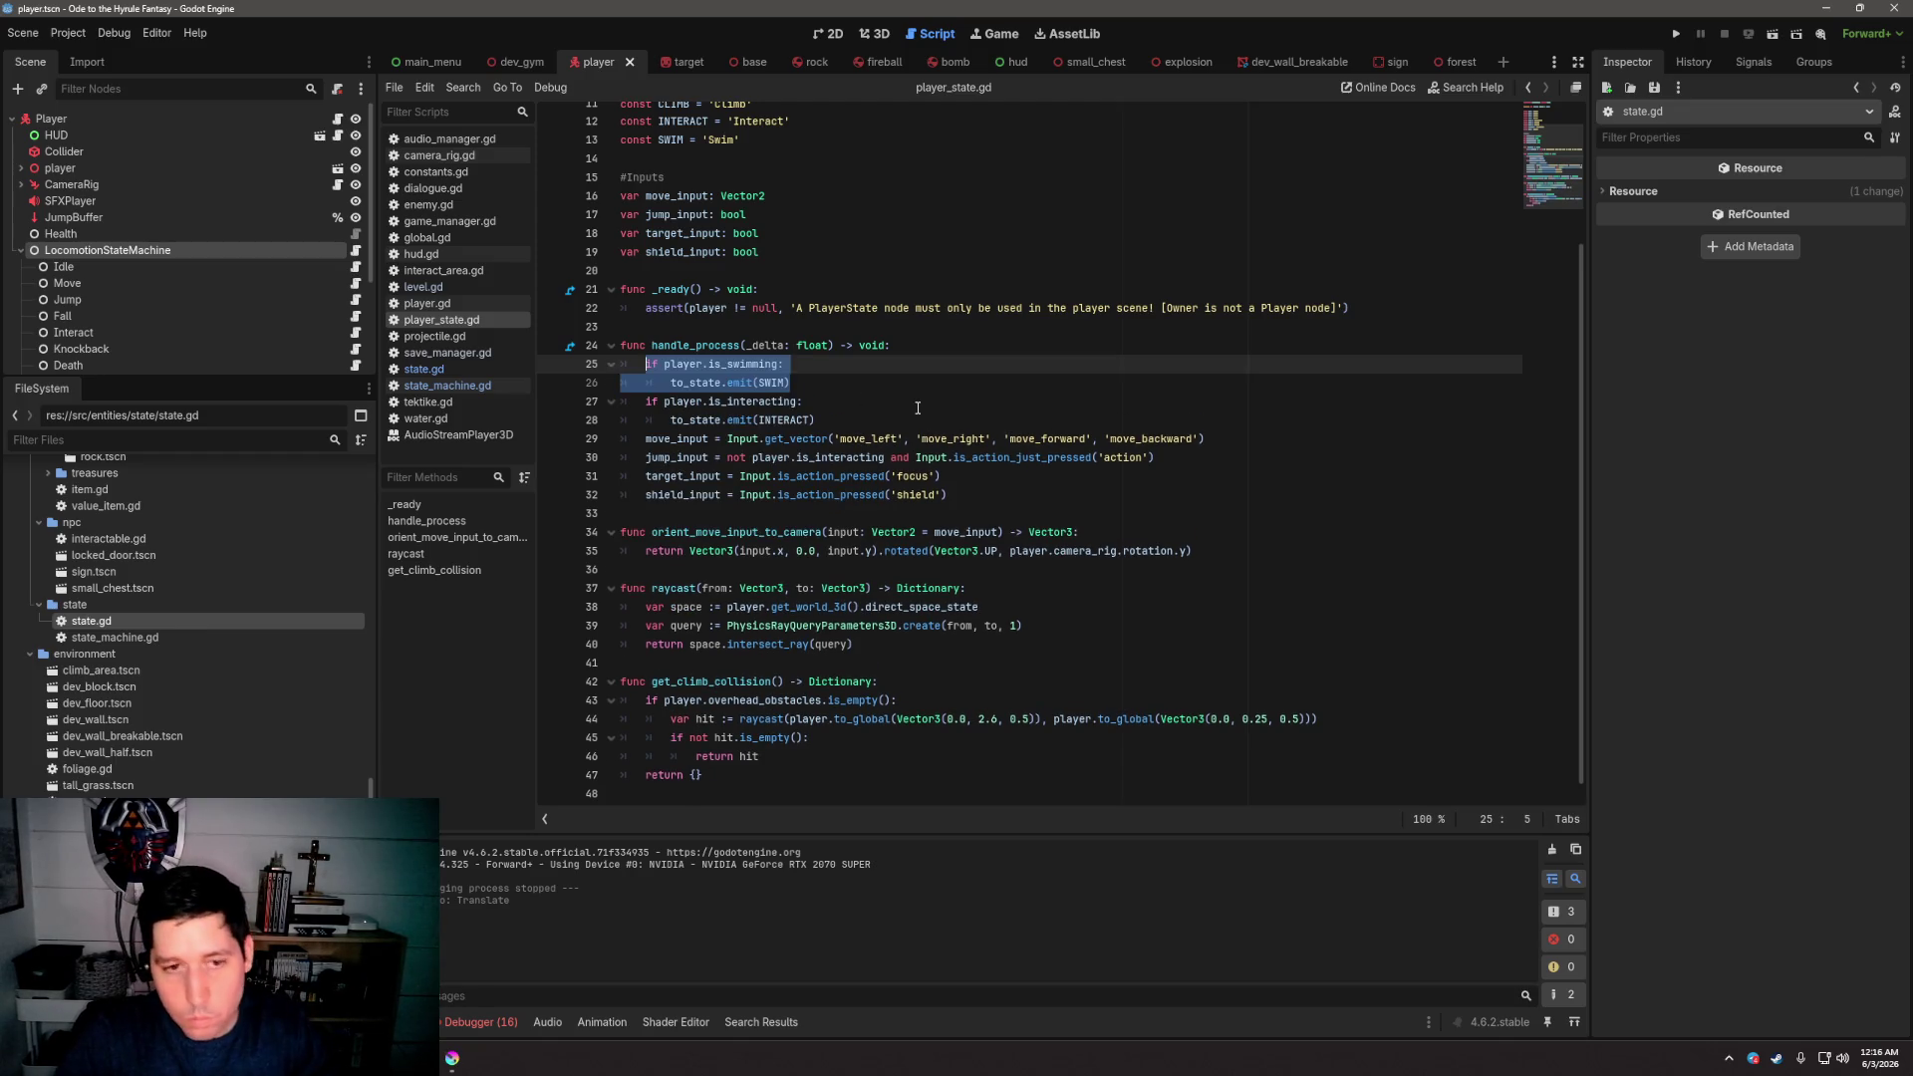
key(ctrl+k)
click(918, 403)
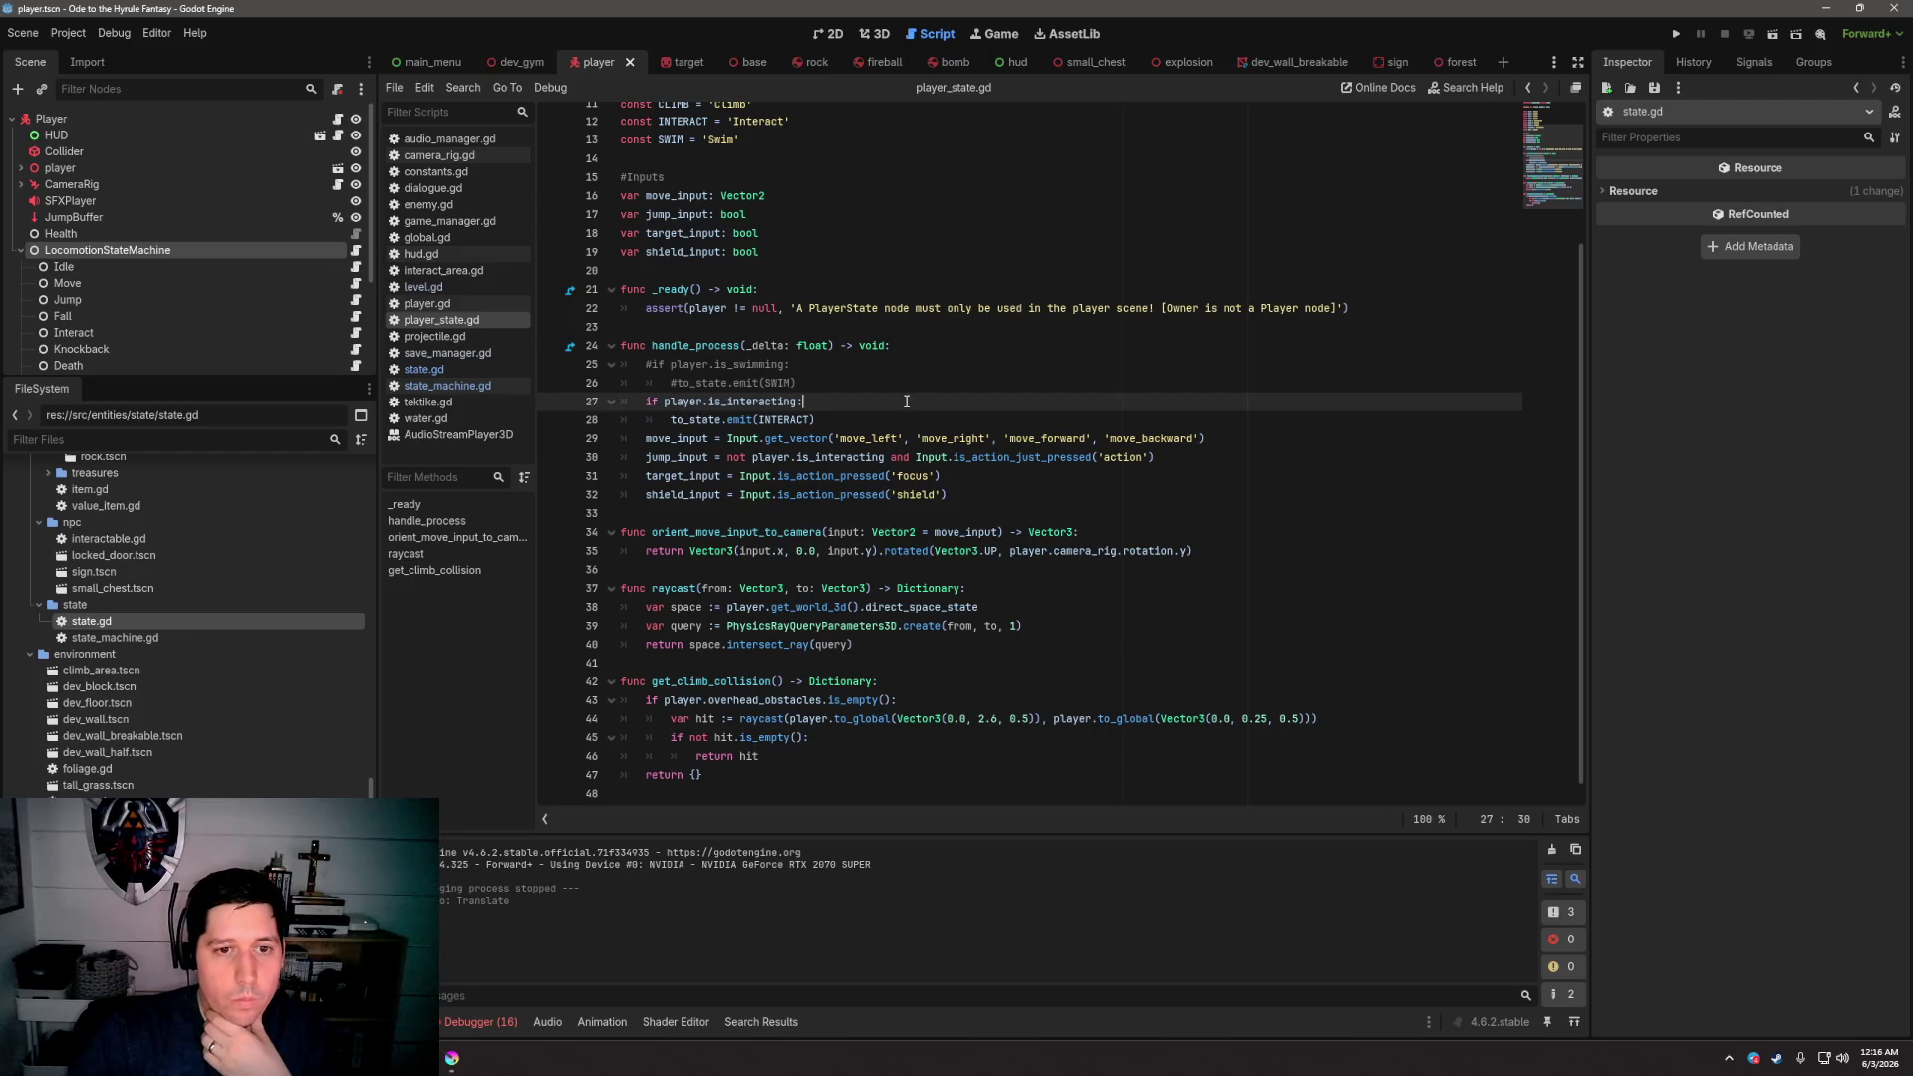
drag(646, 438, 797, 495)
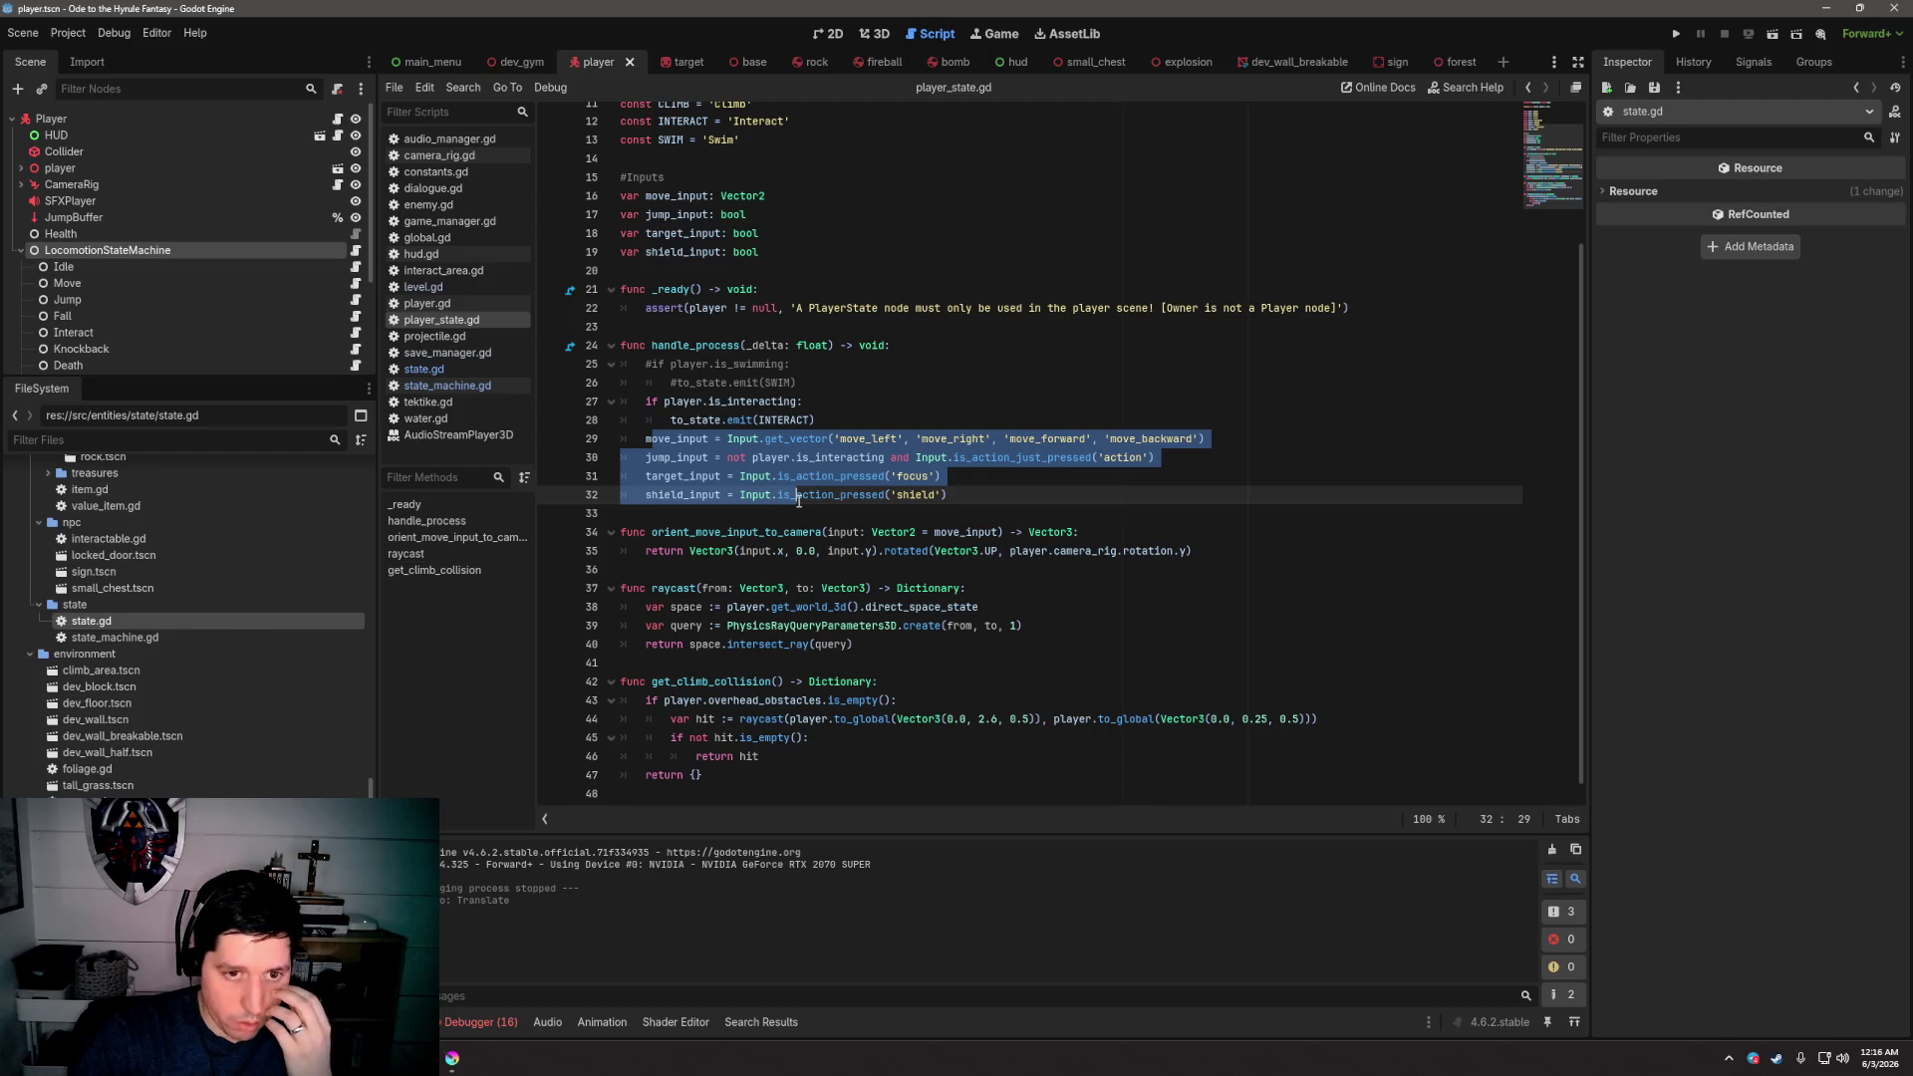
scroll(587, 379, up, 3)
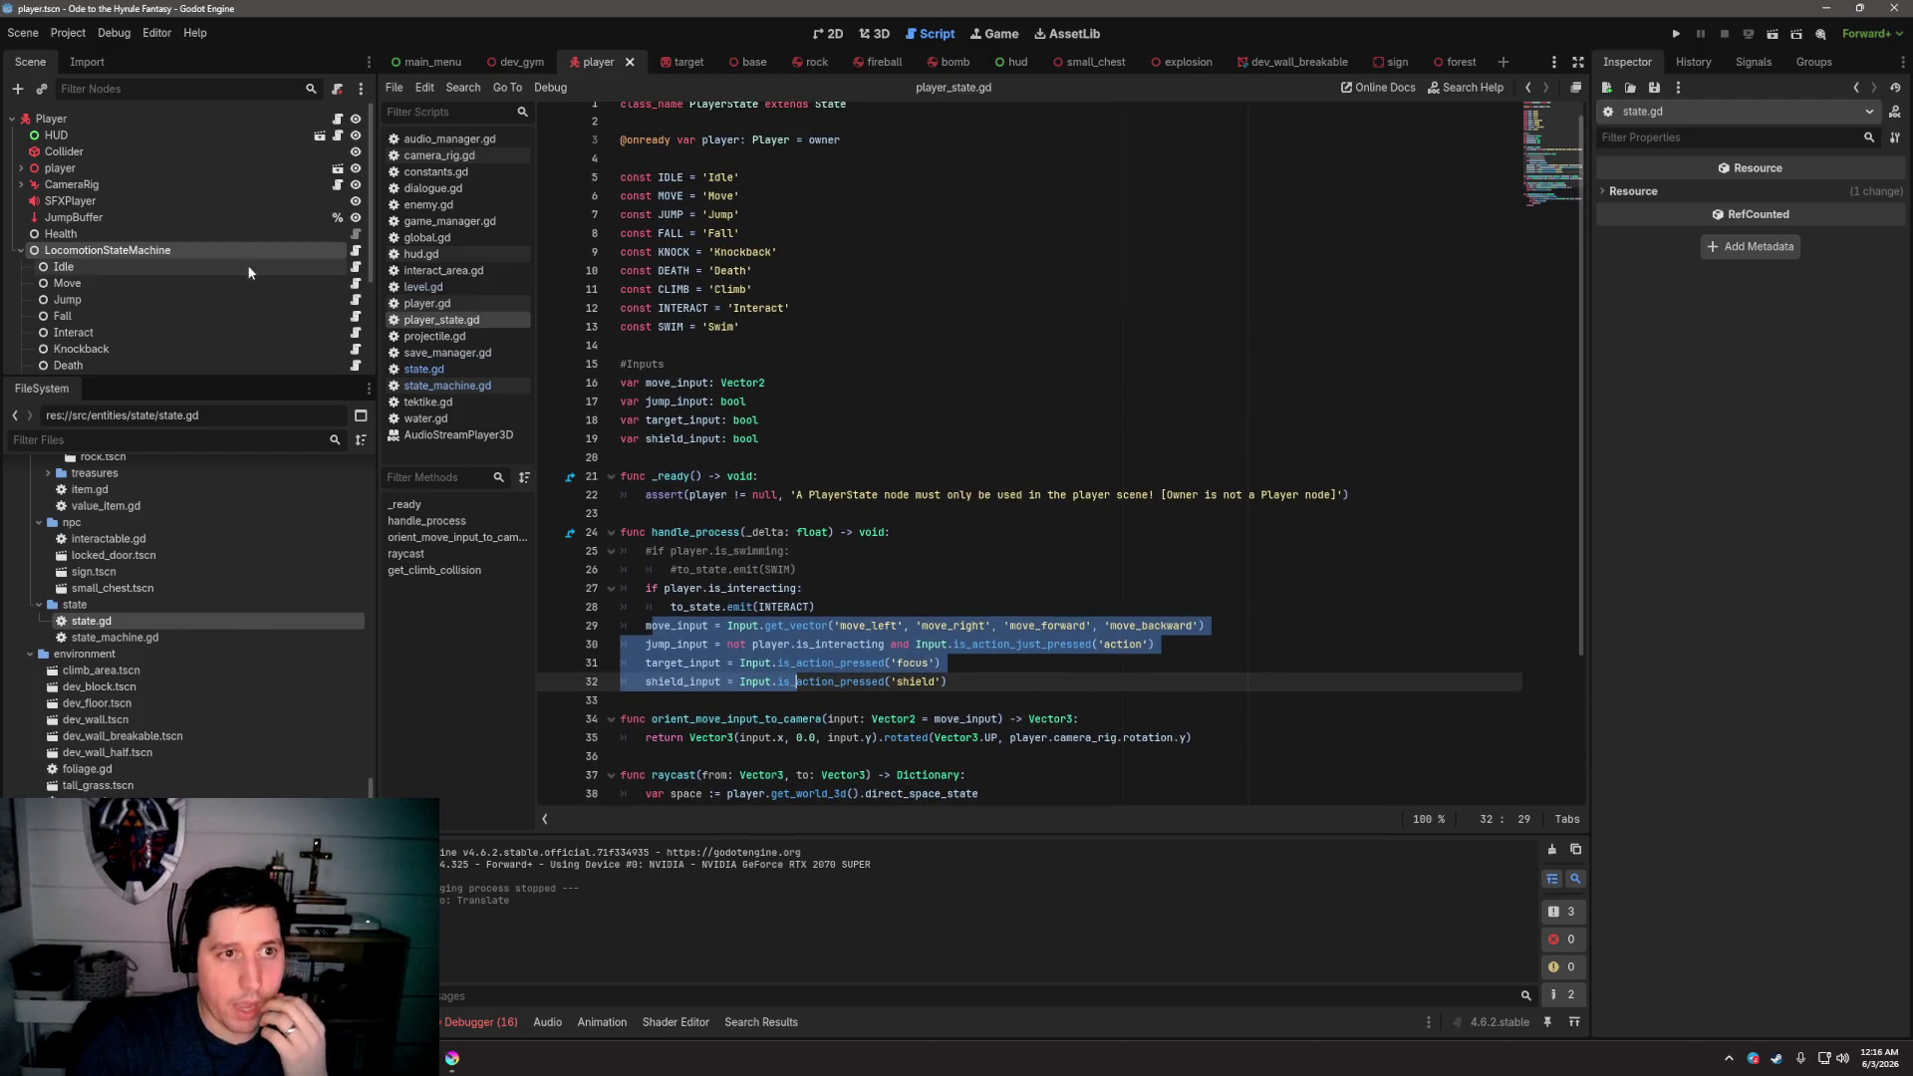
Select the Idle state node under LocomotionStateMachine to show its movement settings
click(105, 270)
scroll(110, 264, down, 2)
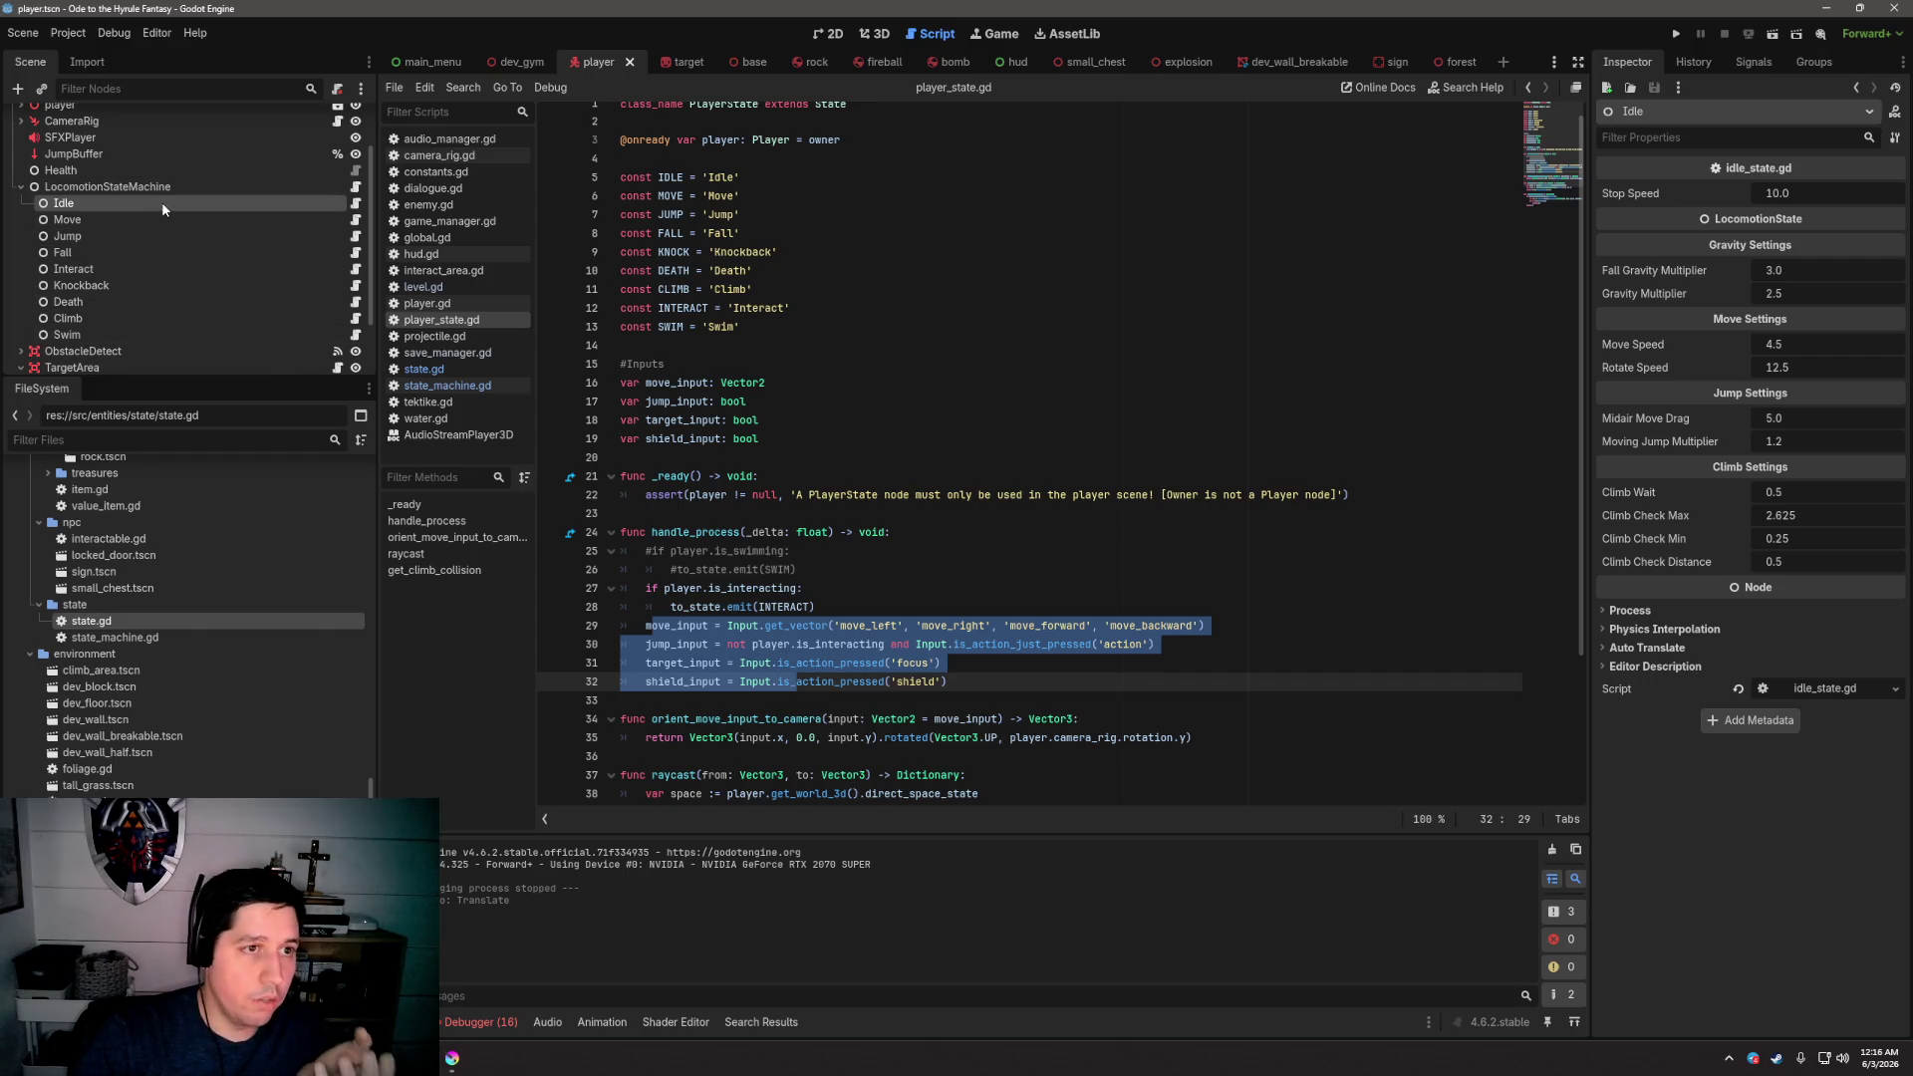
scroll(917, 419, down, 2)
click(918, 401)
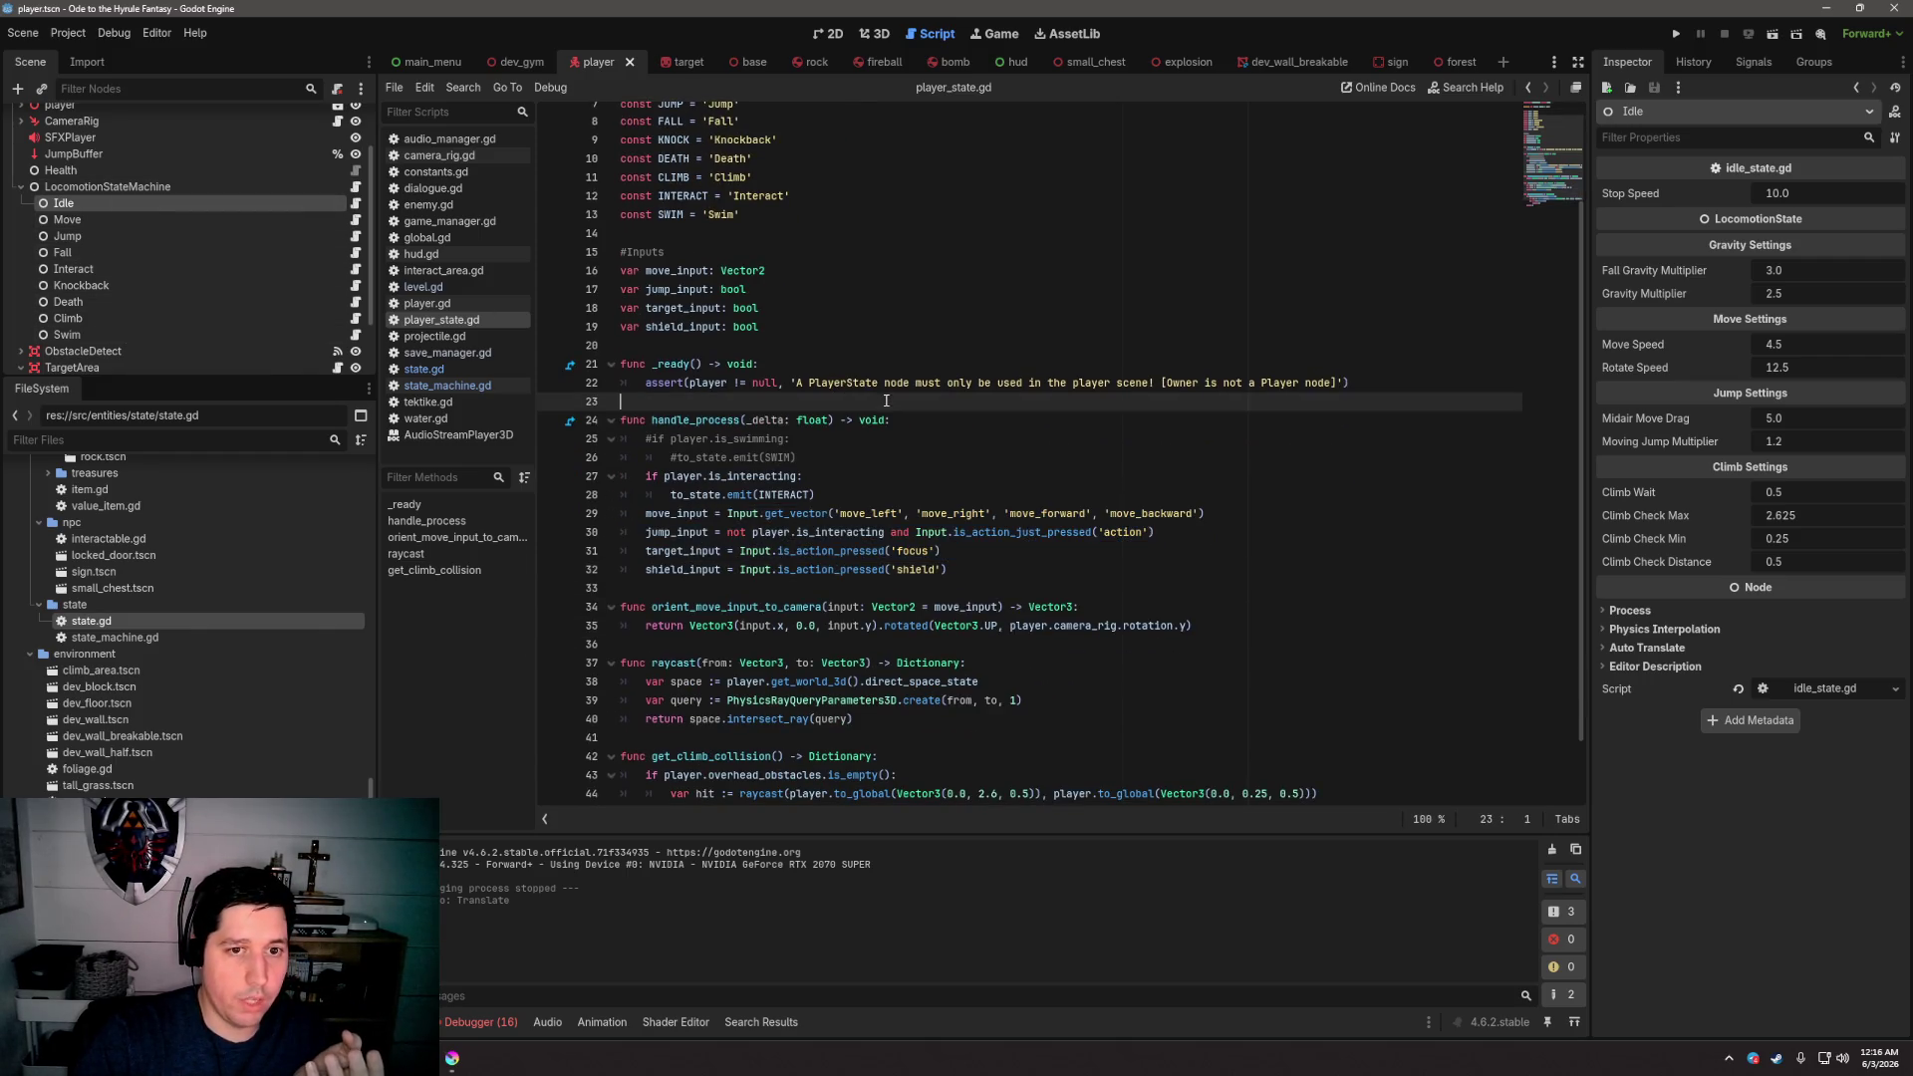
scroll(918, 419, up, 2)
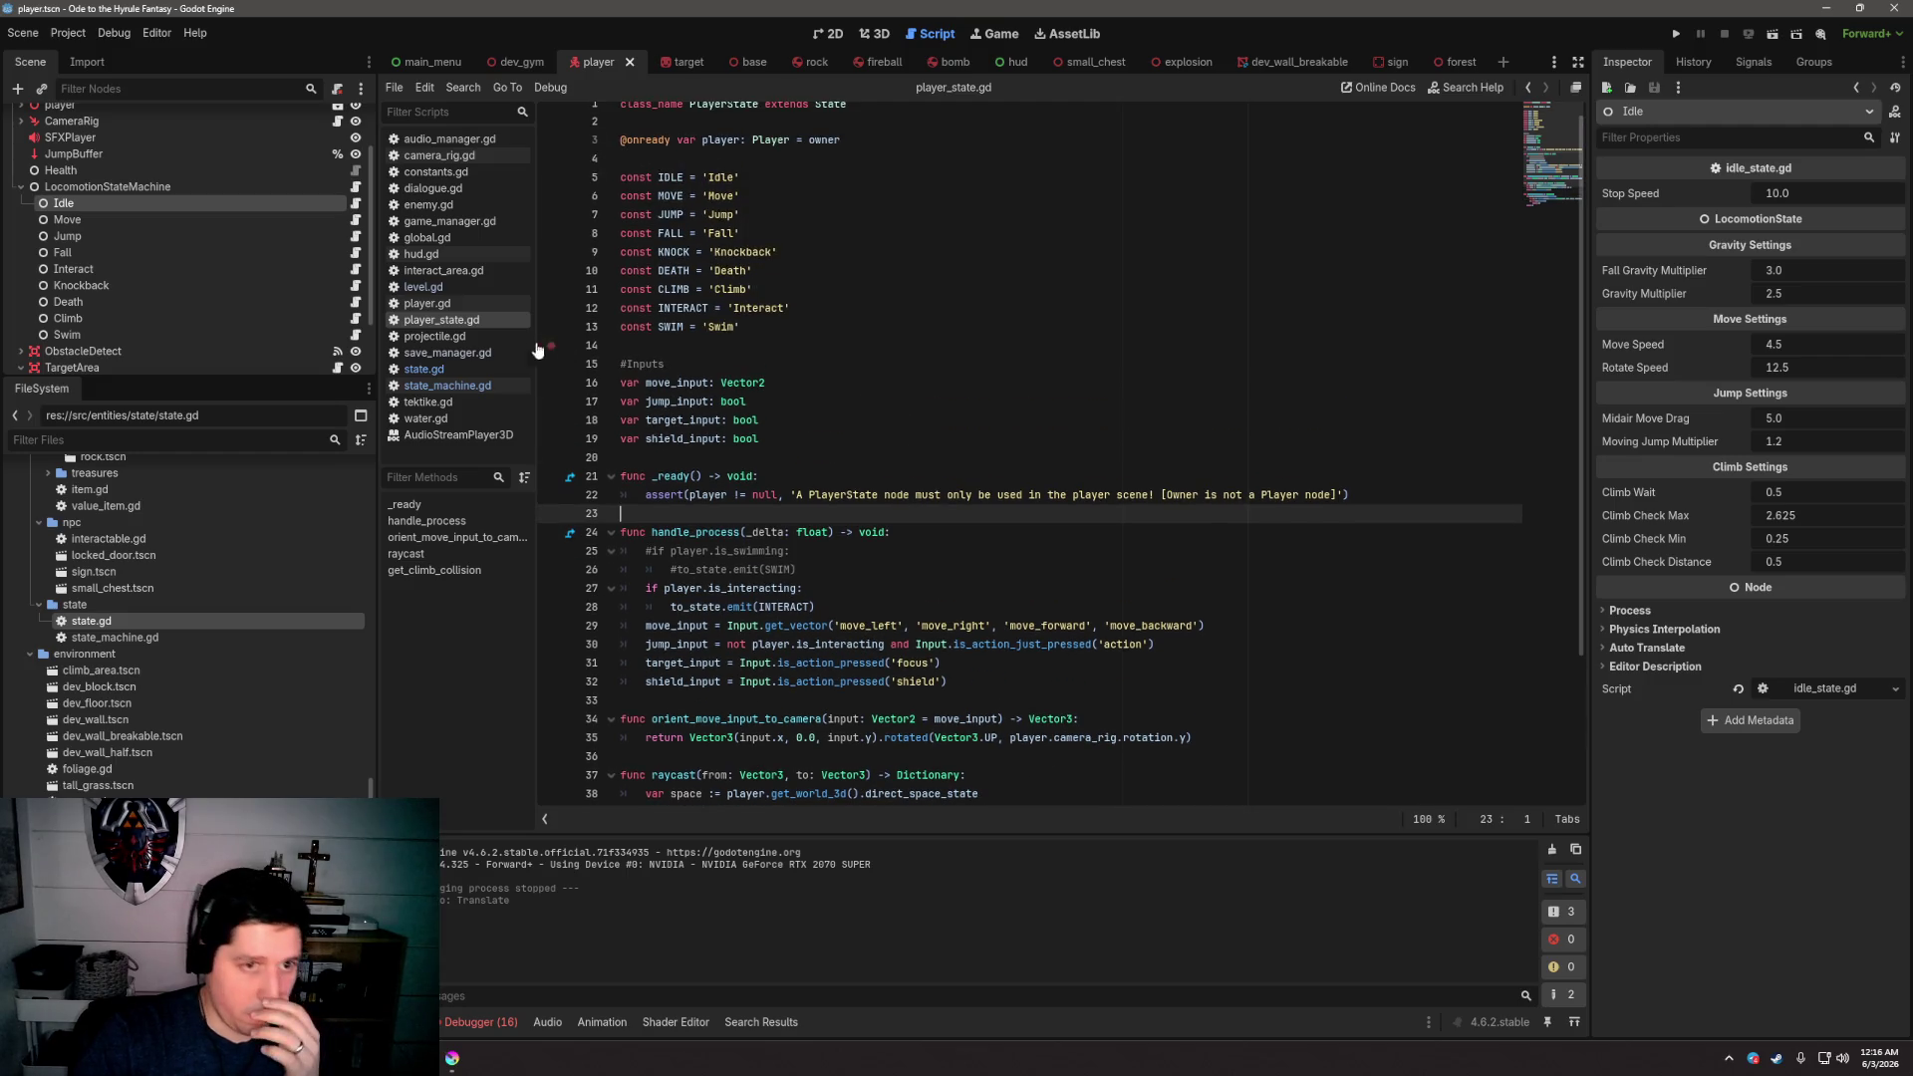
Check the find_children call in state_machine.gd, then open Idle's idle_state.gd script
click(464, 385)
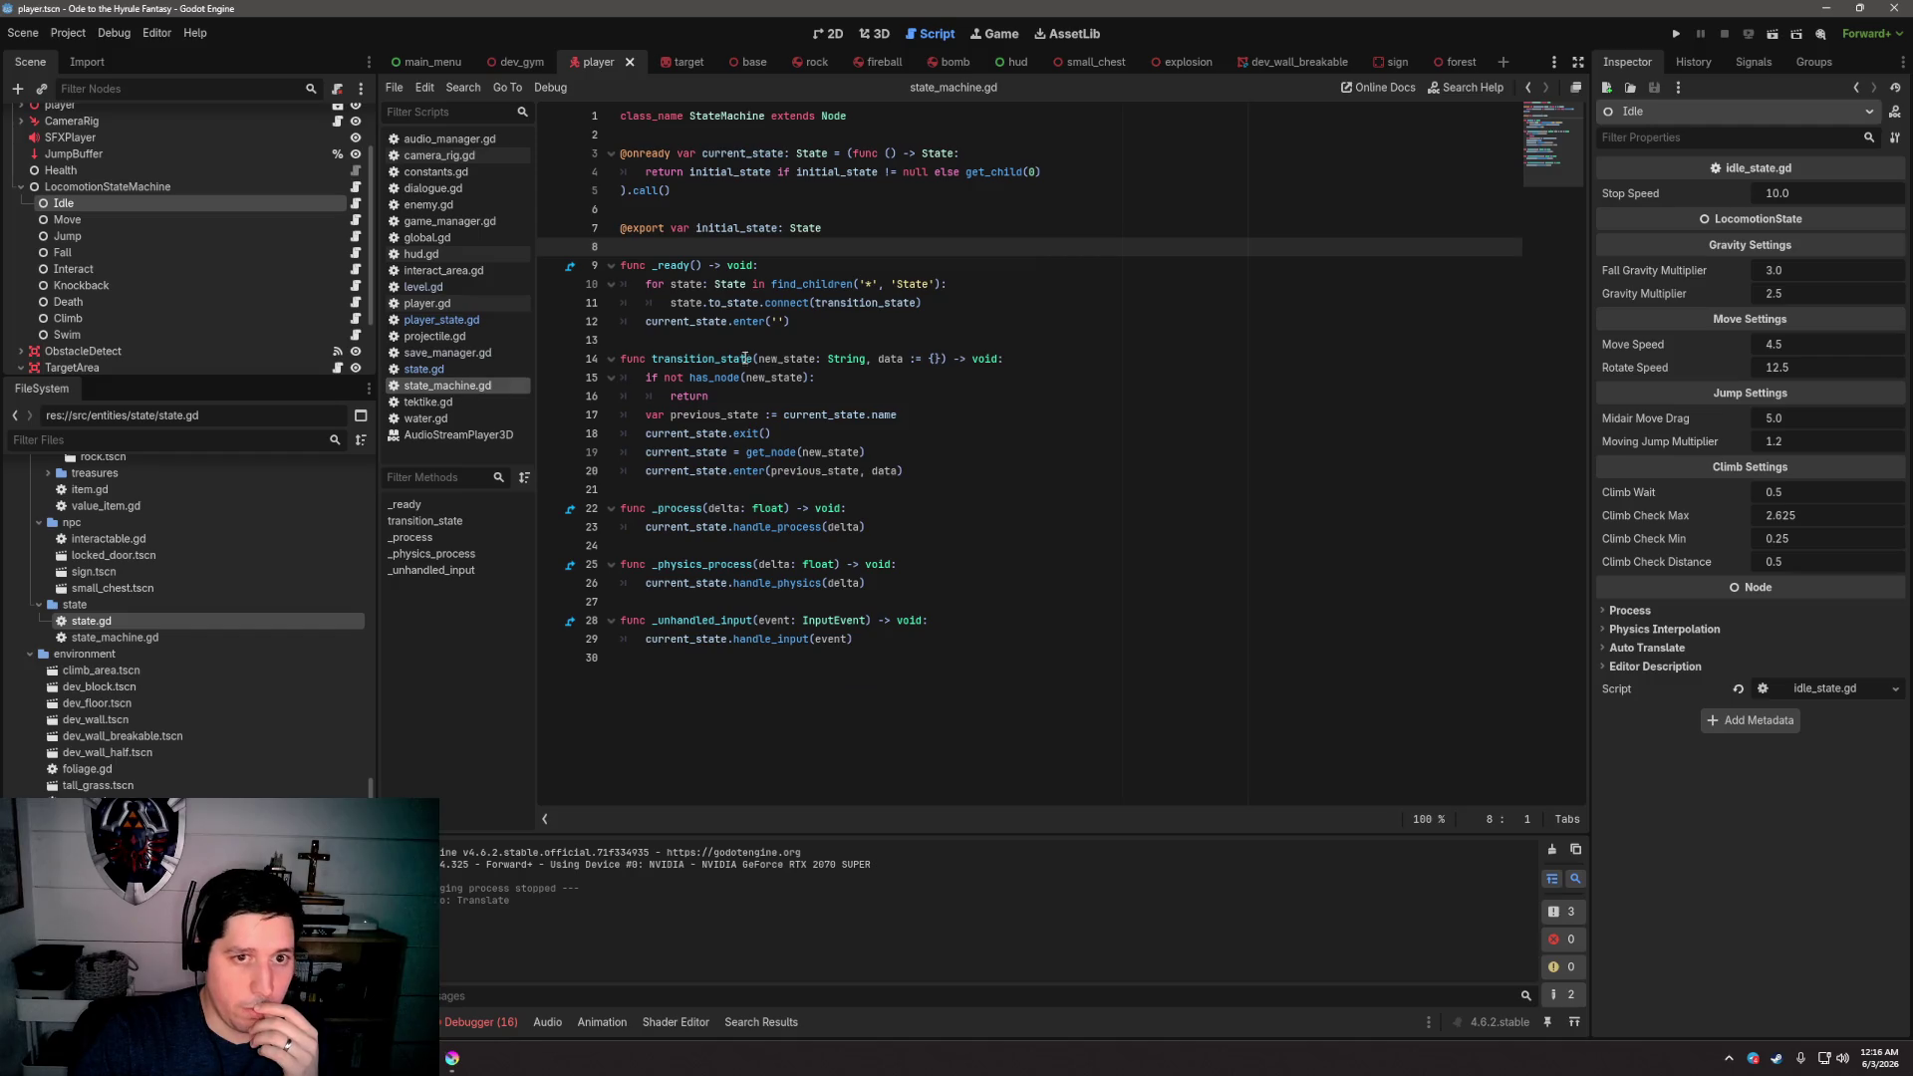
click(840, 285)
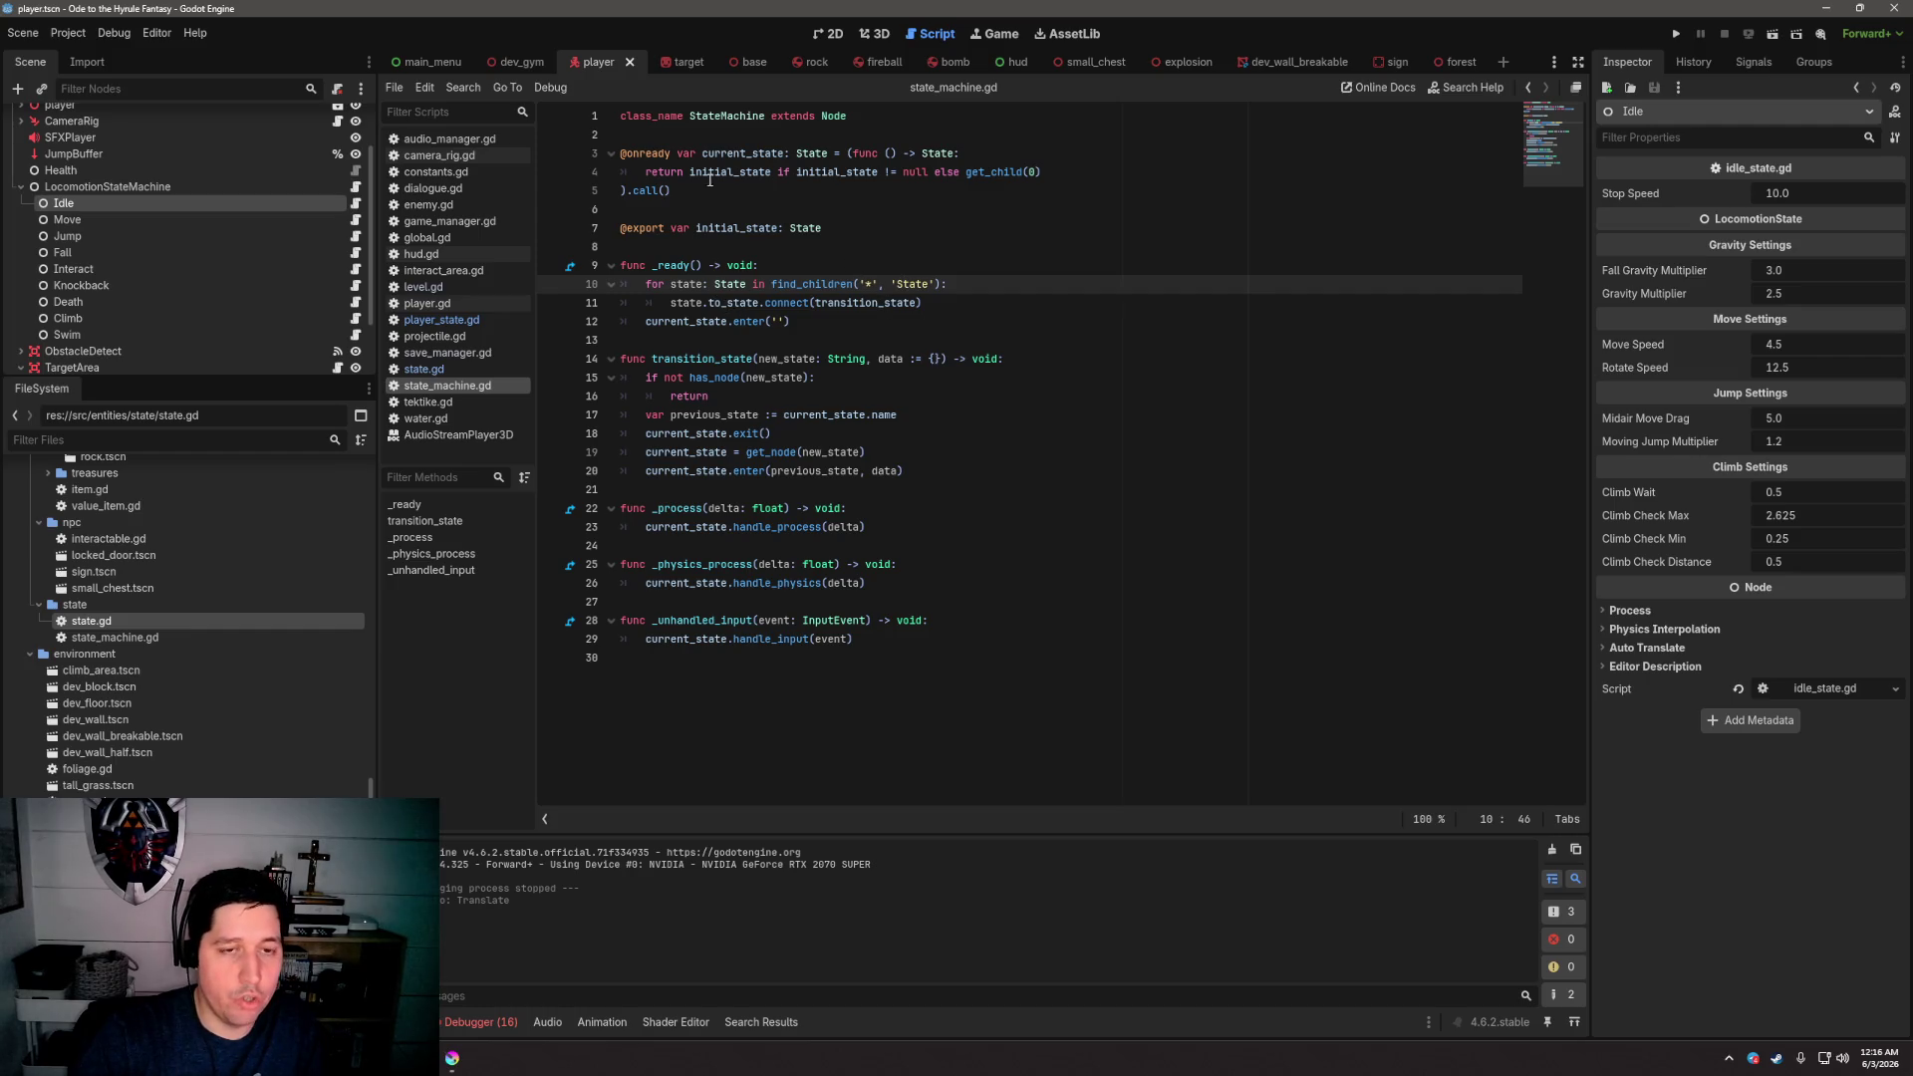
click(355, 203)
click(961, 210)
click(961, 224)
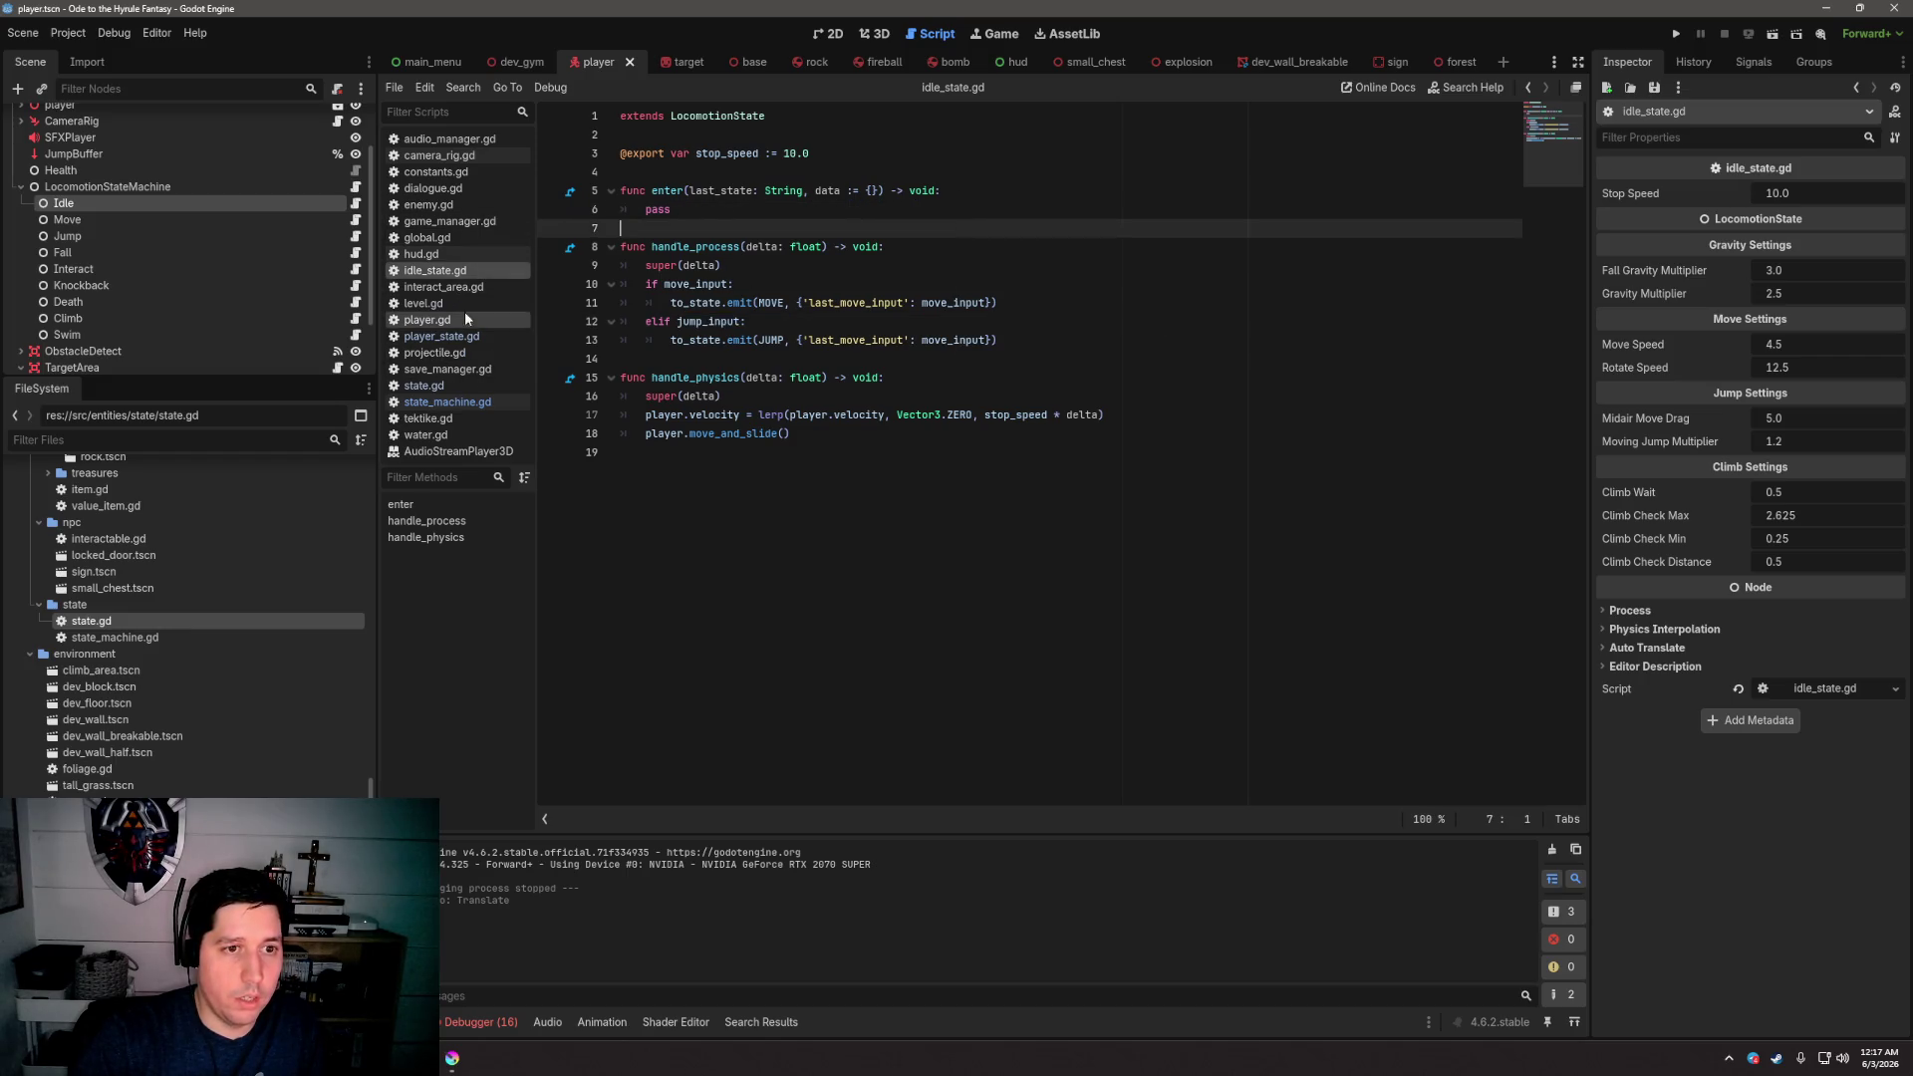
Review state.gd and the process, physics and input callbacks in state_machine.gd
click(462, 386)
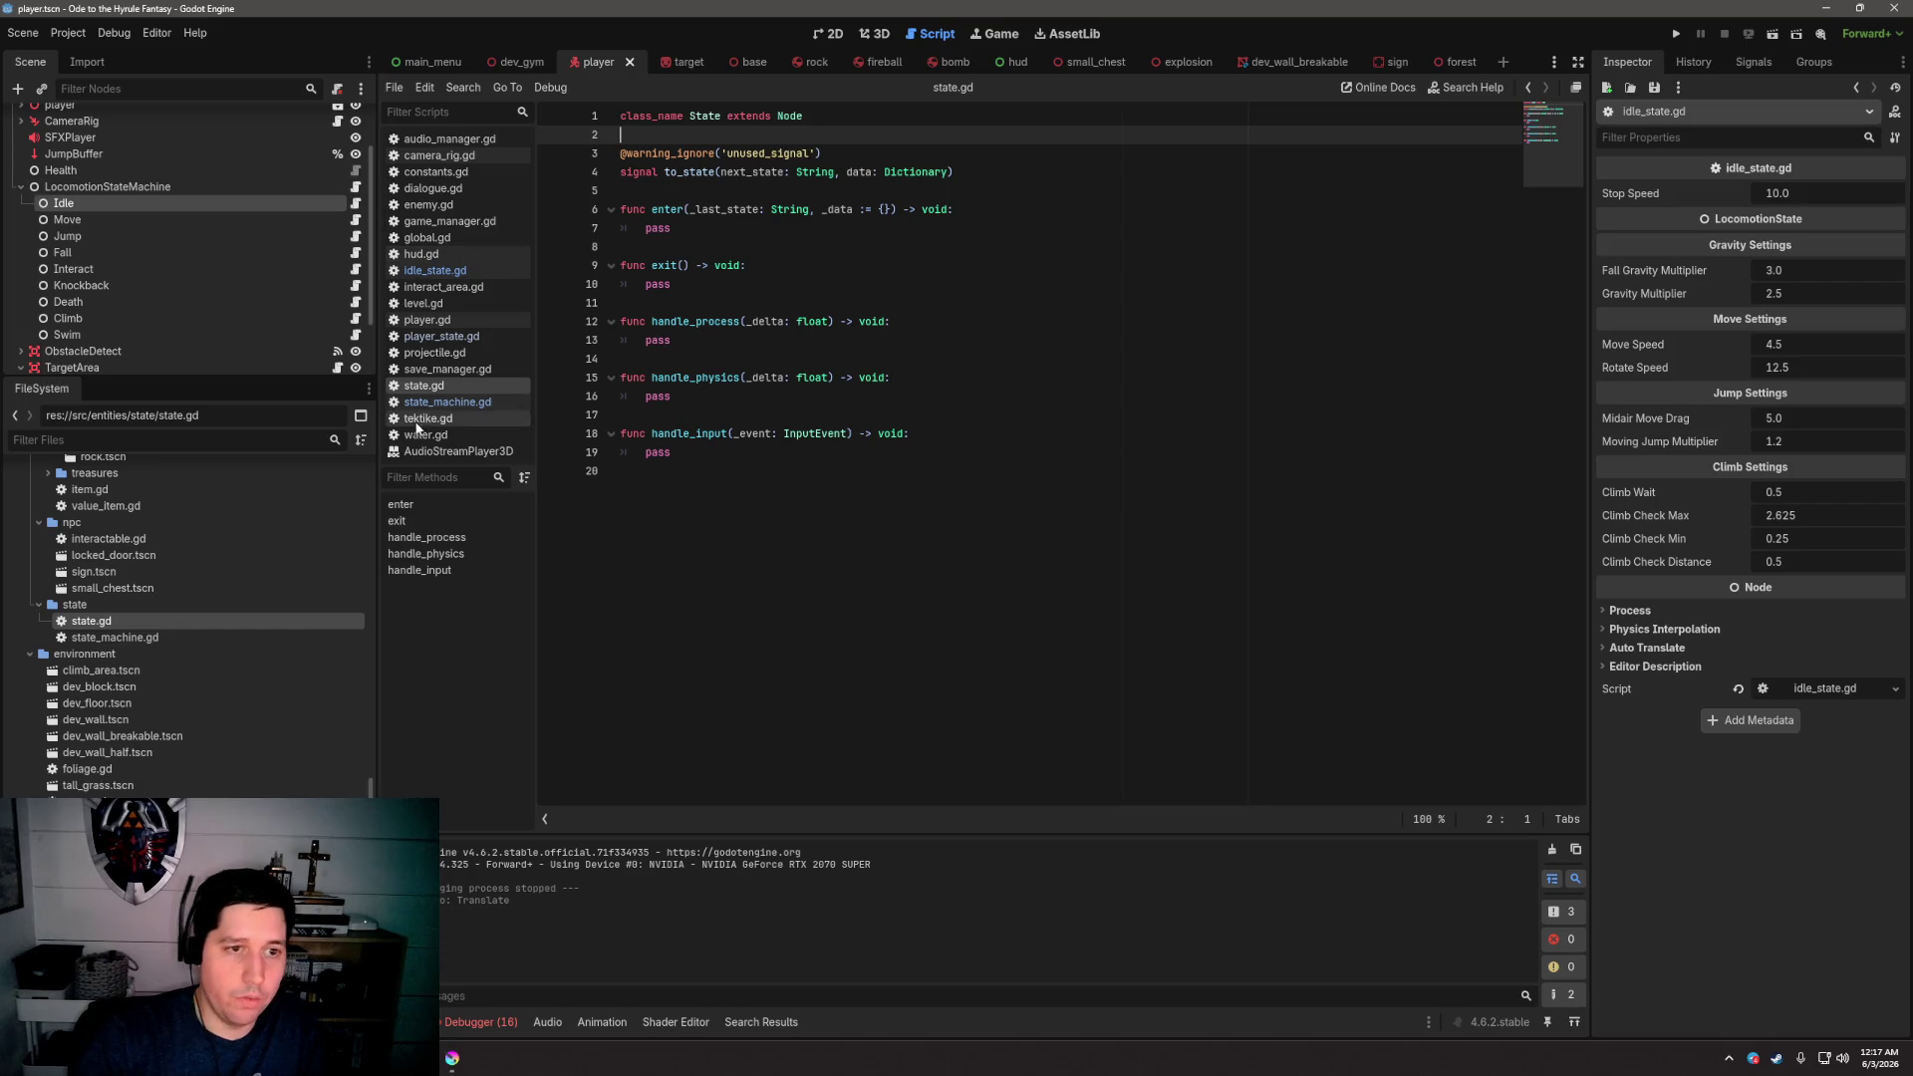
click(438, 403)
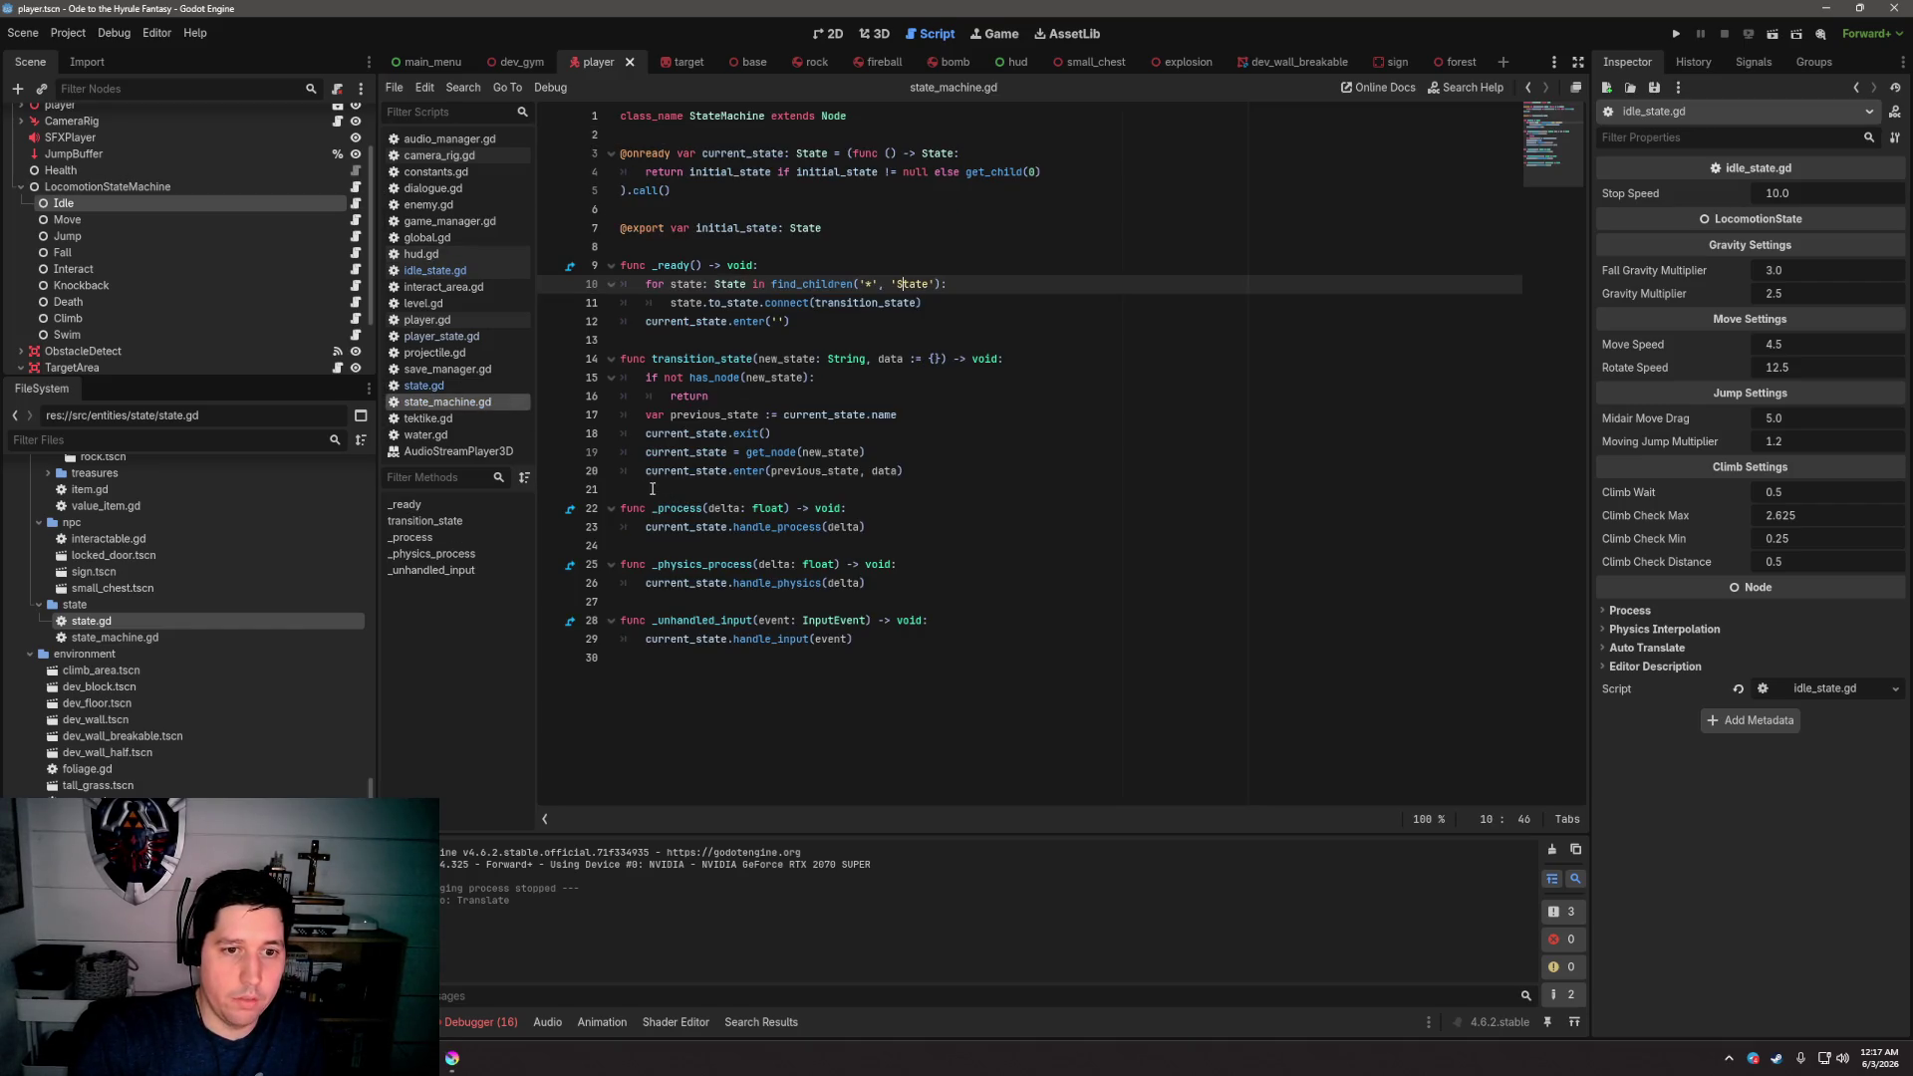
mouse_move(620, 508)
mouse_down()
mouse_move(718, 526)
mouse_move(883, 655)
mouse_up()
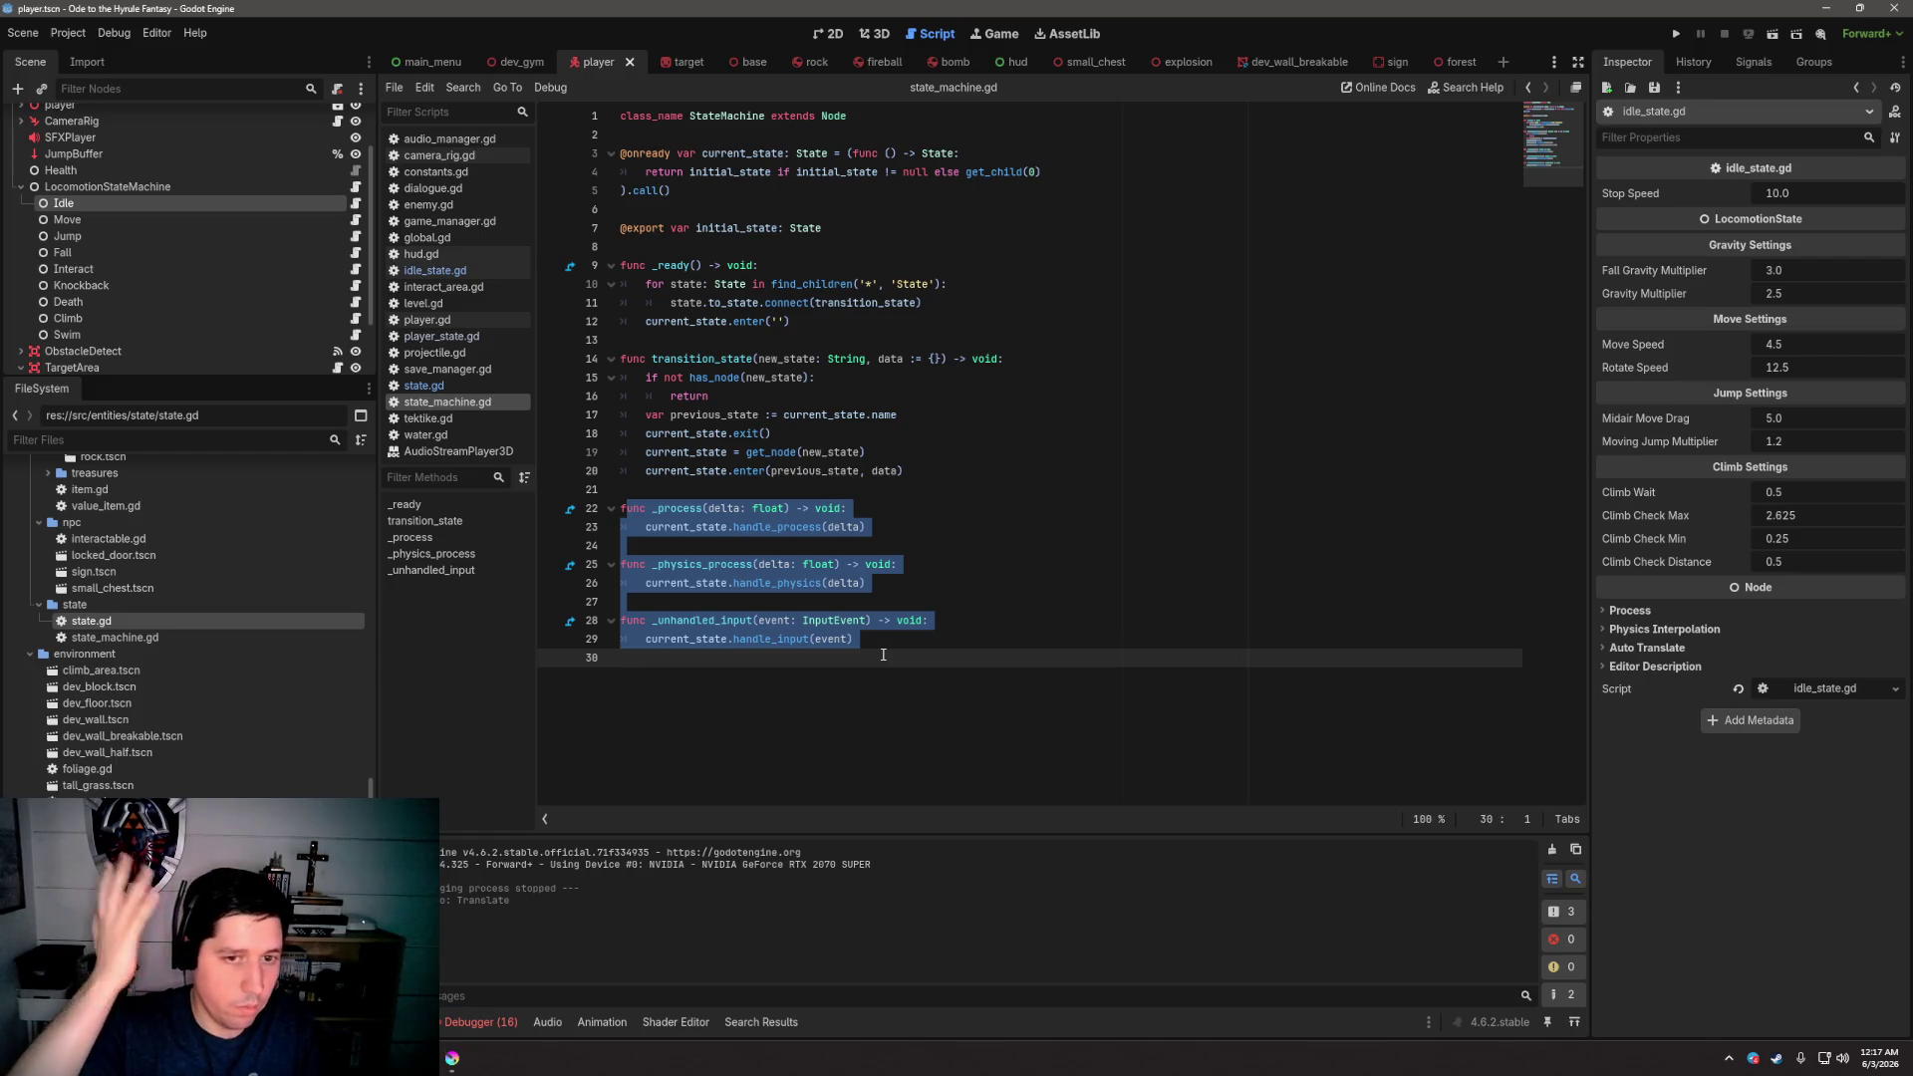
click(881, 638)
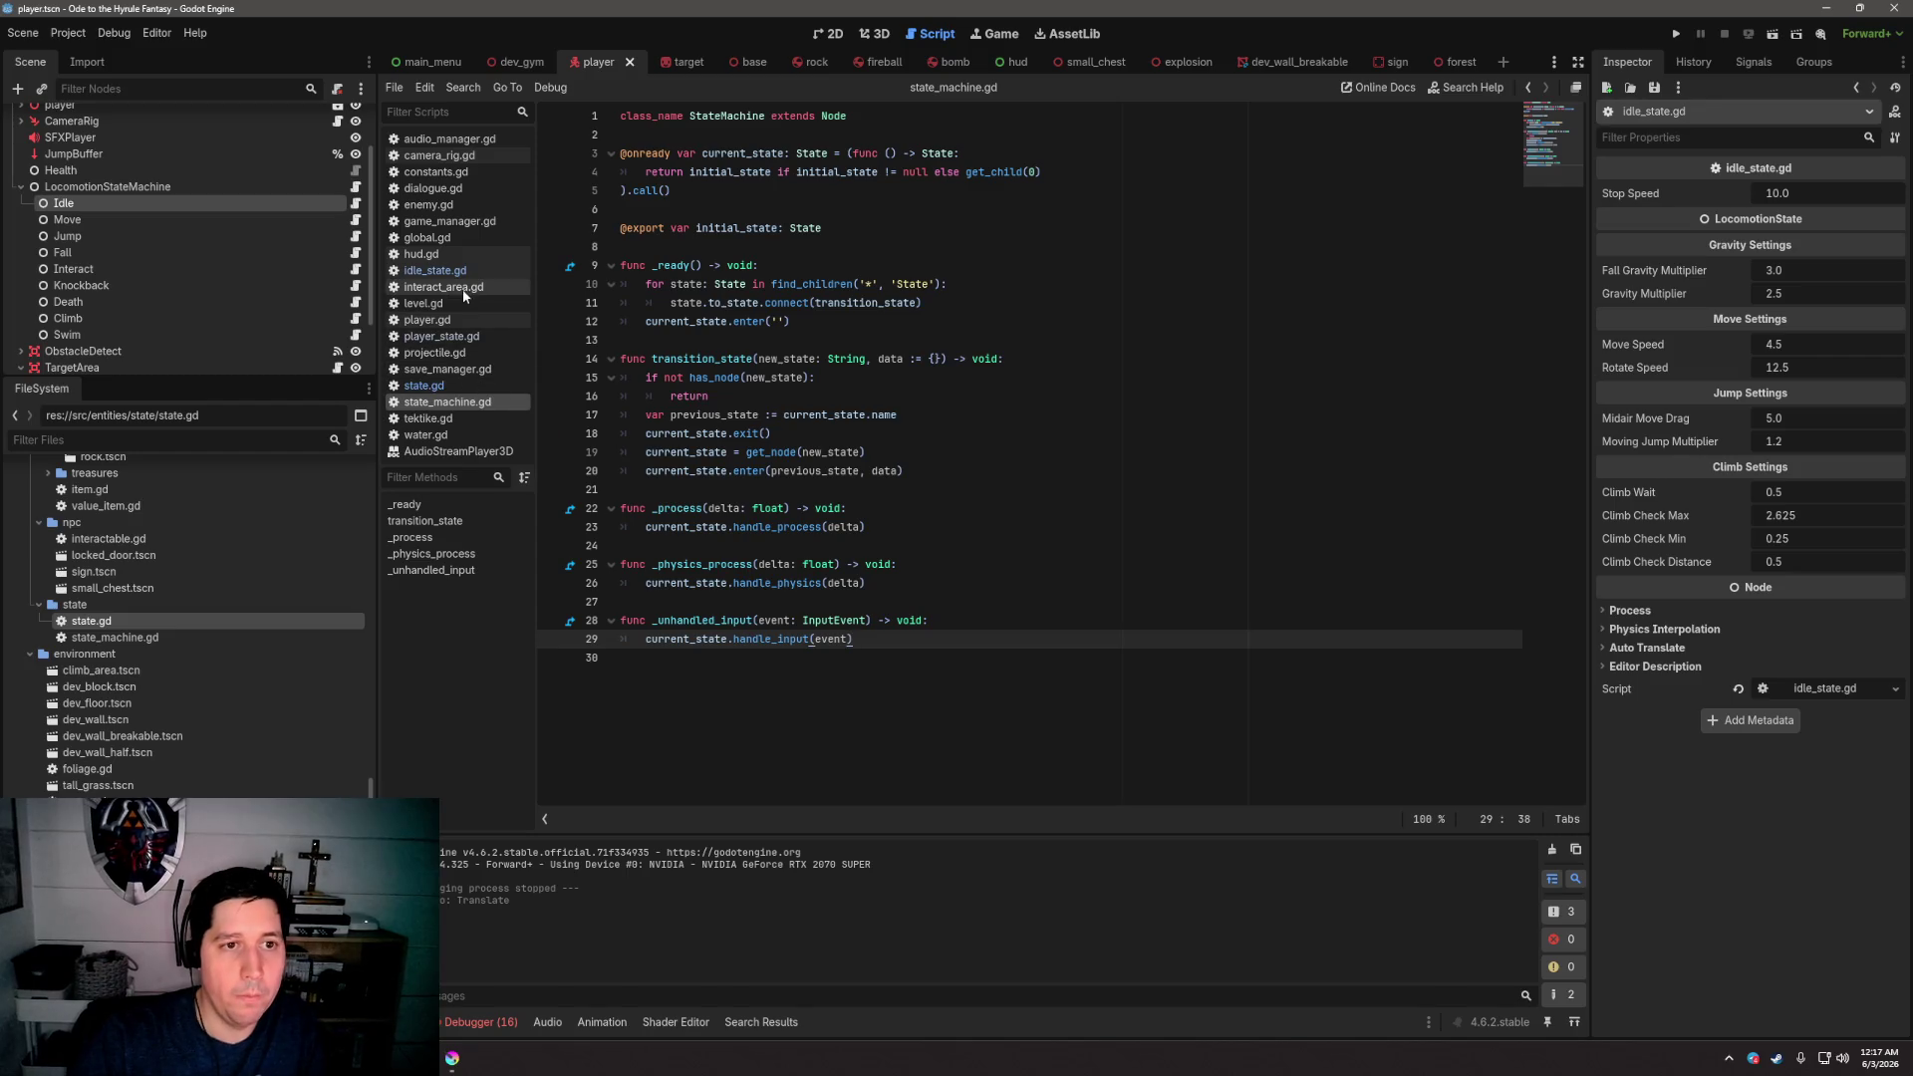
Reread idle_state.gd's handle_physics lerp call and its move and jump transition checks
click(442, 336)
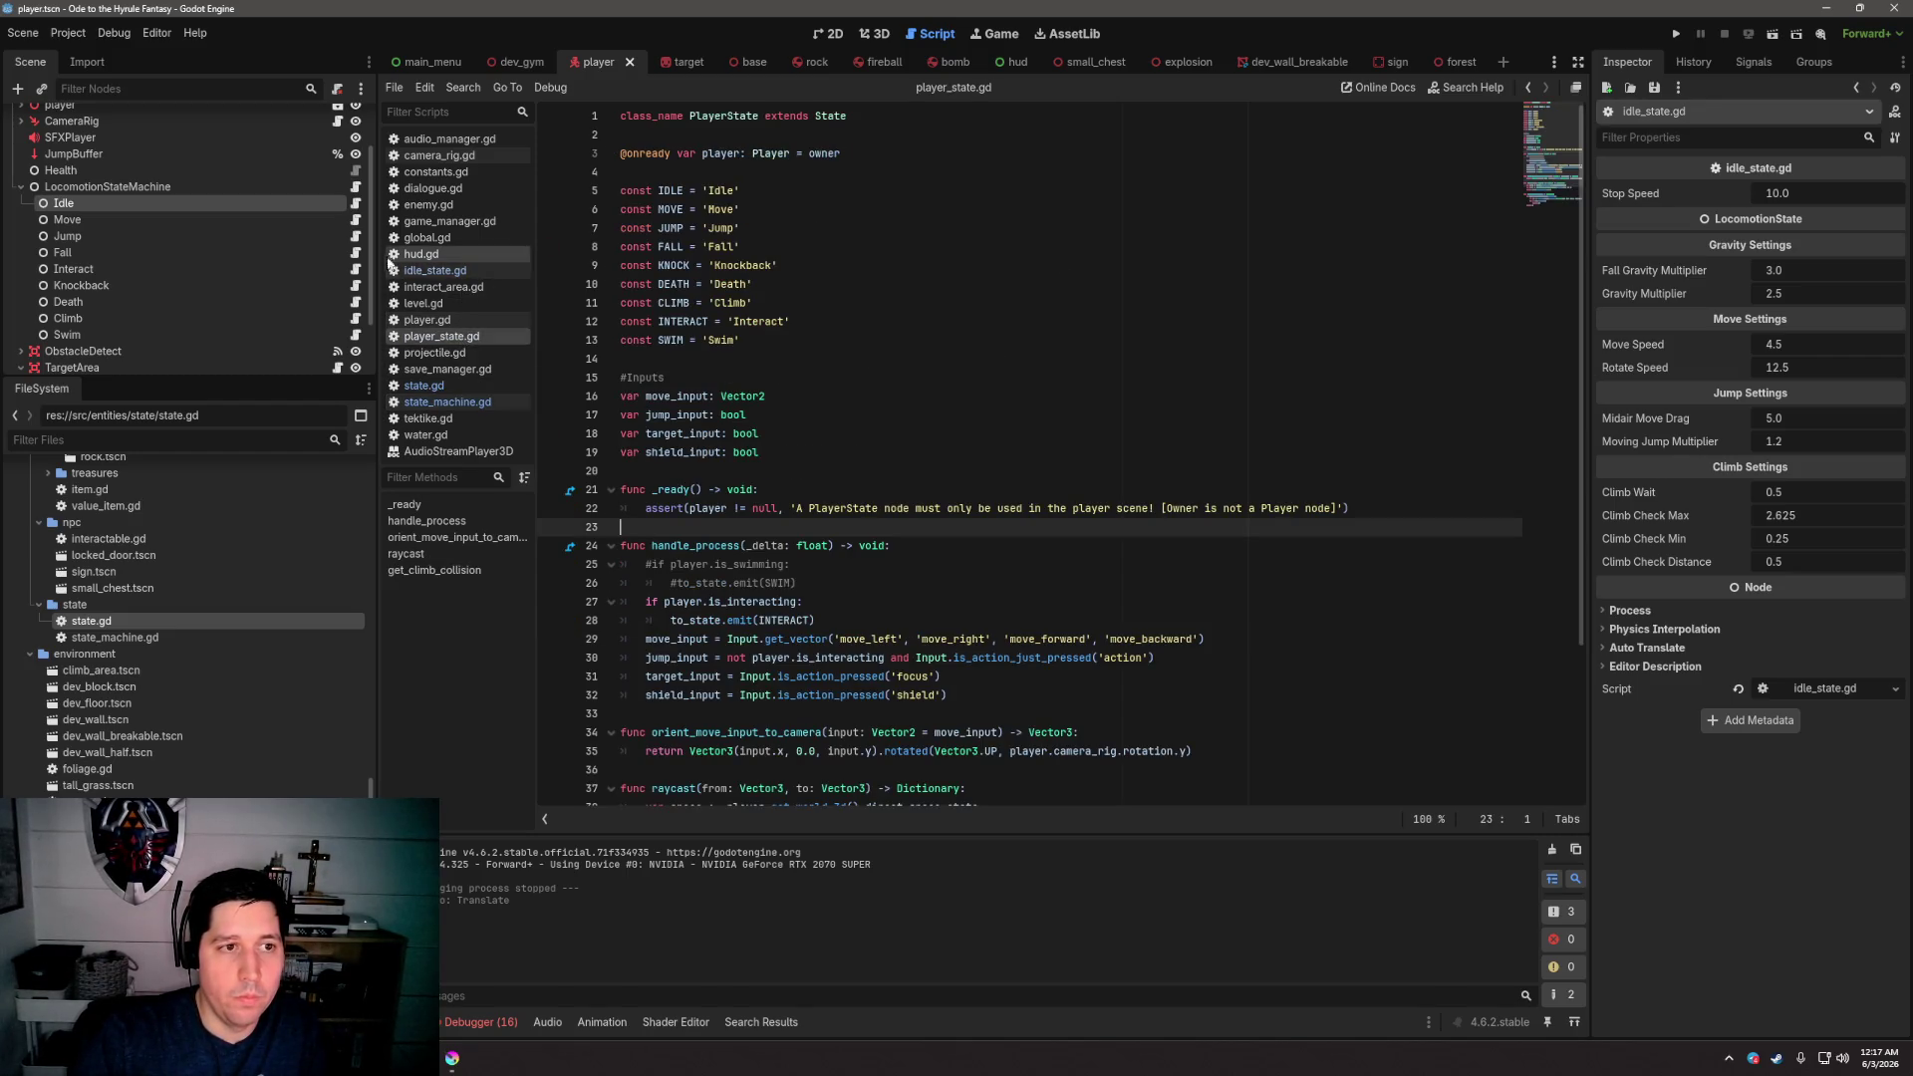
click(435, 270)
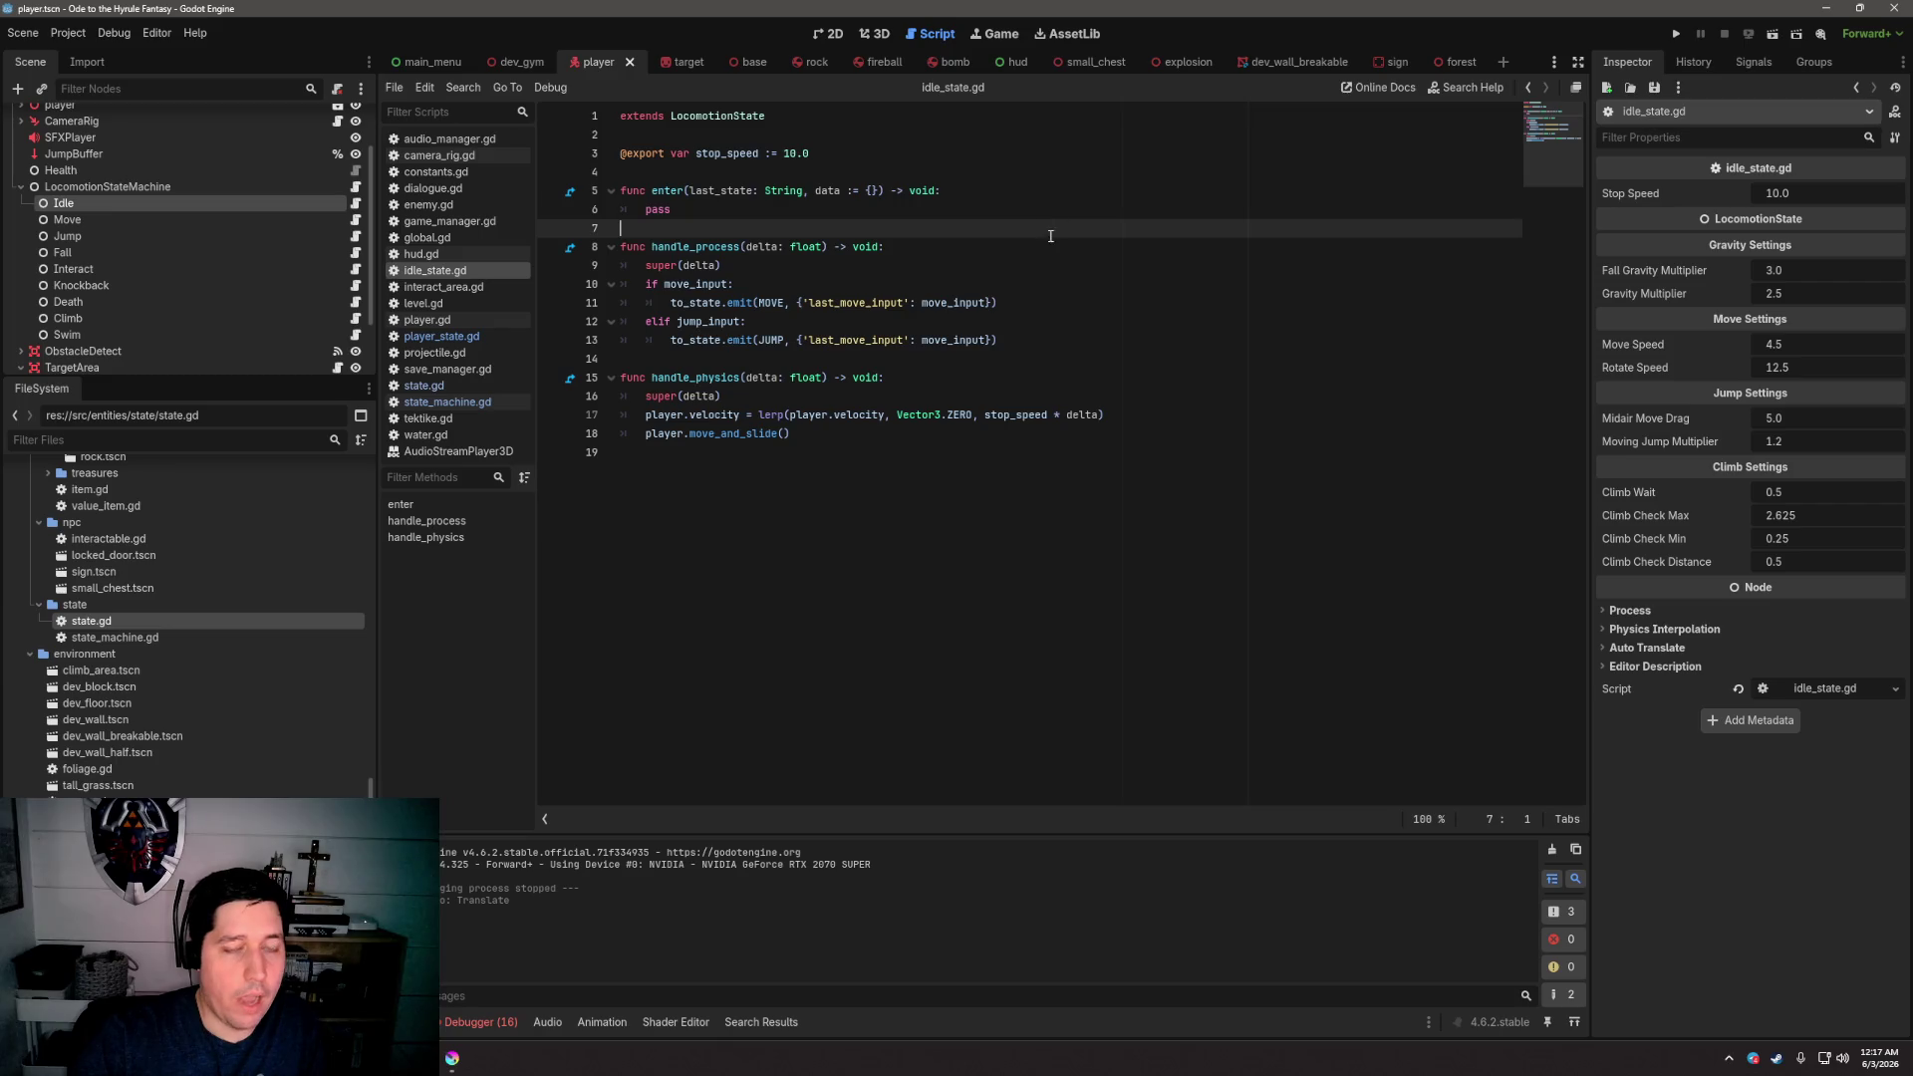
click(991, 360)
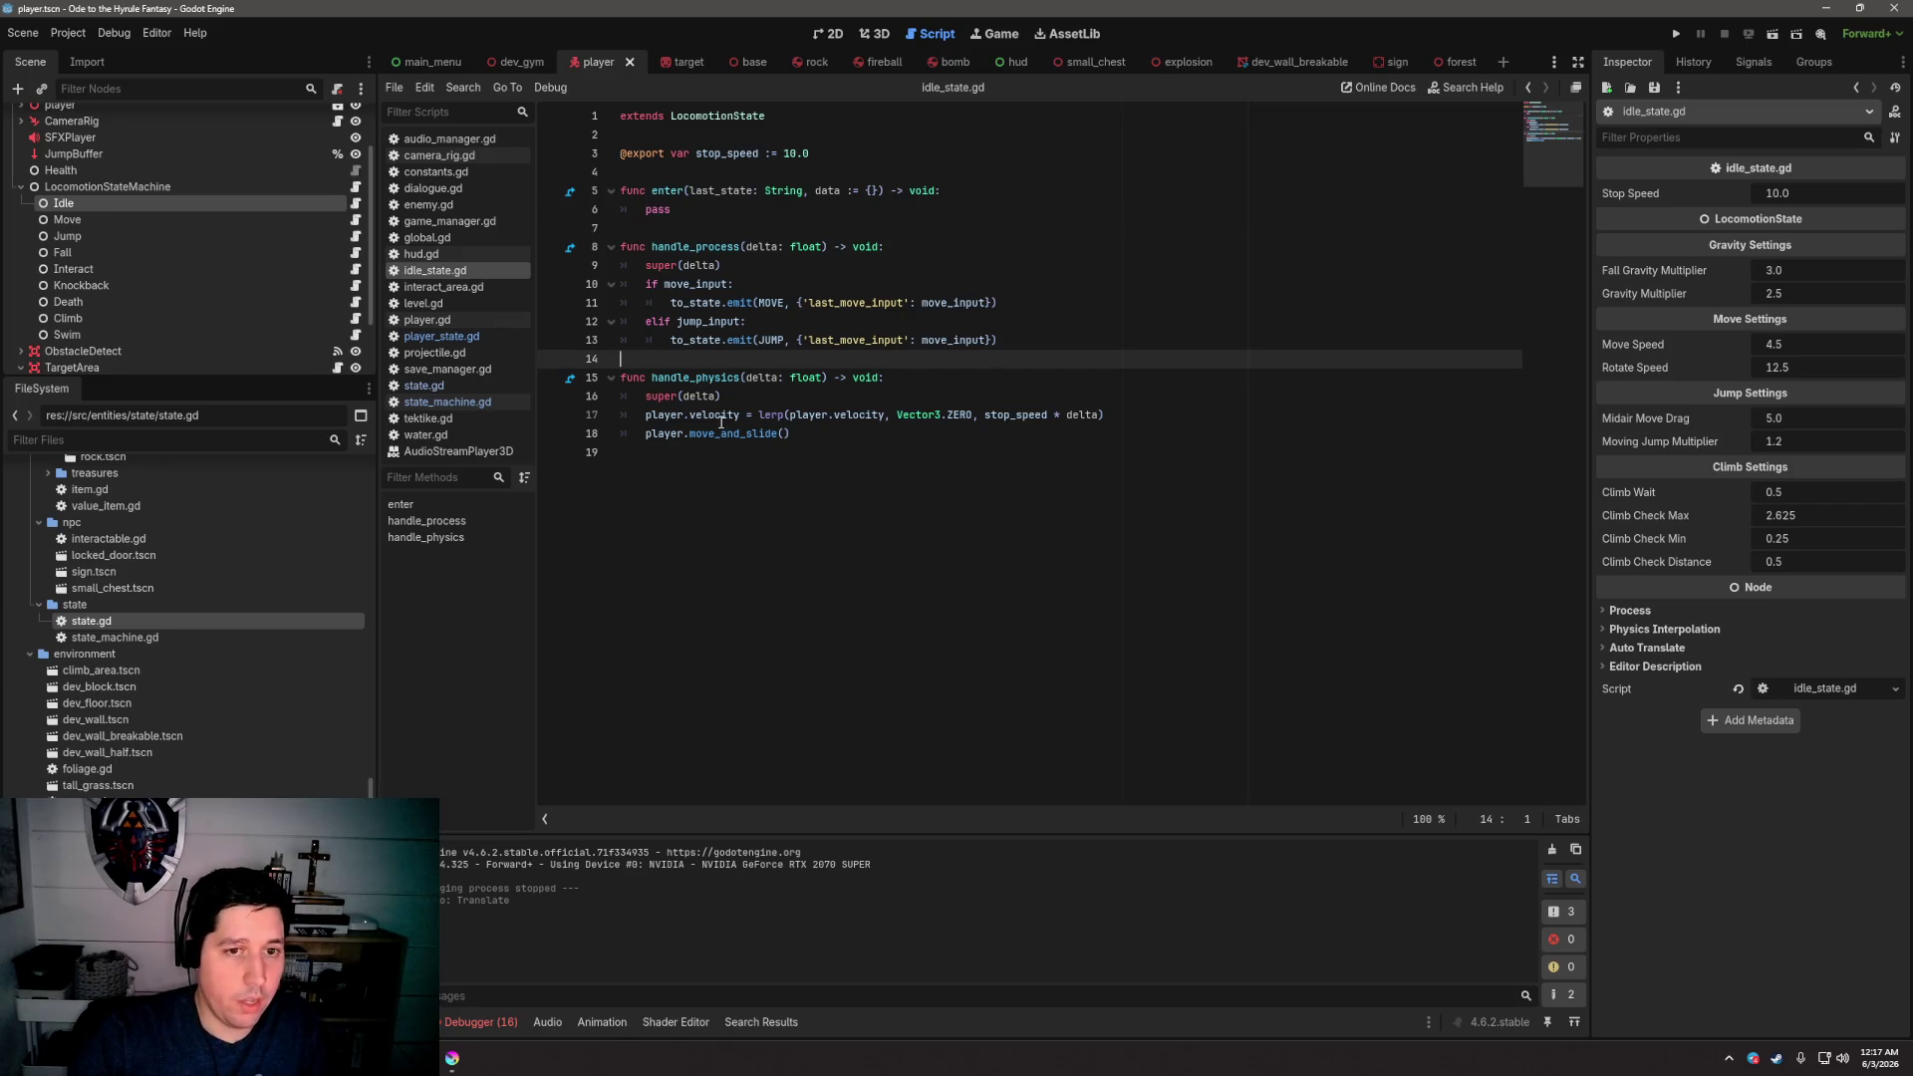
mouse_move(792, 433)
mouse_down()
mouse_move(623, 394)
mouse_move(620, 372)
mouse_up()
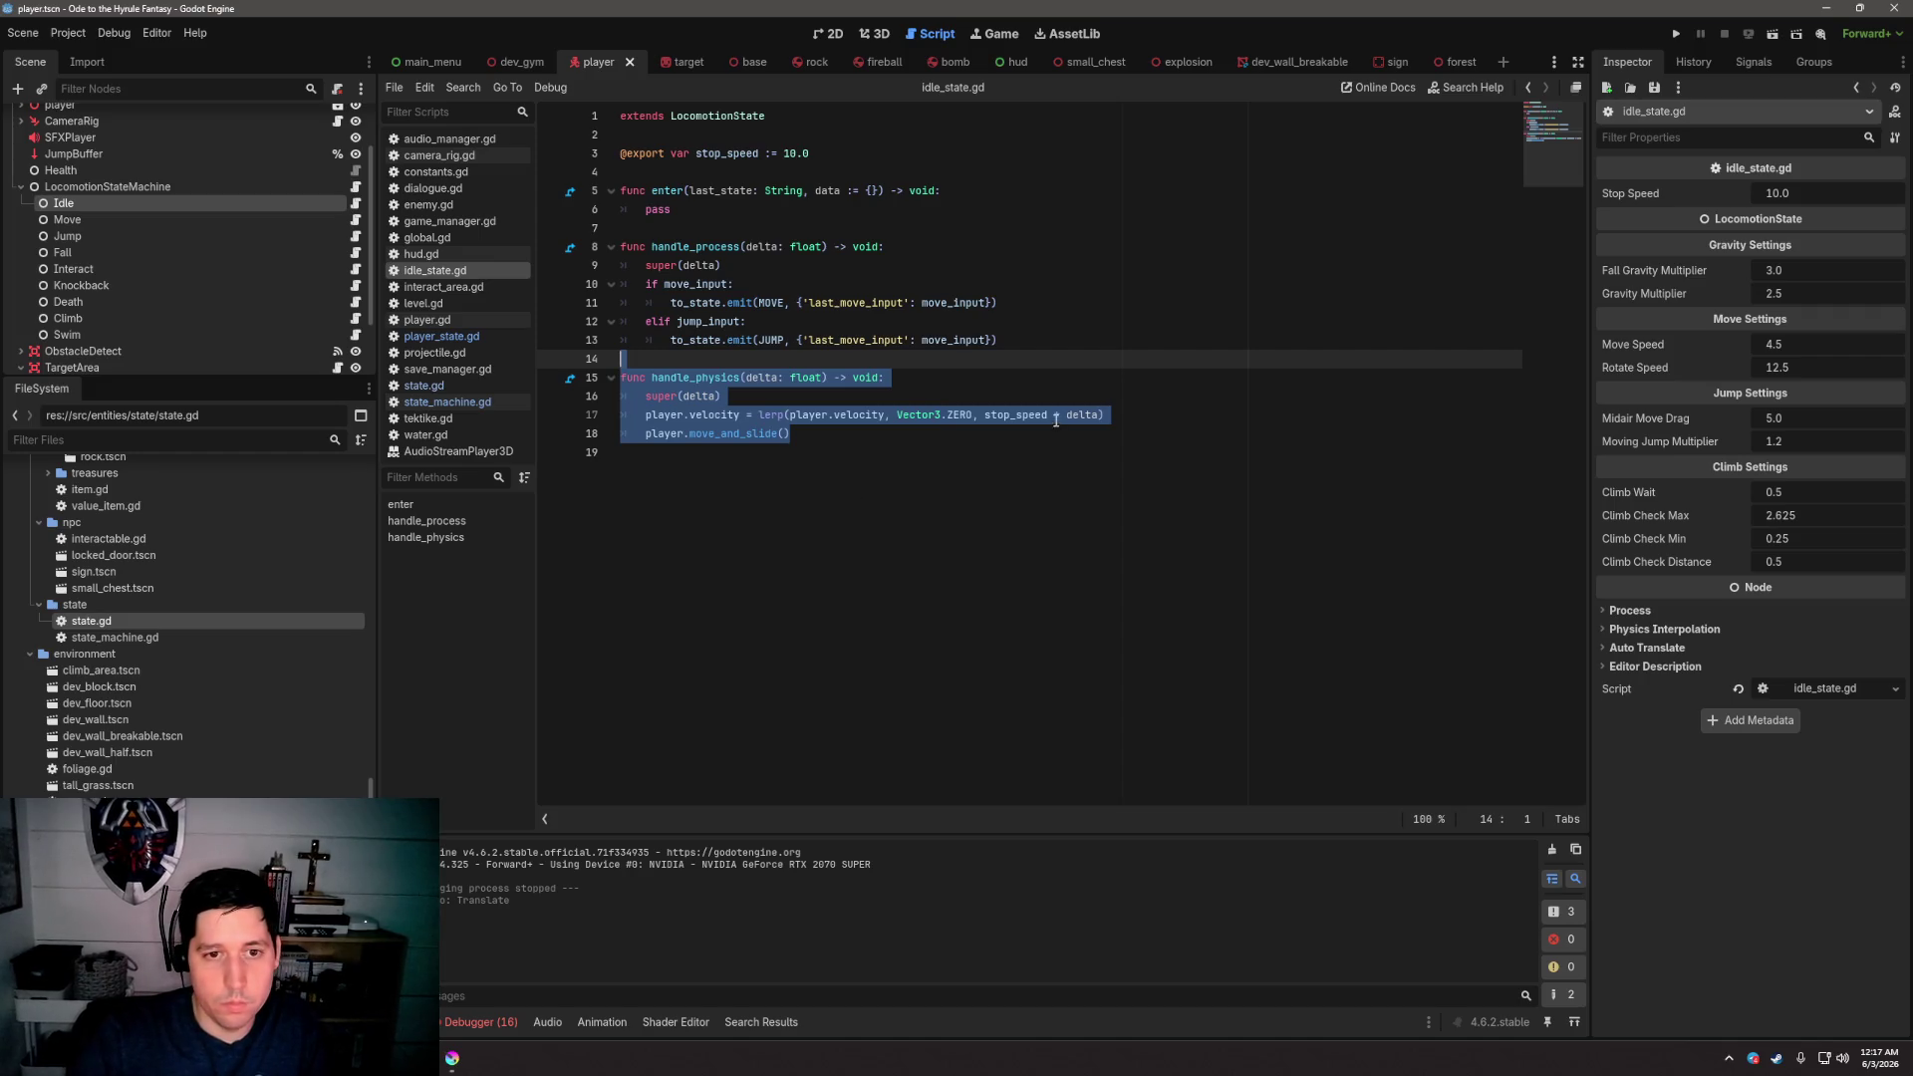
click(1056, 362)
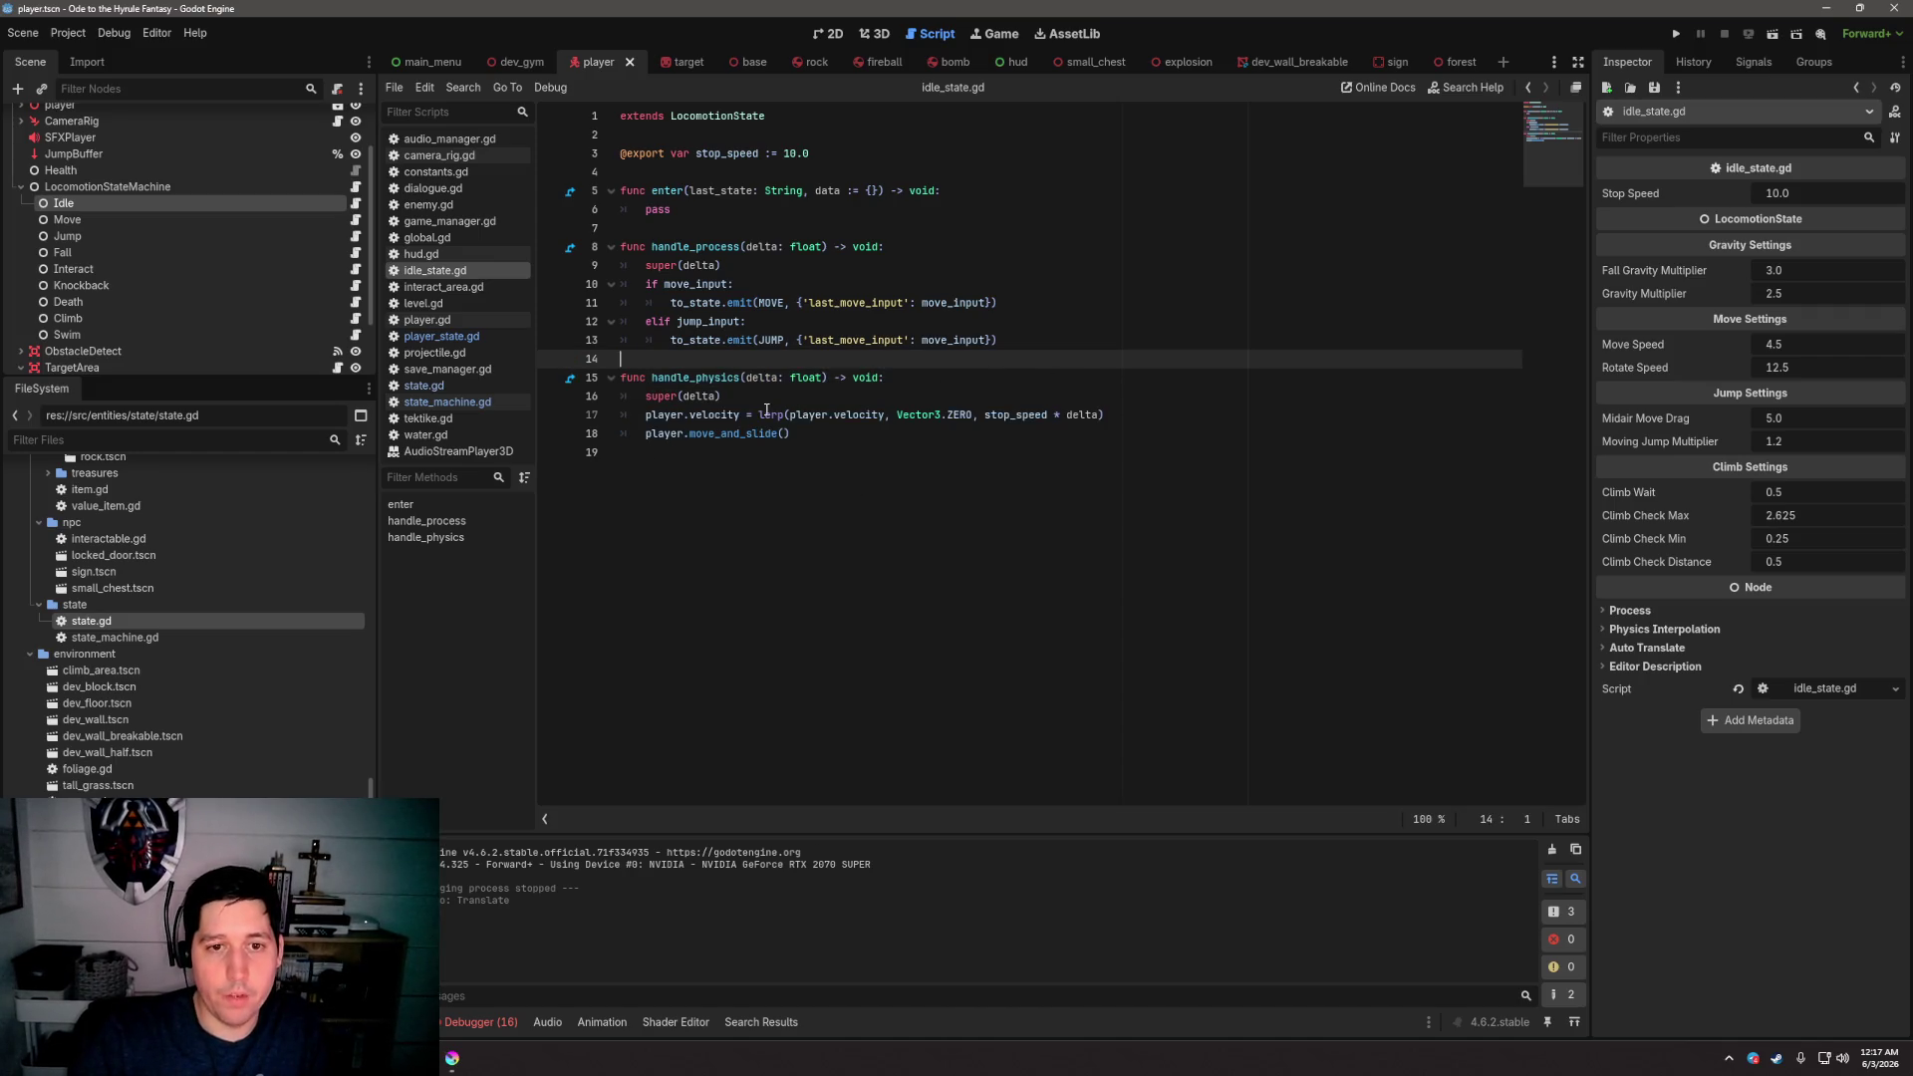
drag(767, 414, 1145, 418)
click(1142, 337)
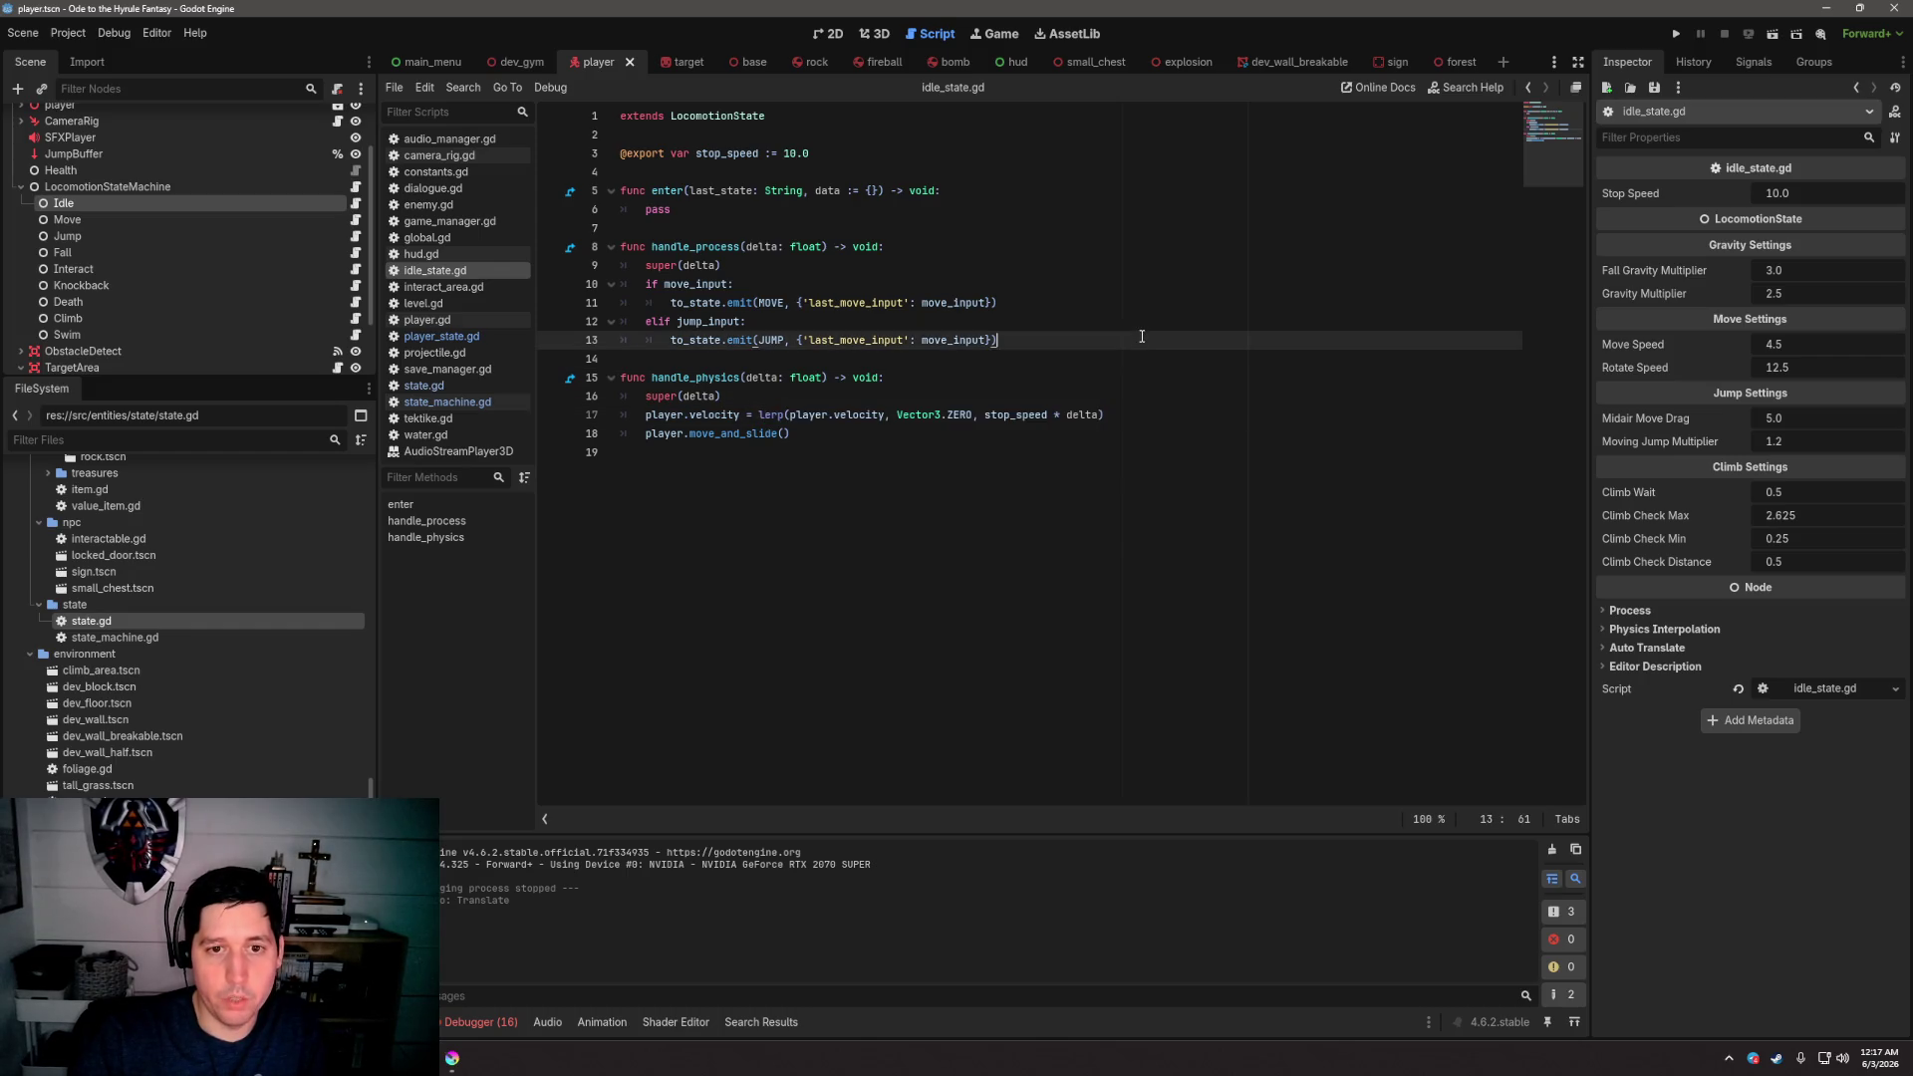
click(1128, 359)
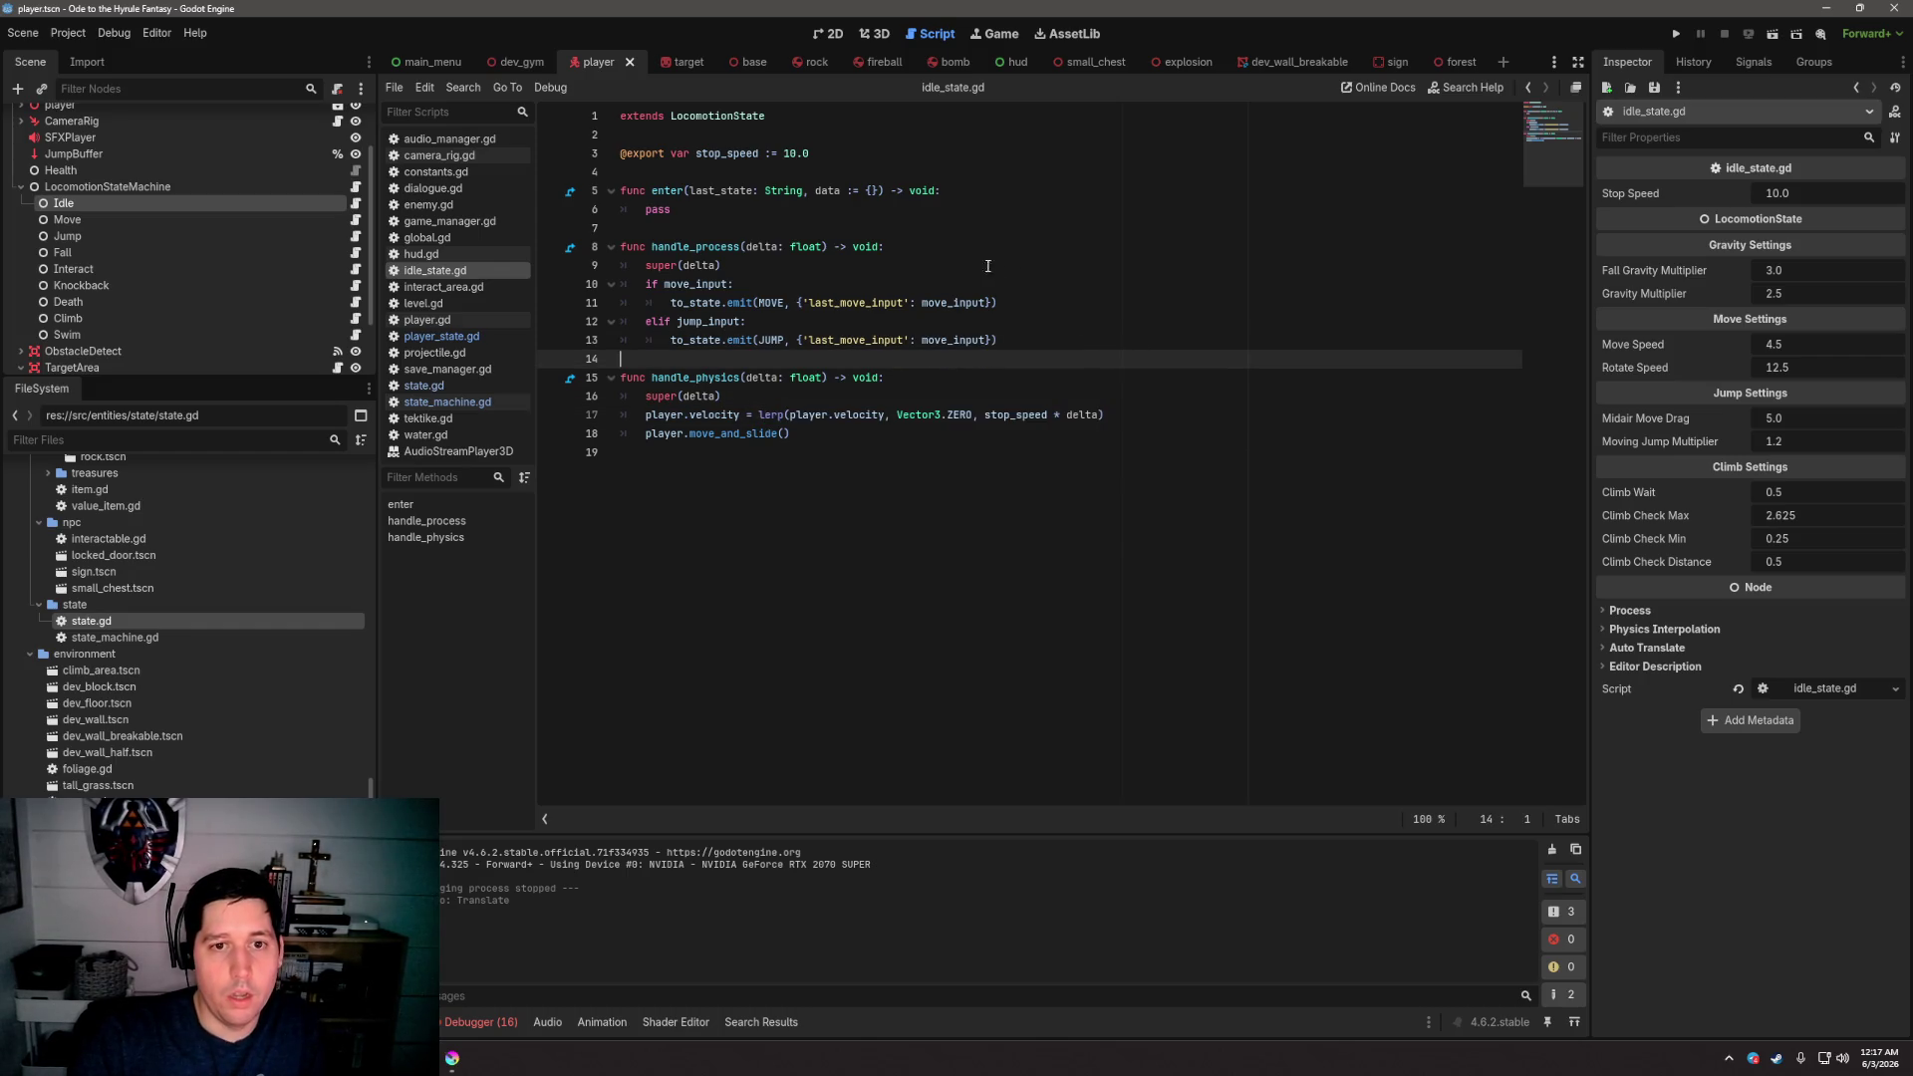
mouse_move(773, 357)
mouse_down()
mouse_move(697, 340)
mouse_move(647, 284)
mouse_up()
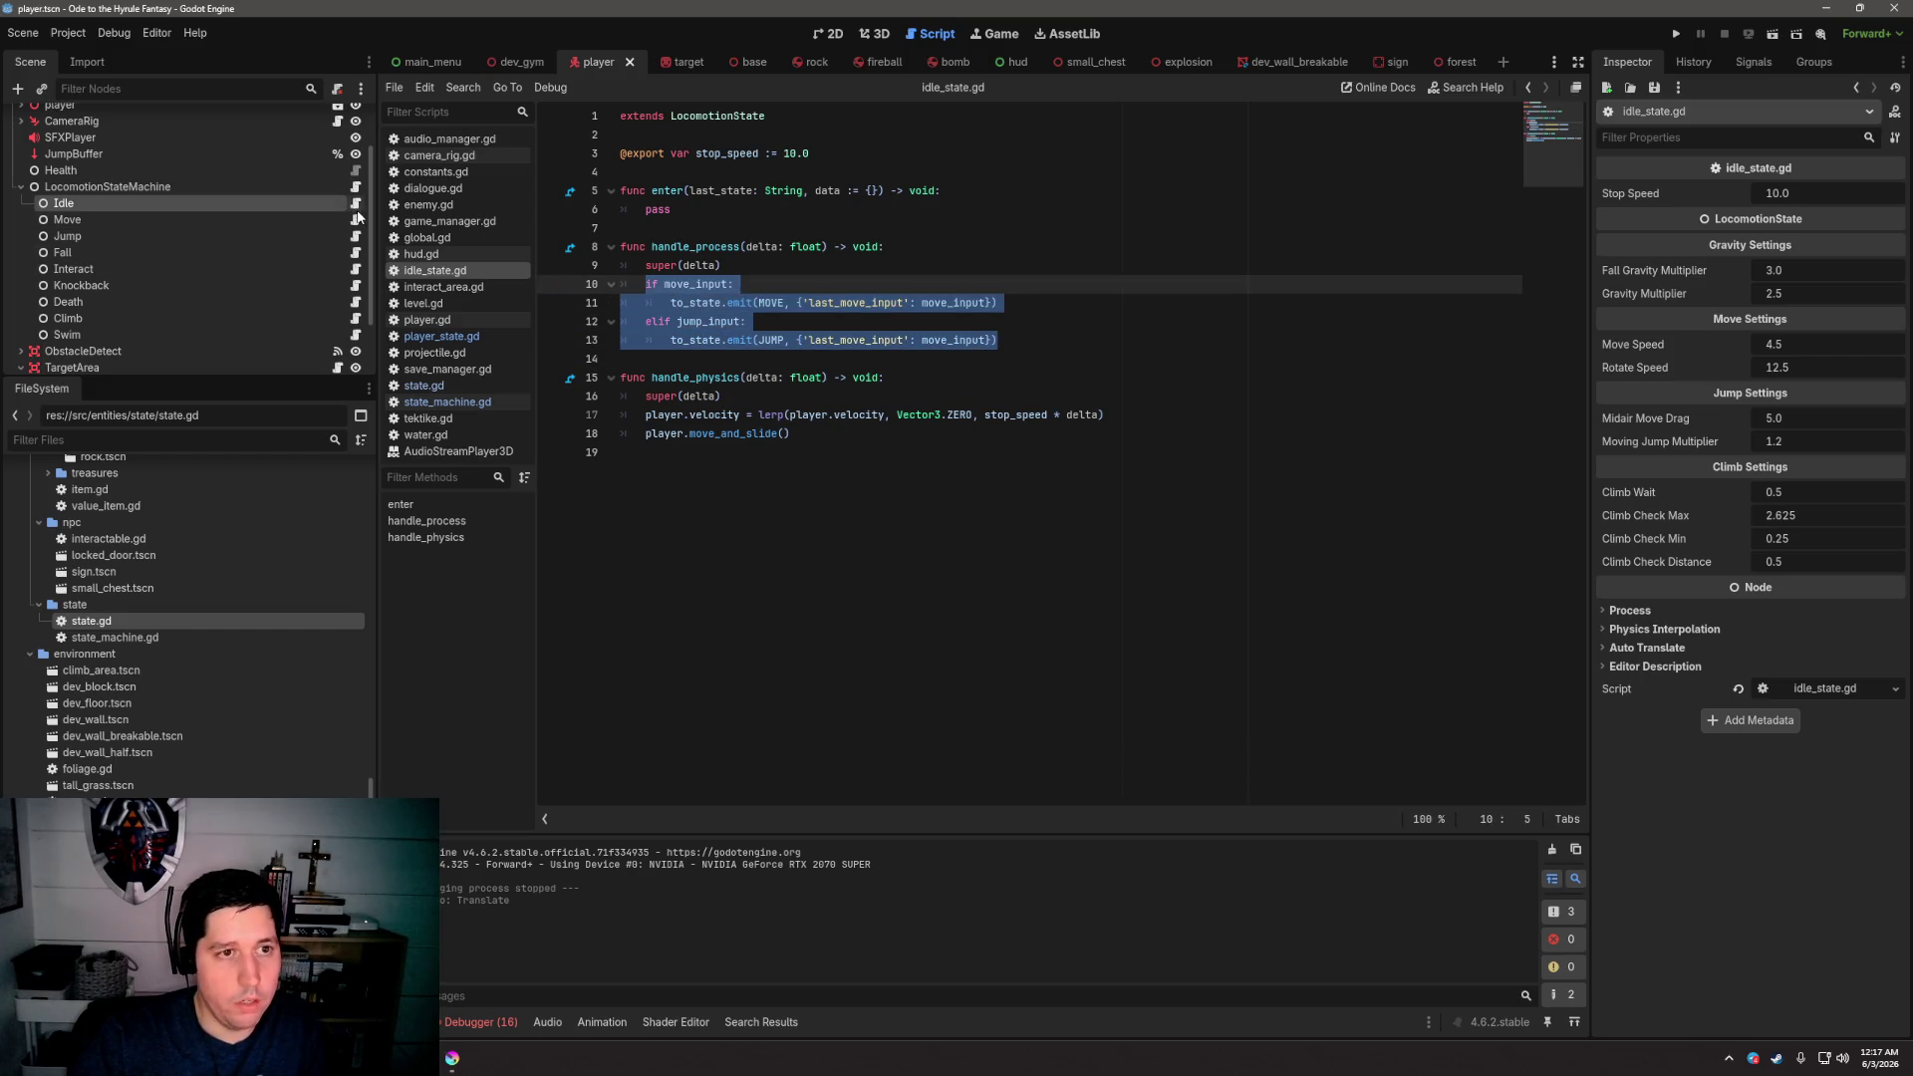
click(980, 292)
key(Up)
key(Up)
key(Up)
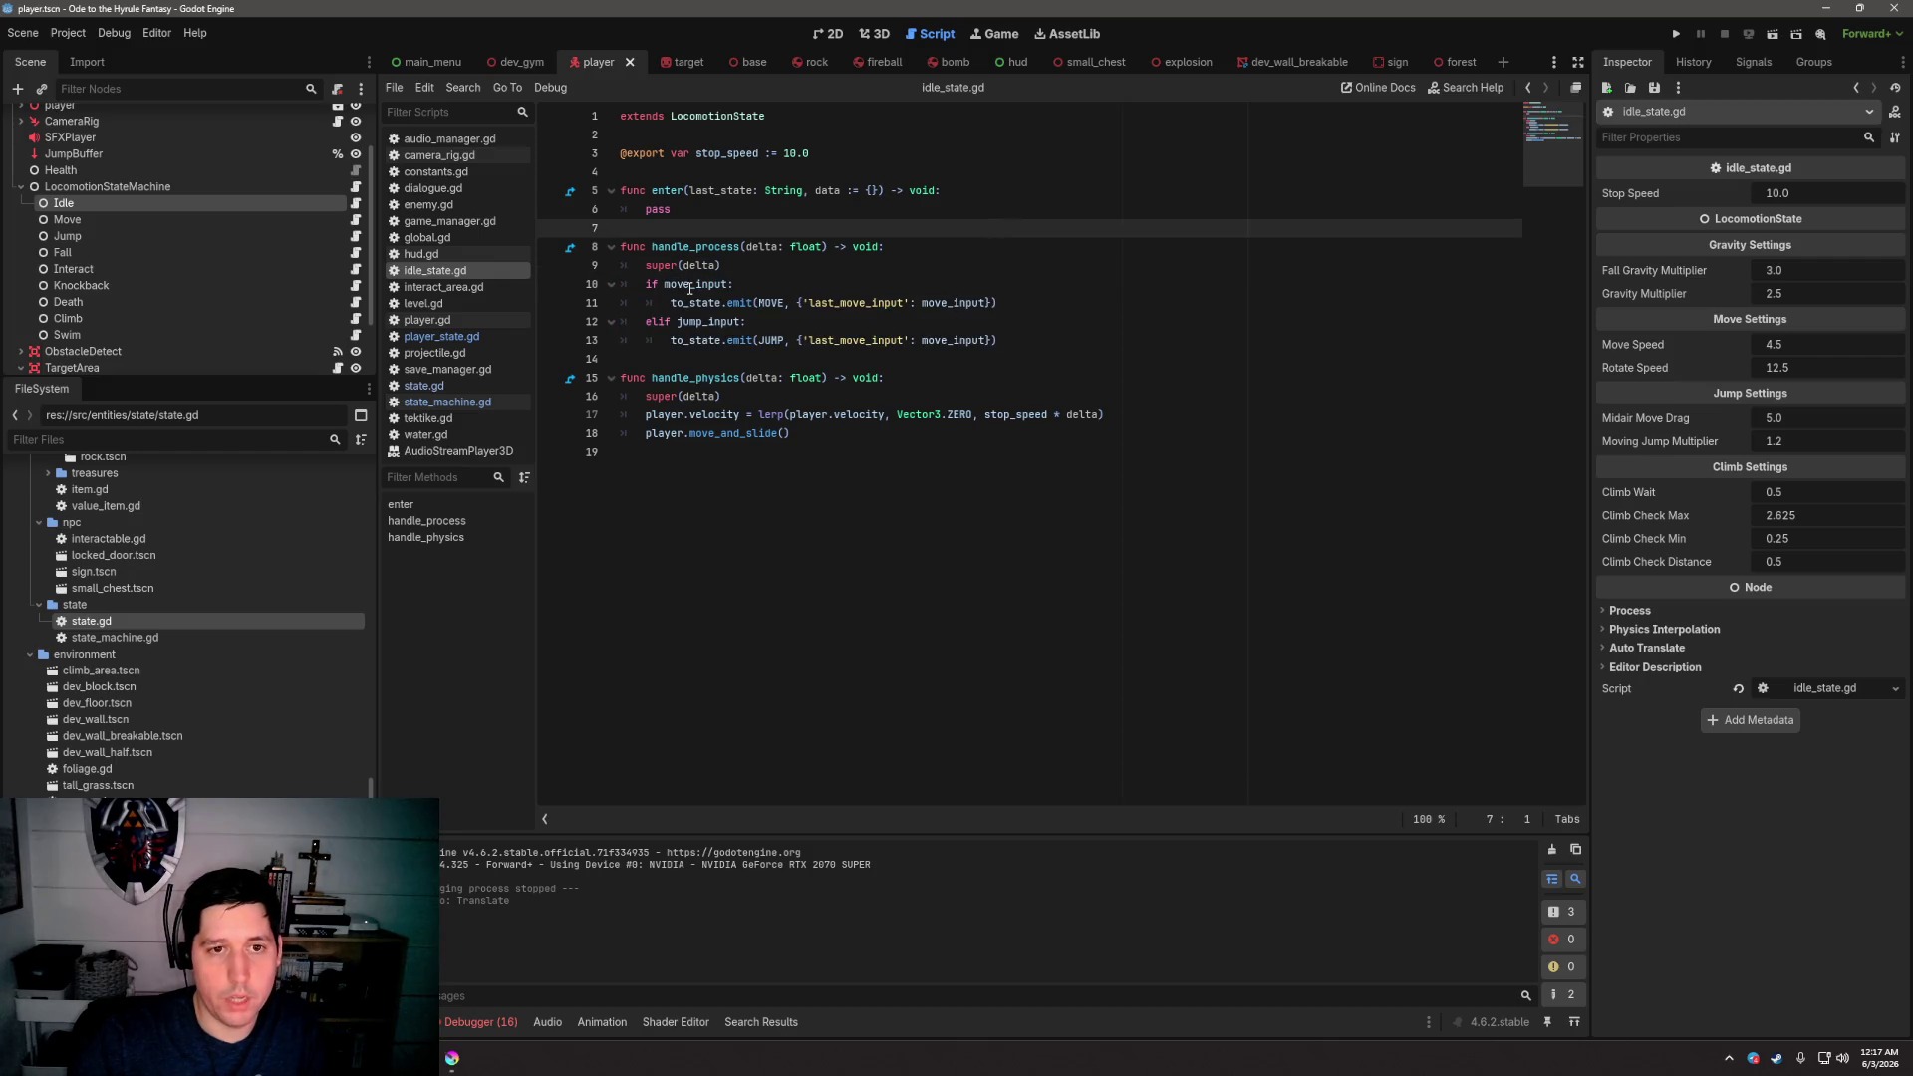
Go through the Move state script's enter, handle_process and handle_physics functions
click(356, 219)
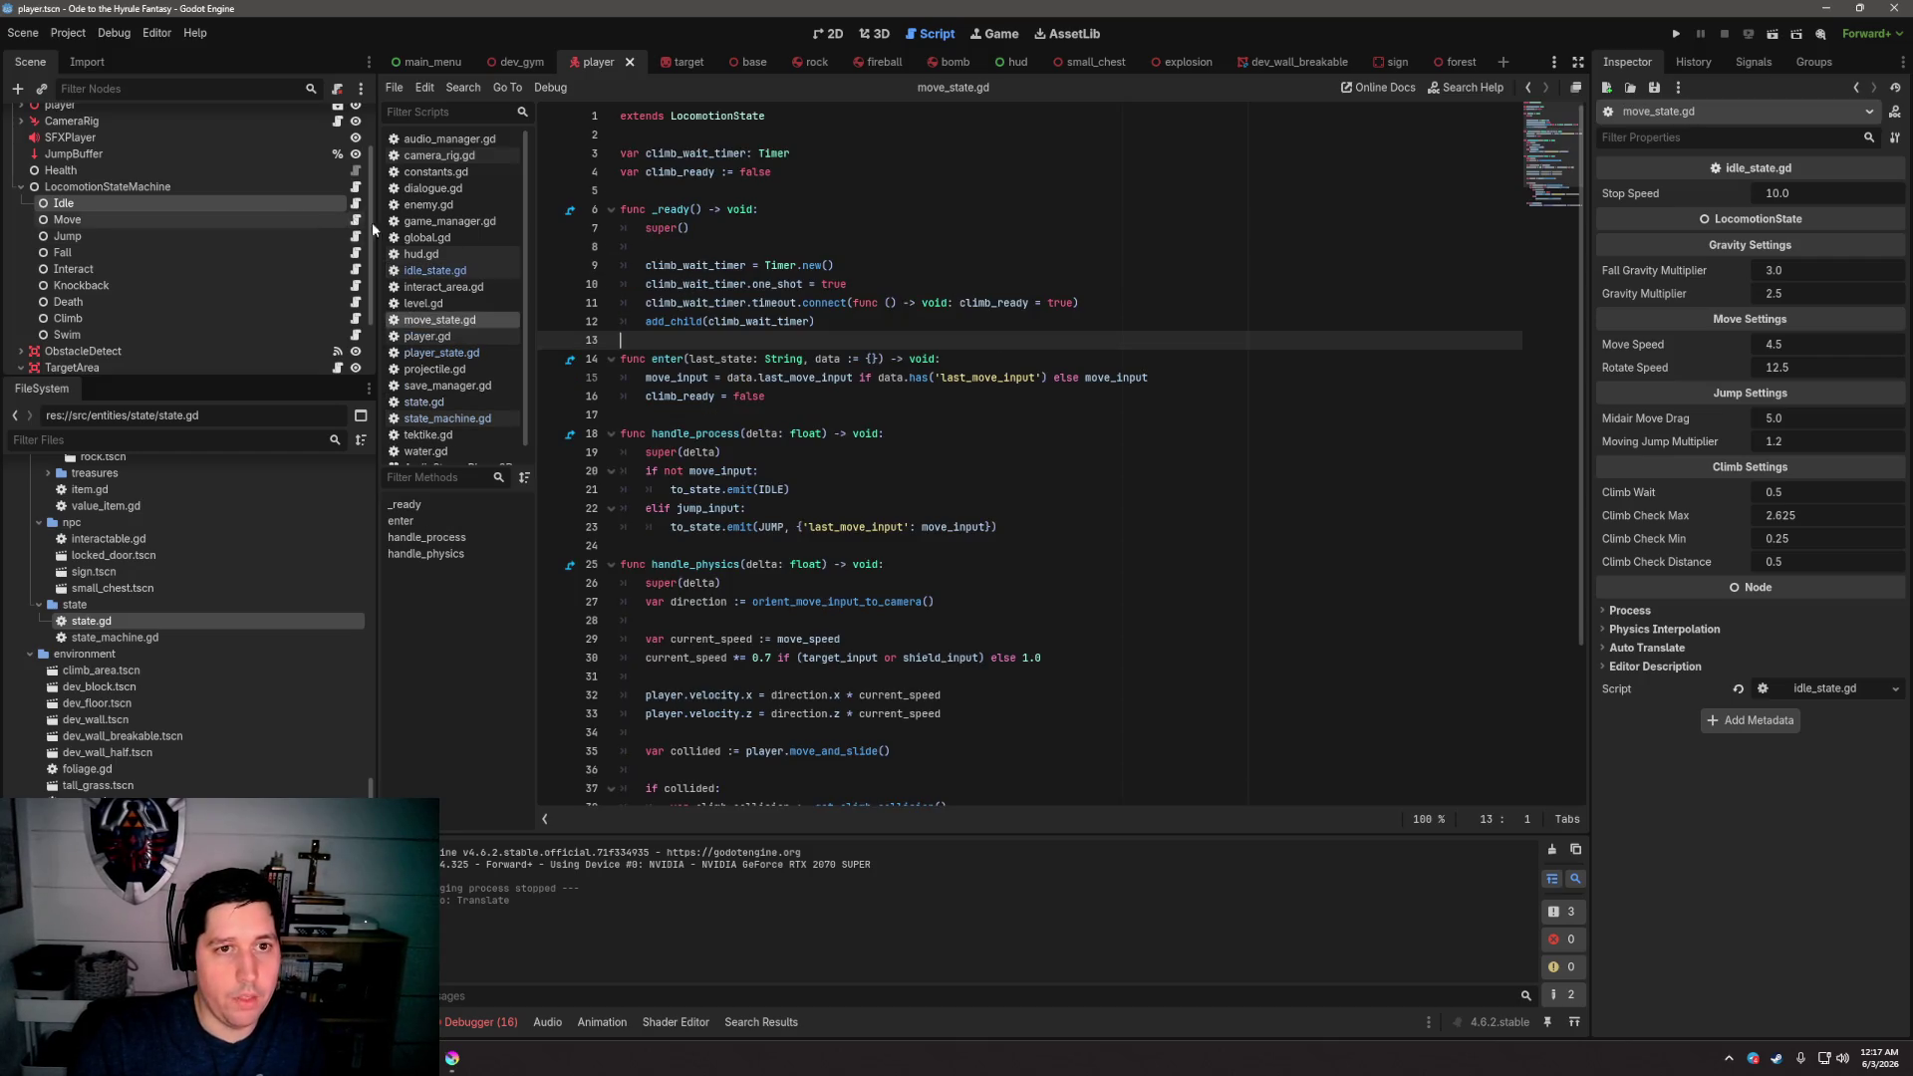
scroll(835, 354, down, 2)
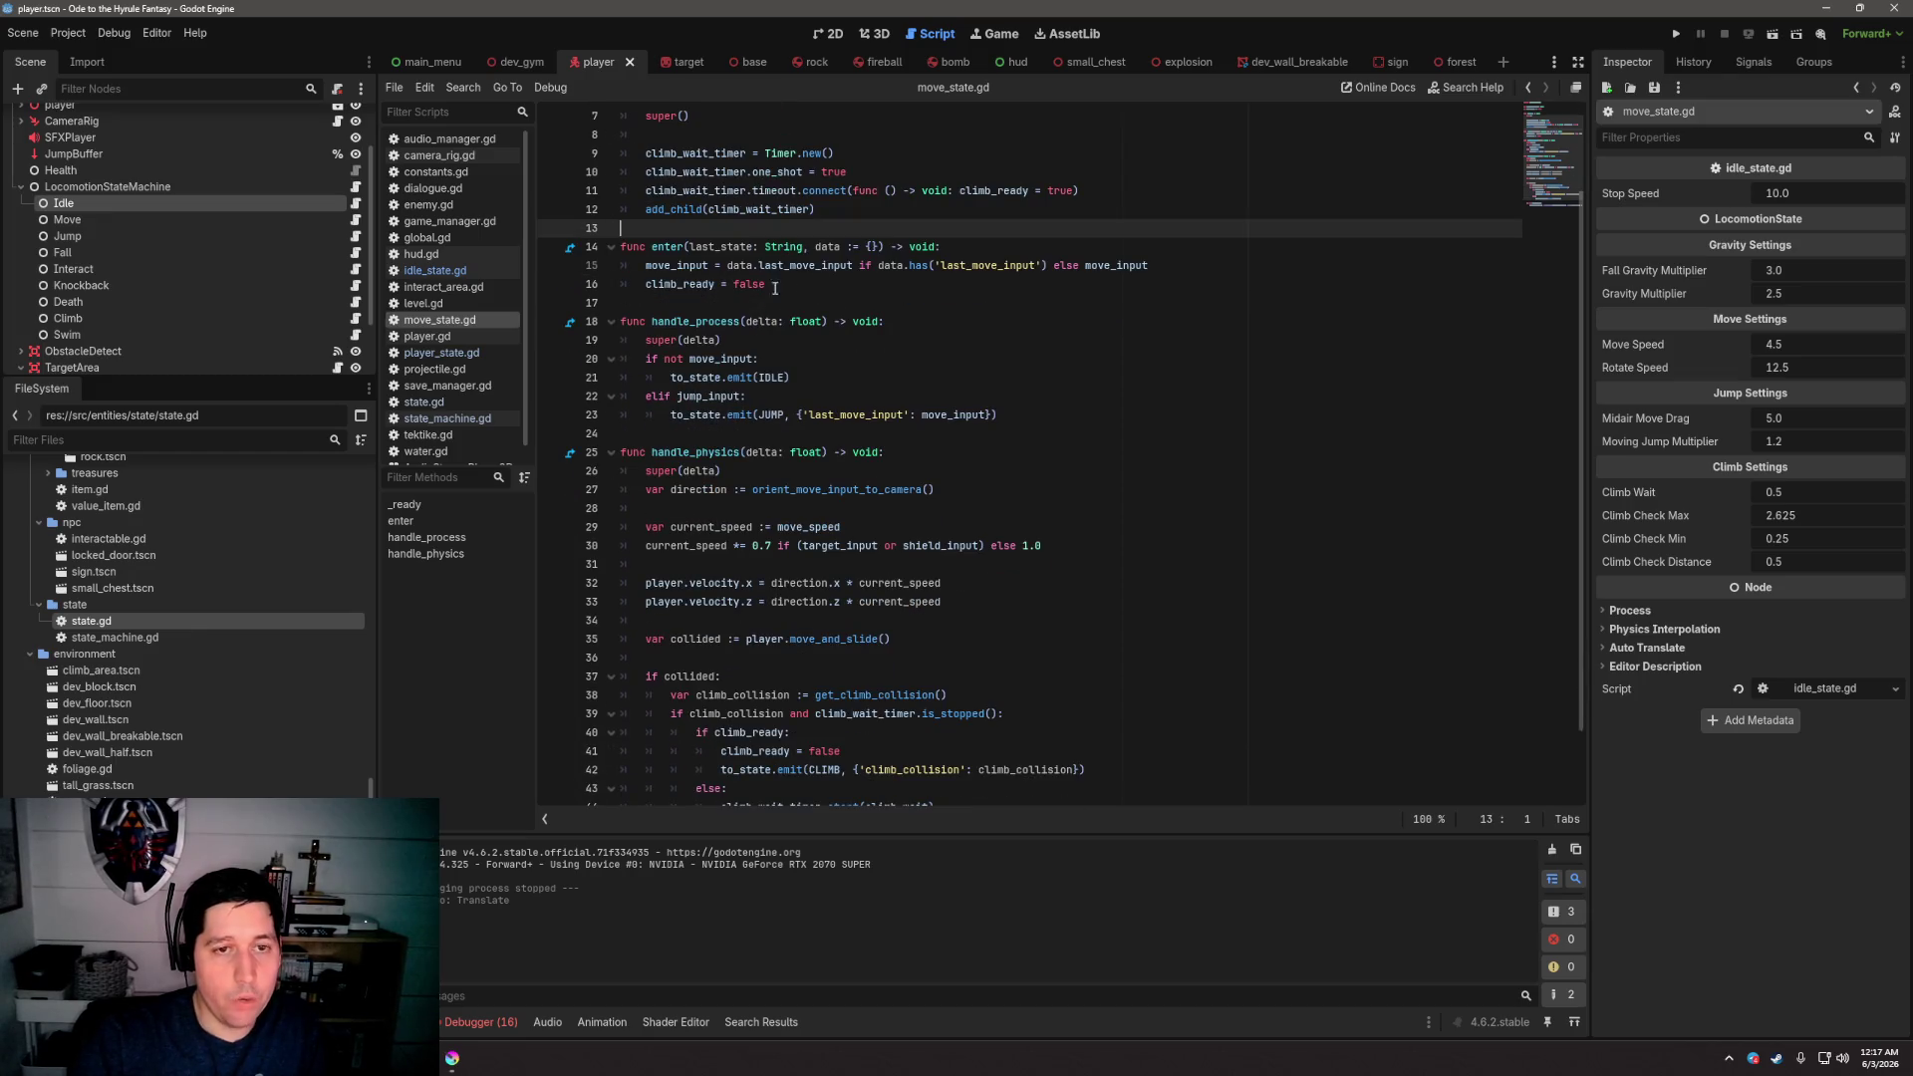
drag(651, 246, 942, 246)
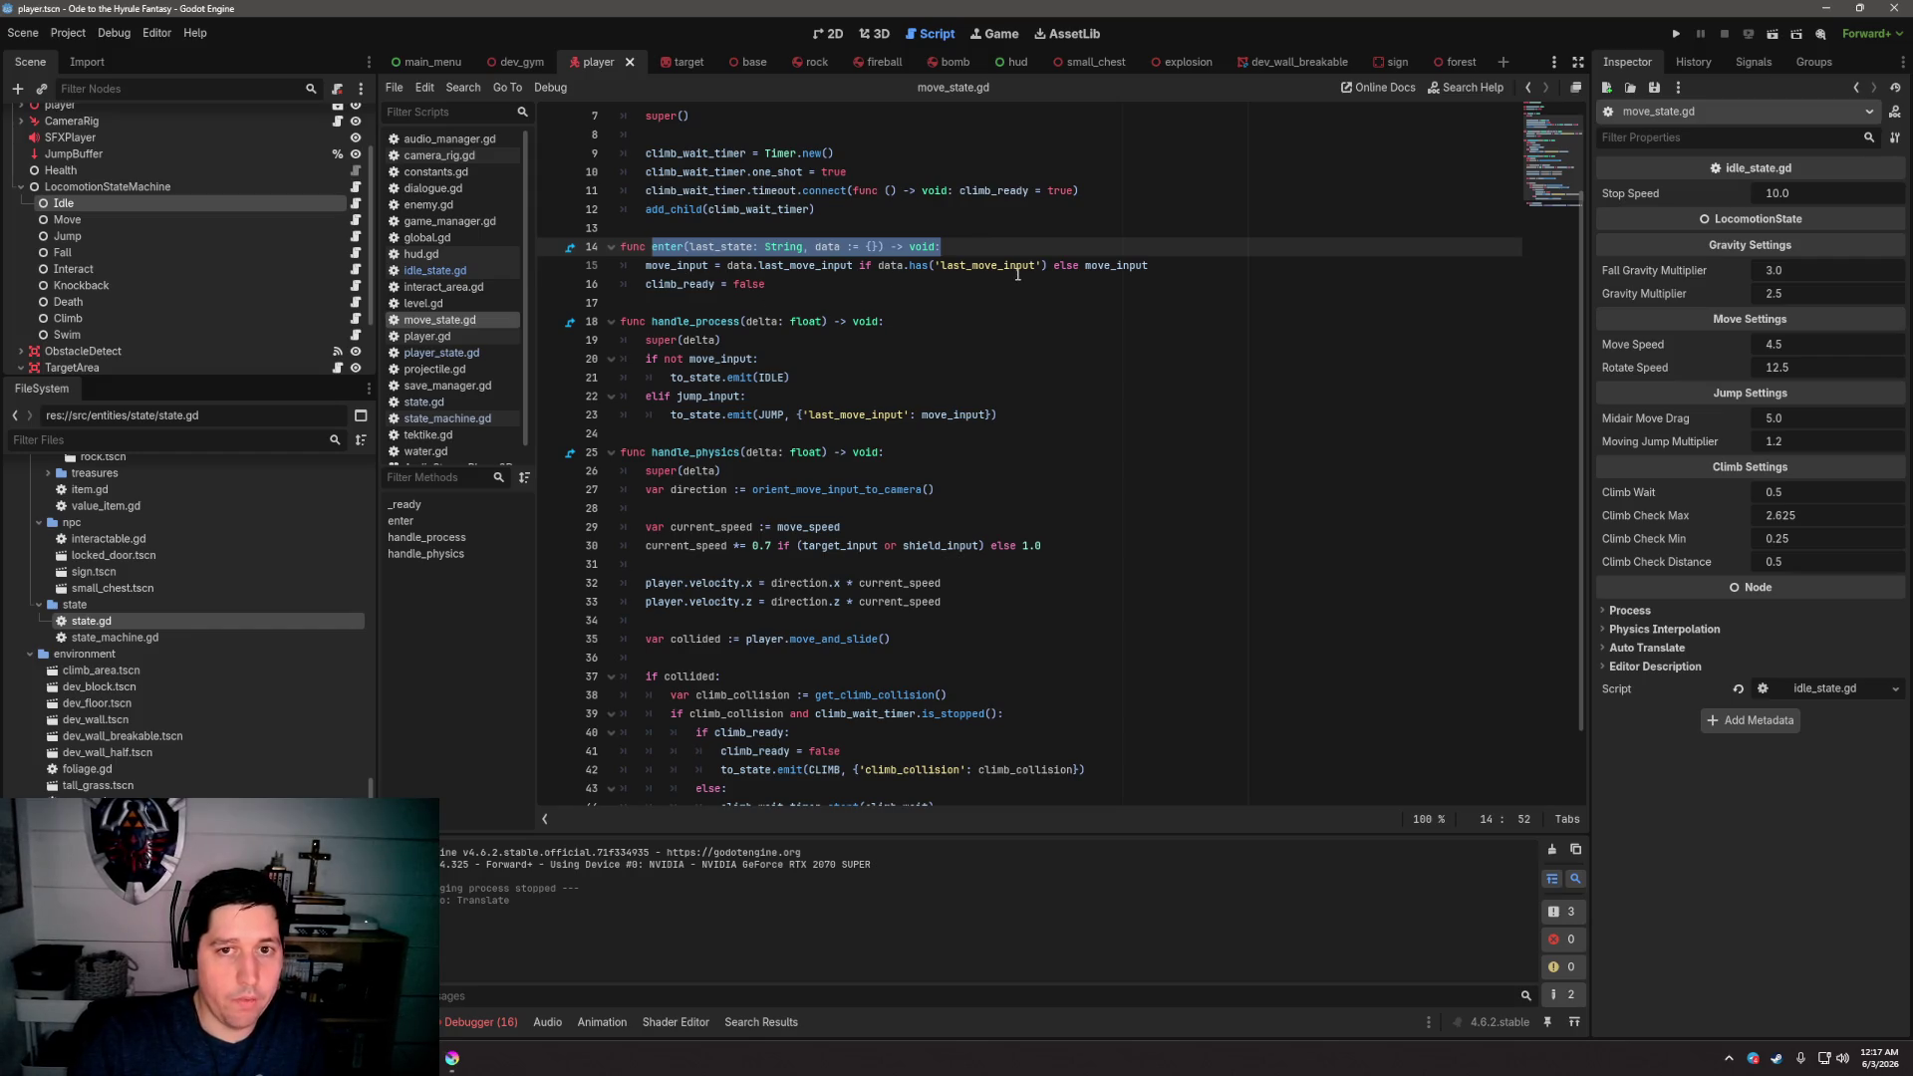
double_click(1017, 269)
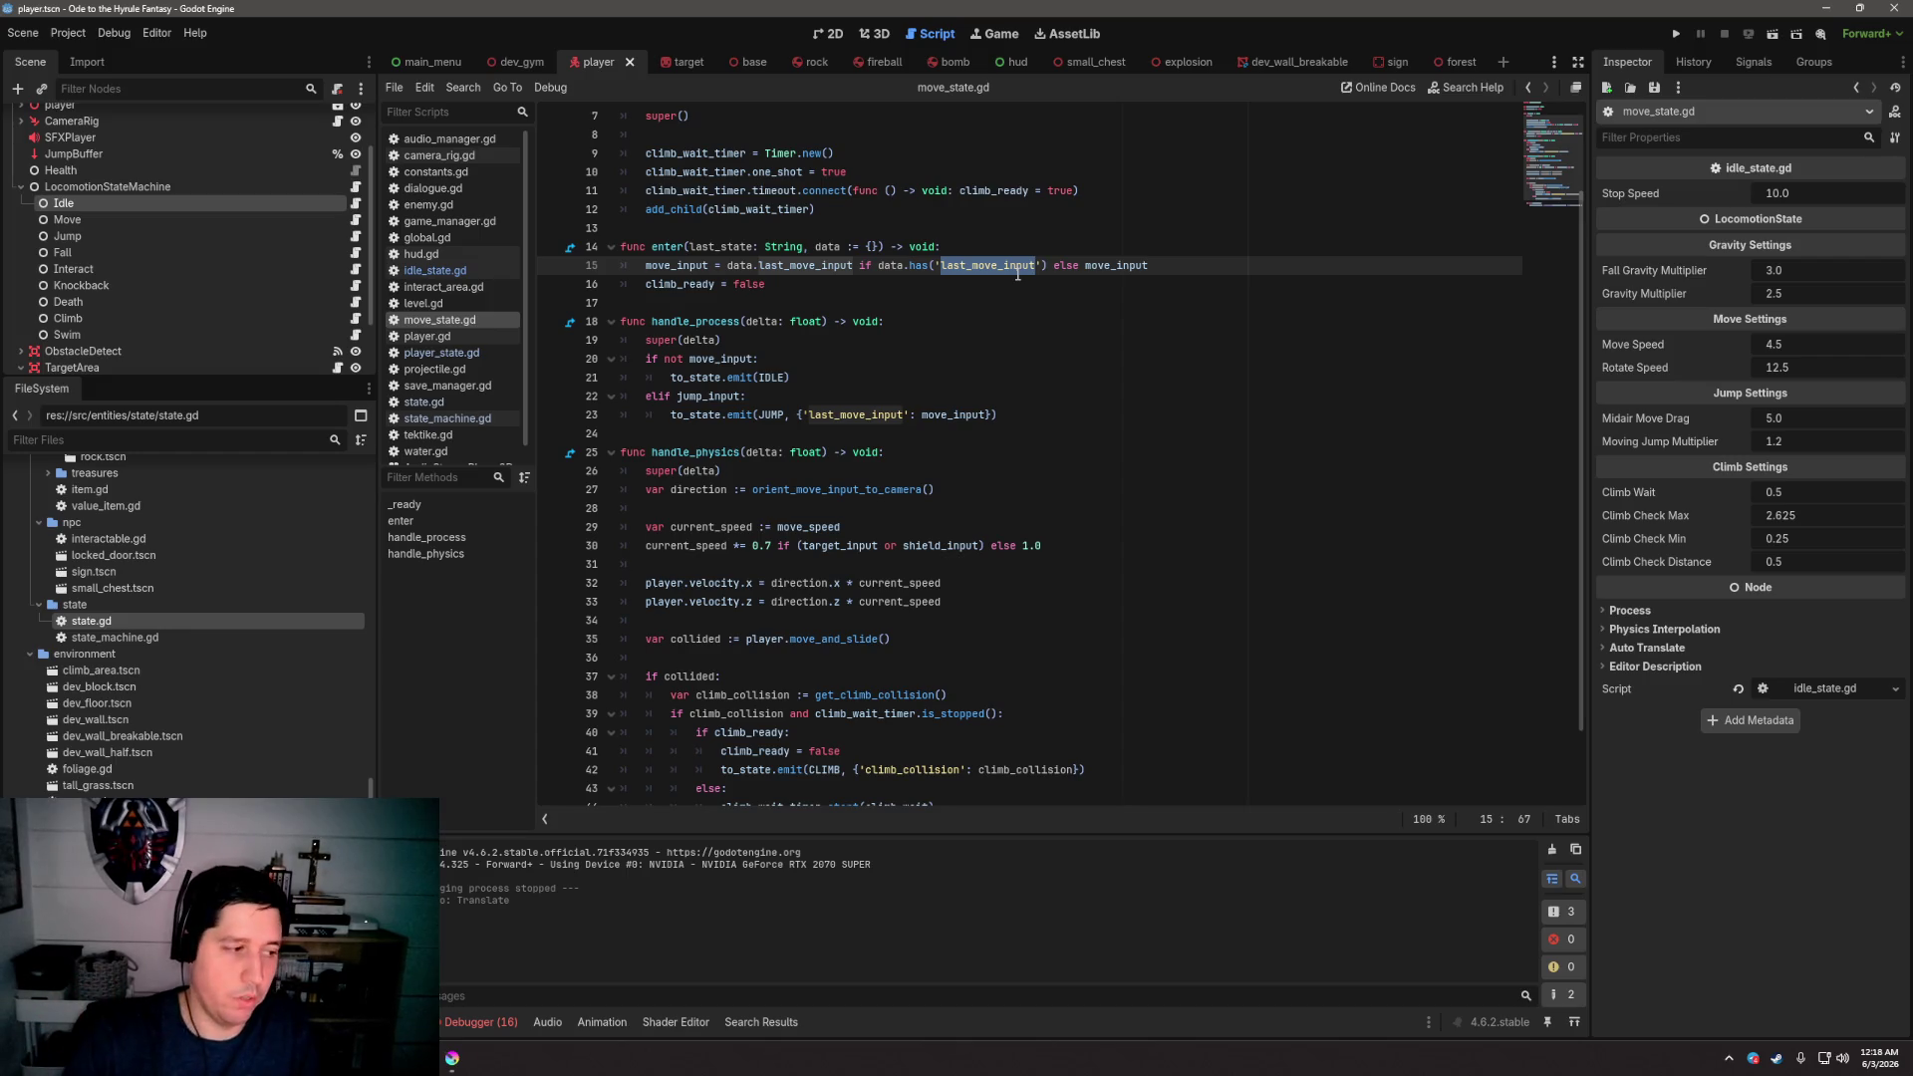
key(Down)
key(Down)
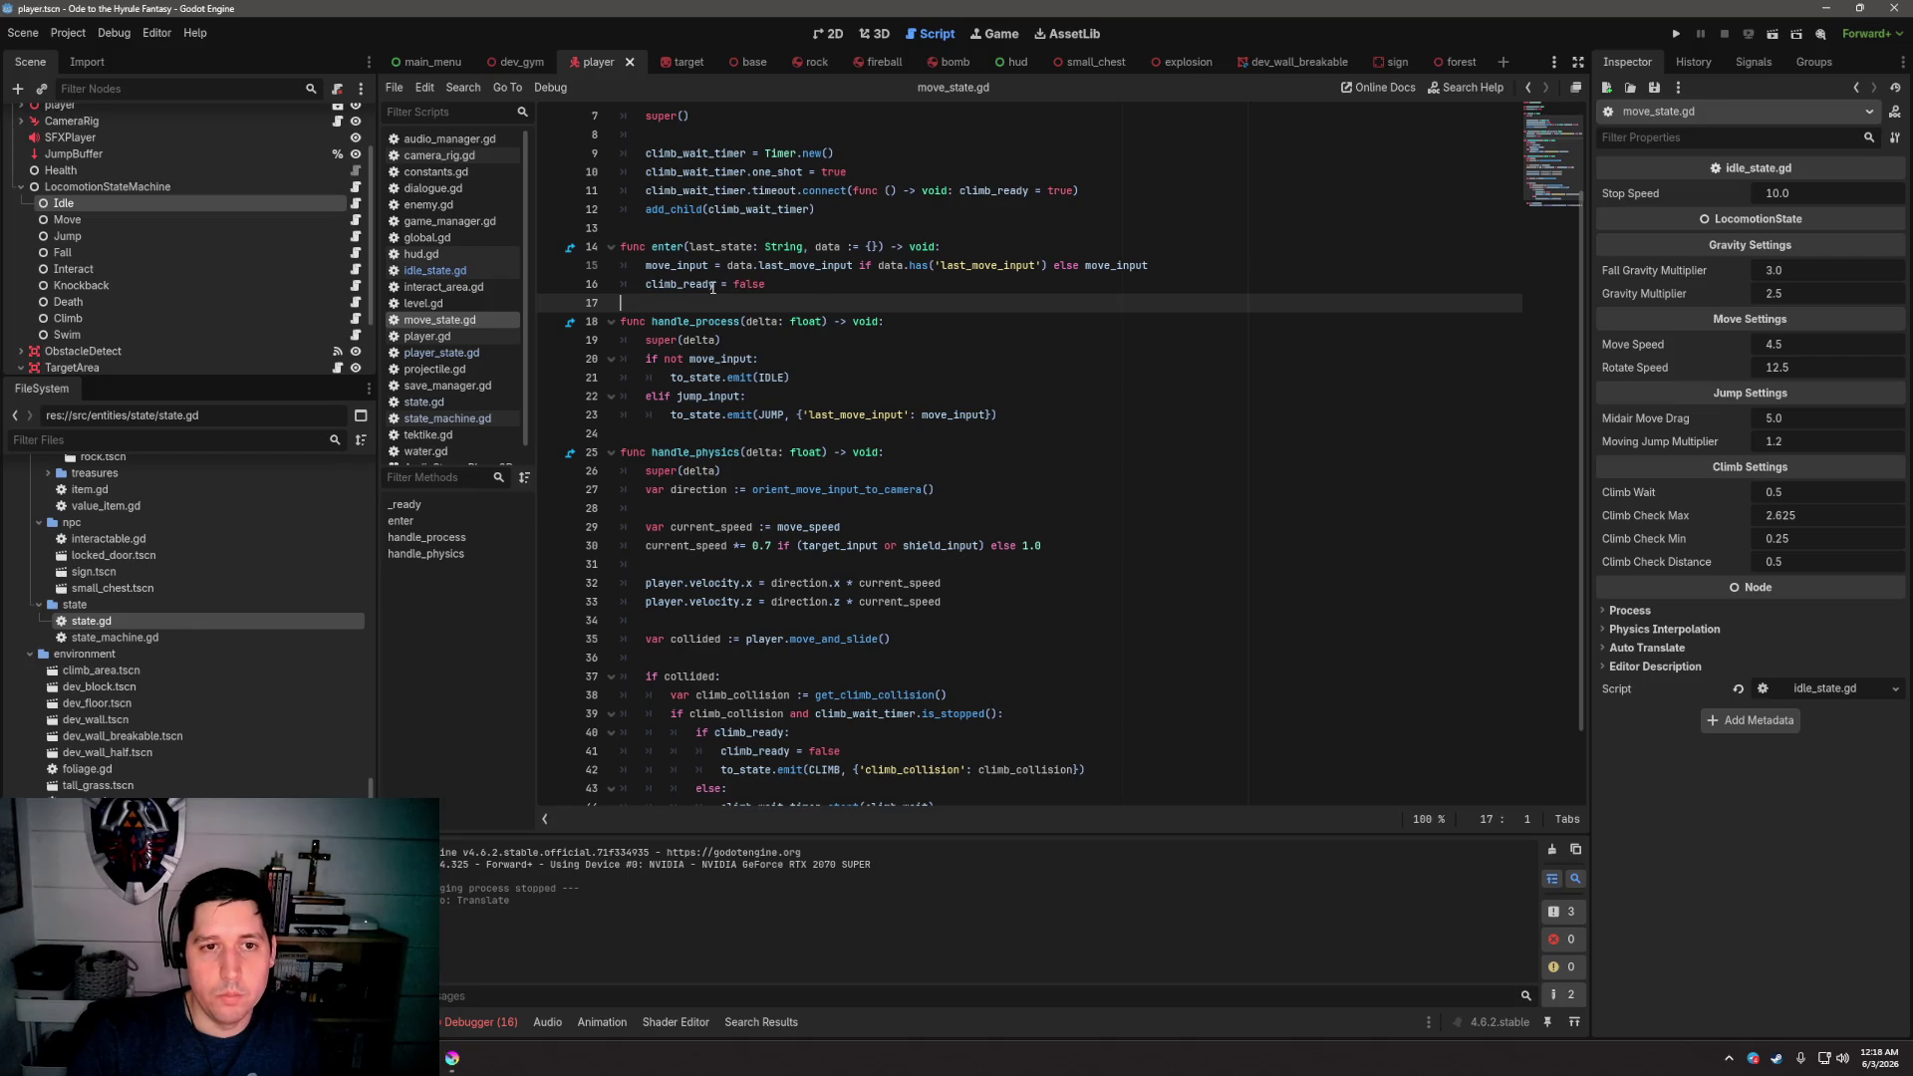
key(shift+Up)
key(shift+Up)
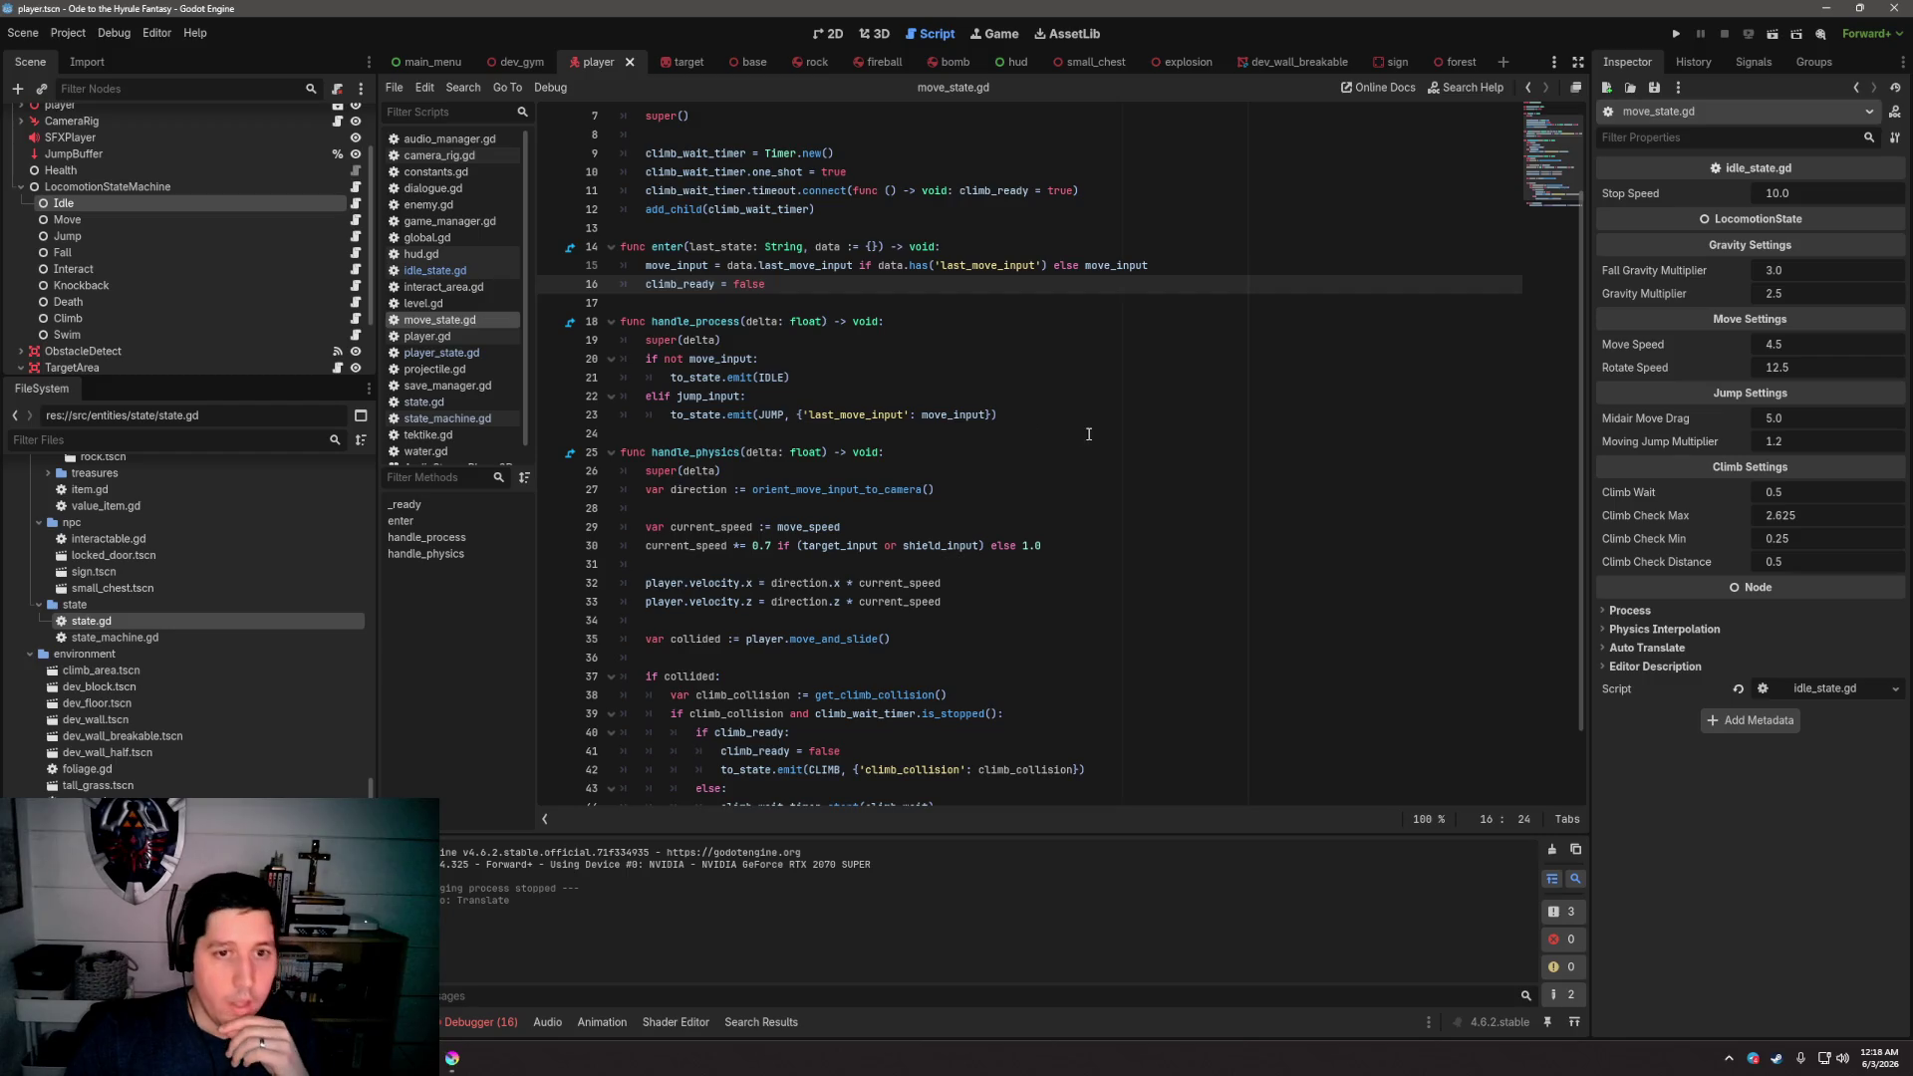
drag(1089, 435, 572, 321)
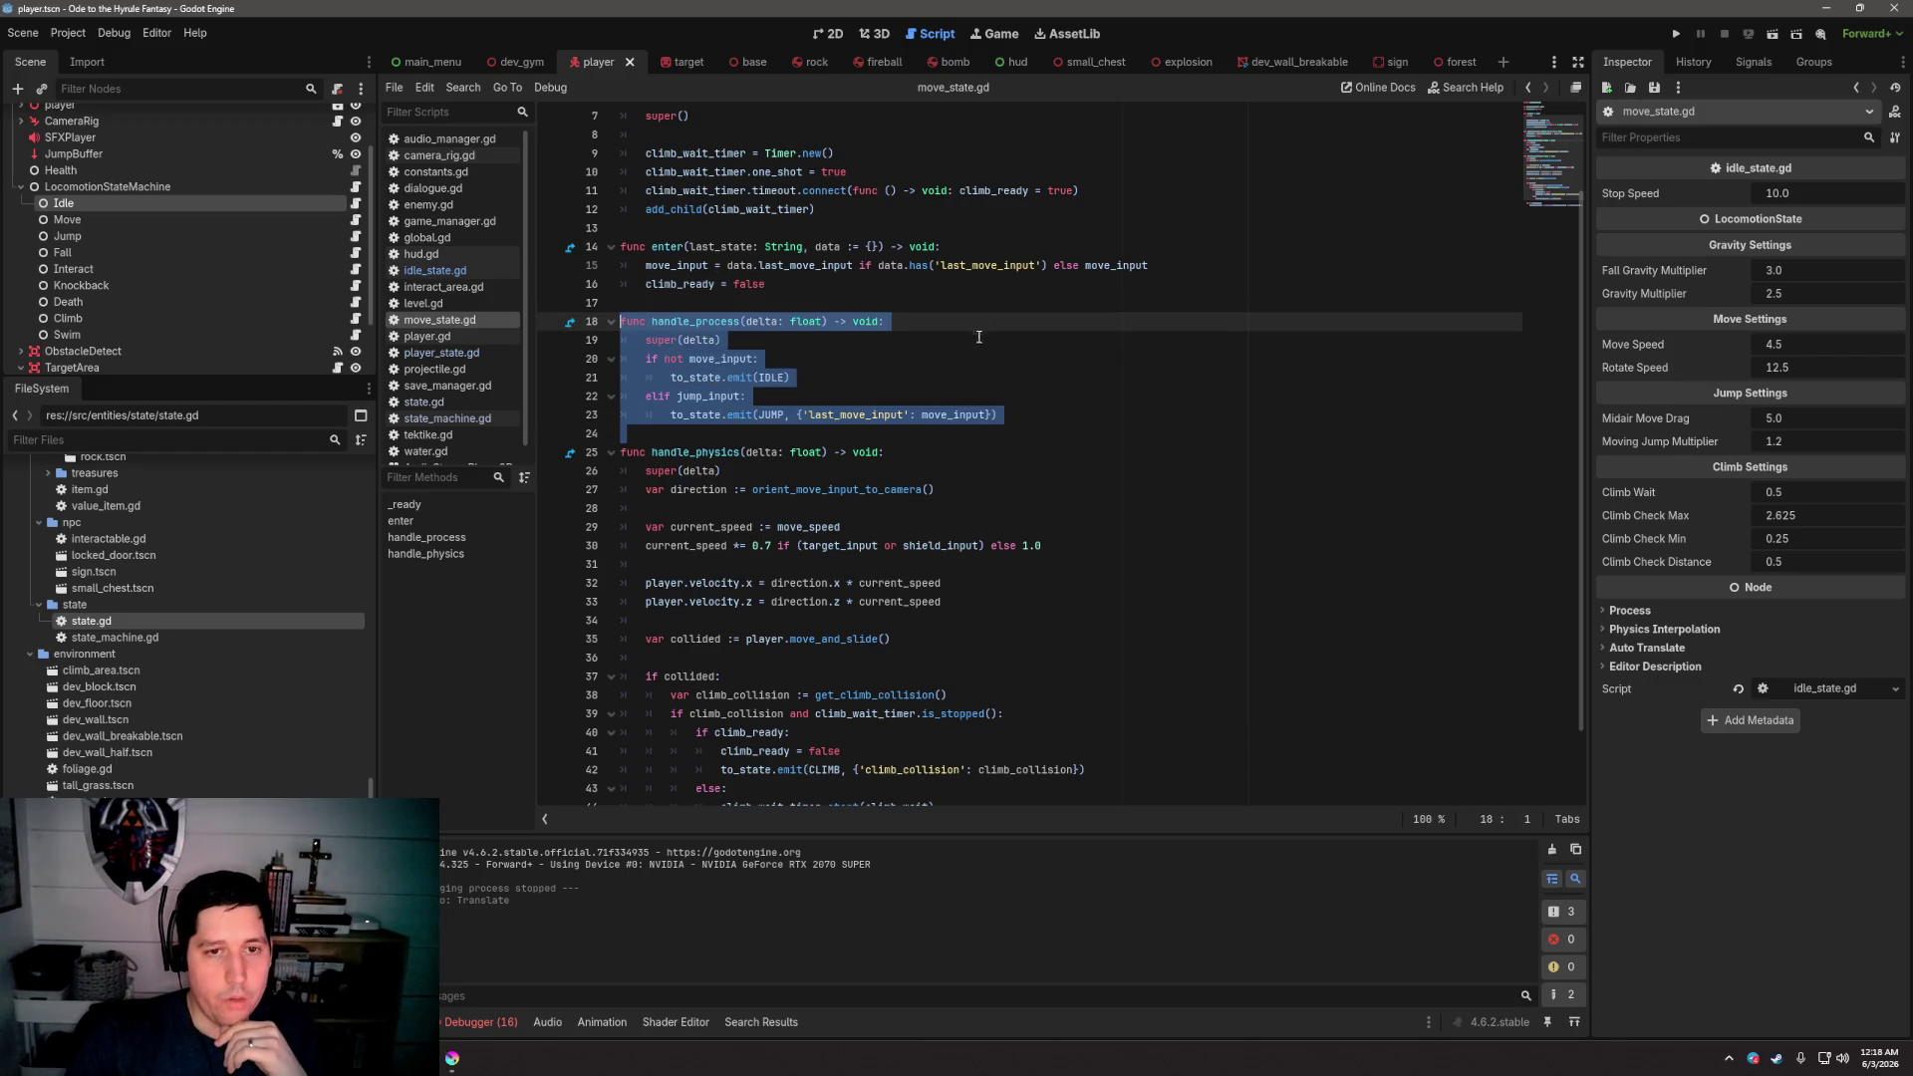
click(987, 305)
scroll(987, 307, down, 1)
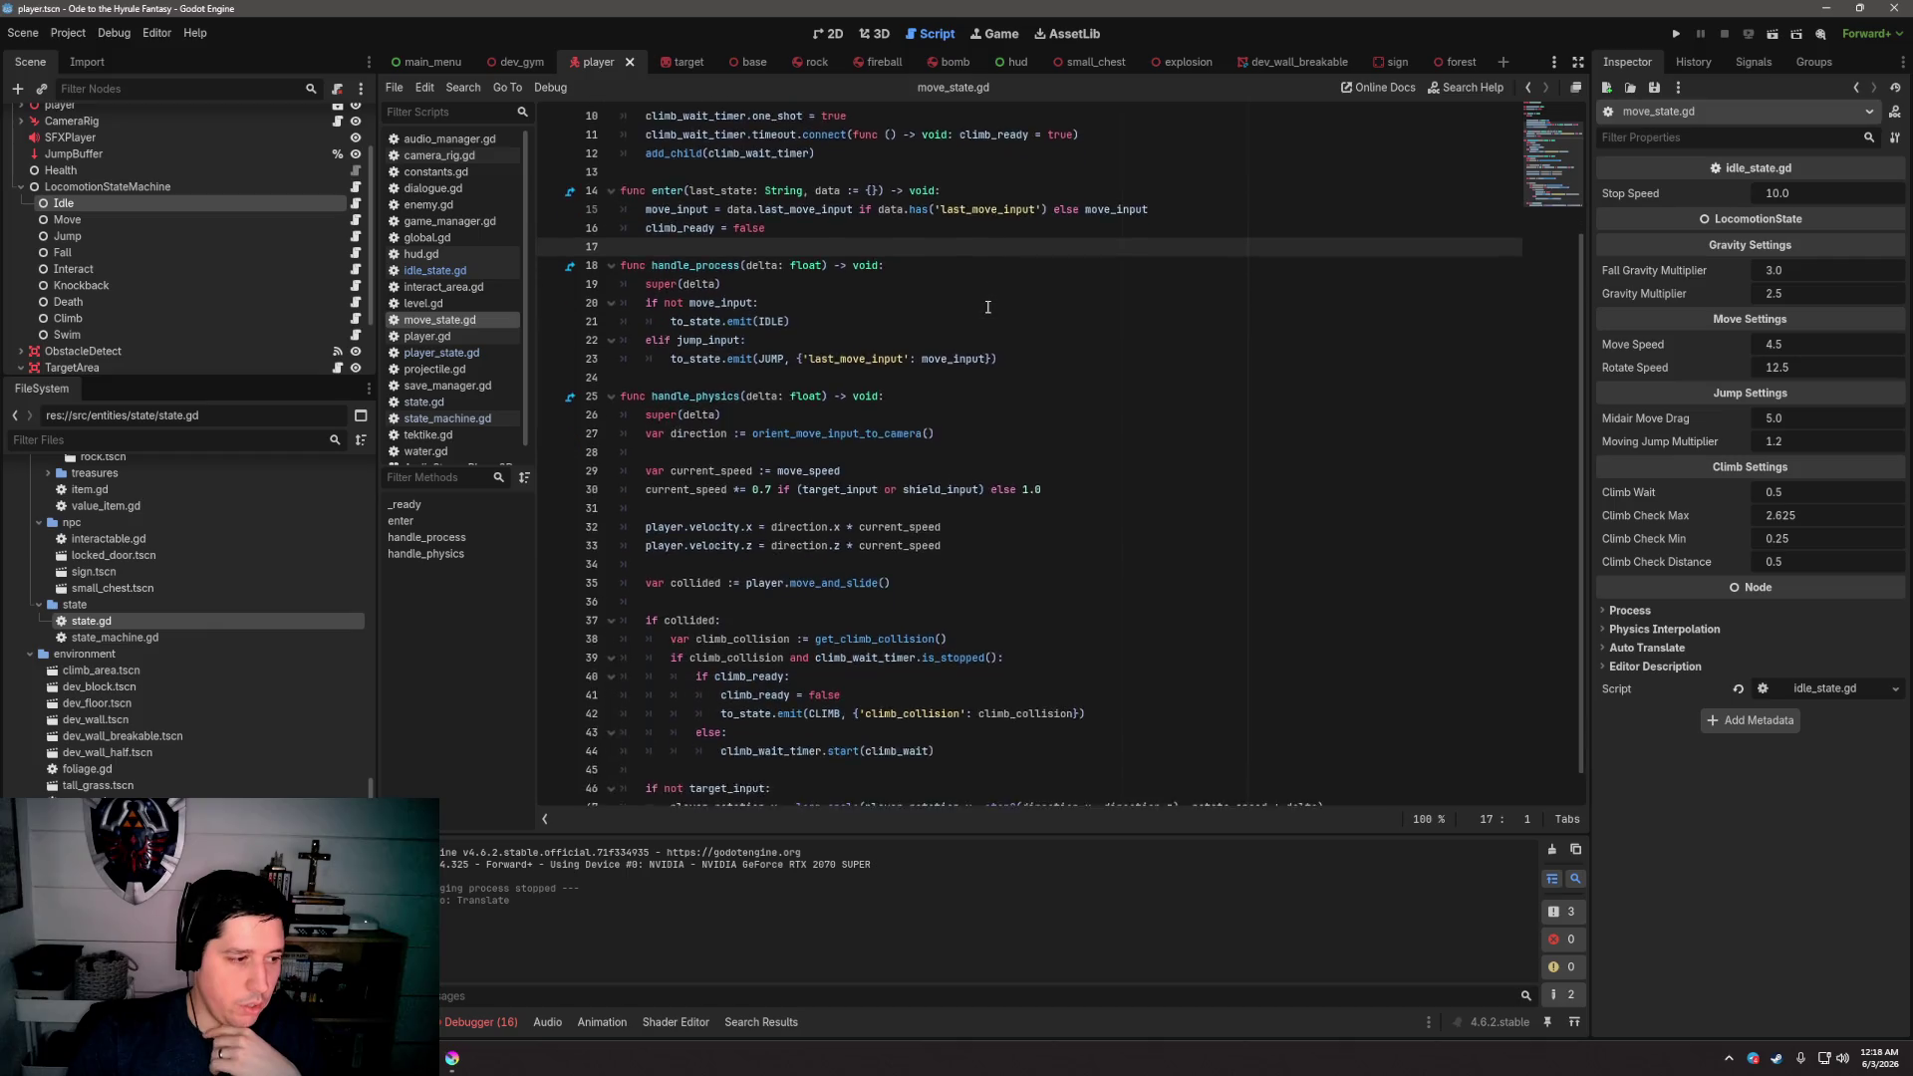
drag(716, 365, 1110, 694)
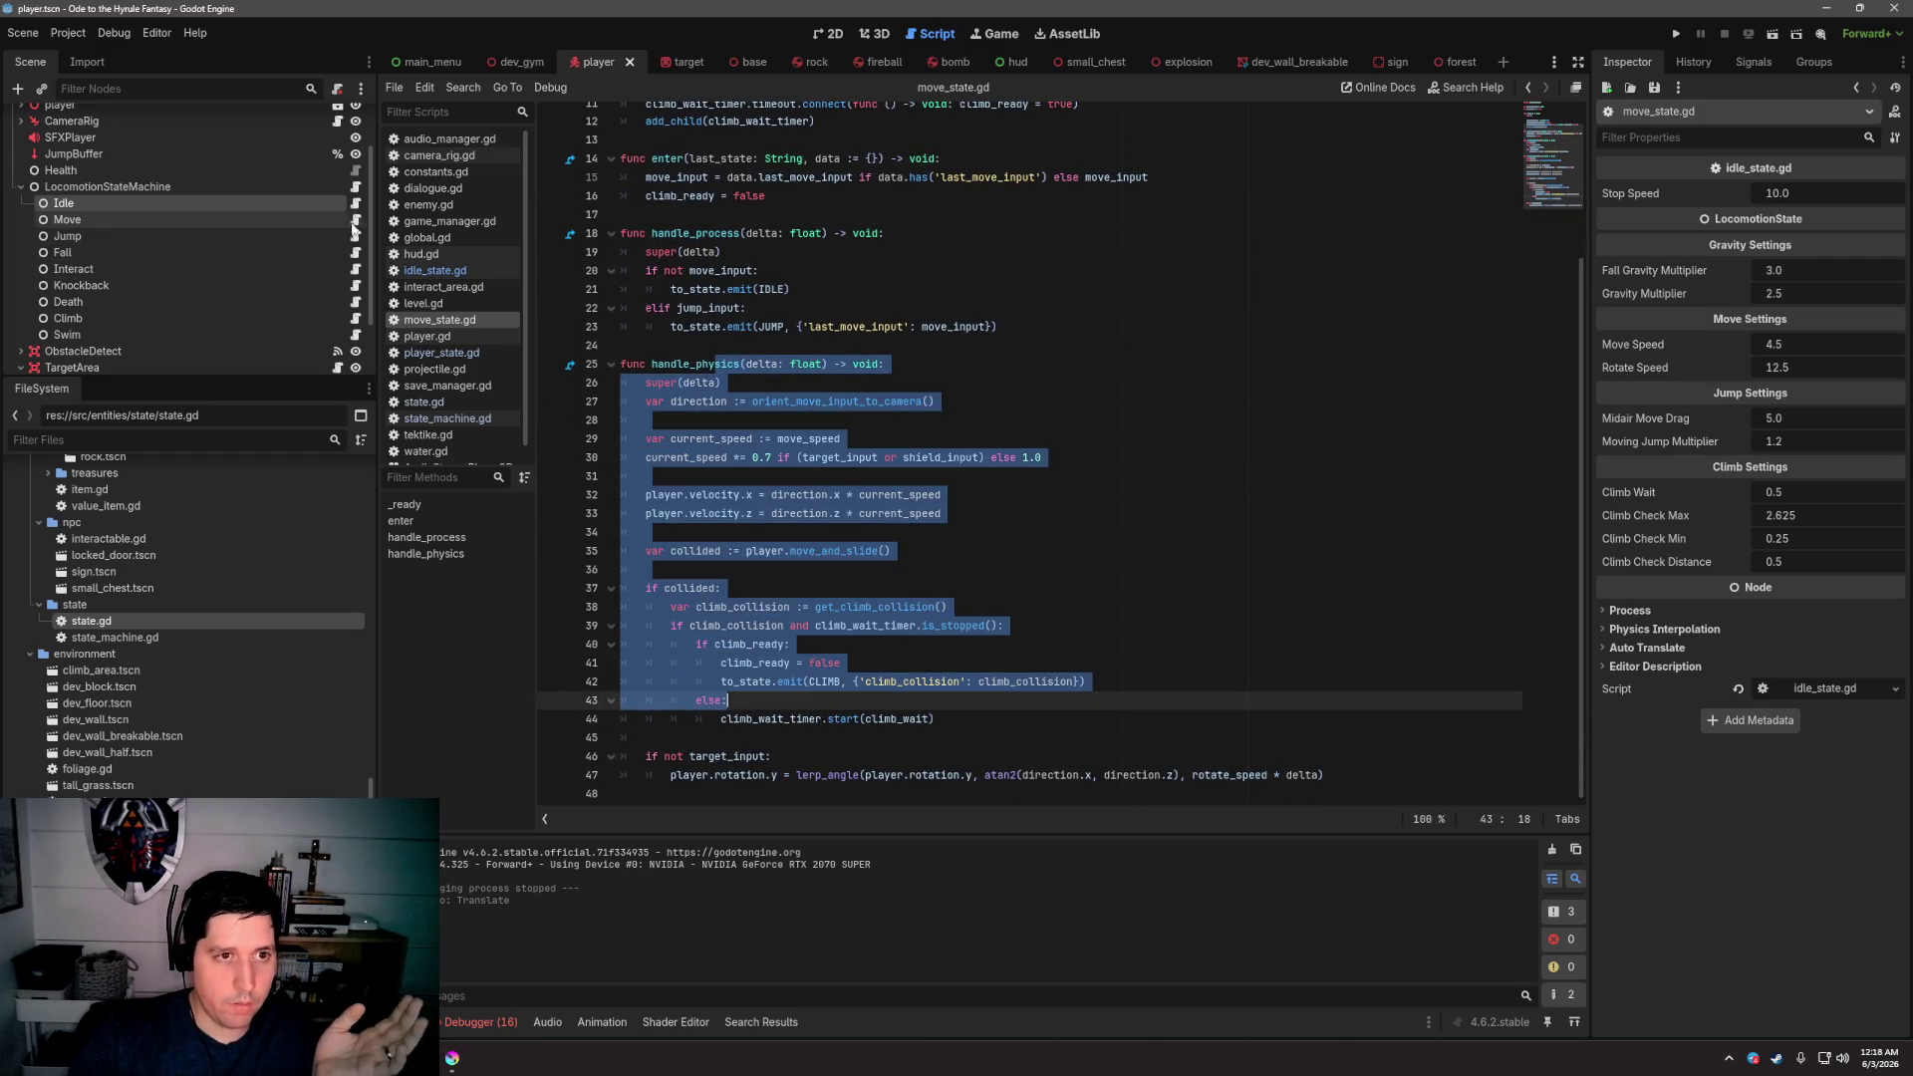
Read the Jump and Fall state scripts, then inspect the JumpBuffer raycast node
click(355, 239)
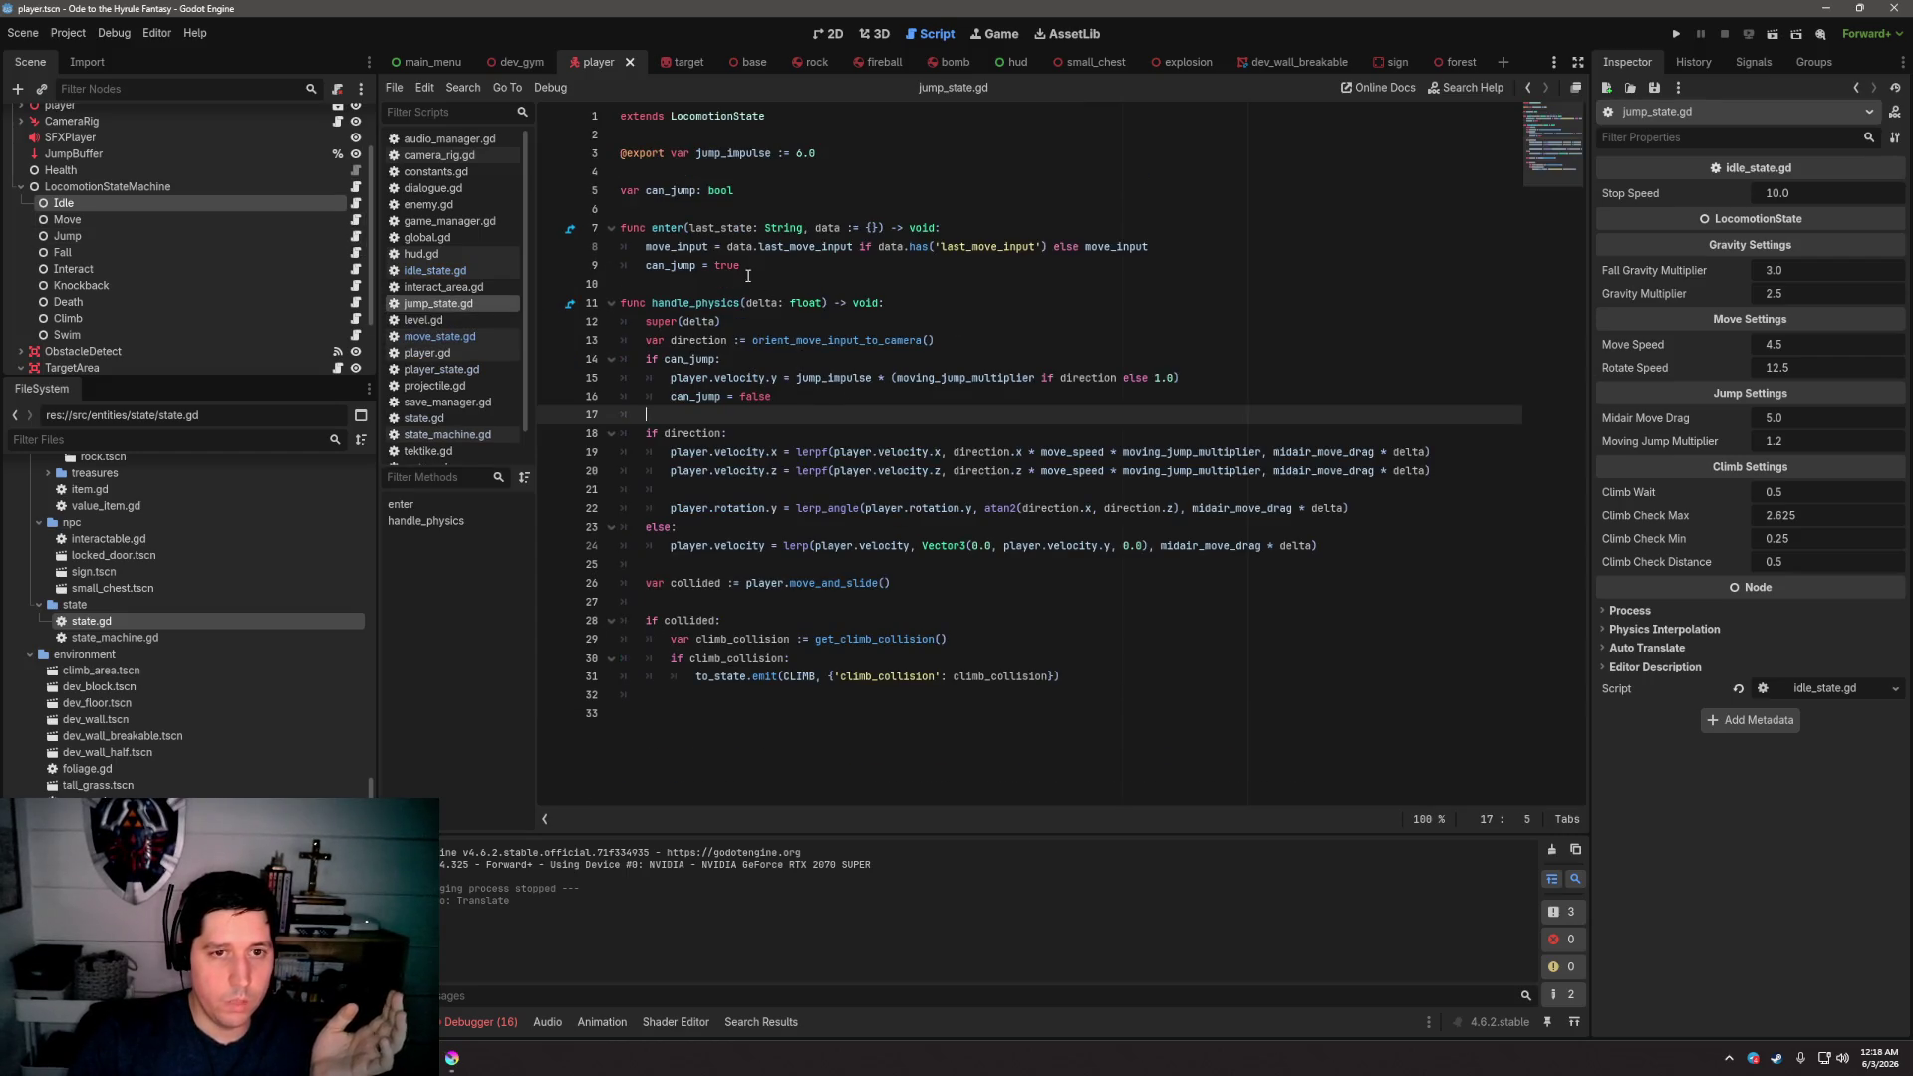
click(356, 253)
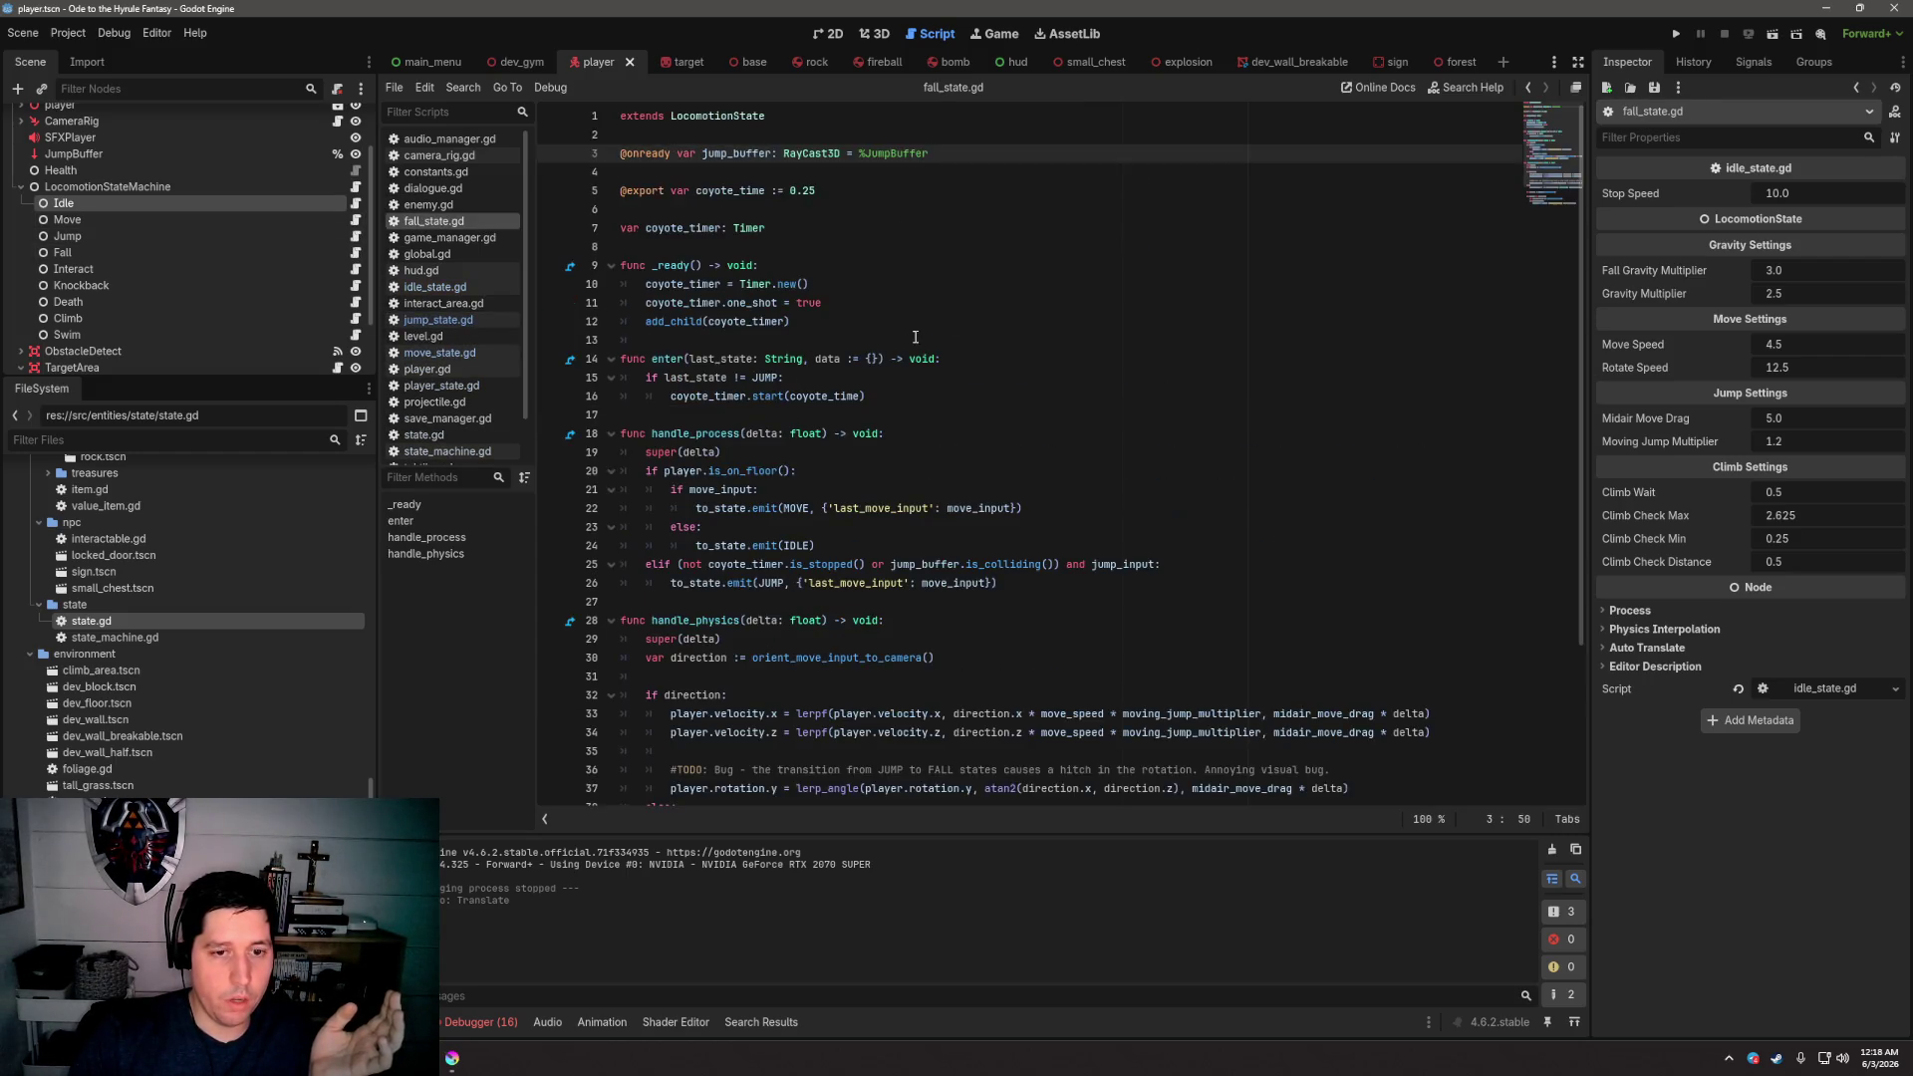
scroll(916, 345, up, 3)
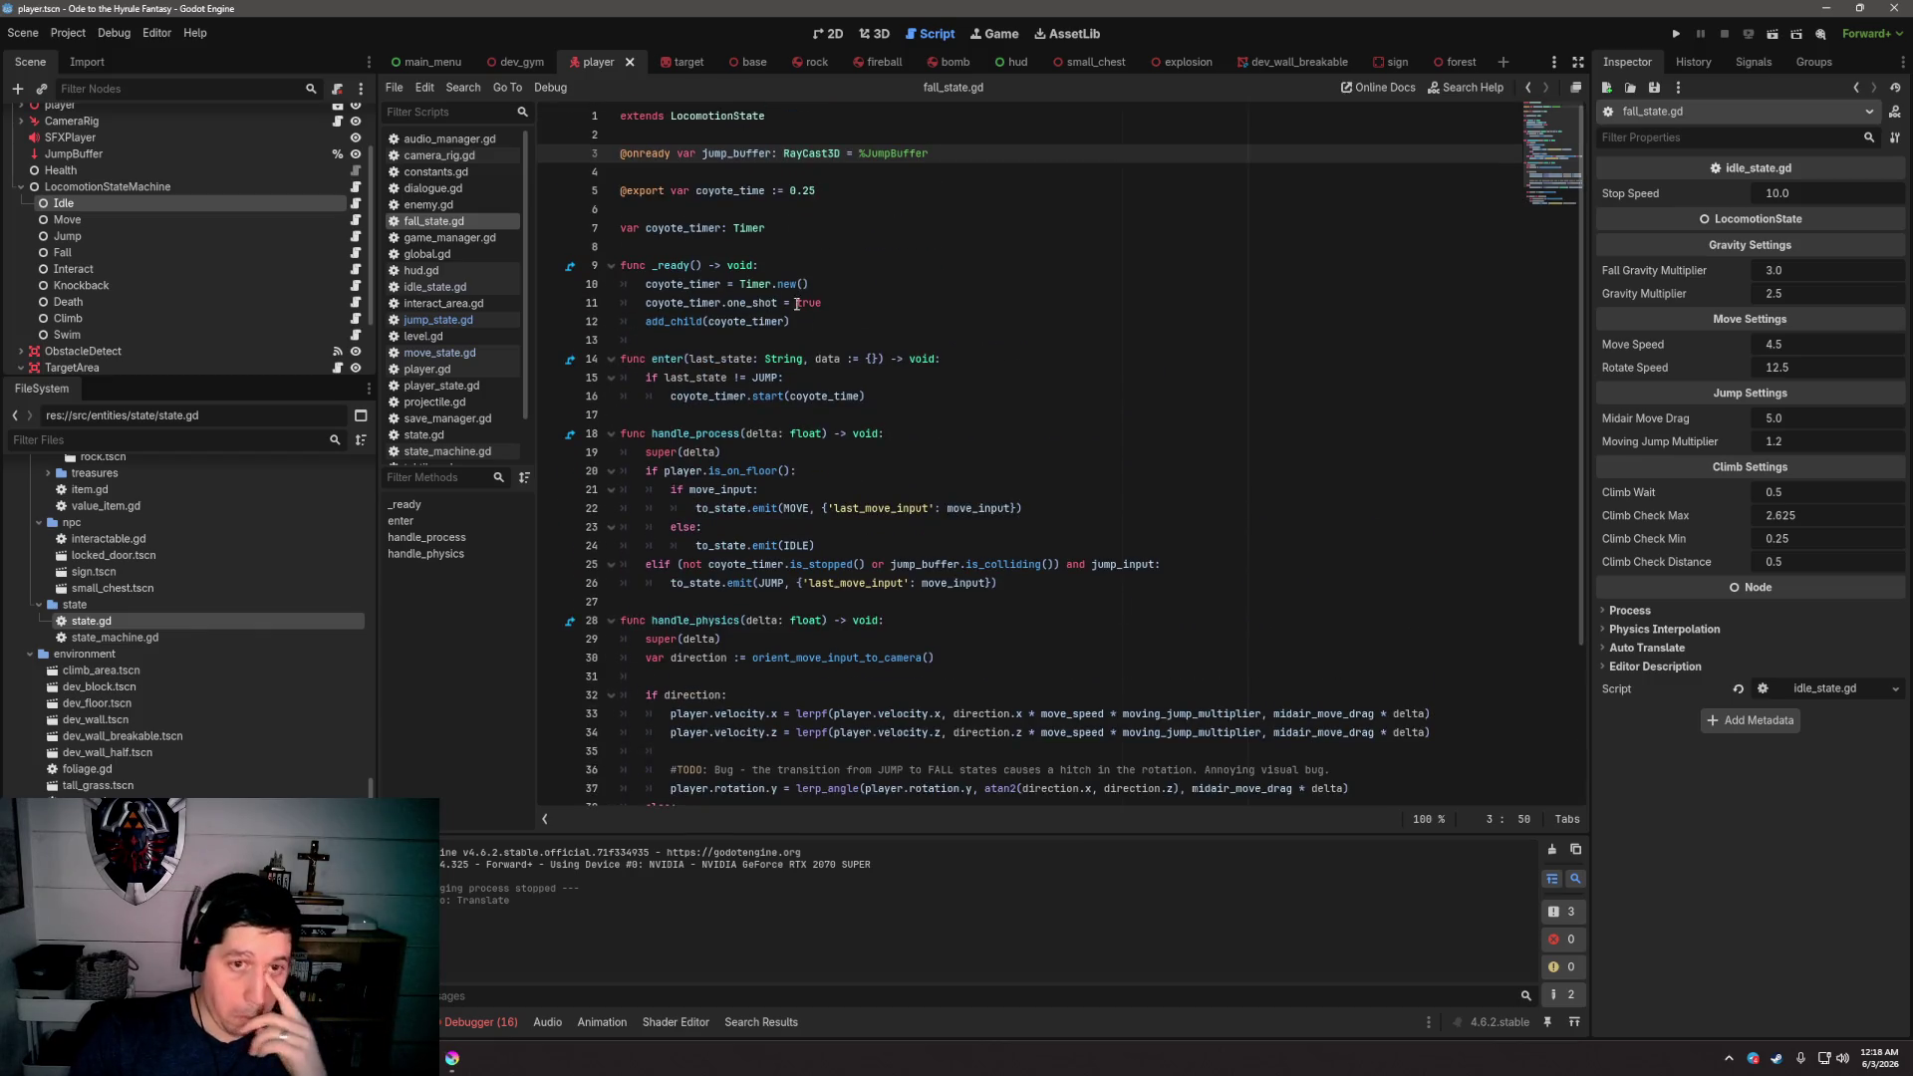
drag(657, 285, 763, 287)
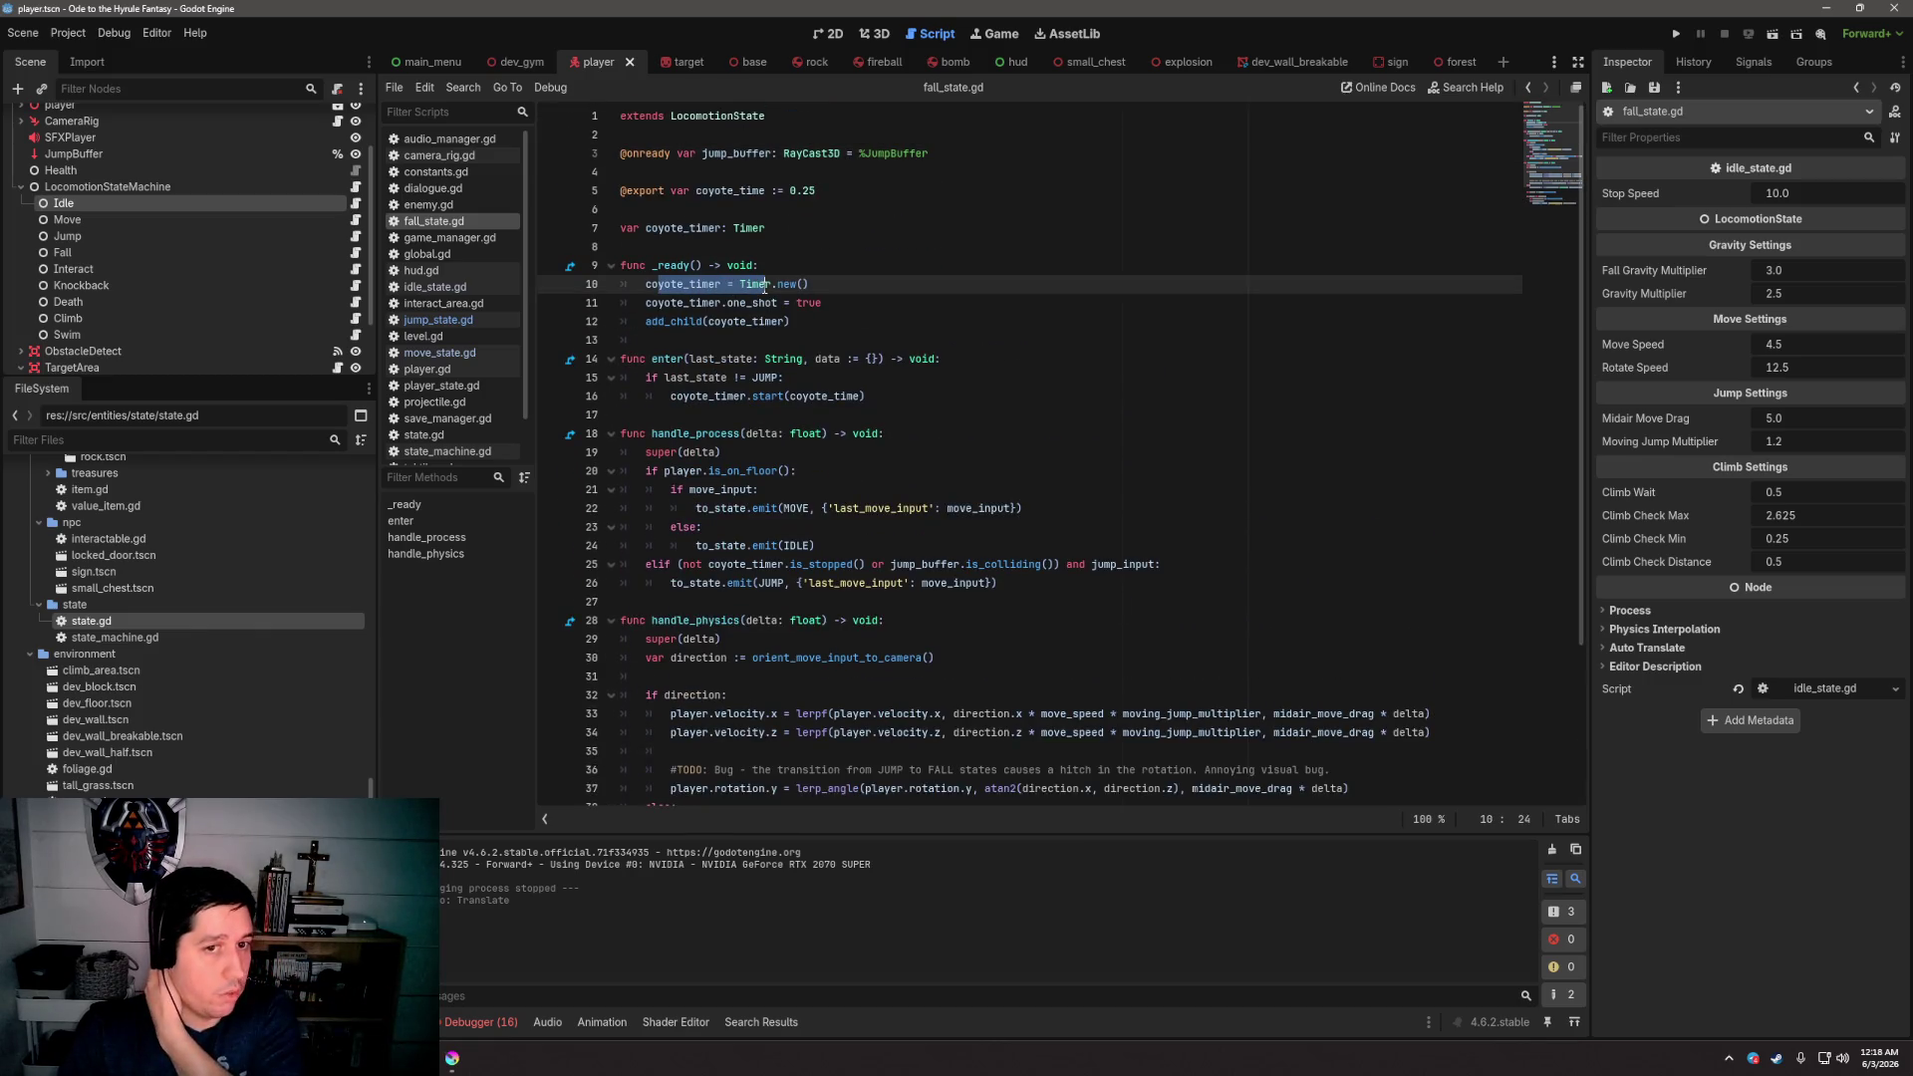
scroll(763, 287, down, 3)
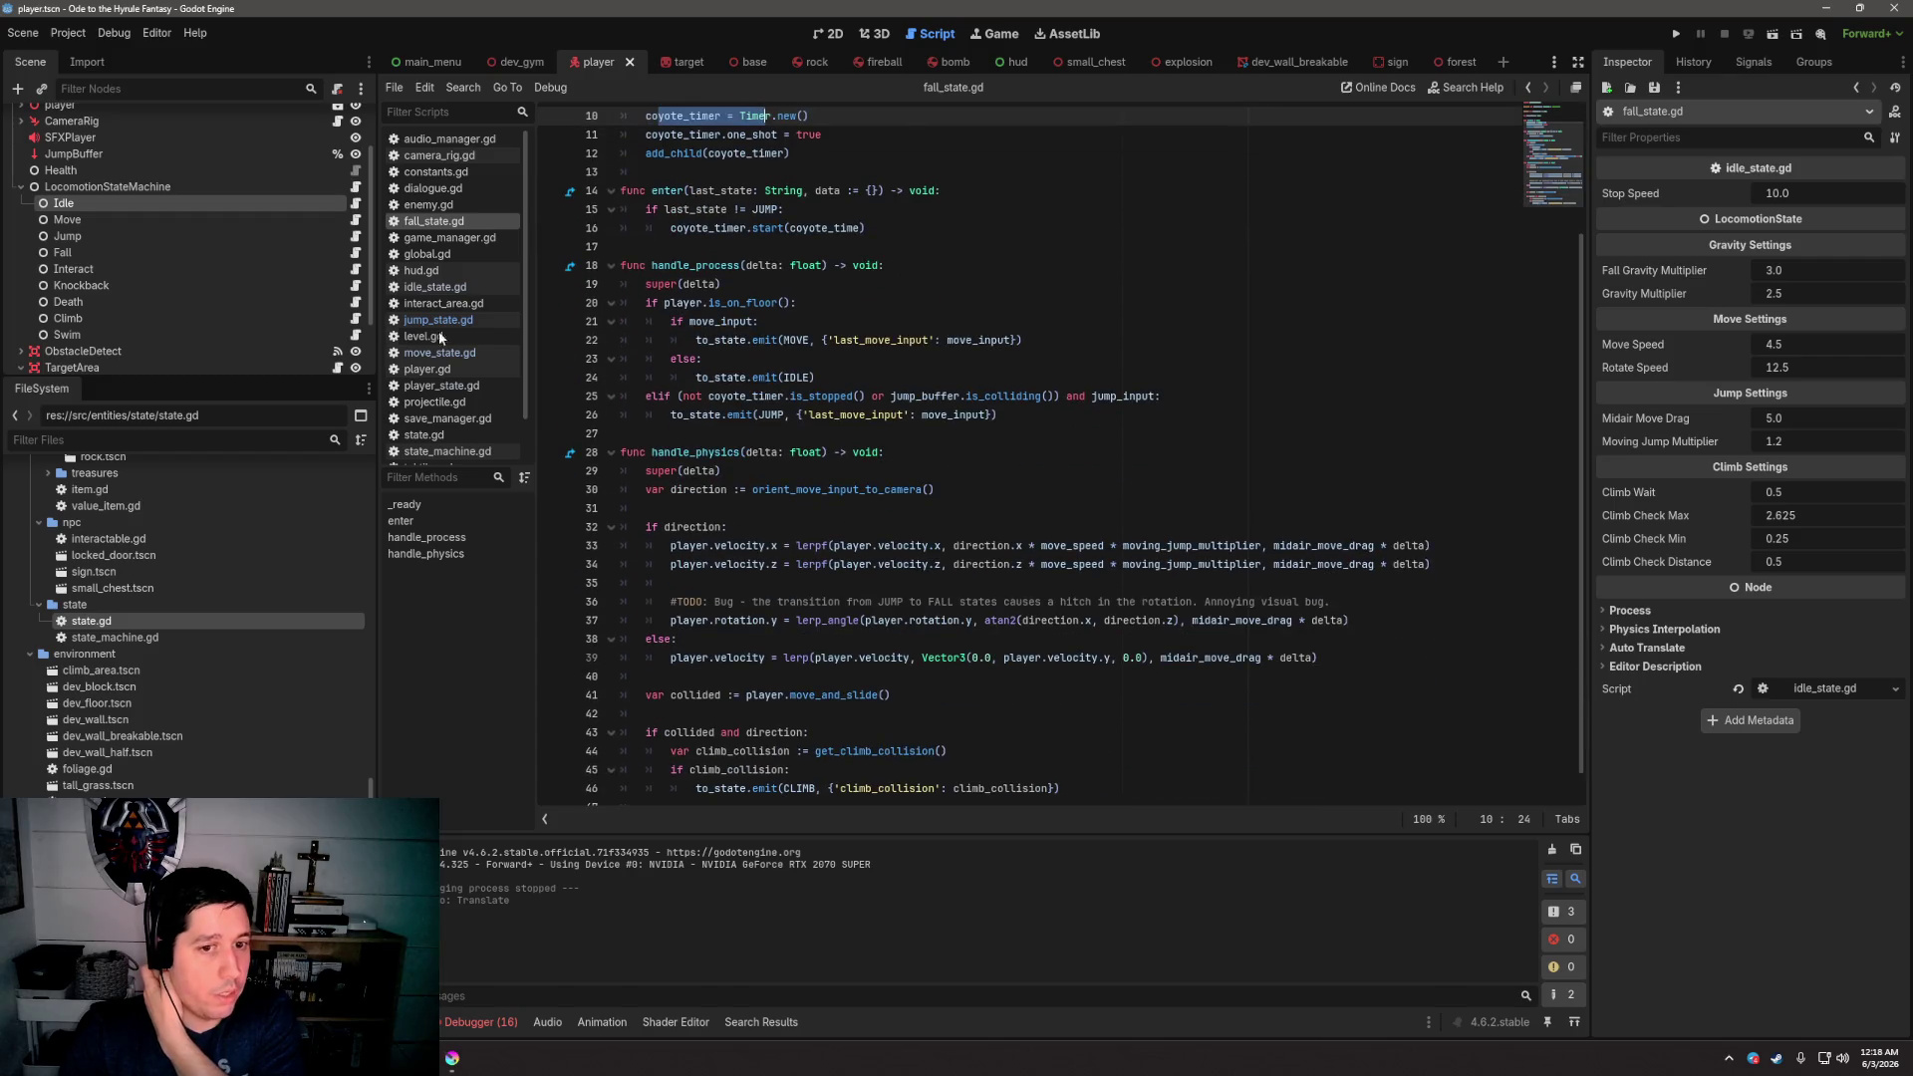
click(355, 239)
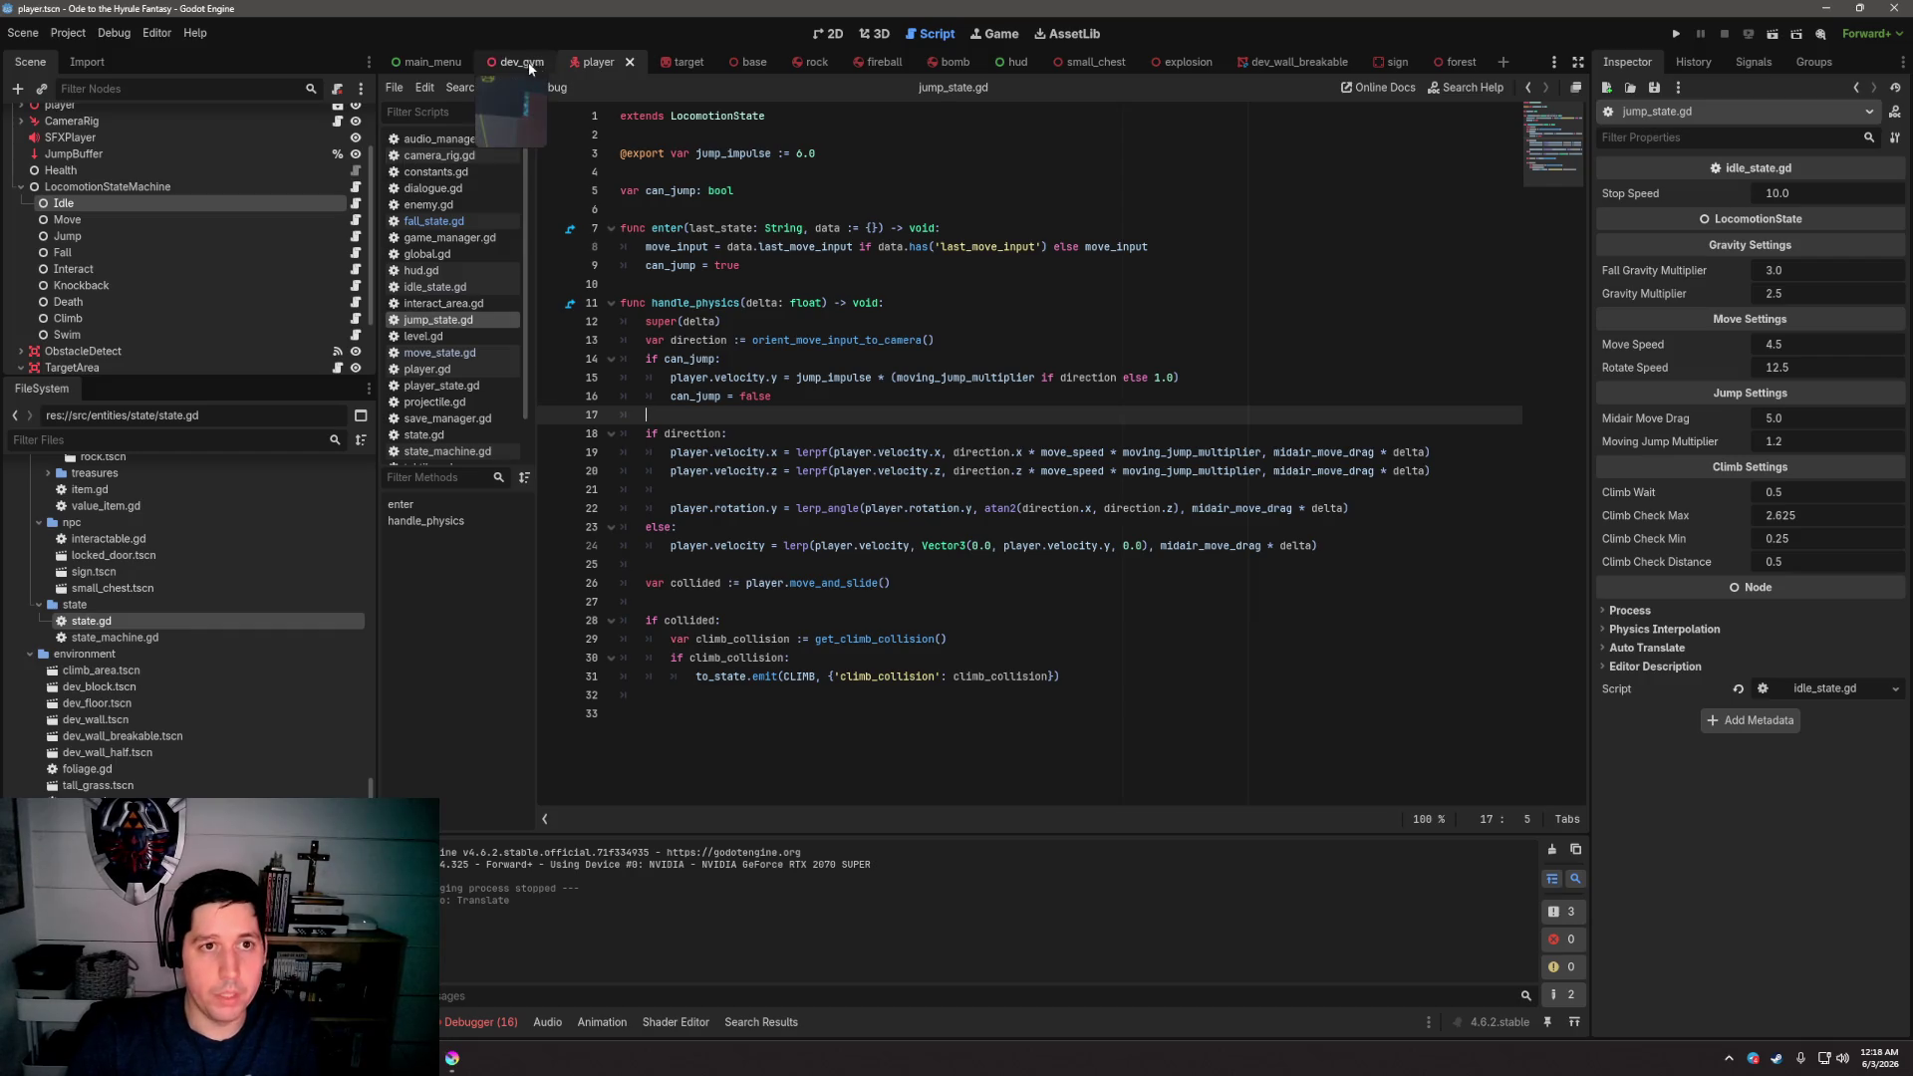
click(131, 154)
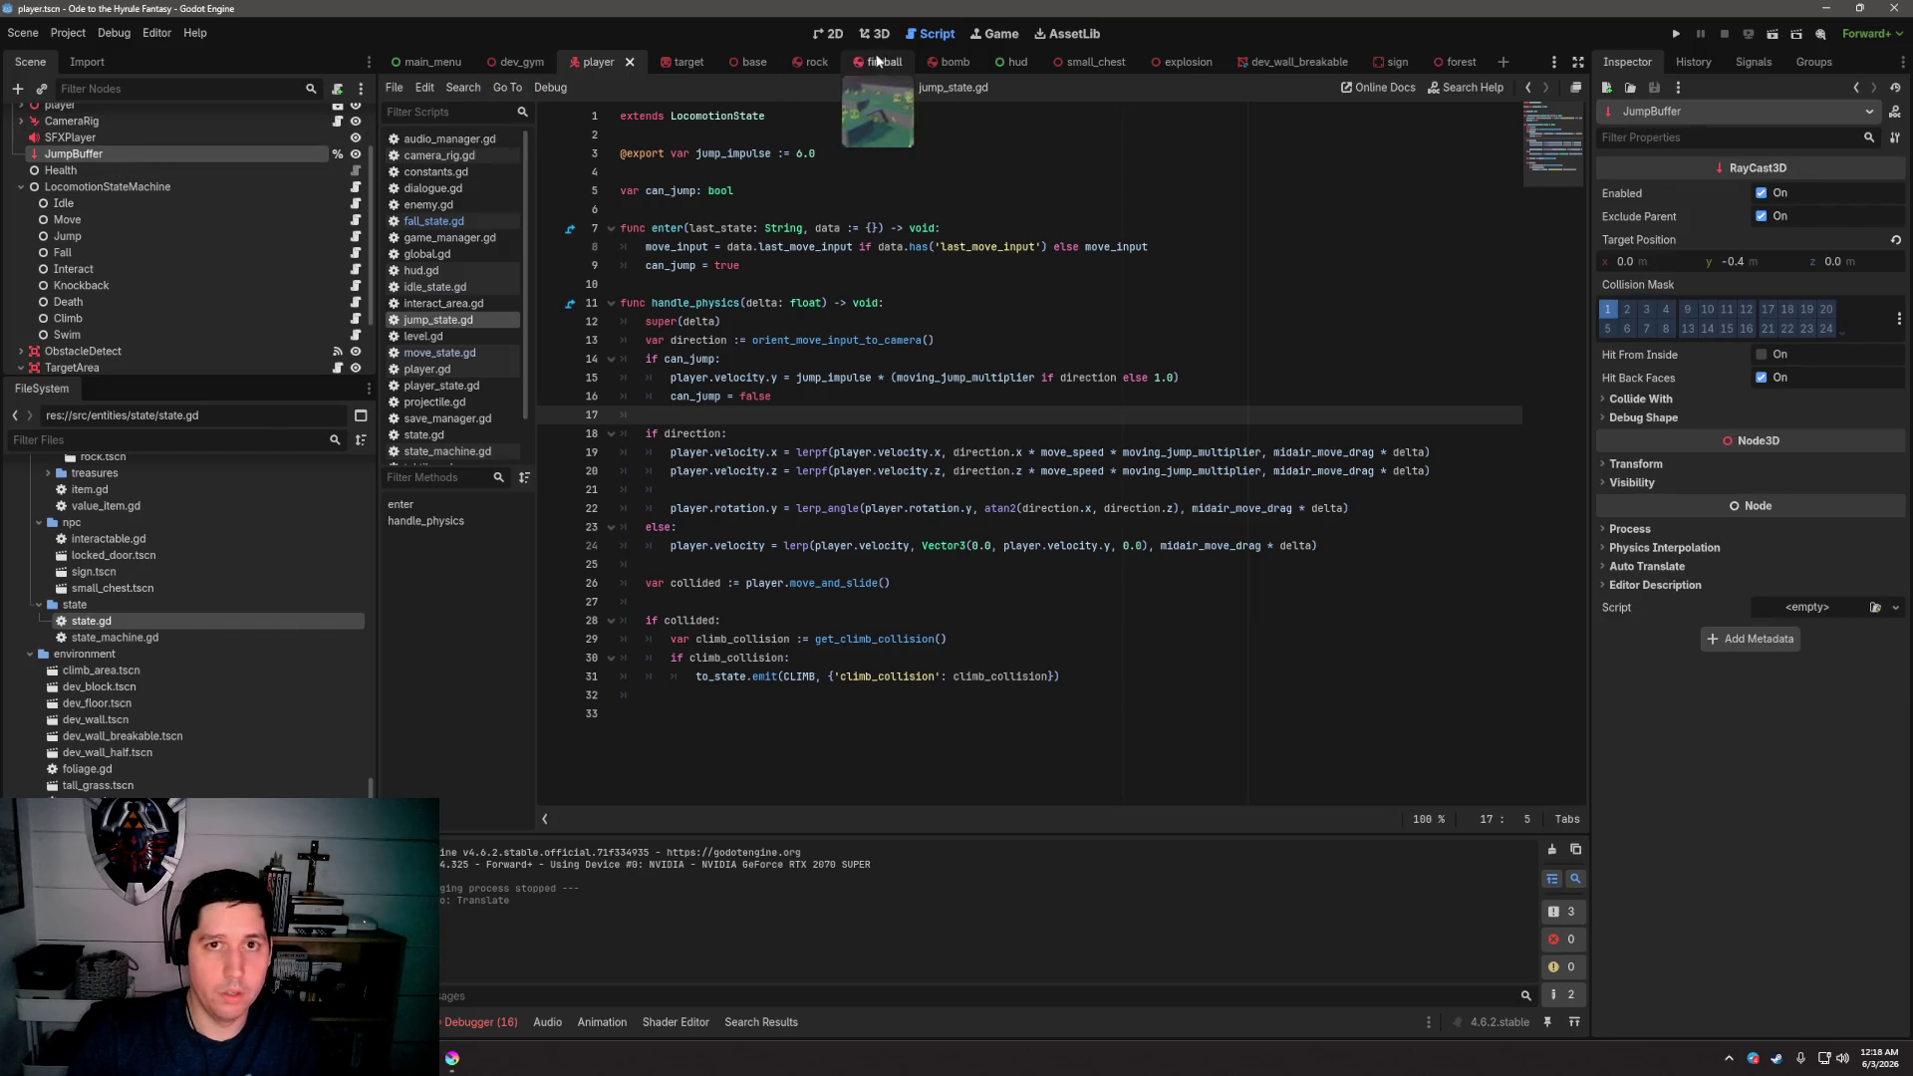
View the player scene in 3D, orbiting around the character model from behind and other sides
click(875, 34)
drag(1044, 366, 977, 317)
click(1448, 720)
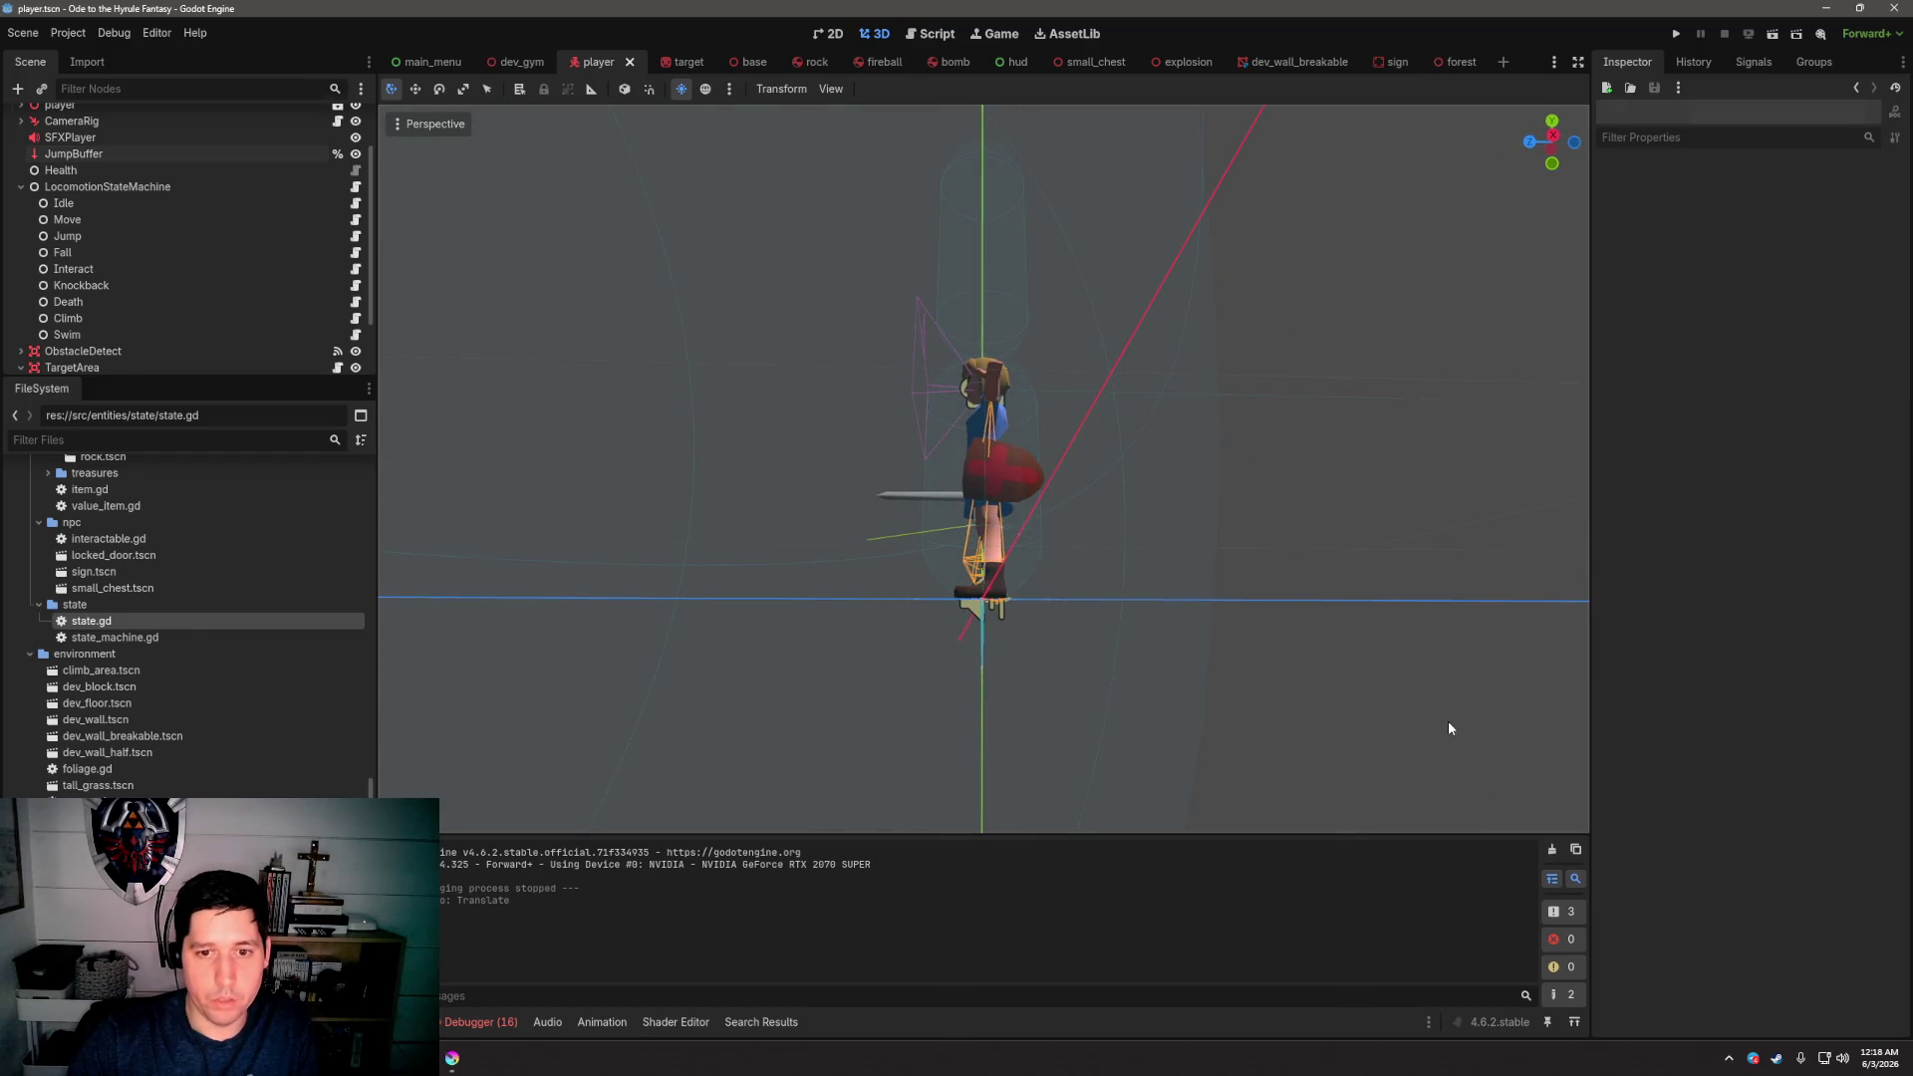
drag(1253, 683, 1041, 722)
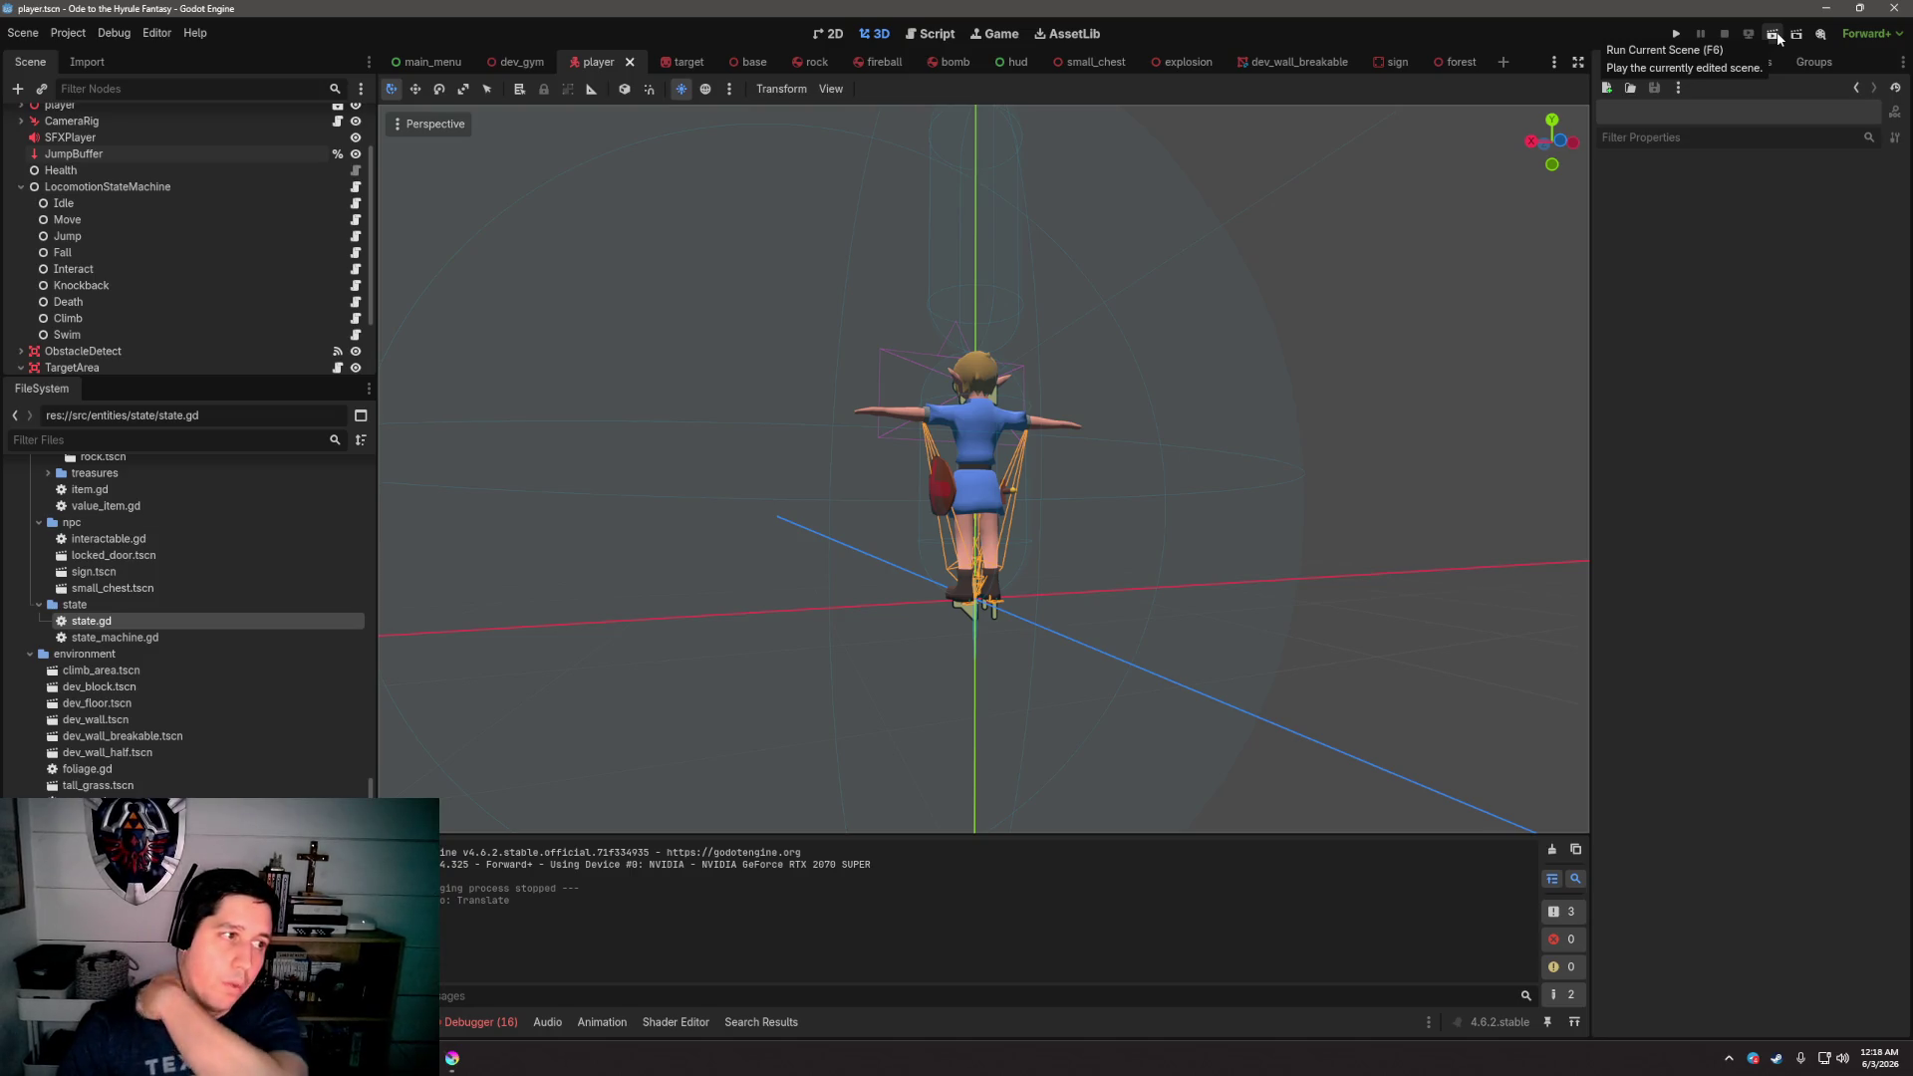
mouse_move(1313, 378)
mouse_down()
mouse_move(1528, 392)
mouse_move(1273, 517)
mouse_move(1217, 512)
mouse_up()
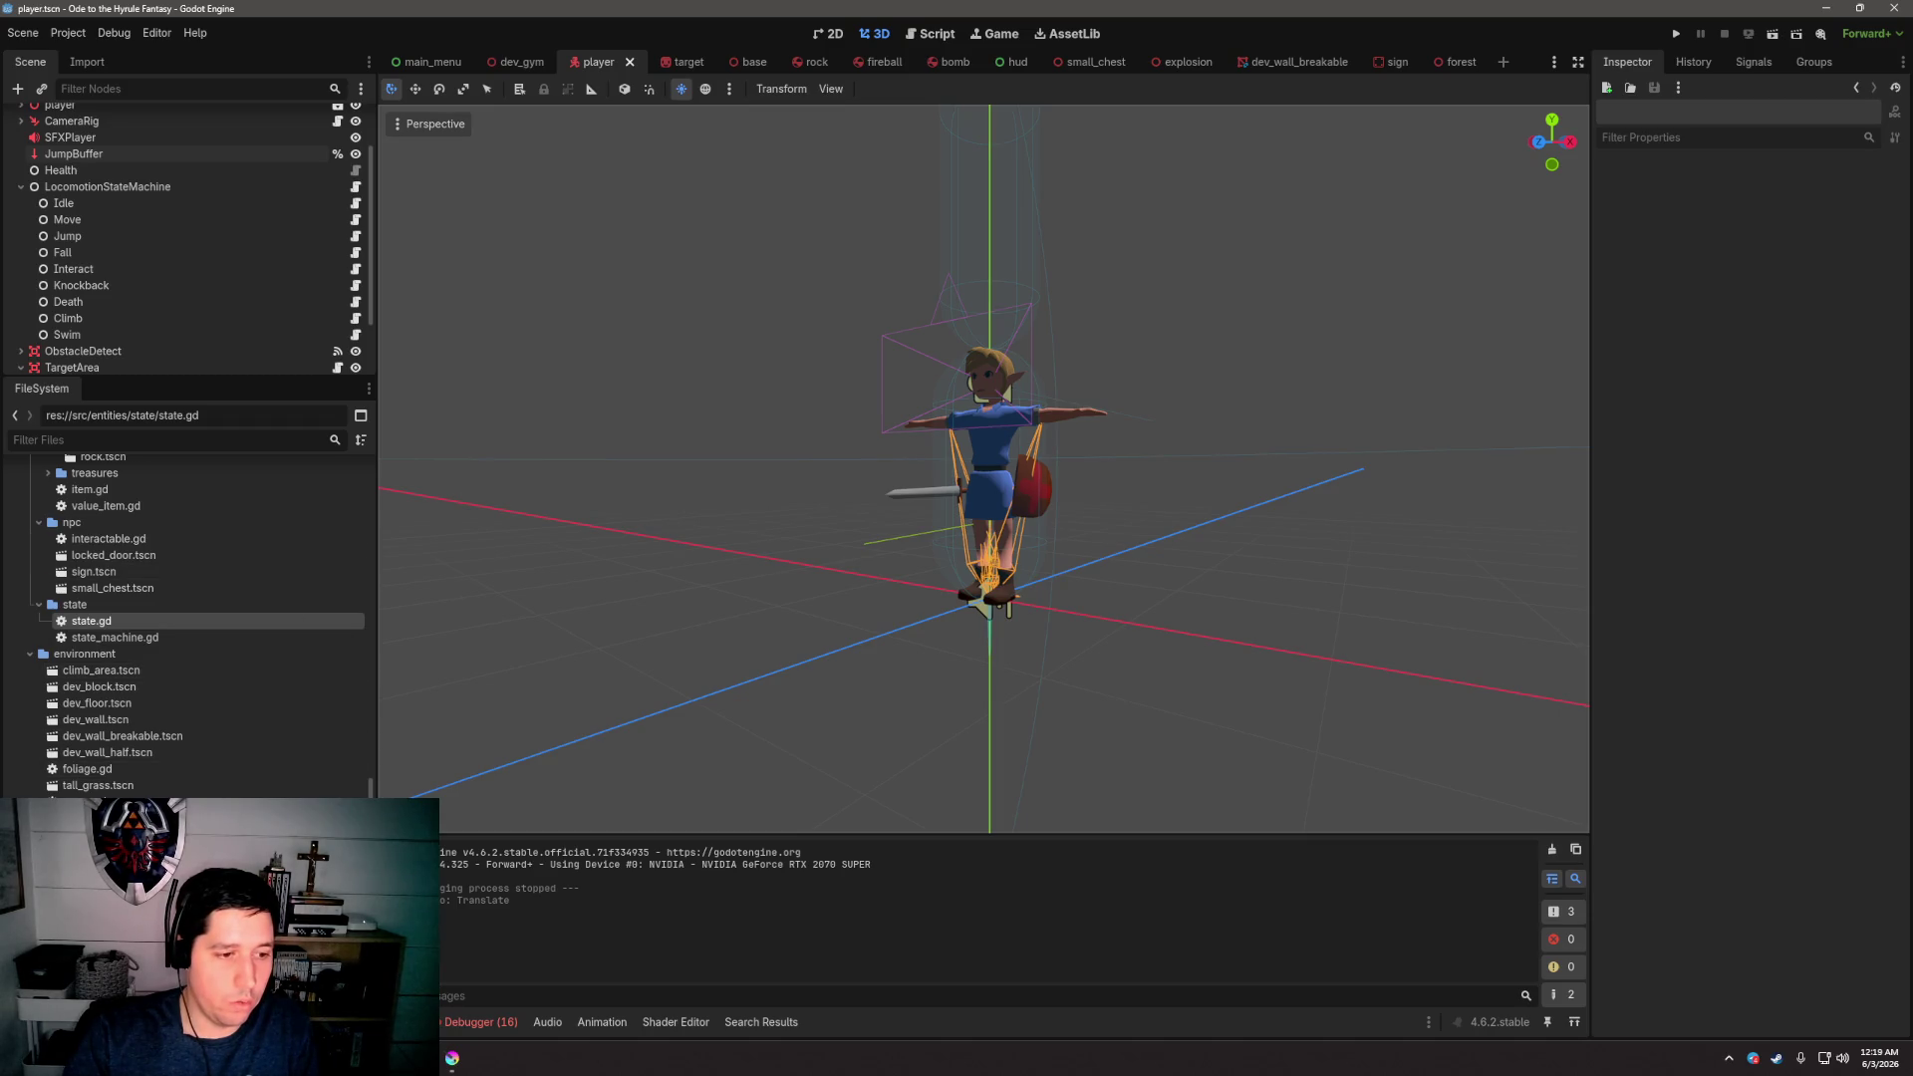
scroll(190, 618, up, 10)
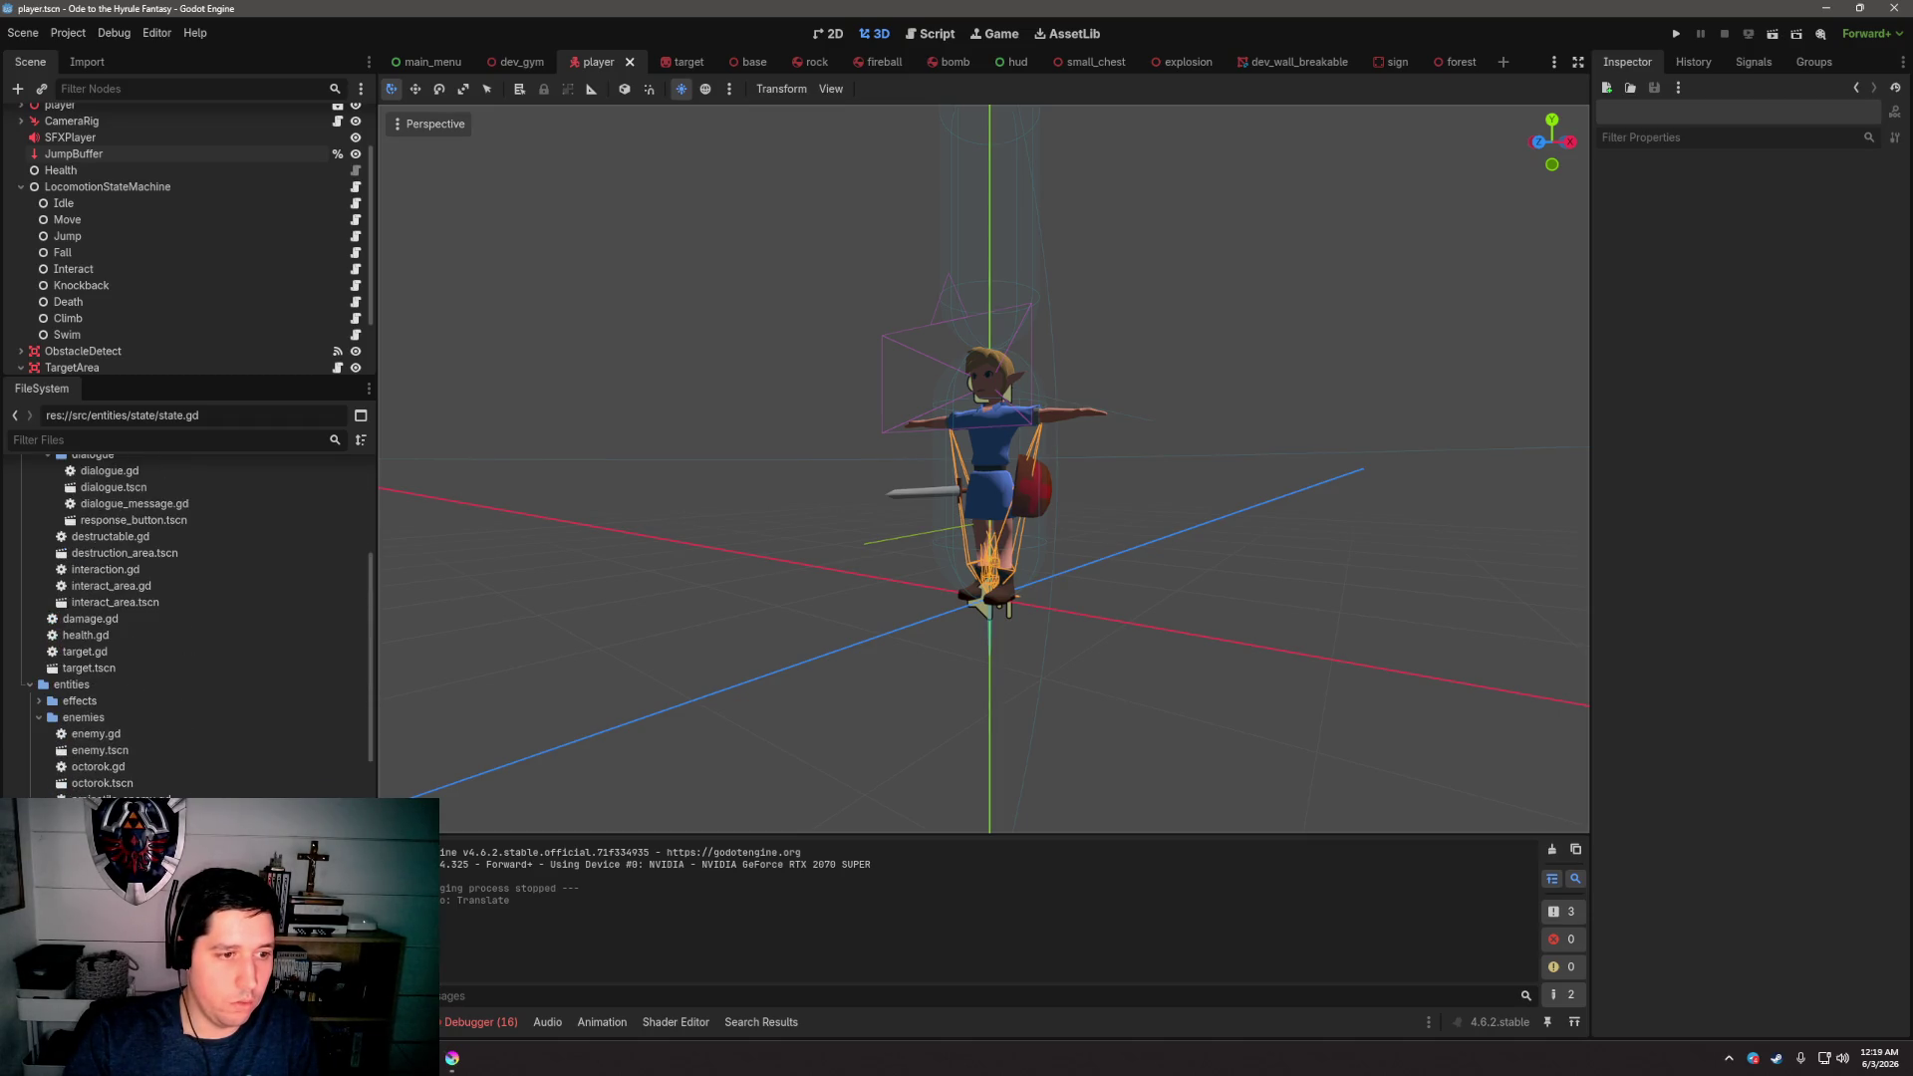
scroll(157, 777, up, 3)
scroll(157, 777, down, 3)
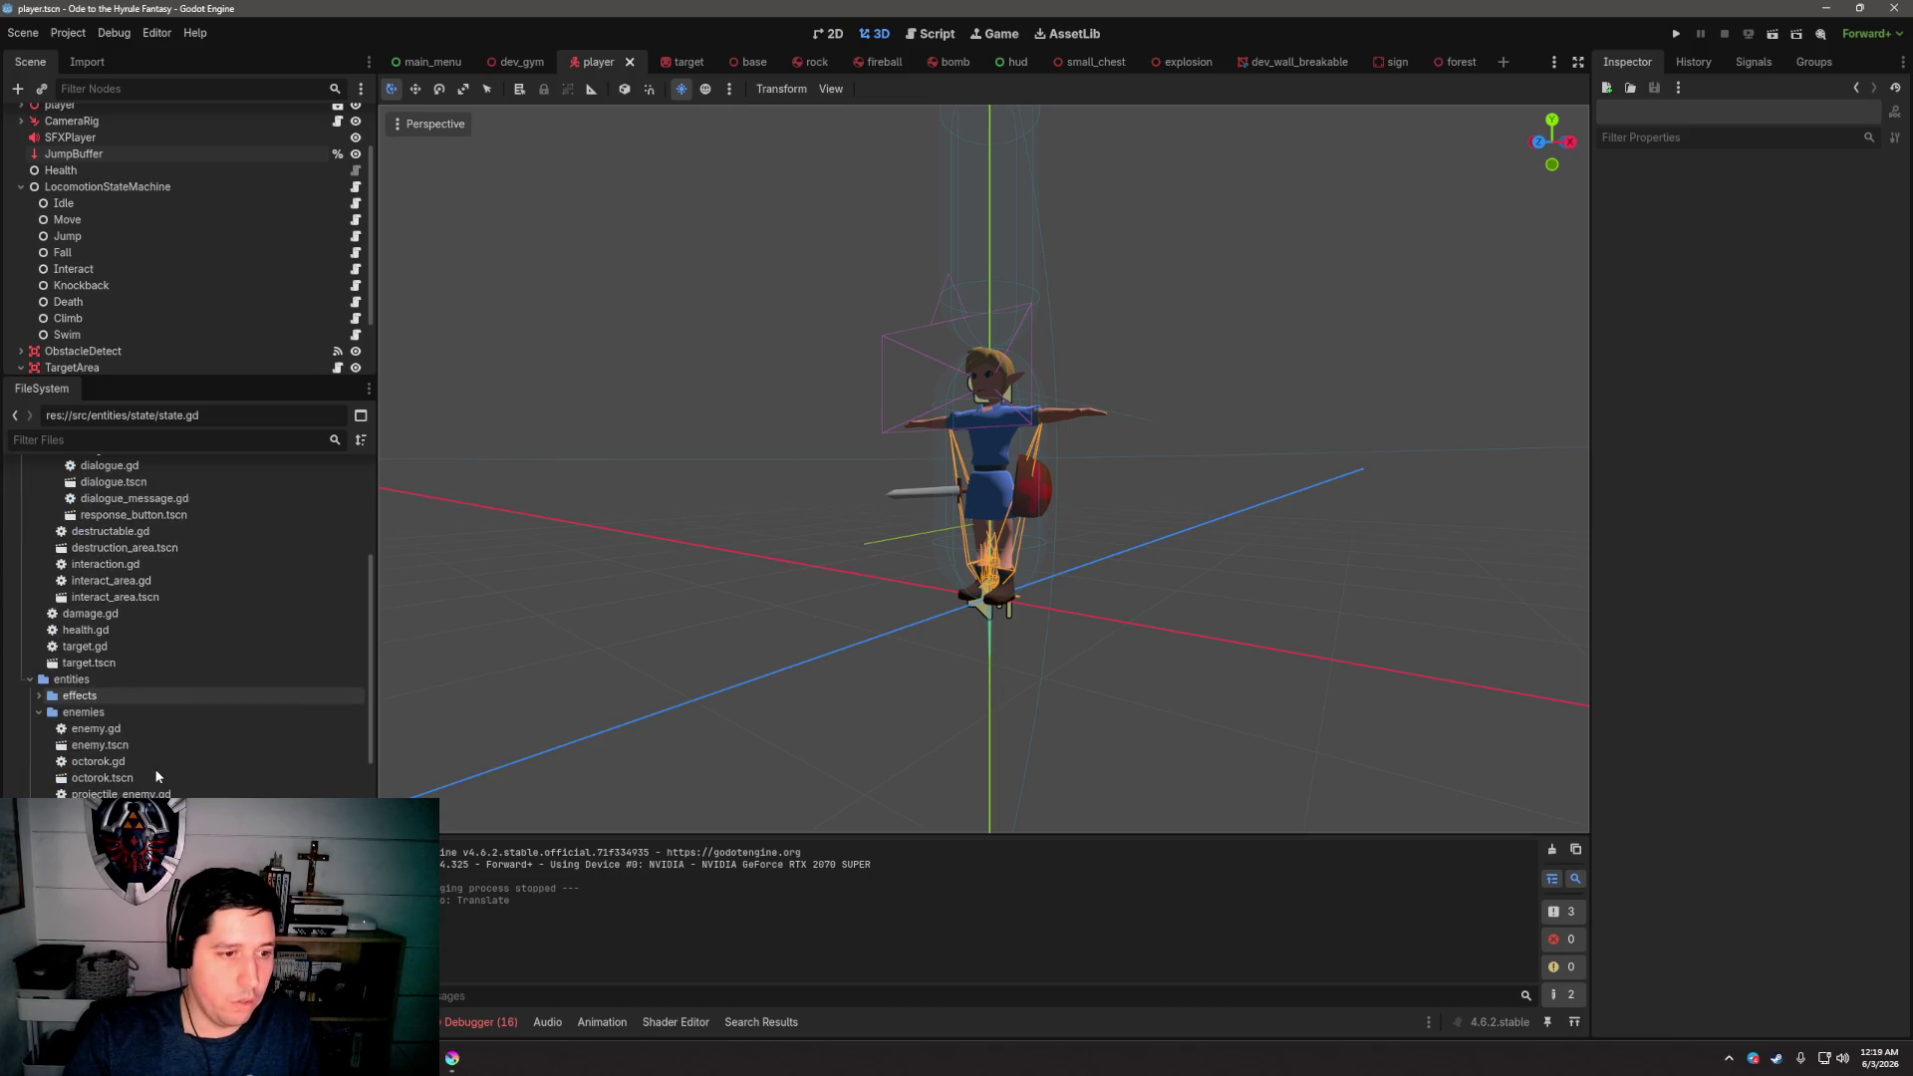
scroll(170, 688, down, 10)
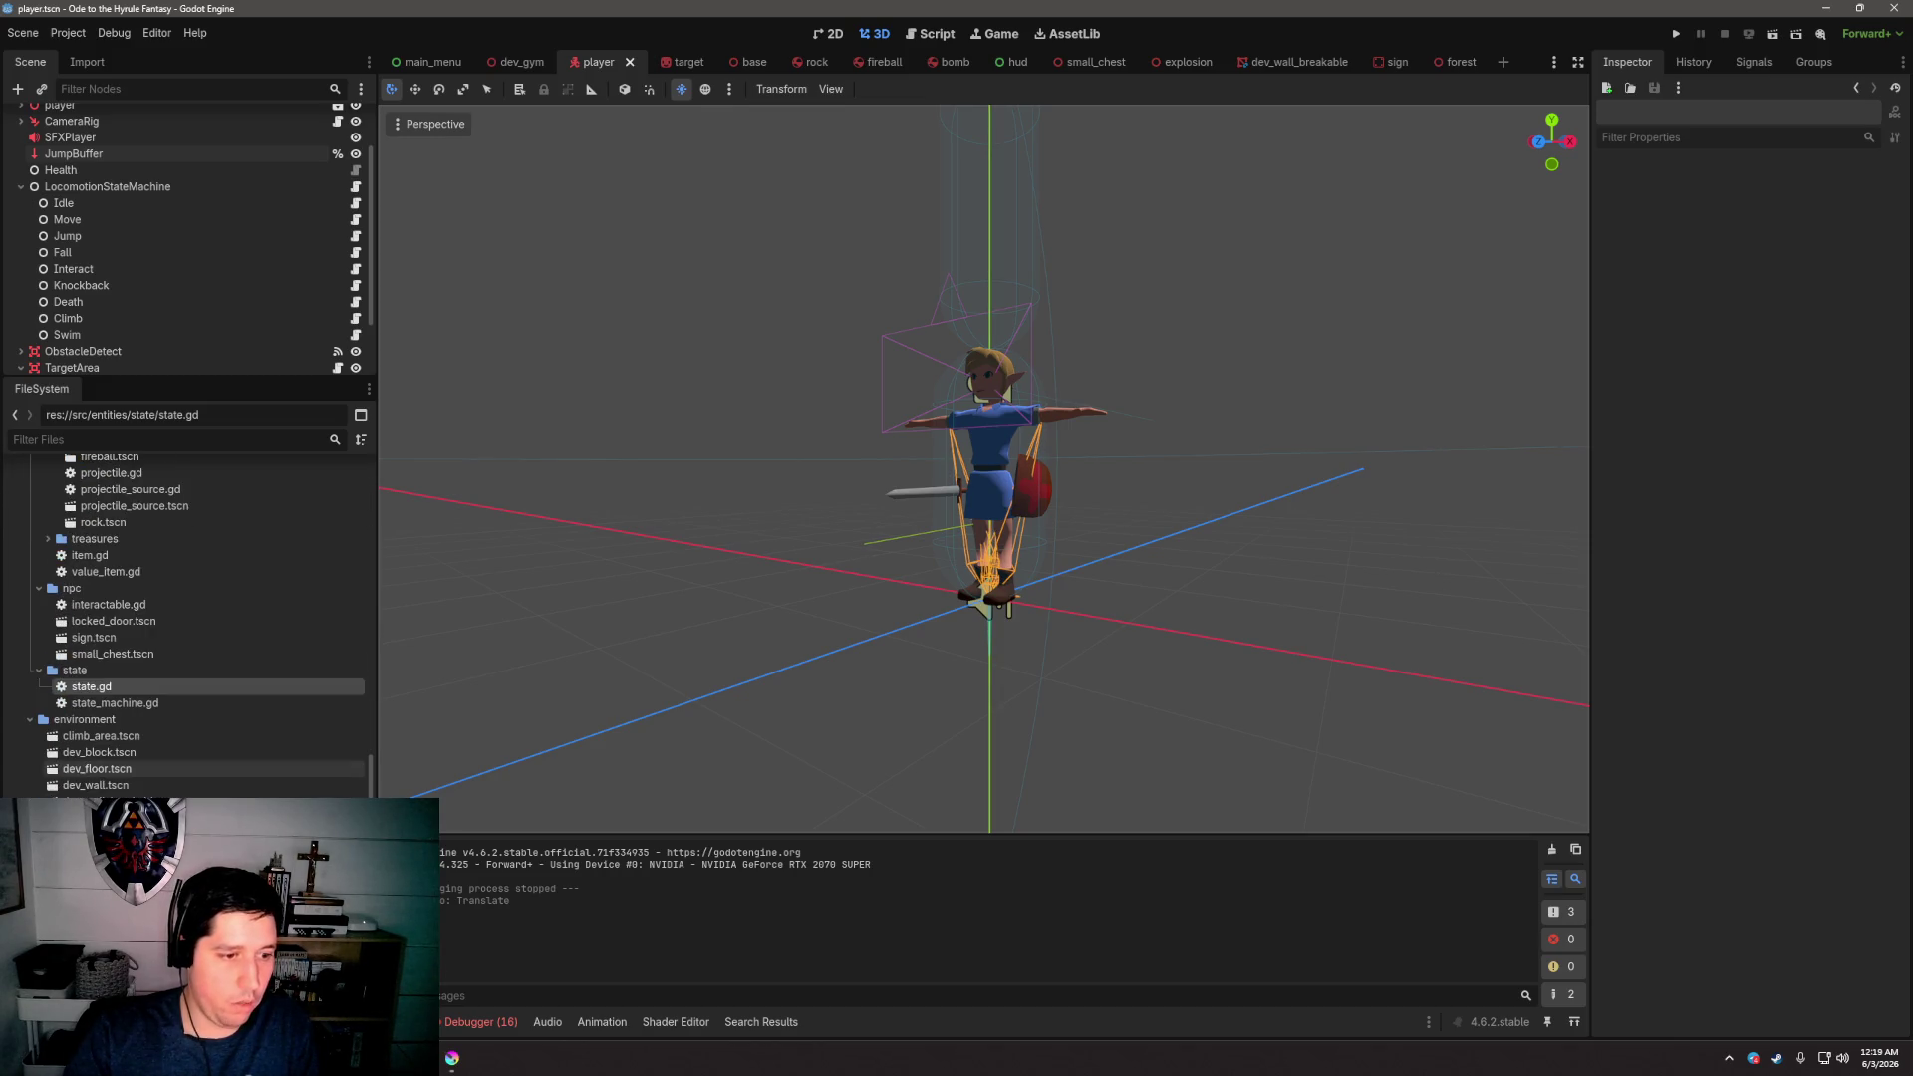
scroll(94, 626, up, 5)
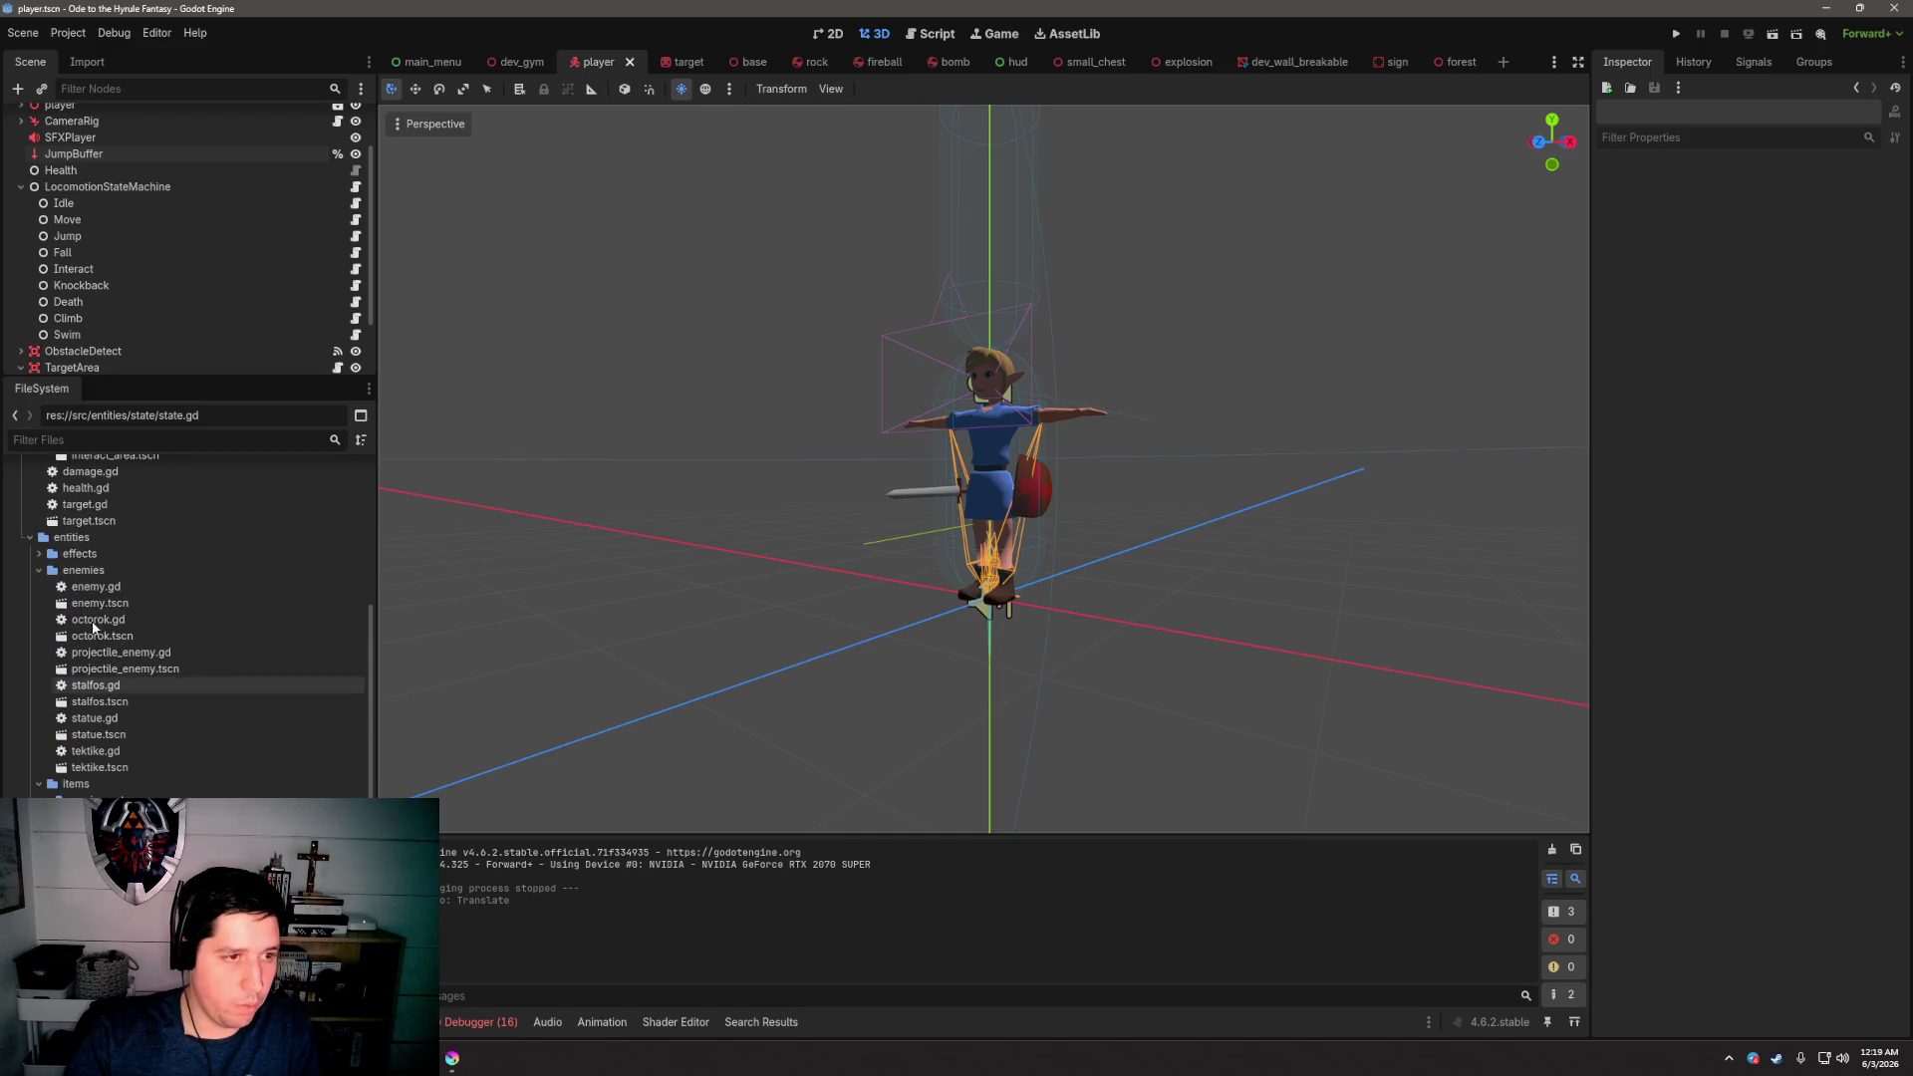
scroll(95, 626, up, 4)
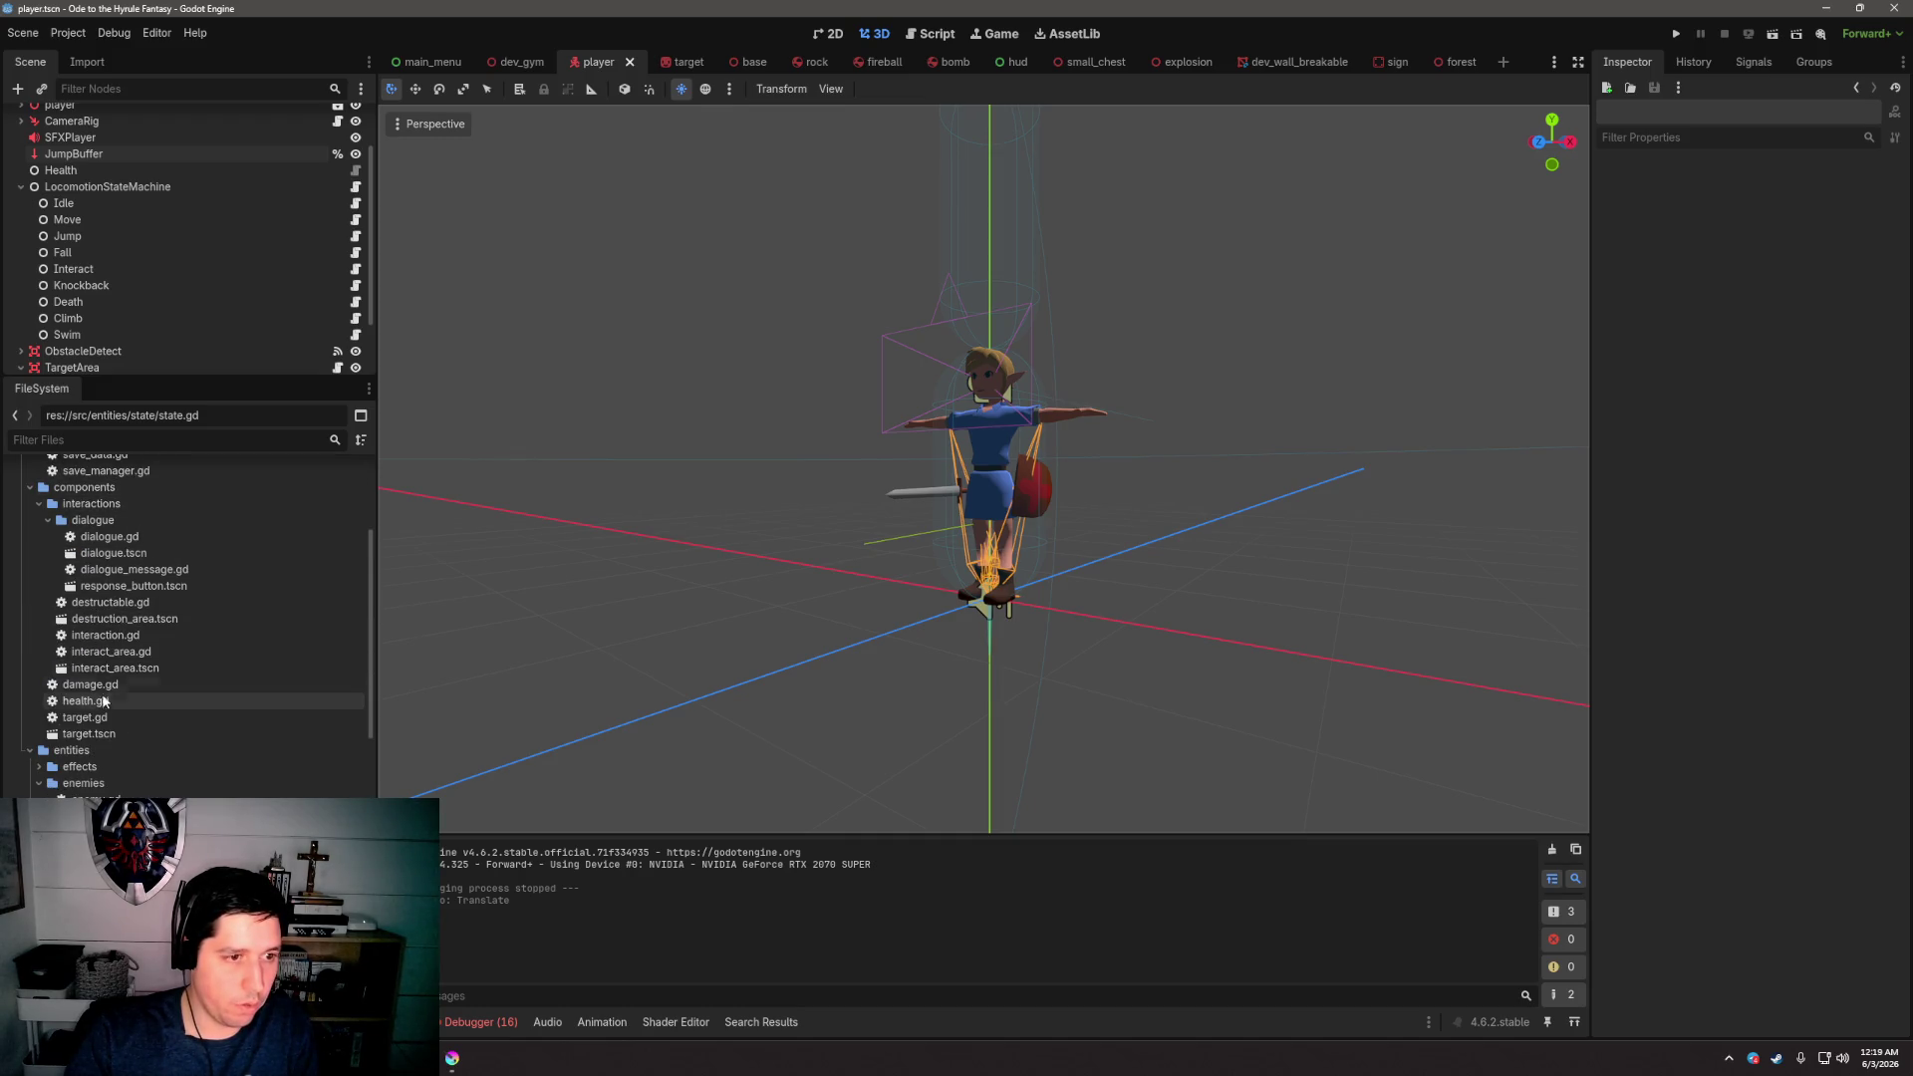
Open health.gd from the FileSystem dock and look over its top lines
double_click(103, 701)
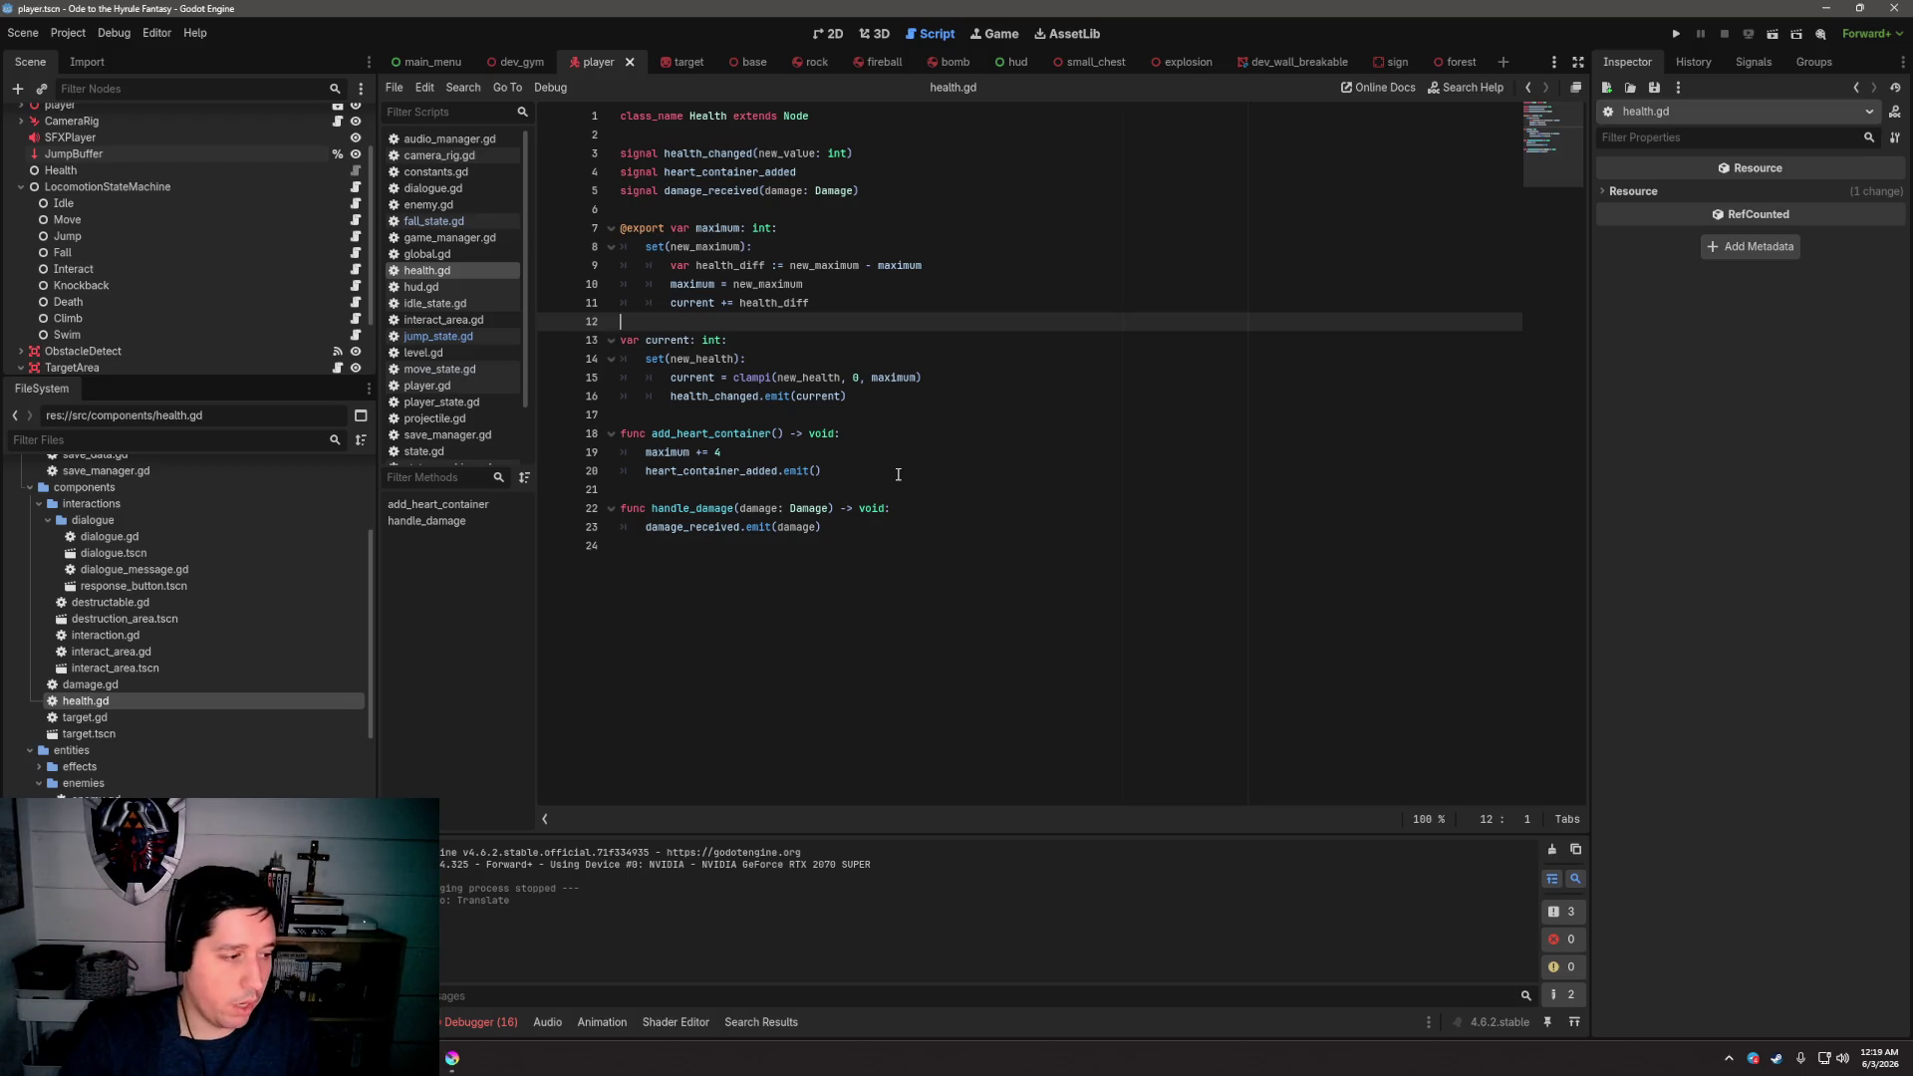
click(902, 491)
click(924, 416)
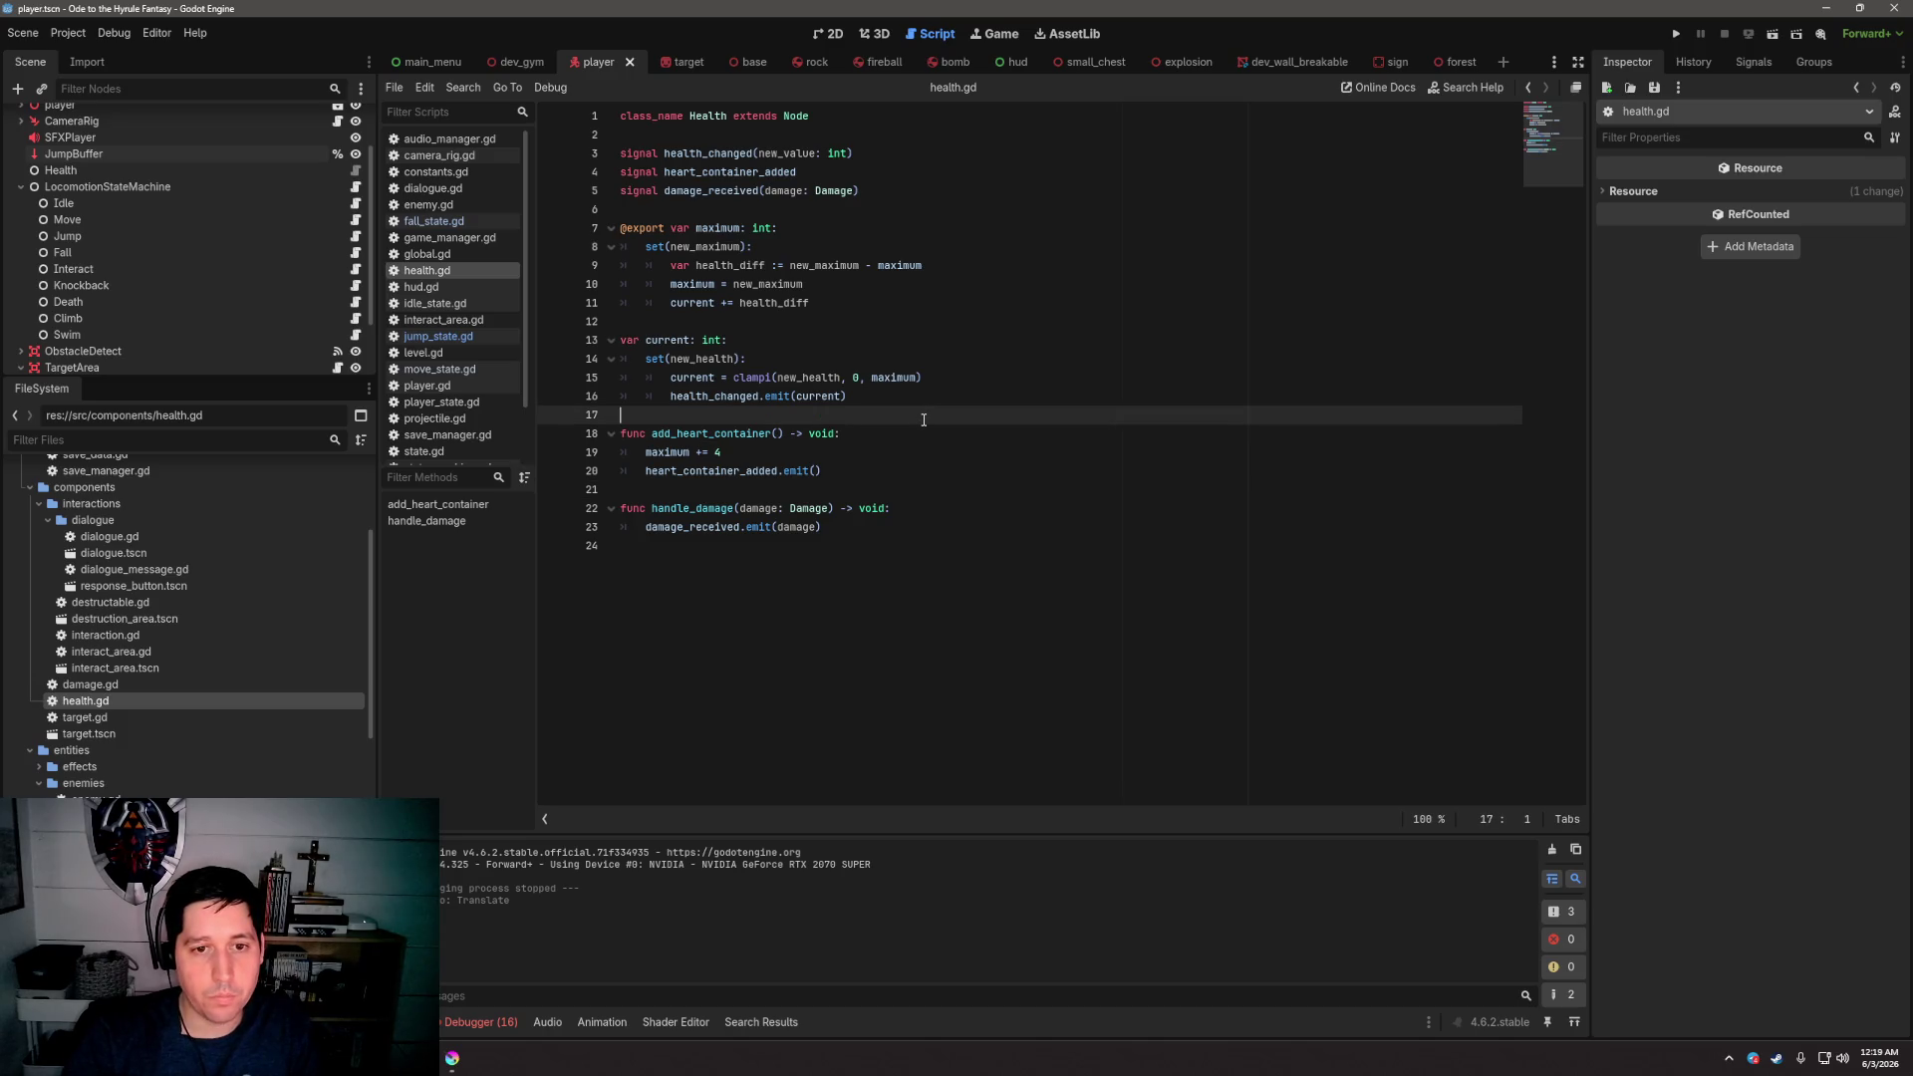
click(948, 319)
click(957, 213)
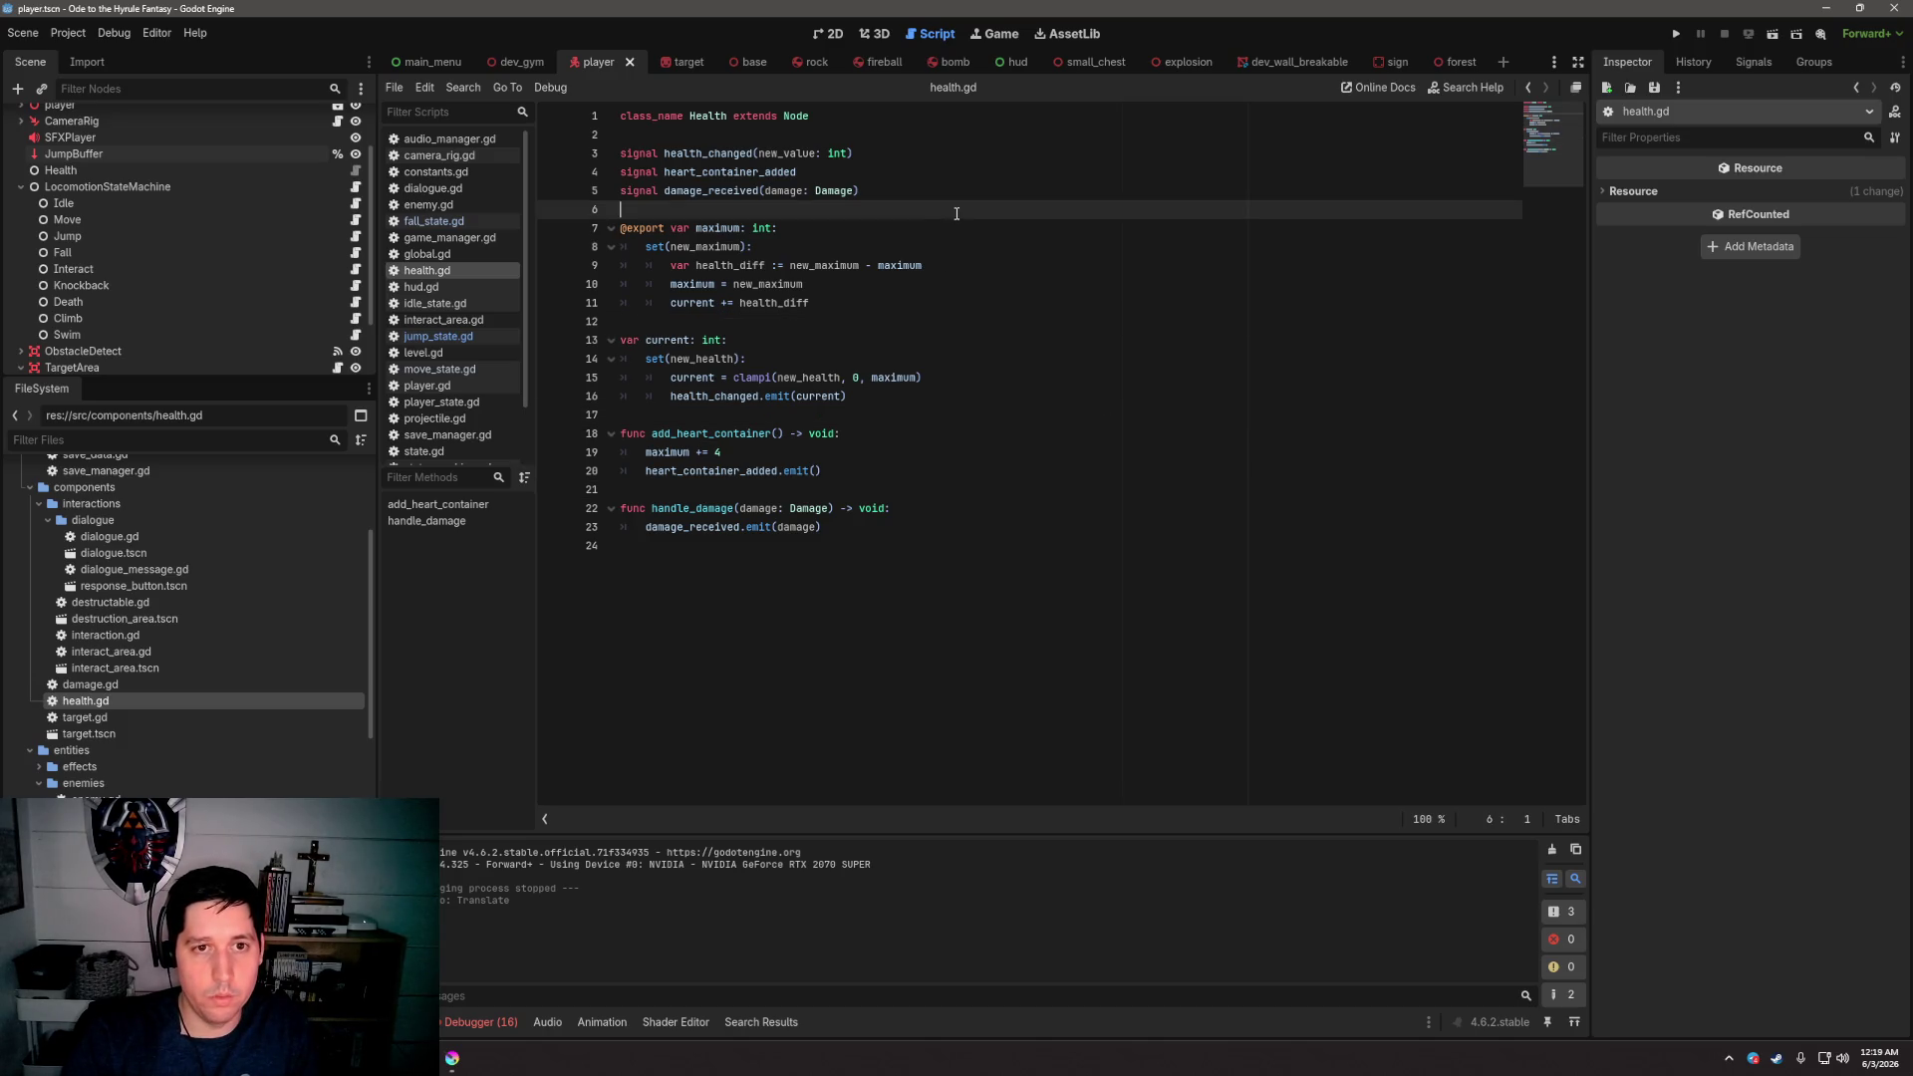
click(955, 140)
click(941, 192)
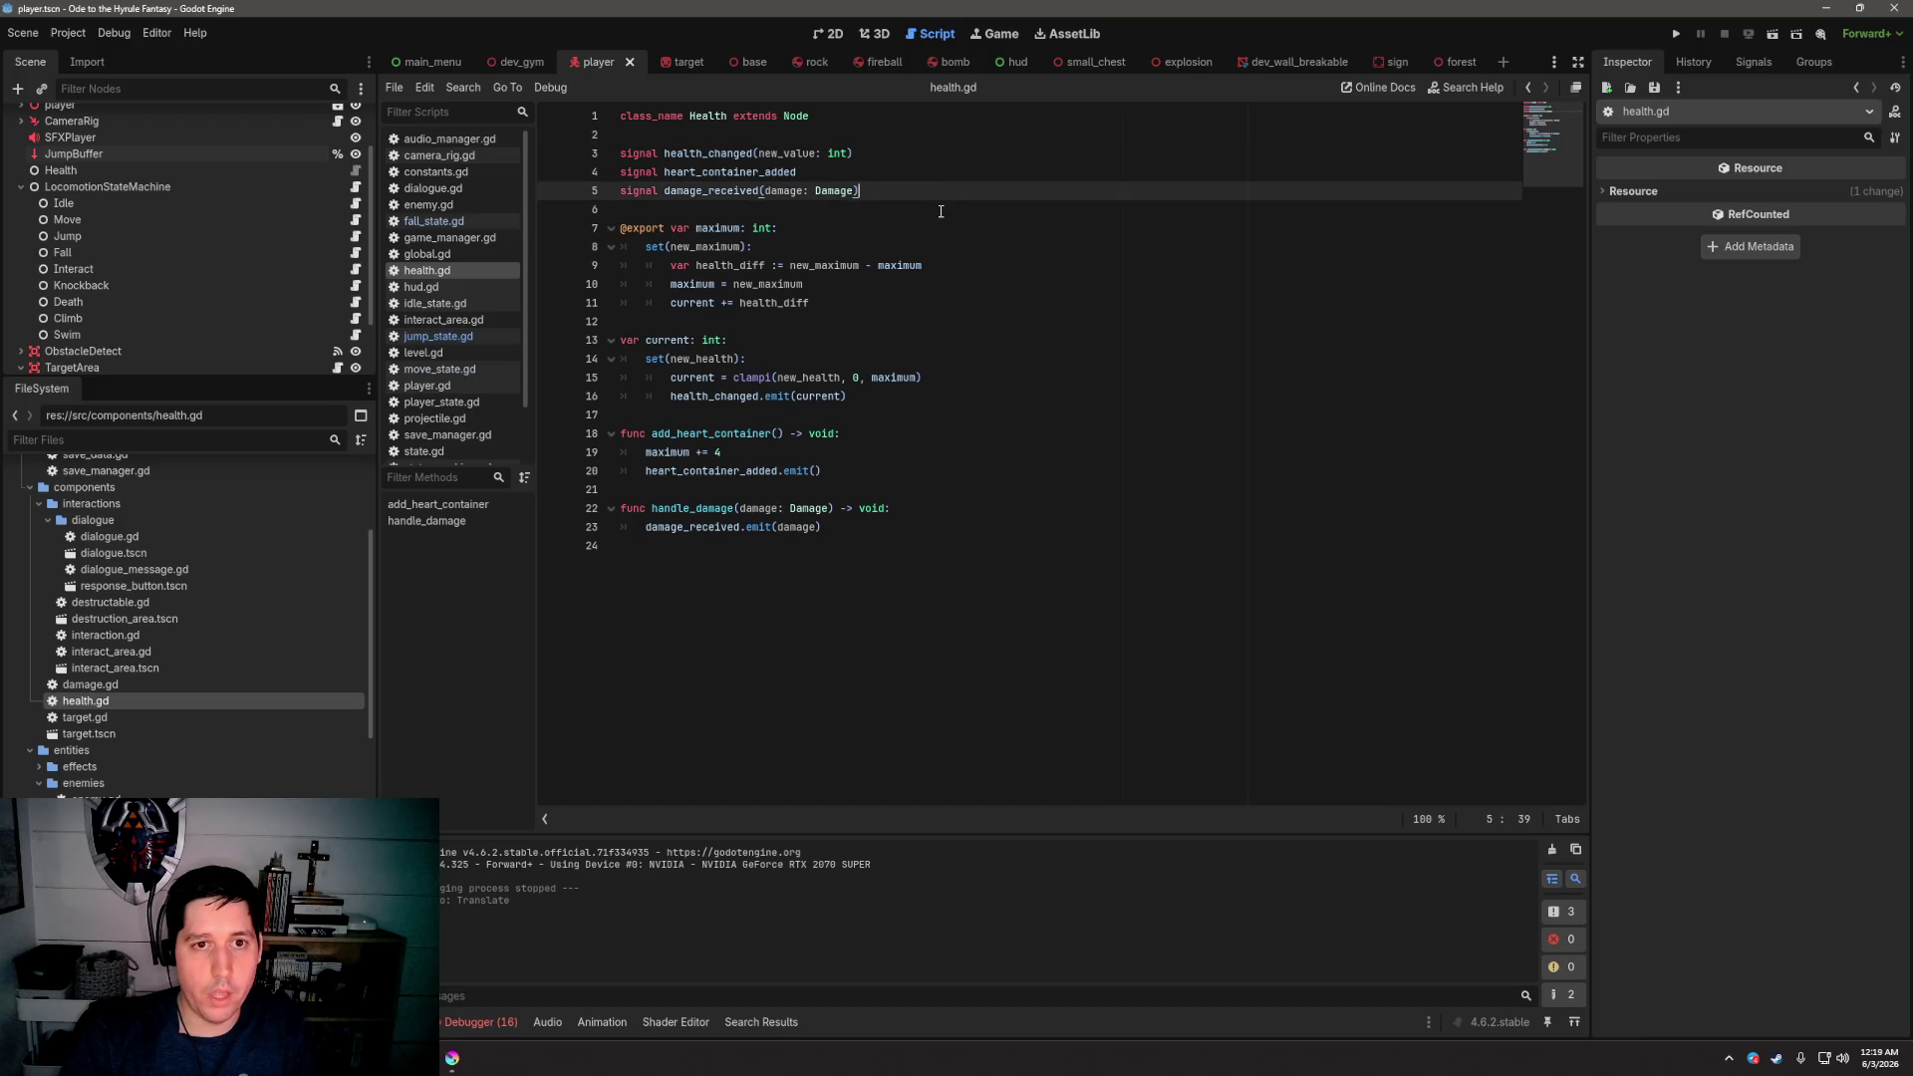
click(942, 210)
click(949, 116)
click(951, 135)
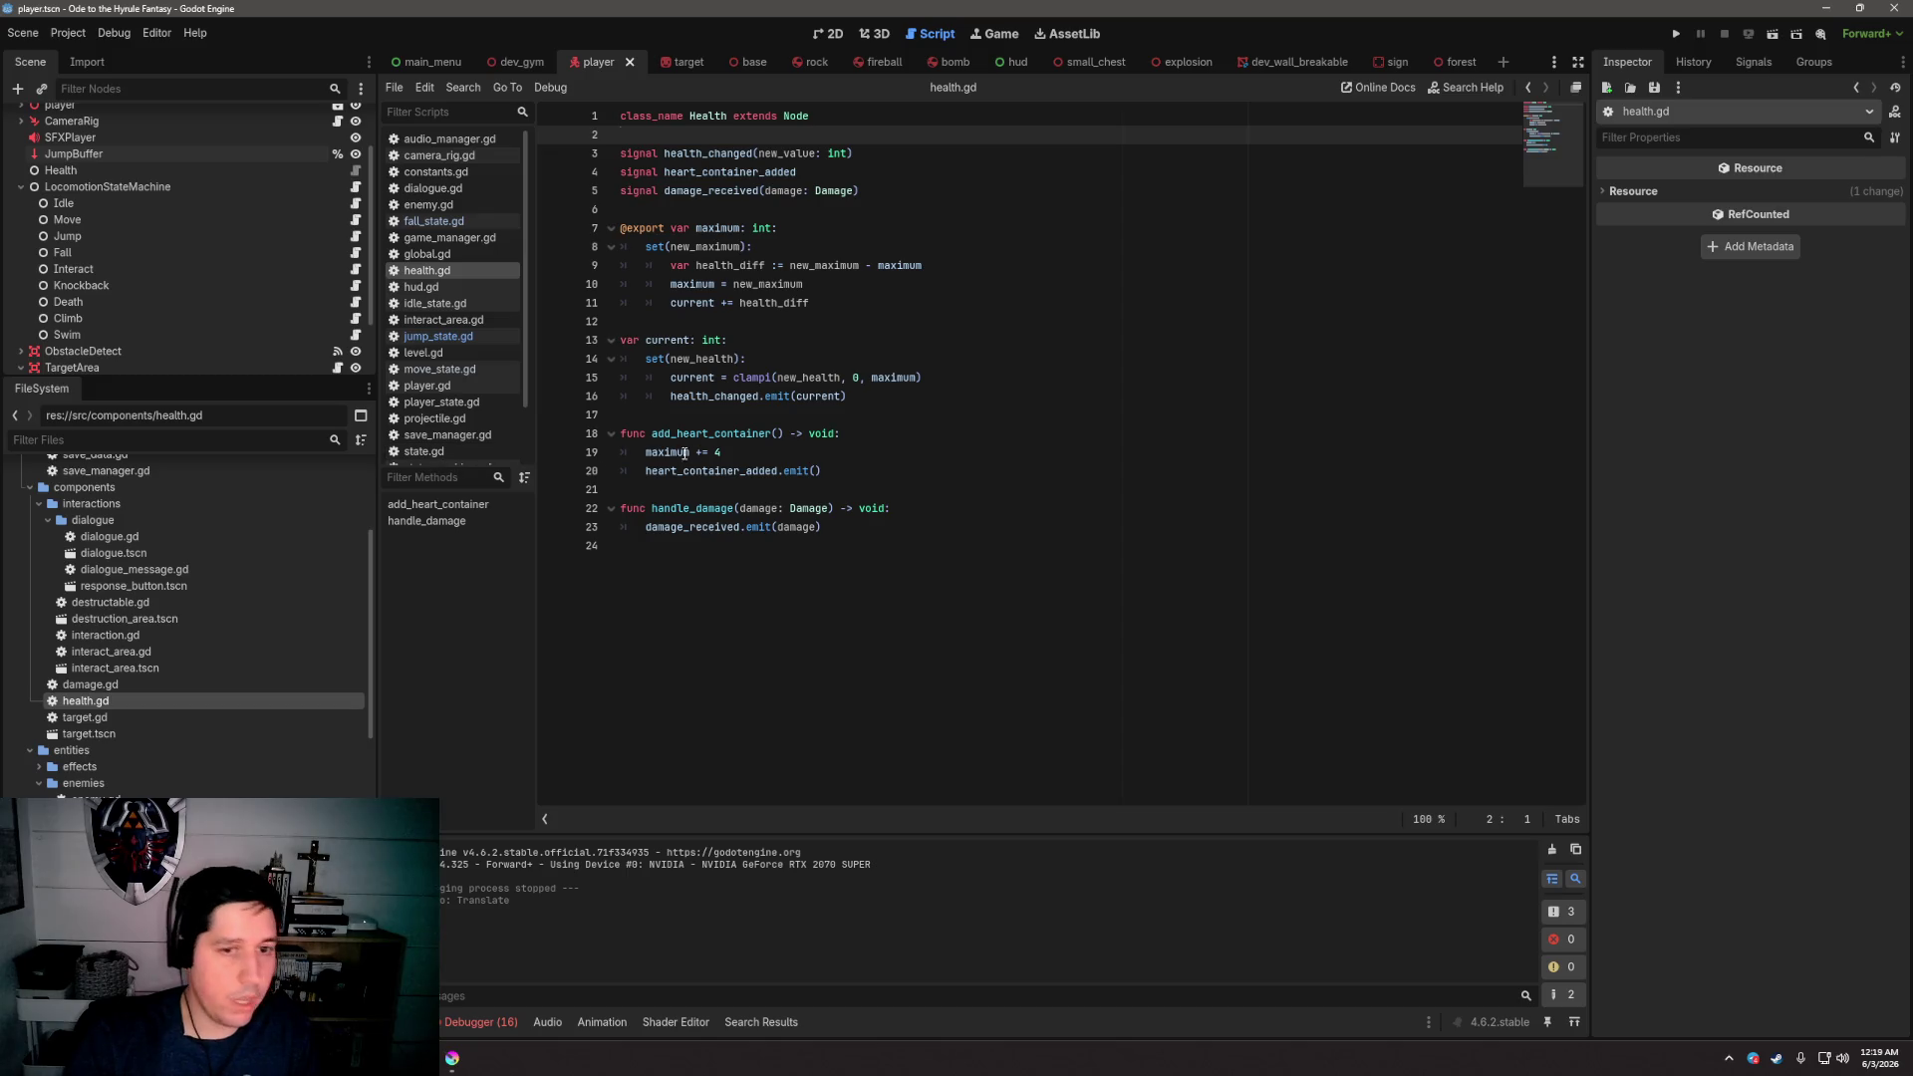
Delete the stray blank line after handle_damage and save health.gd
click(859, 508)
click(936, 505)
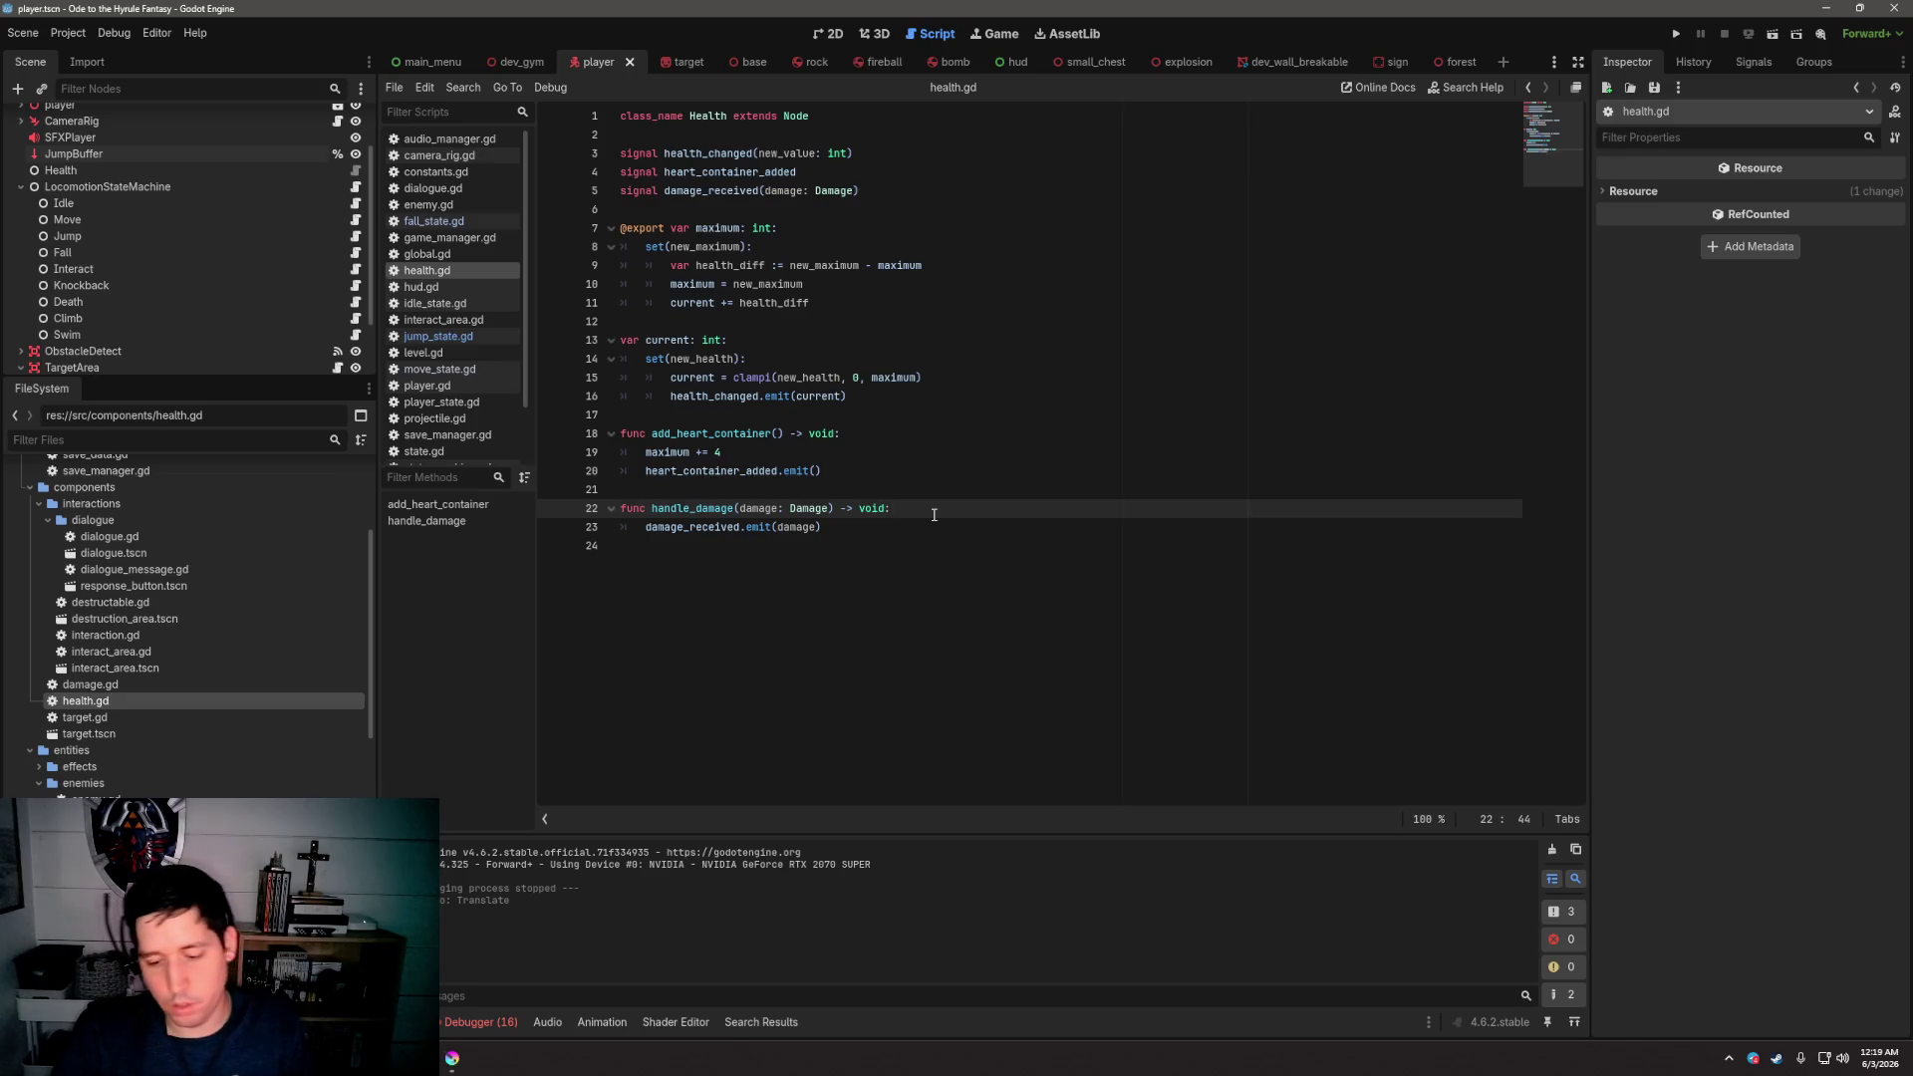
key(Return)
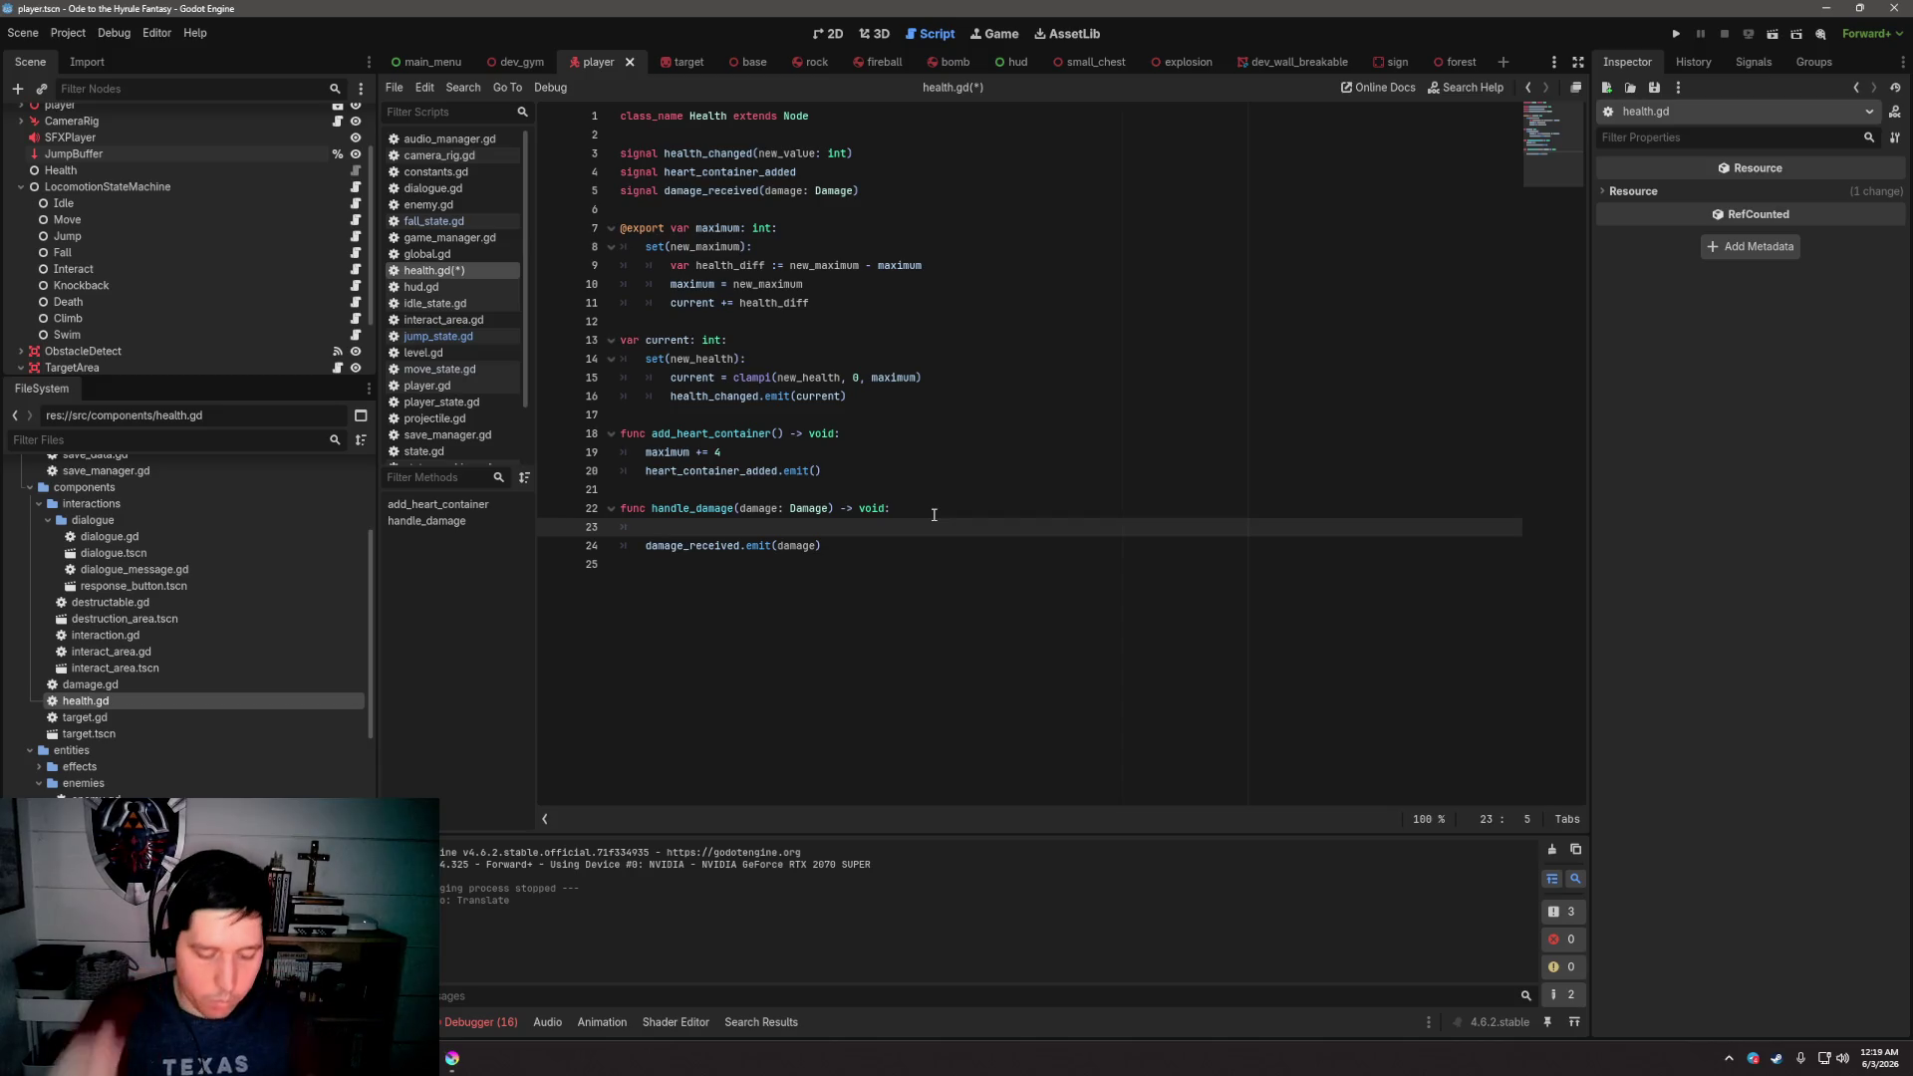
key(BackSpace)
key(BackSpace)
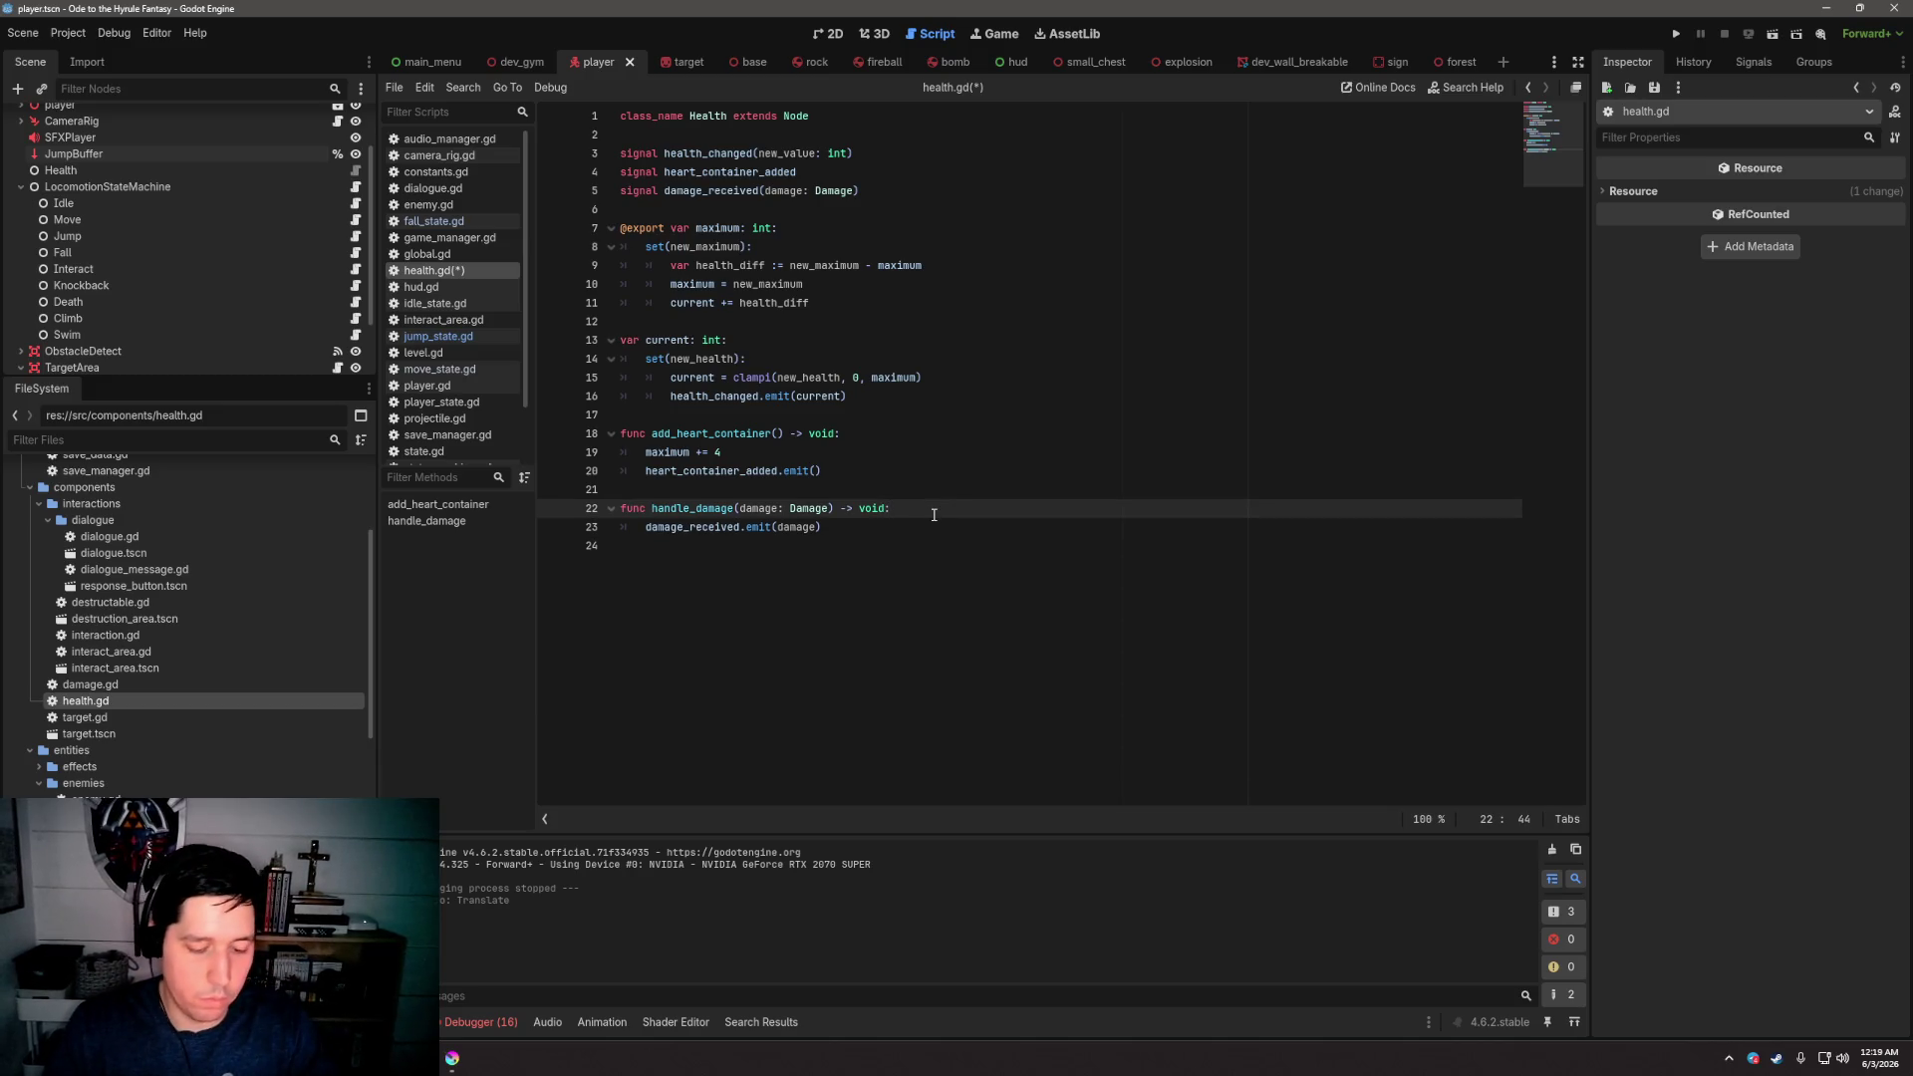
drag(827, 527, 618, 511)
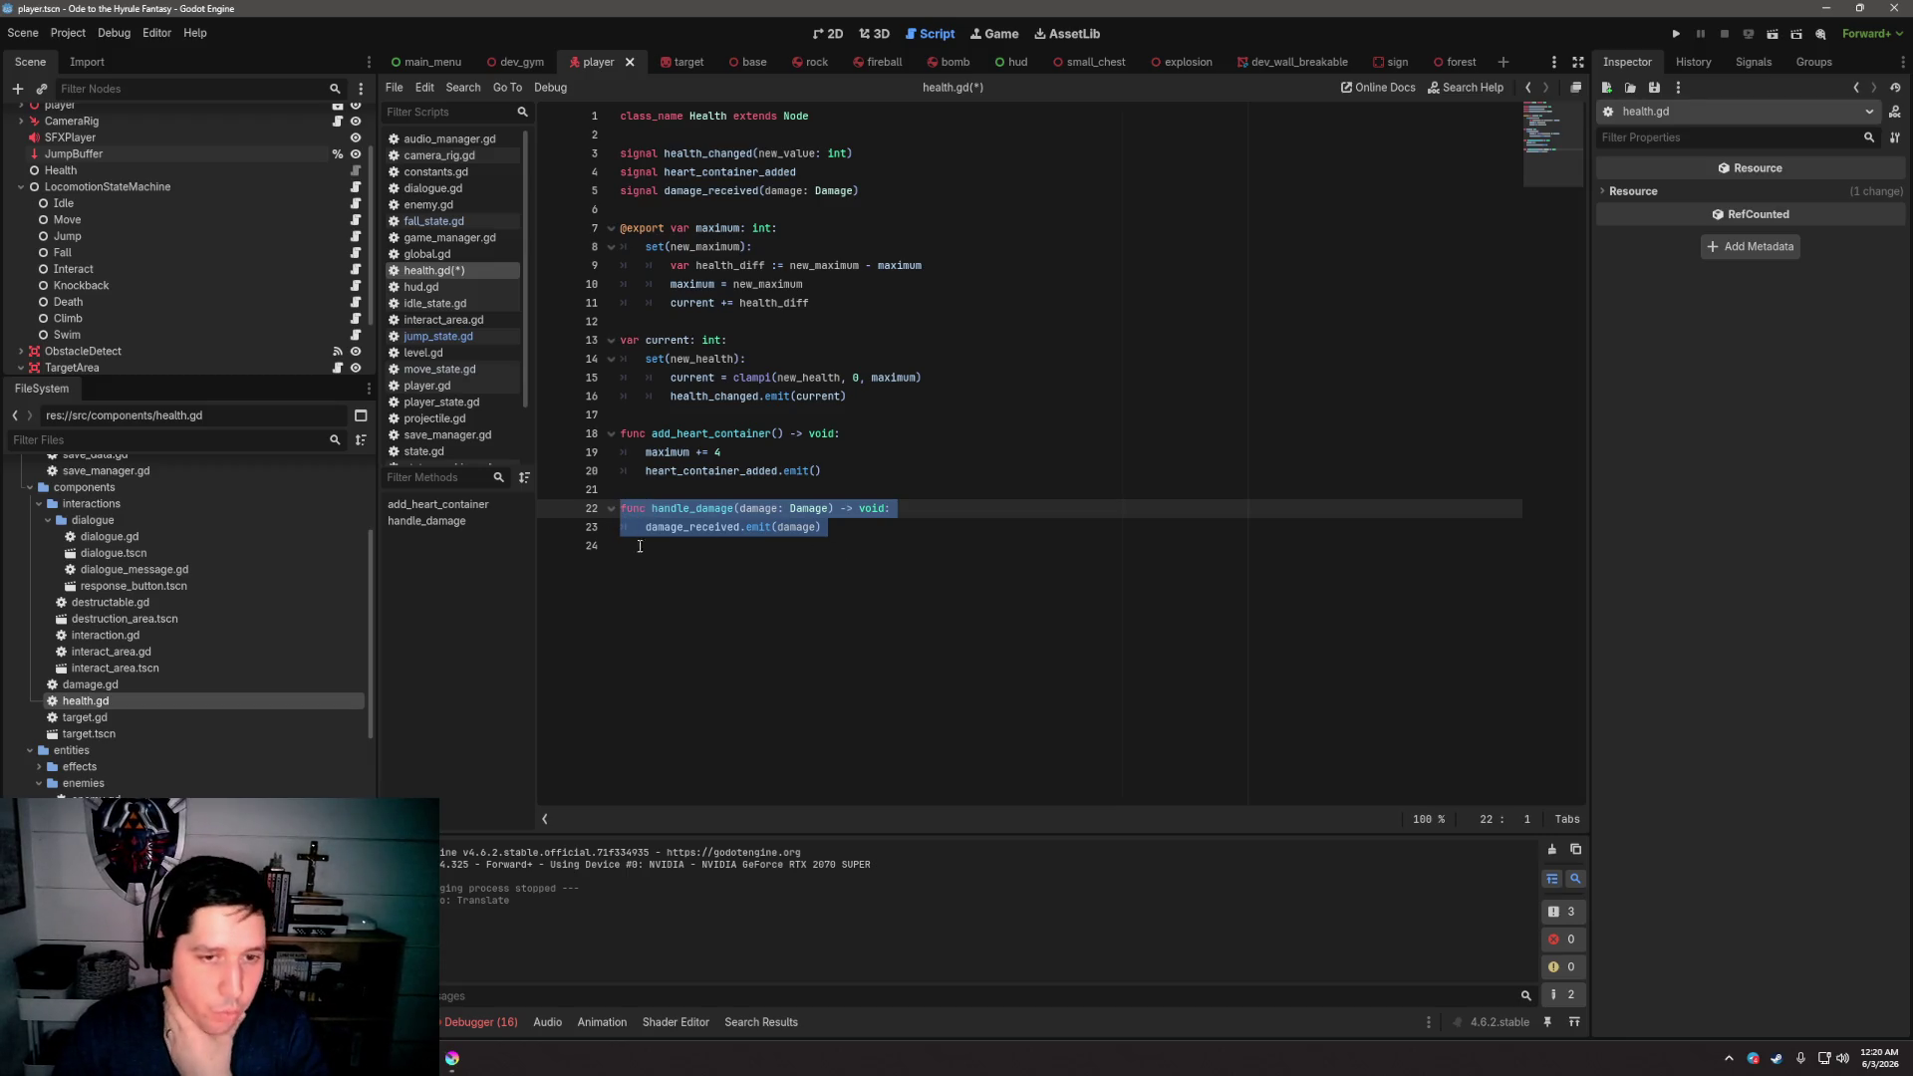
click(995, 538)
click(995, 517)
click(992, 491)
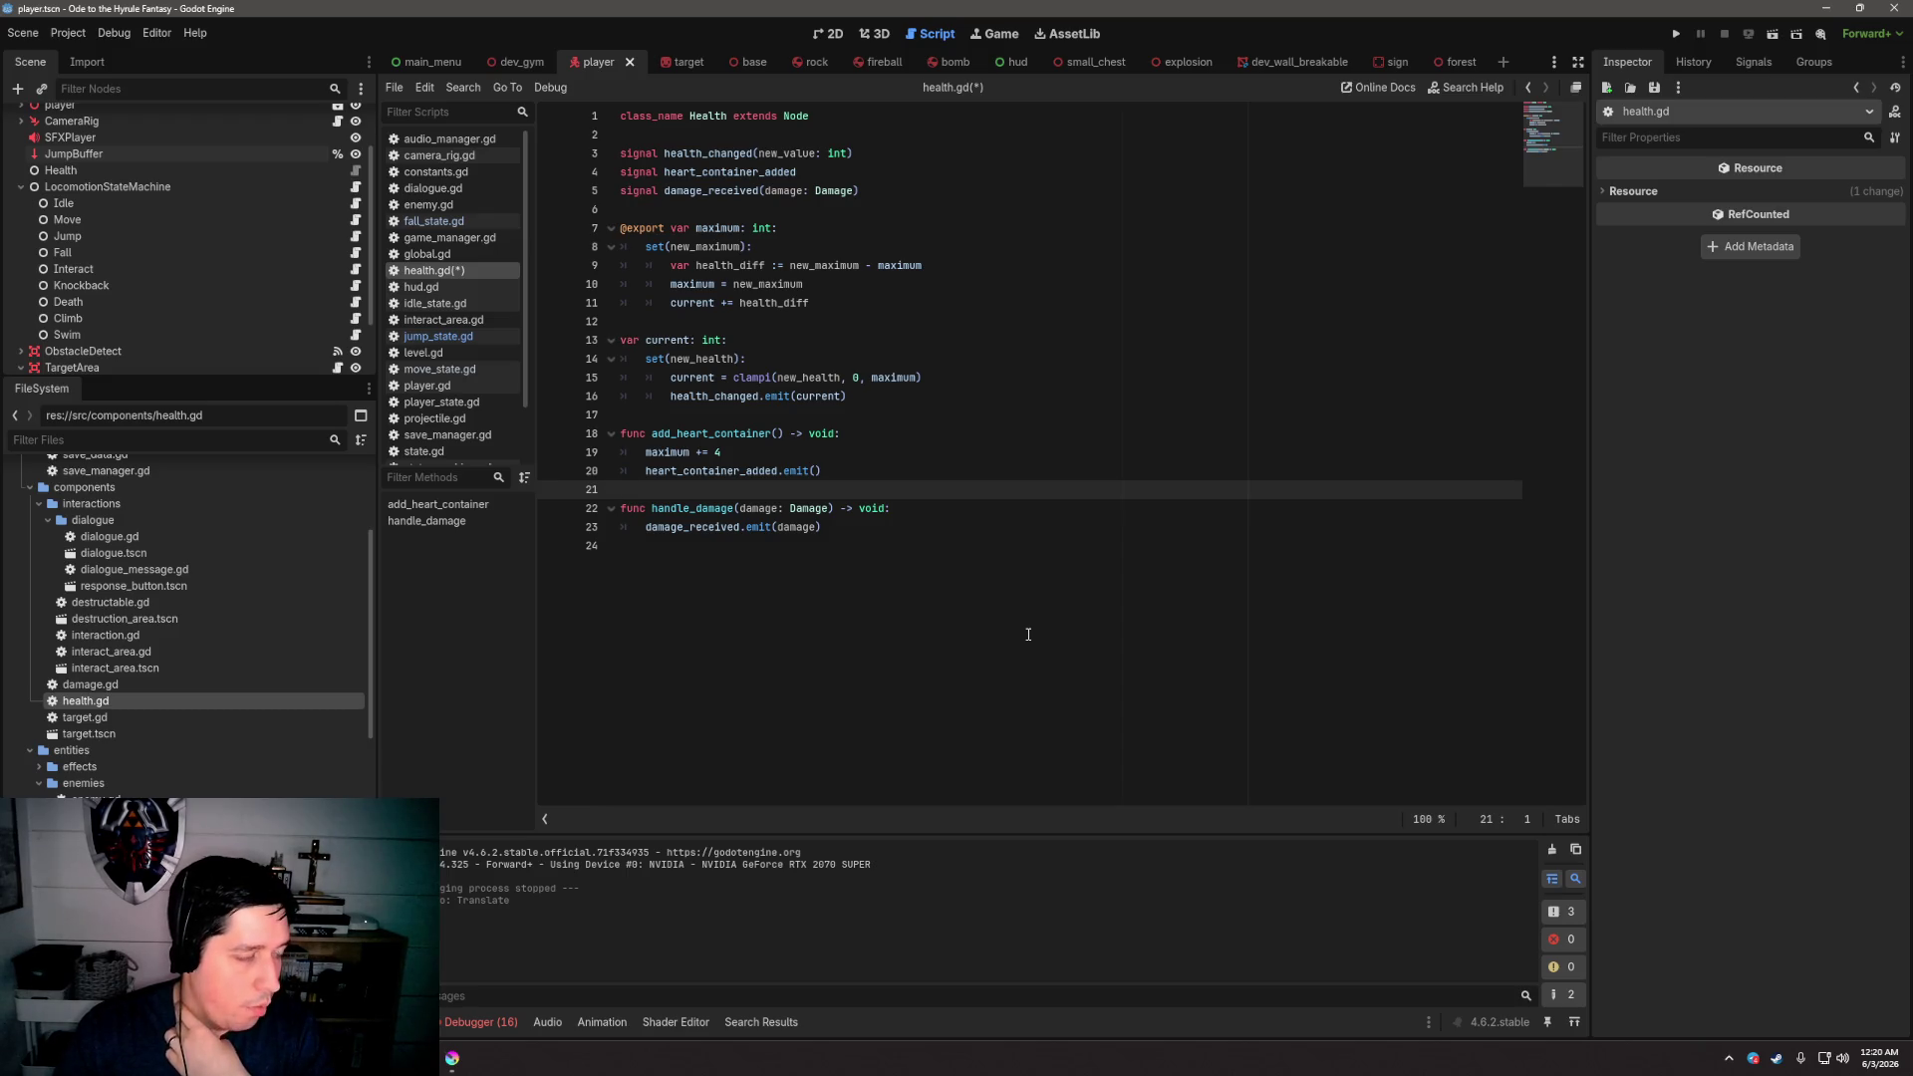
key(ctrl+s)
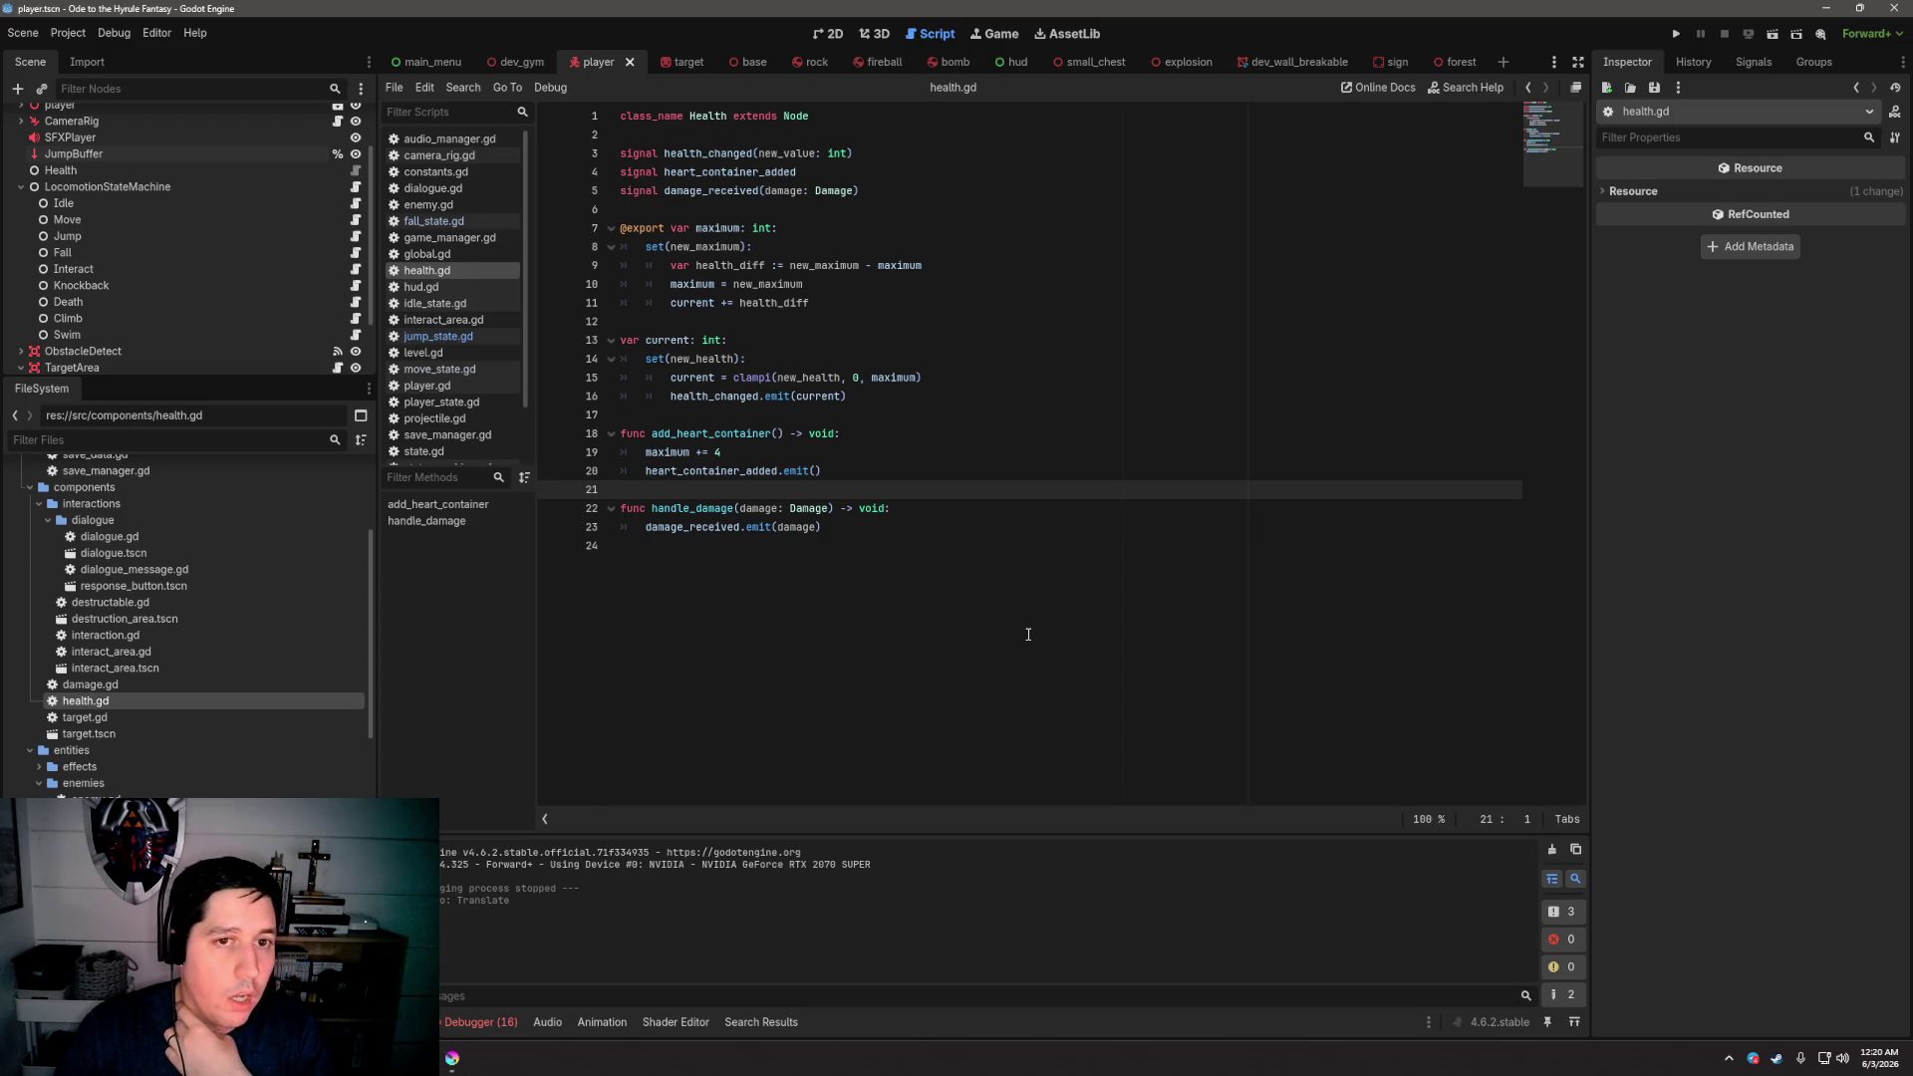
click(920, 206)
click(868, 229)
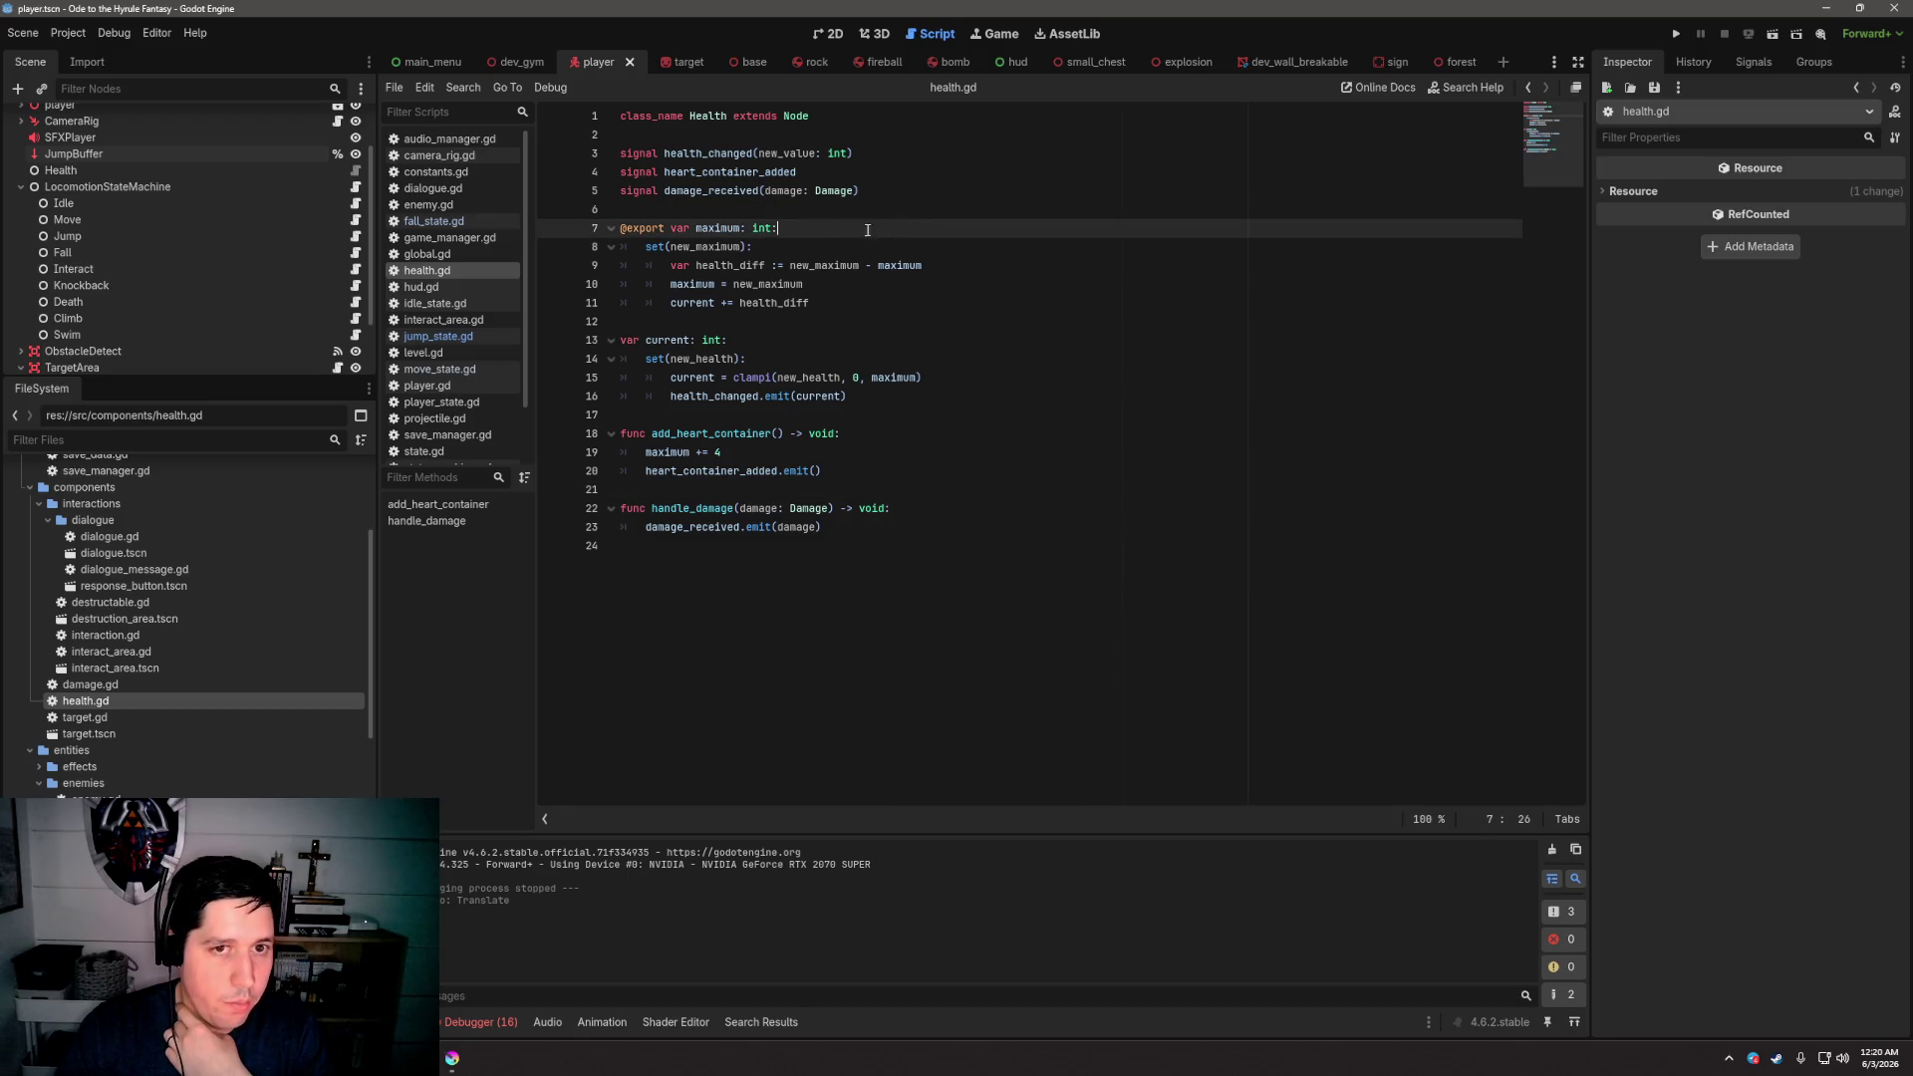
double_click(714, 228)
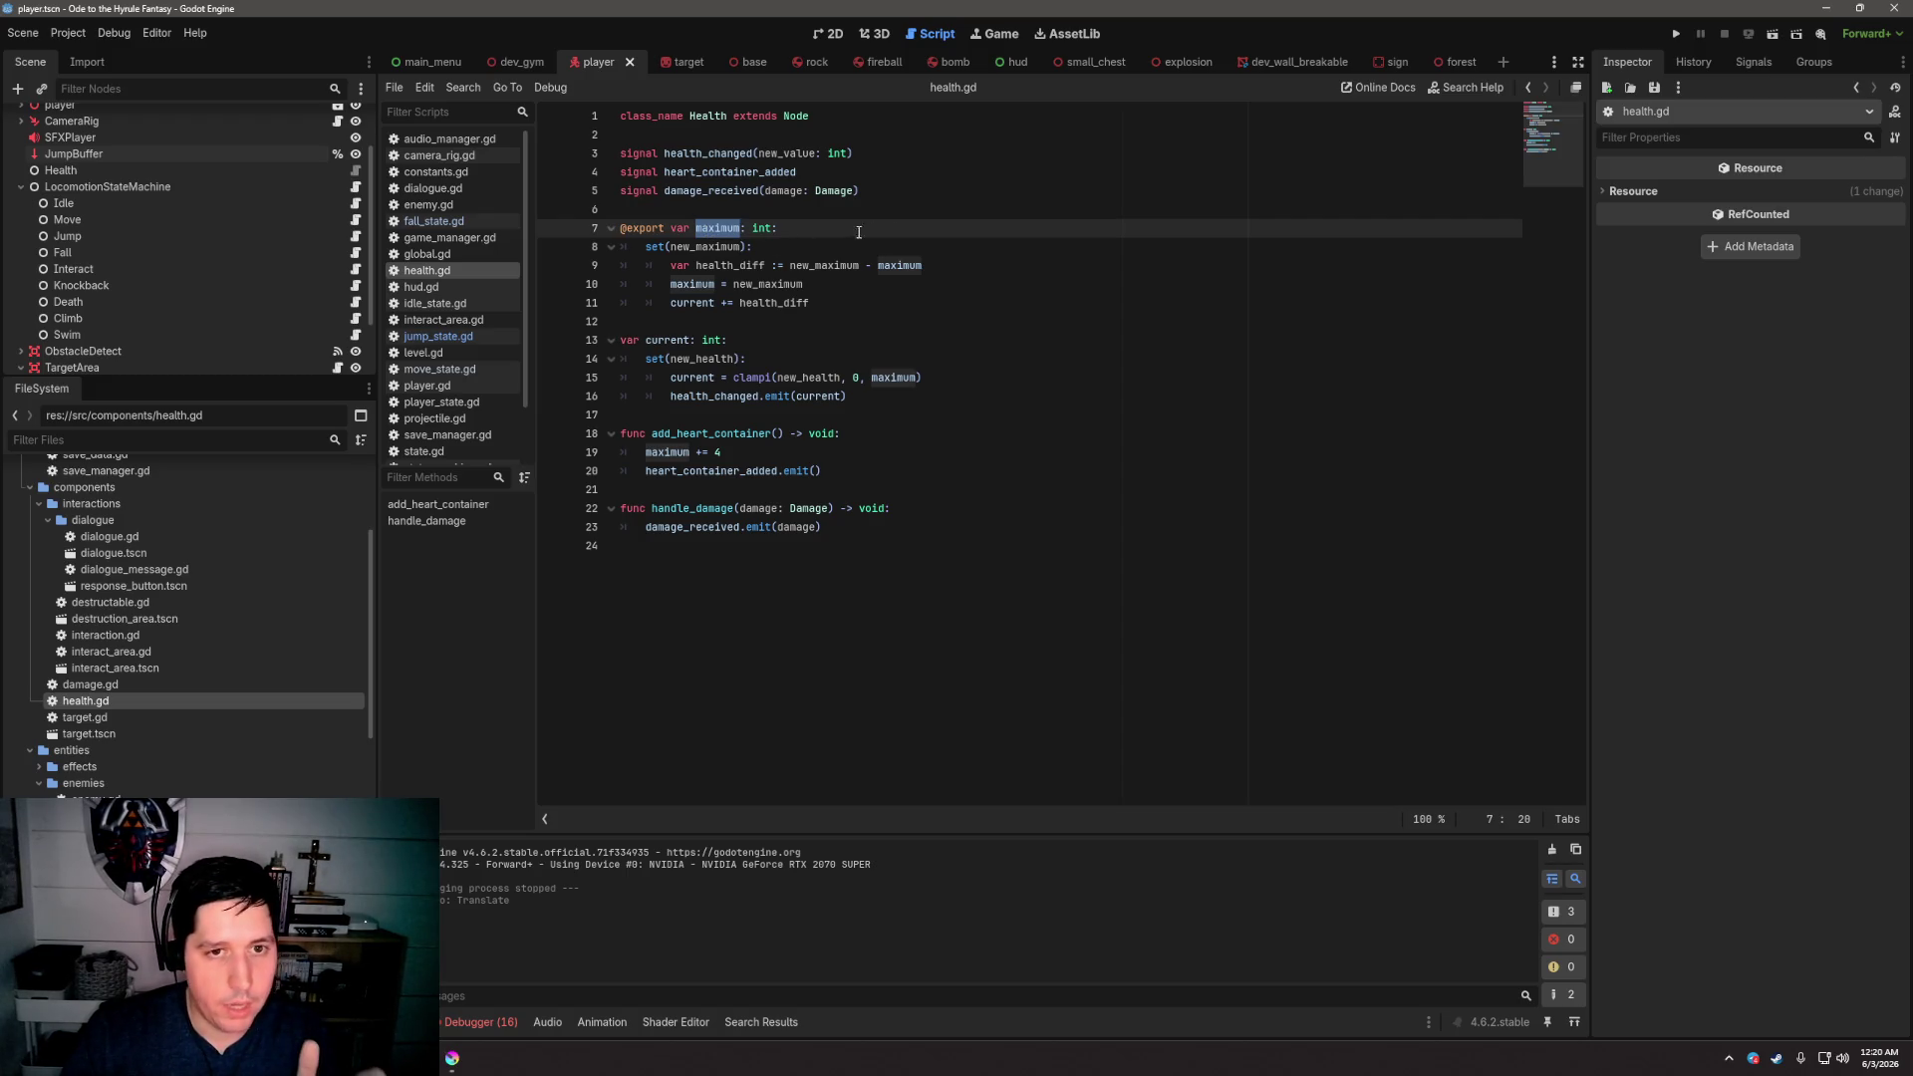
click(743, 228)
double_click(743, 228)
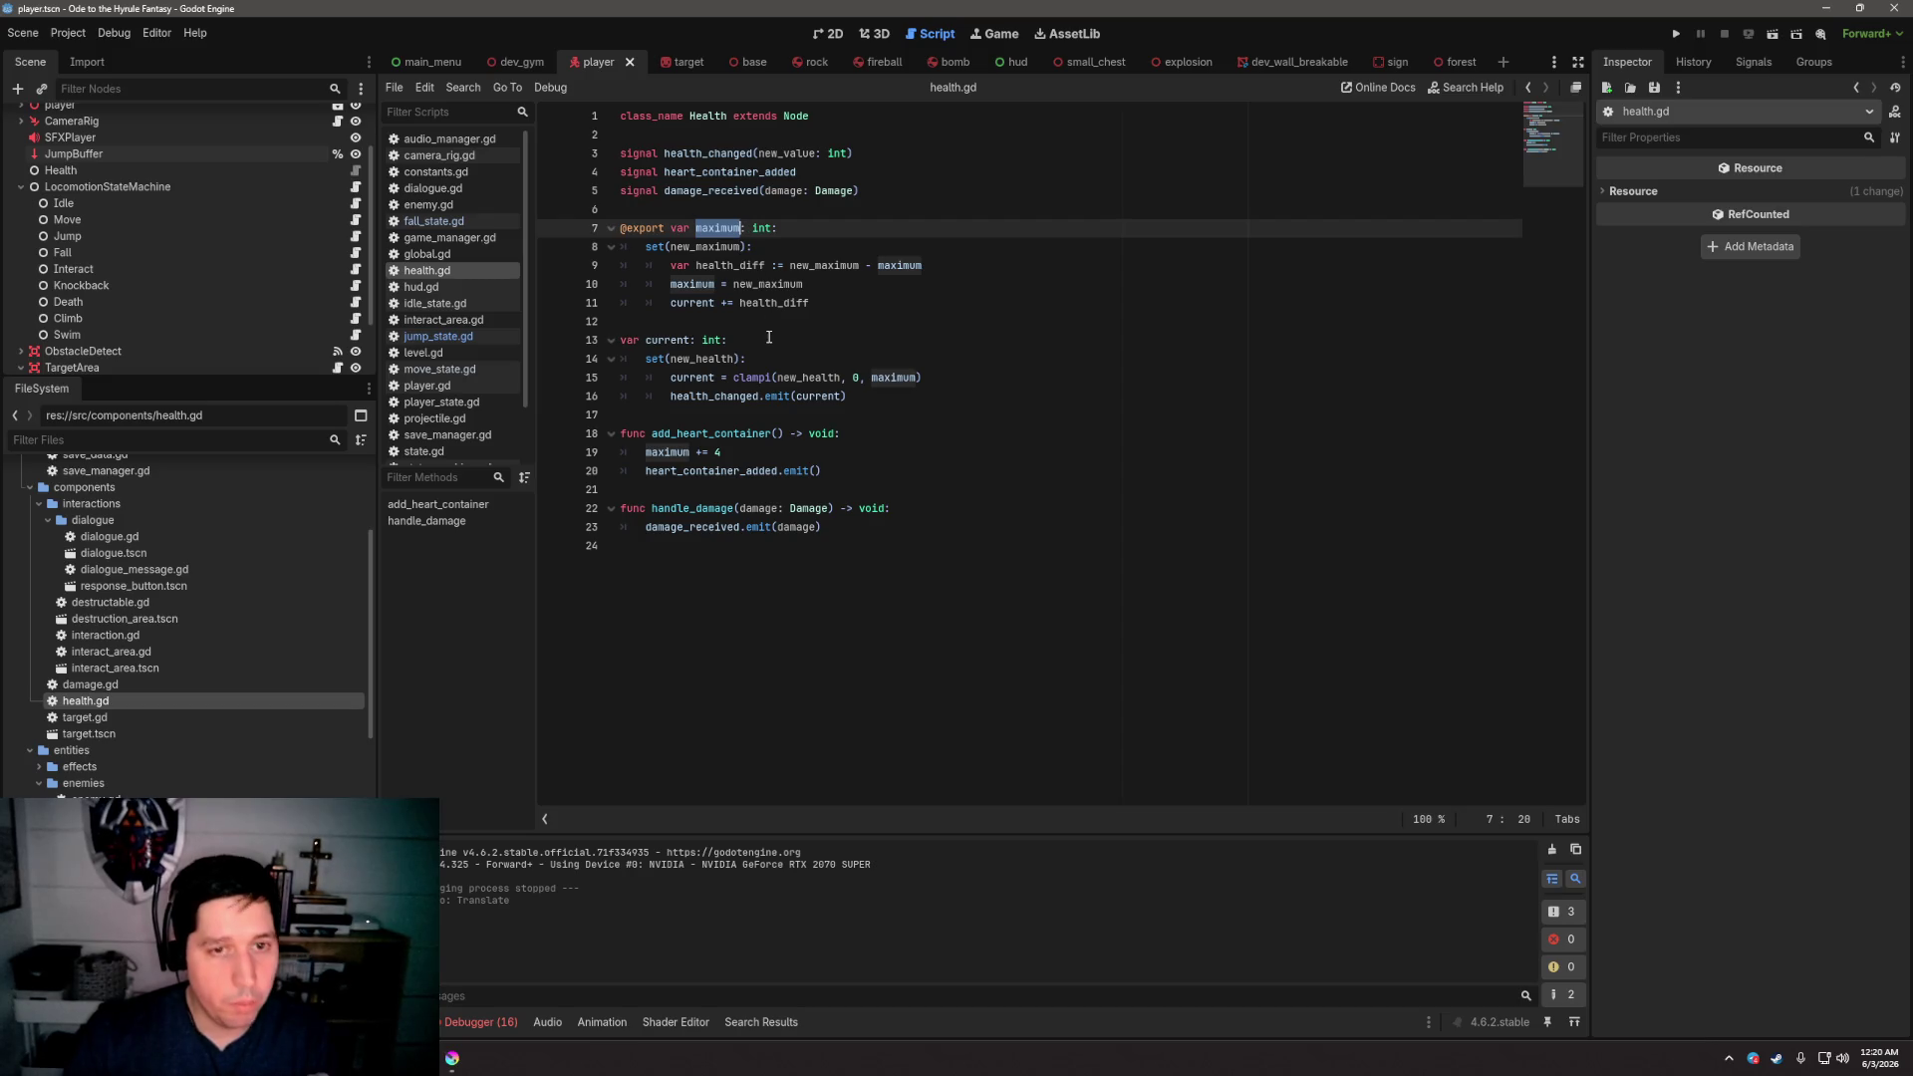
double_click(668, 453)
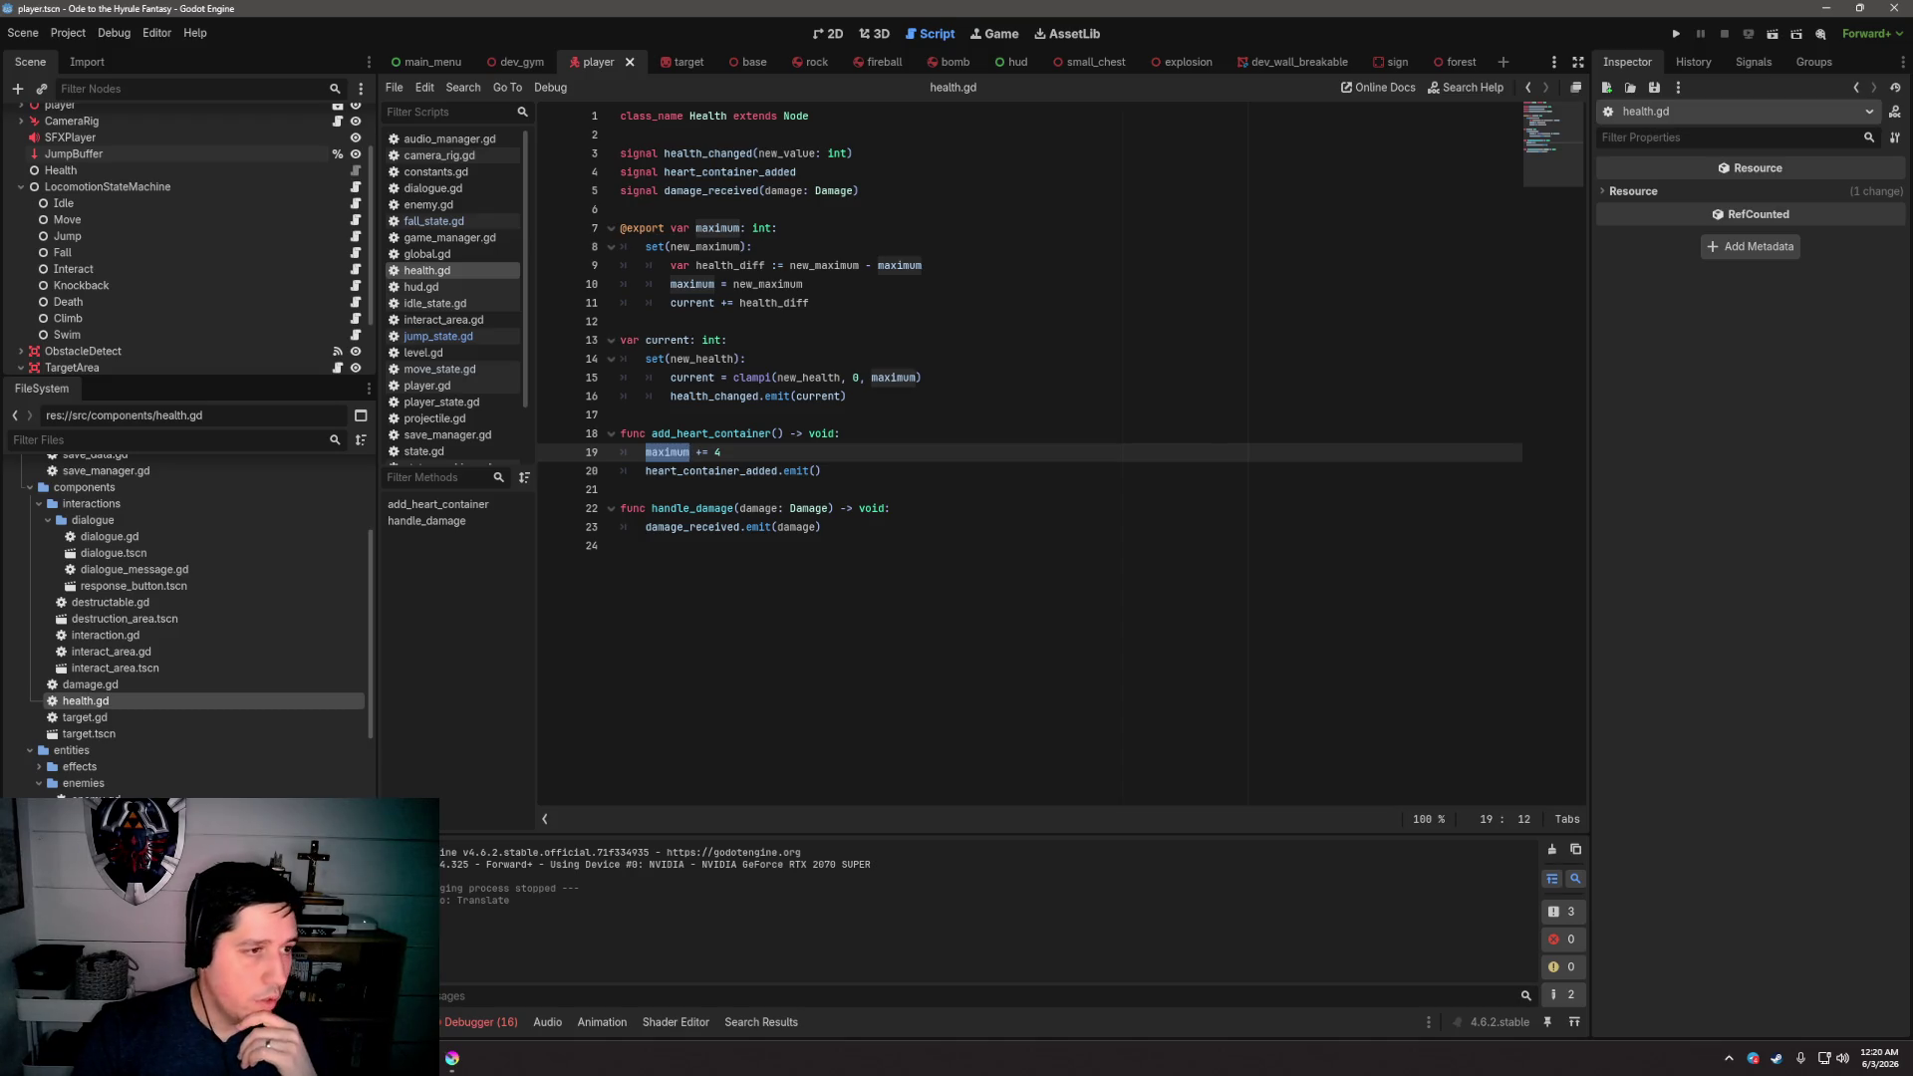
click(905, 415)
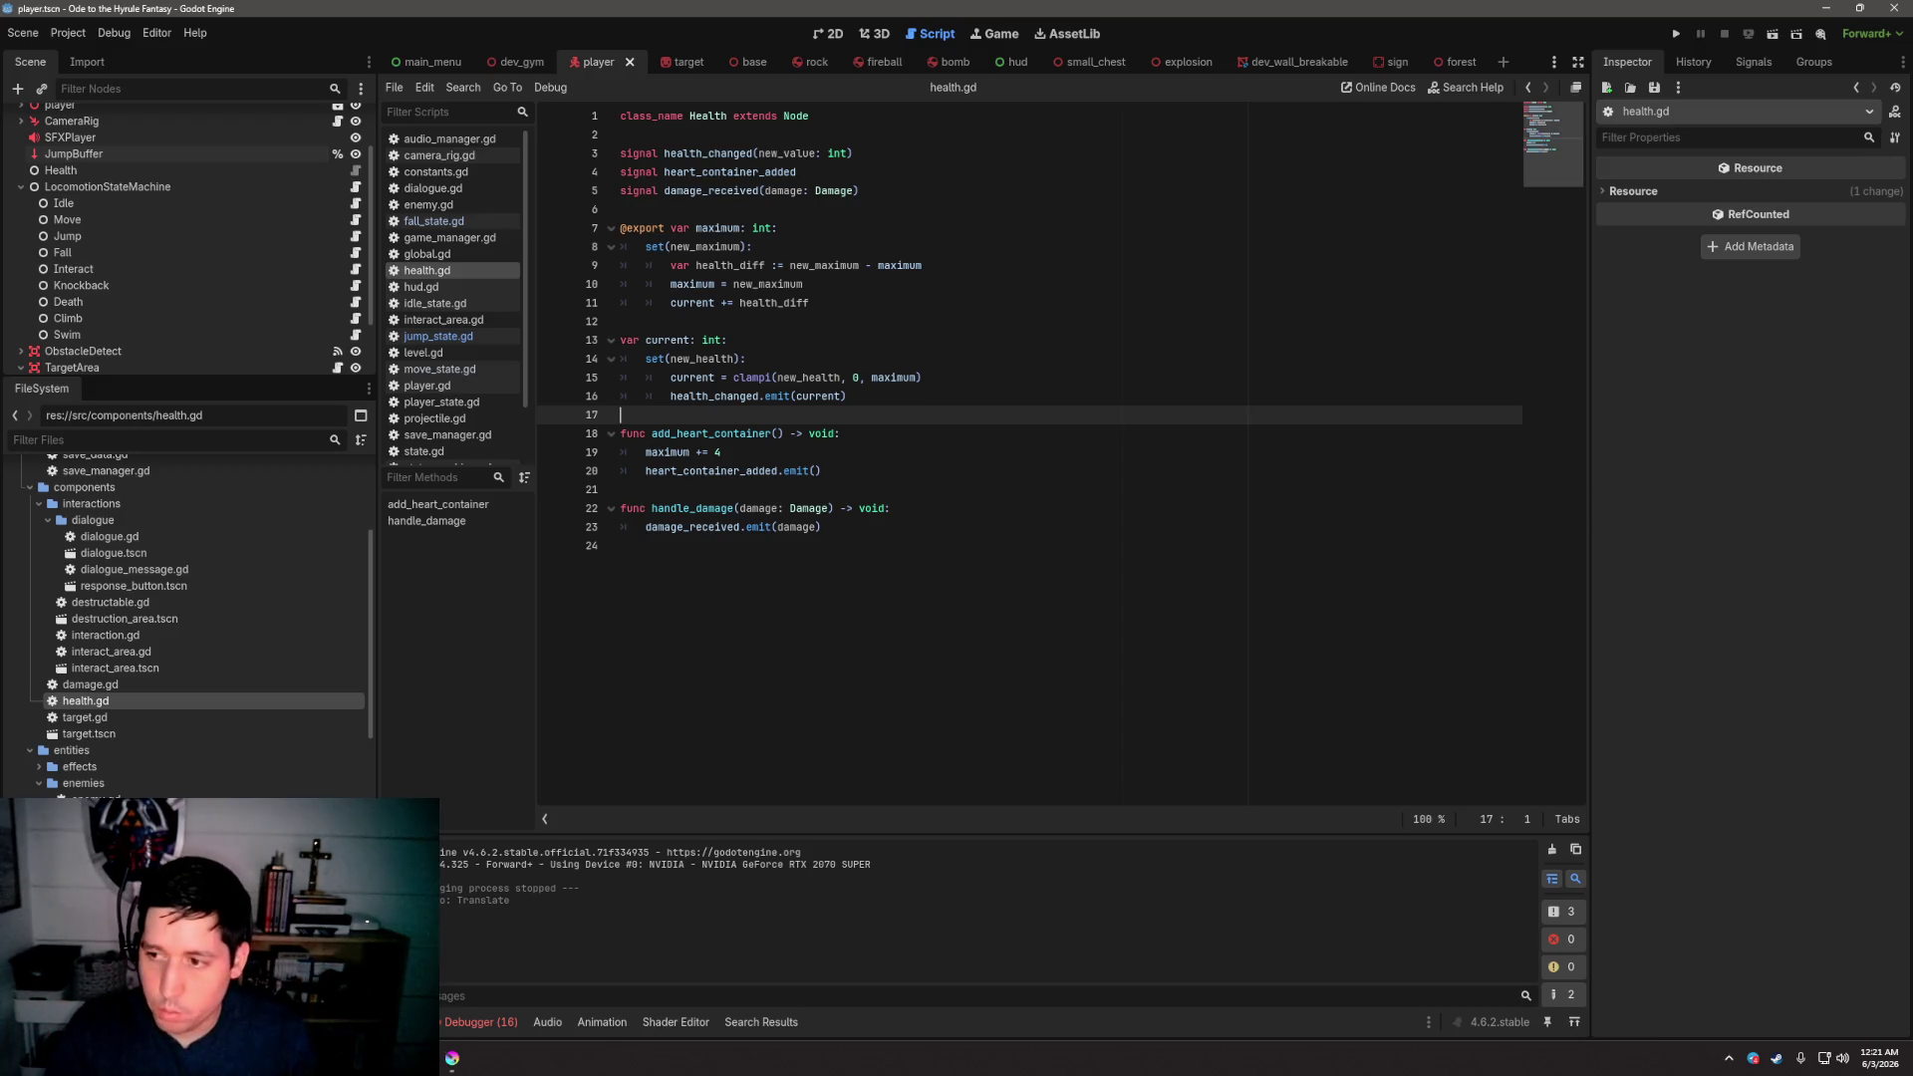
click(1087, 501)
click(1092, 490)
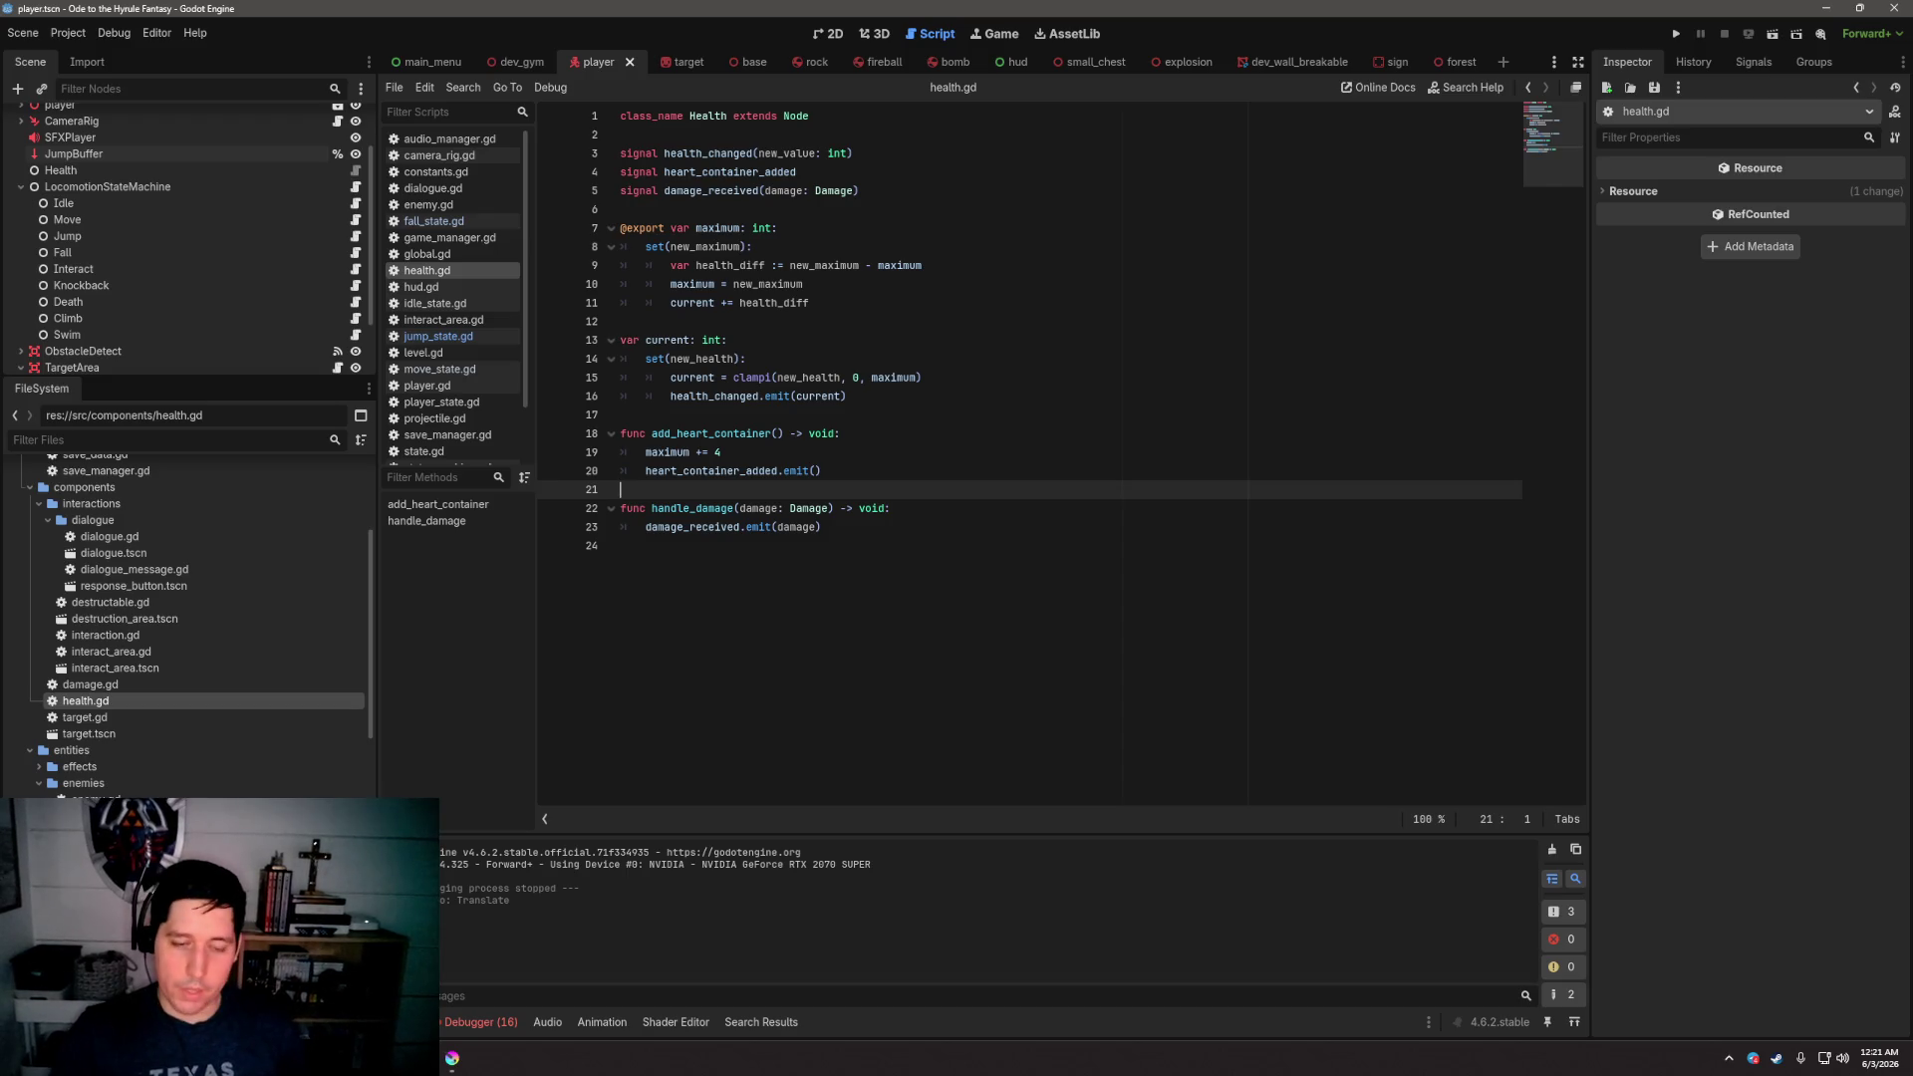
click(885, 432)
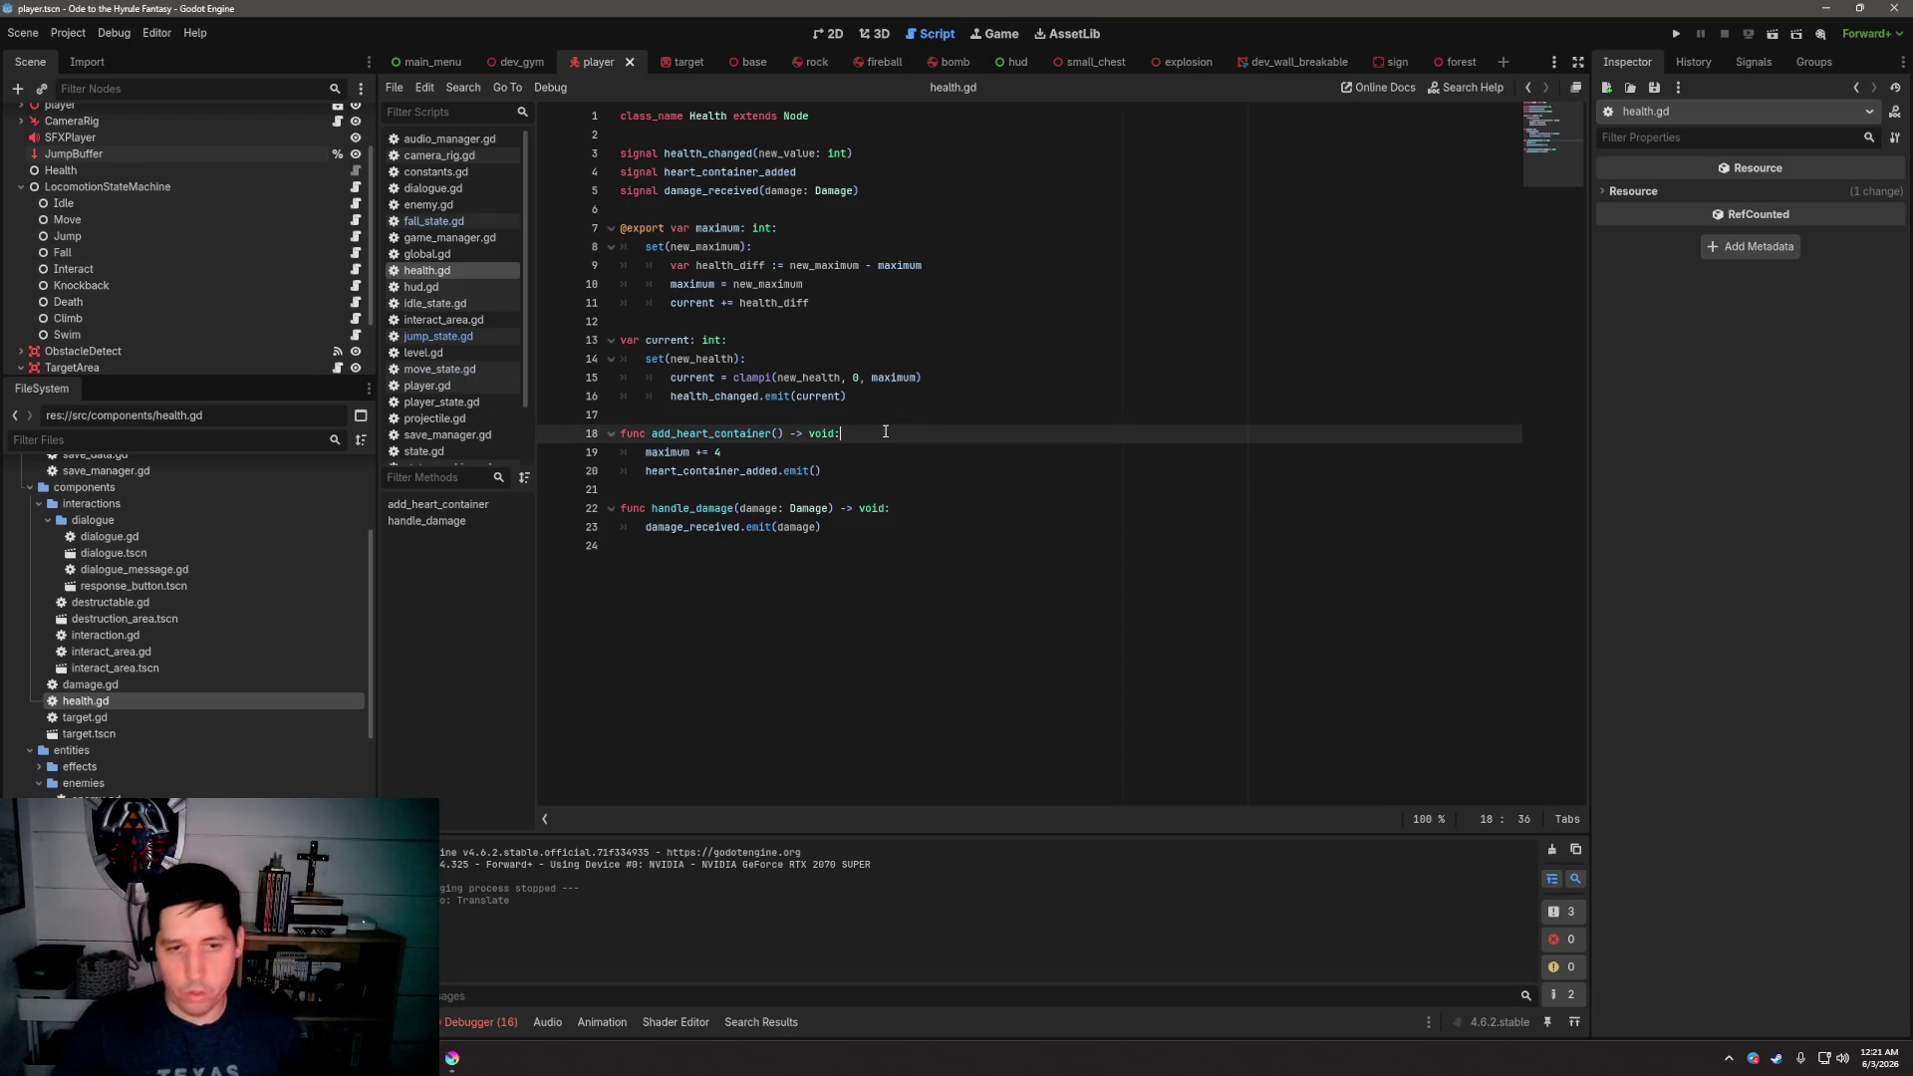
Switch from Godot to the browser showing Twitch's Raid Channel list of live streams
click(896, 414)
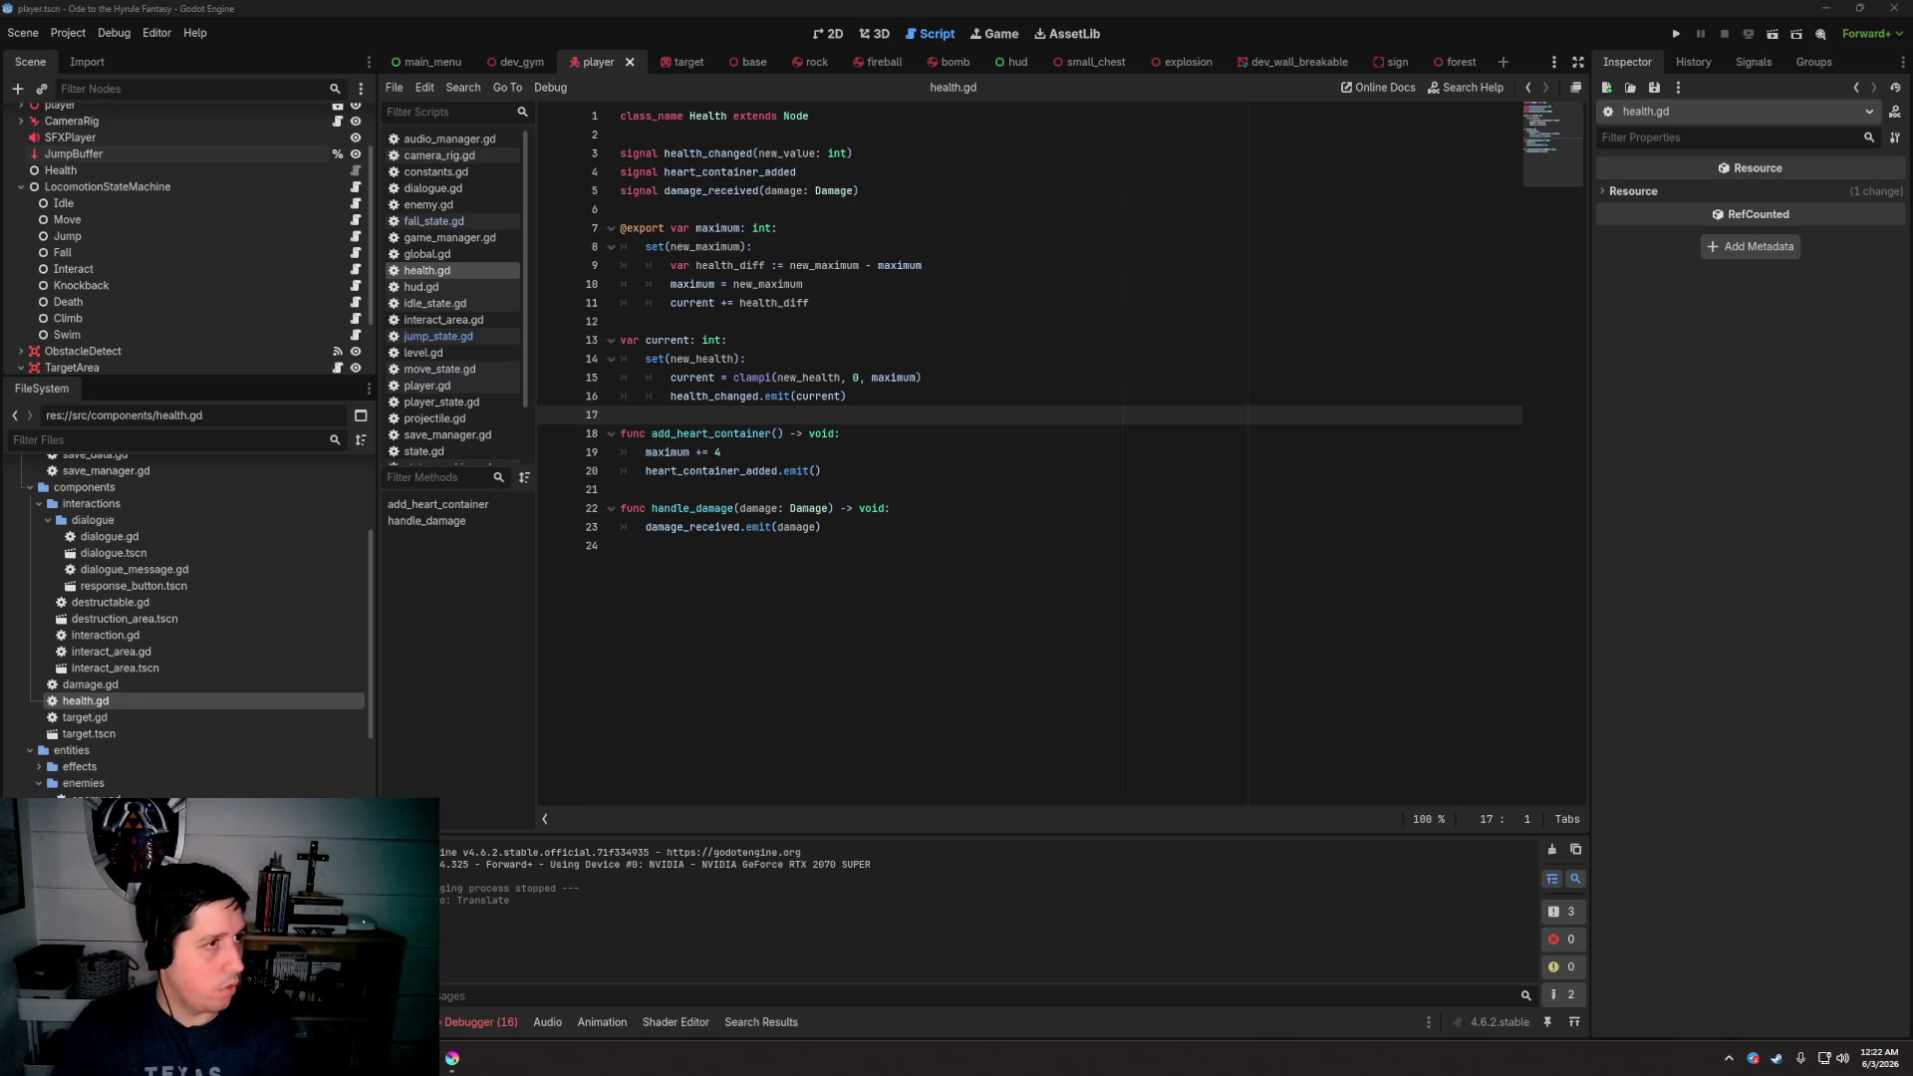
key(alt+Tab)
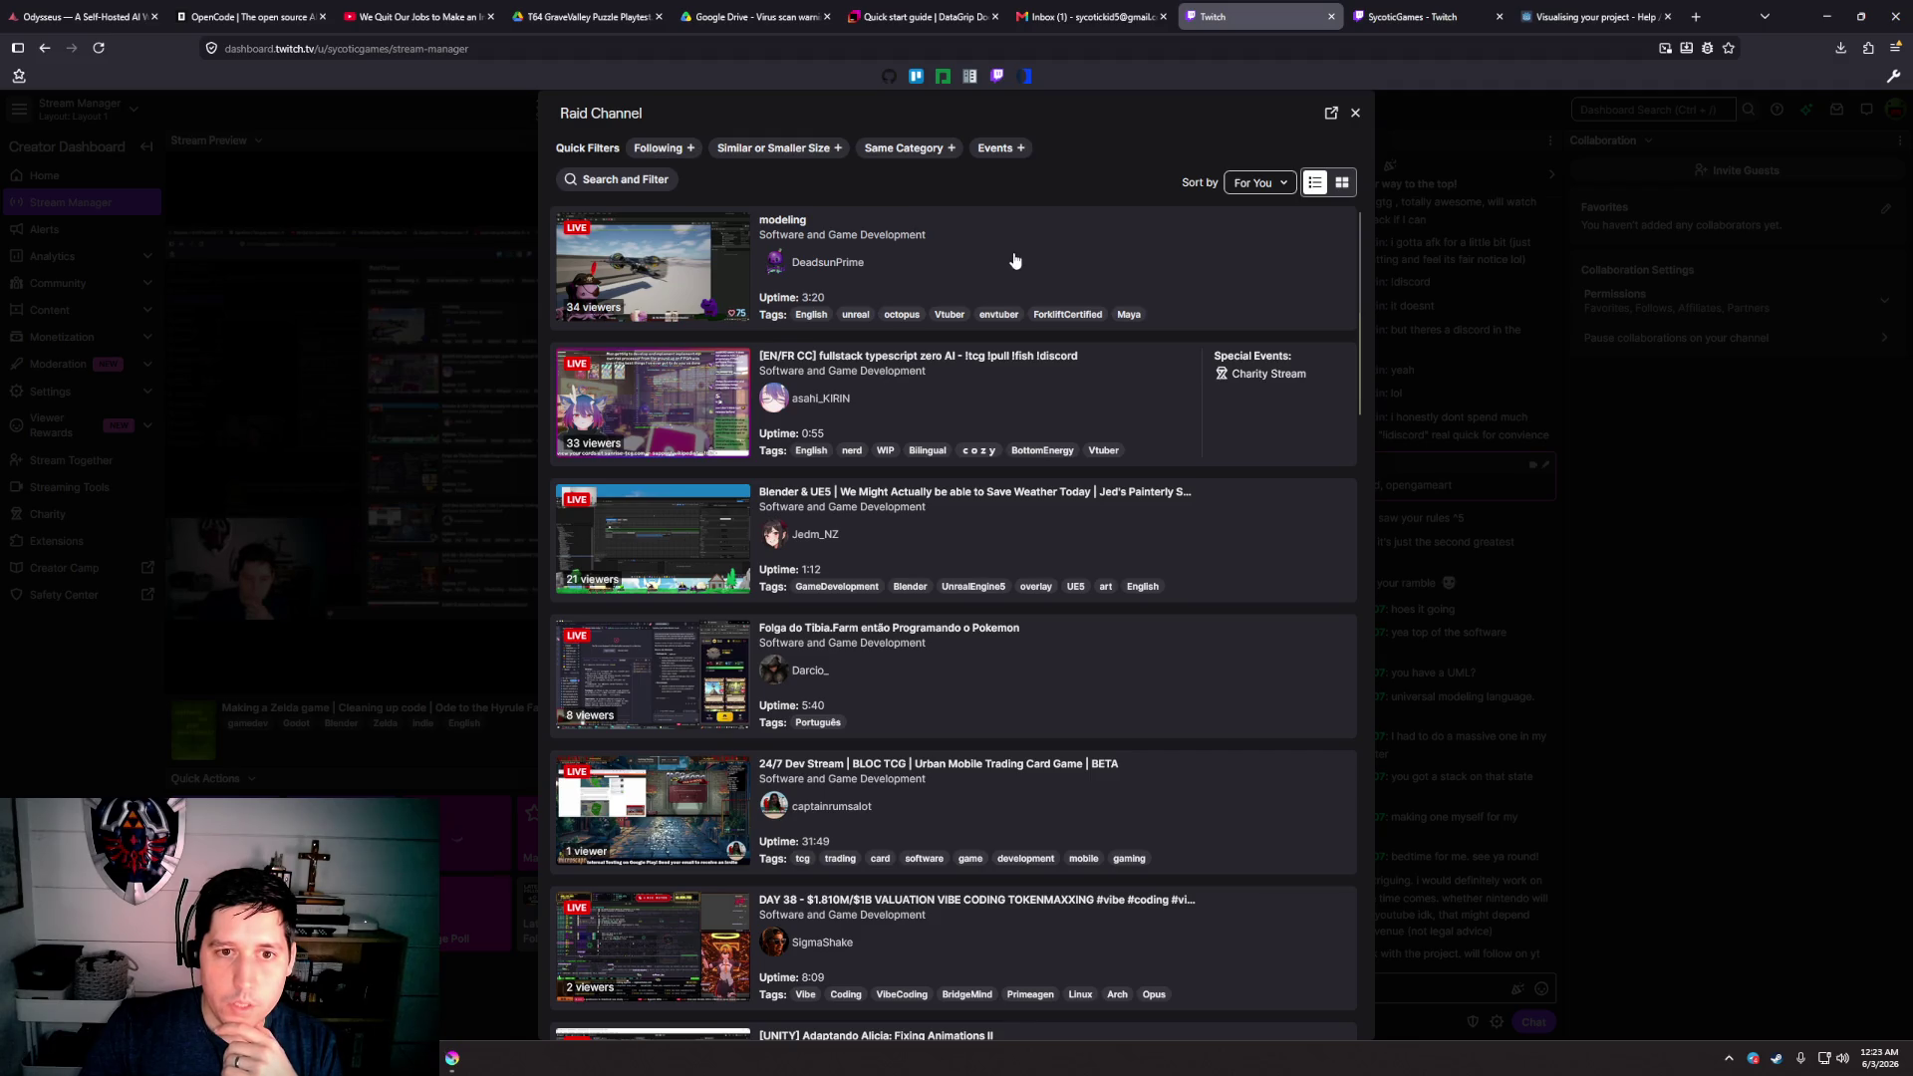
scroll(1014, 264, down, 3)
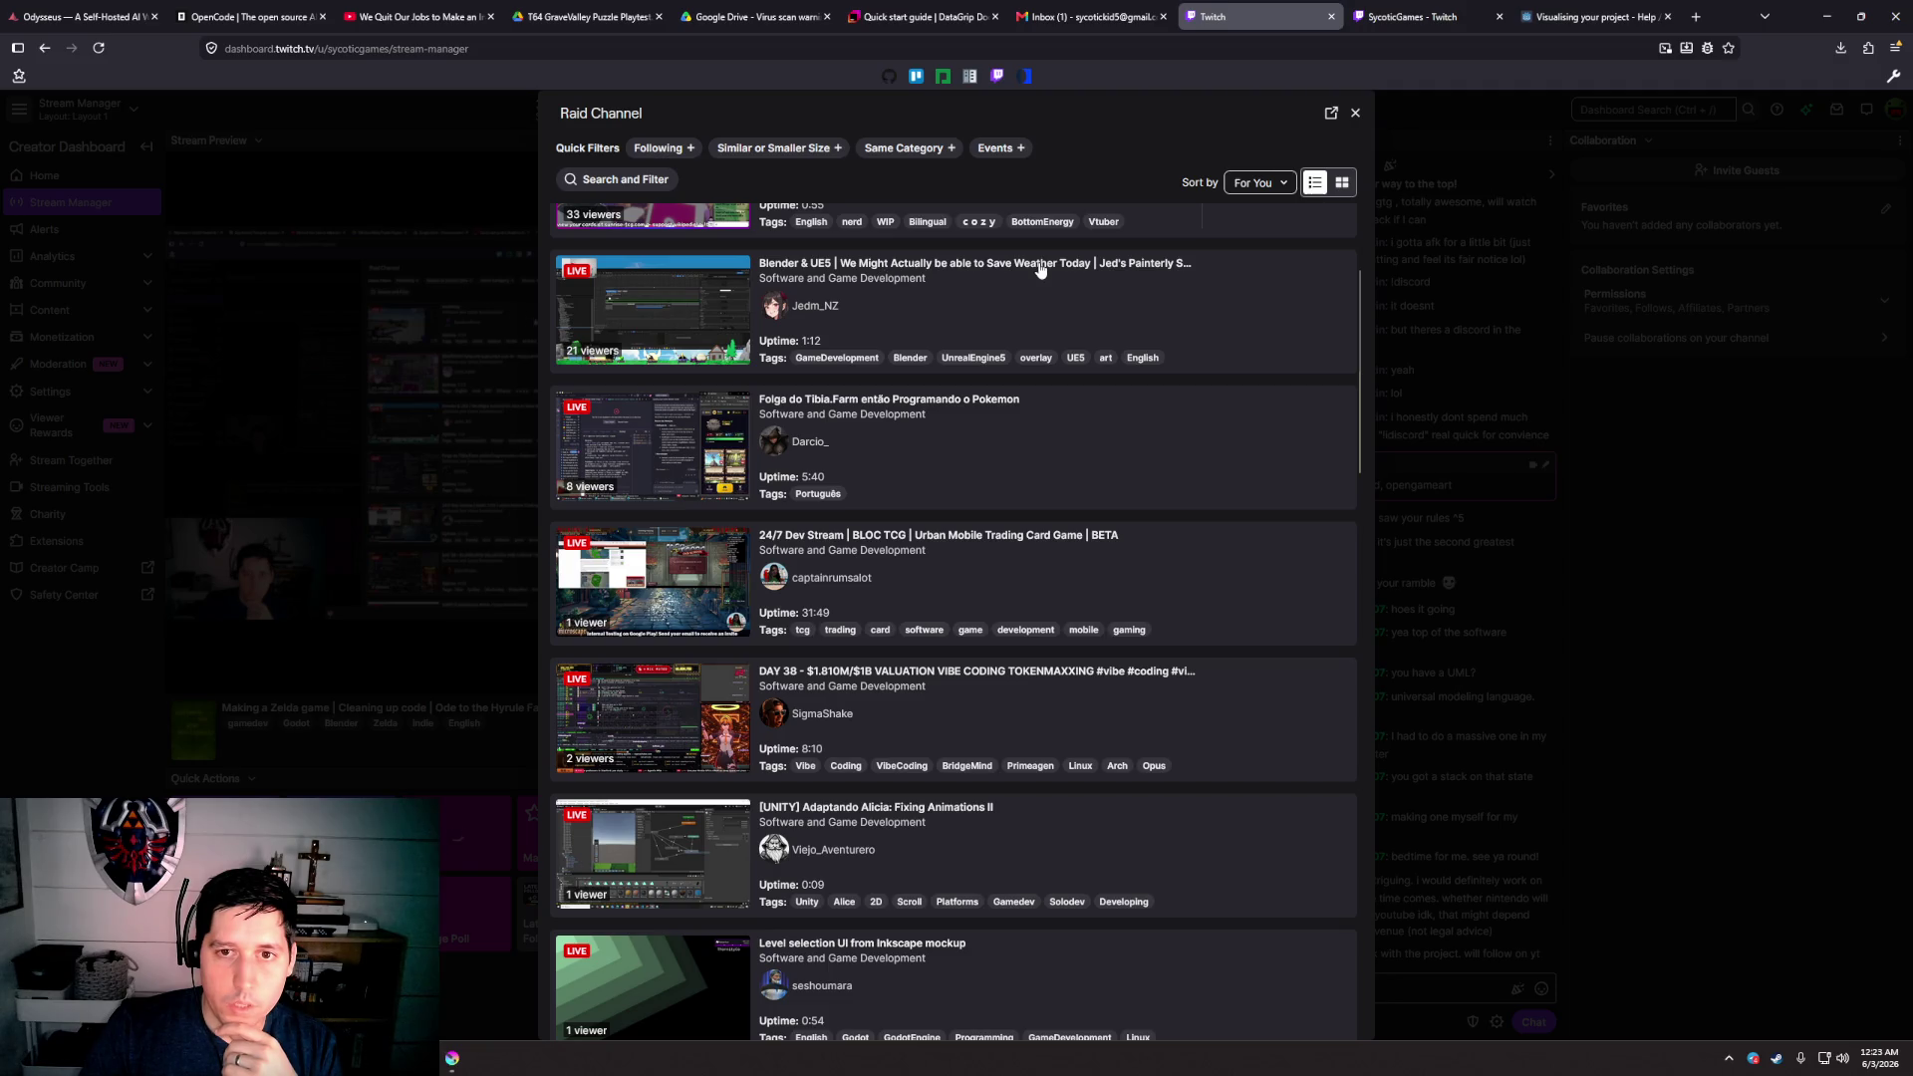
scroll(926, 558, down, 2)
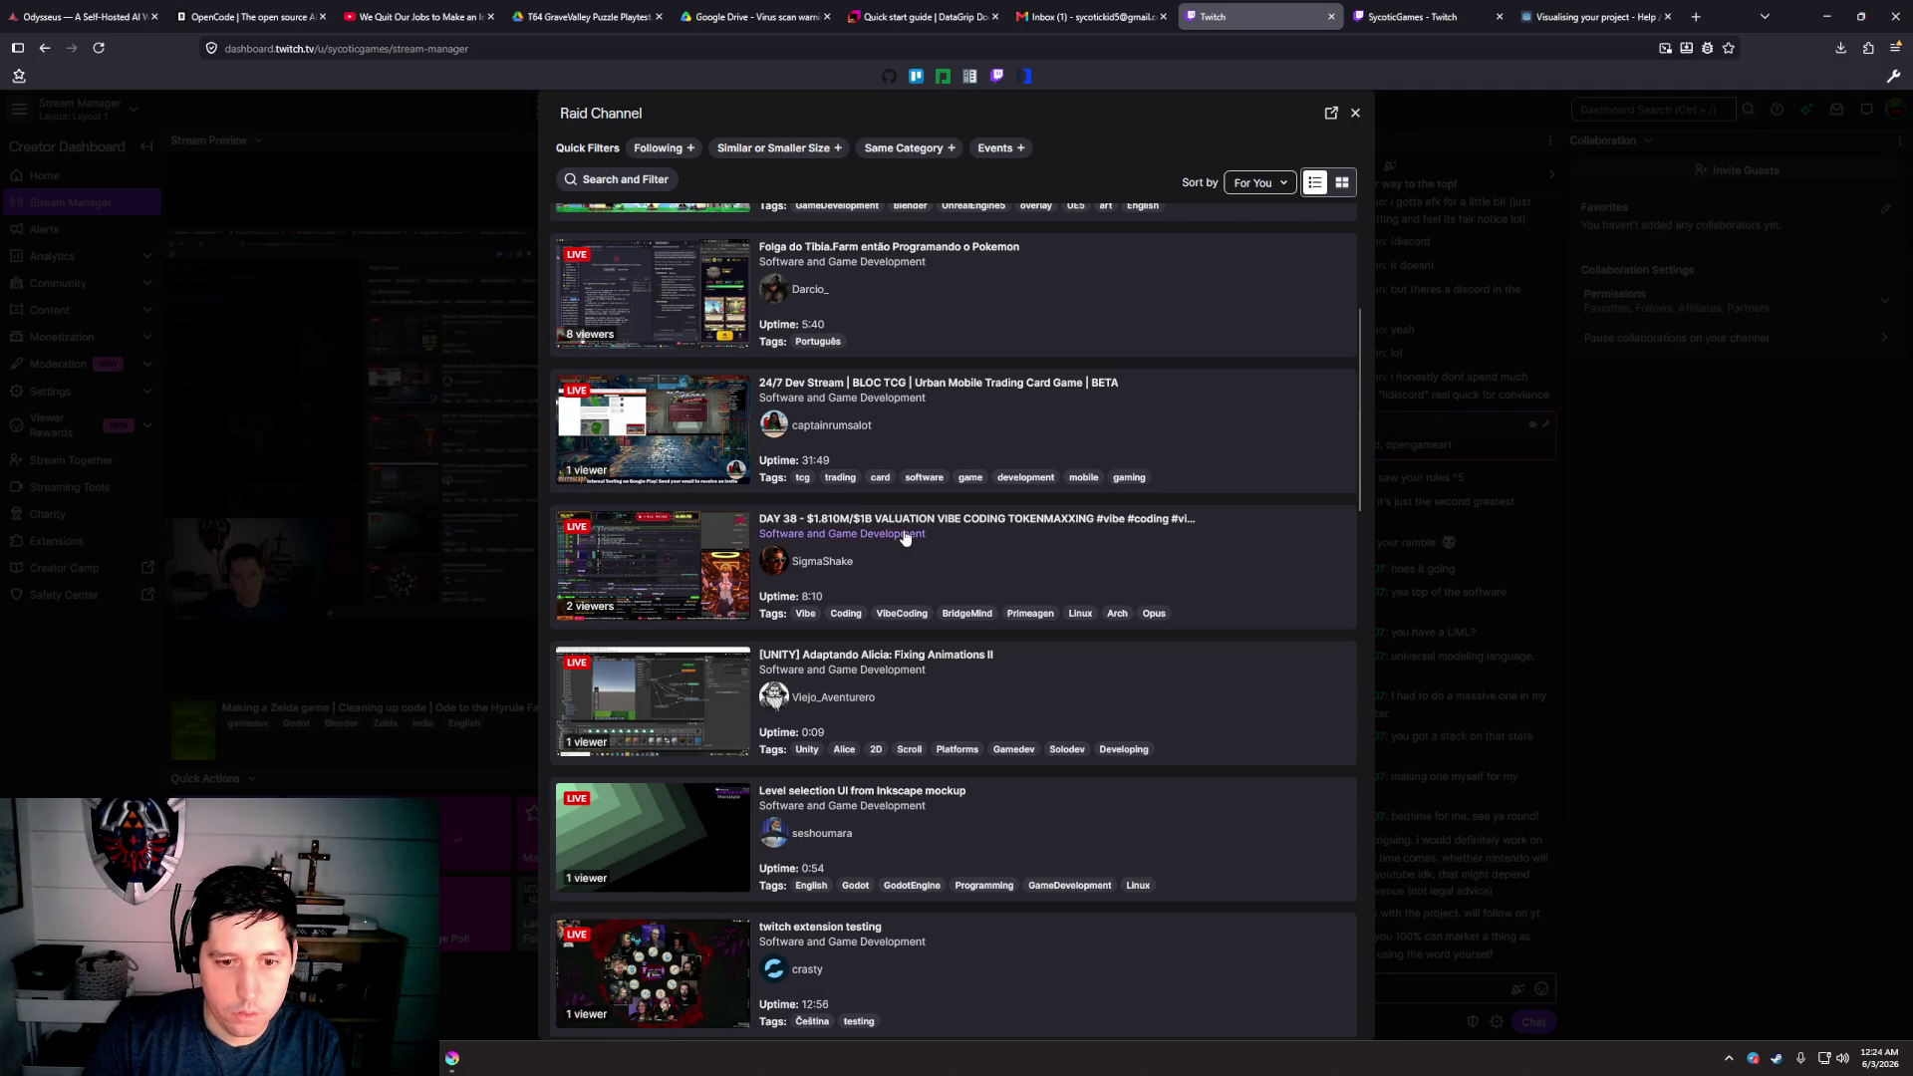
scroll(905, 535, down, 3)
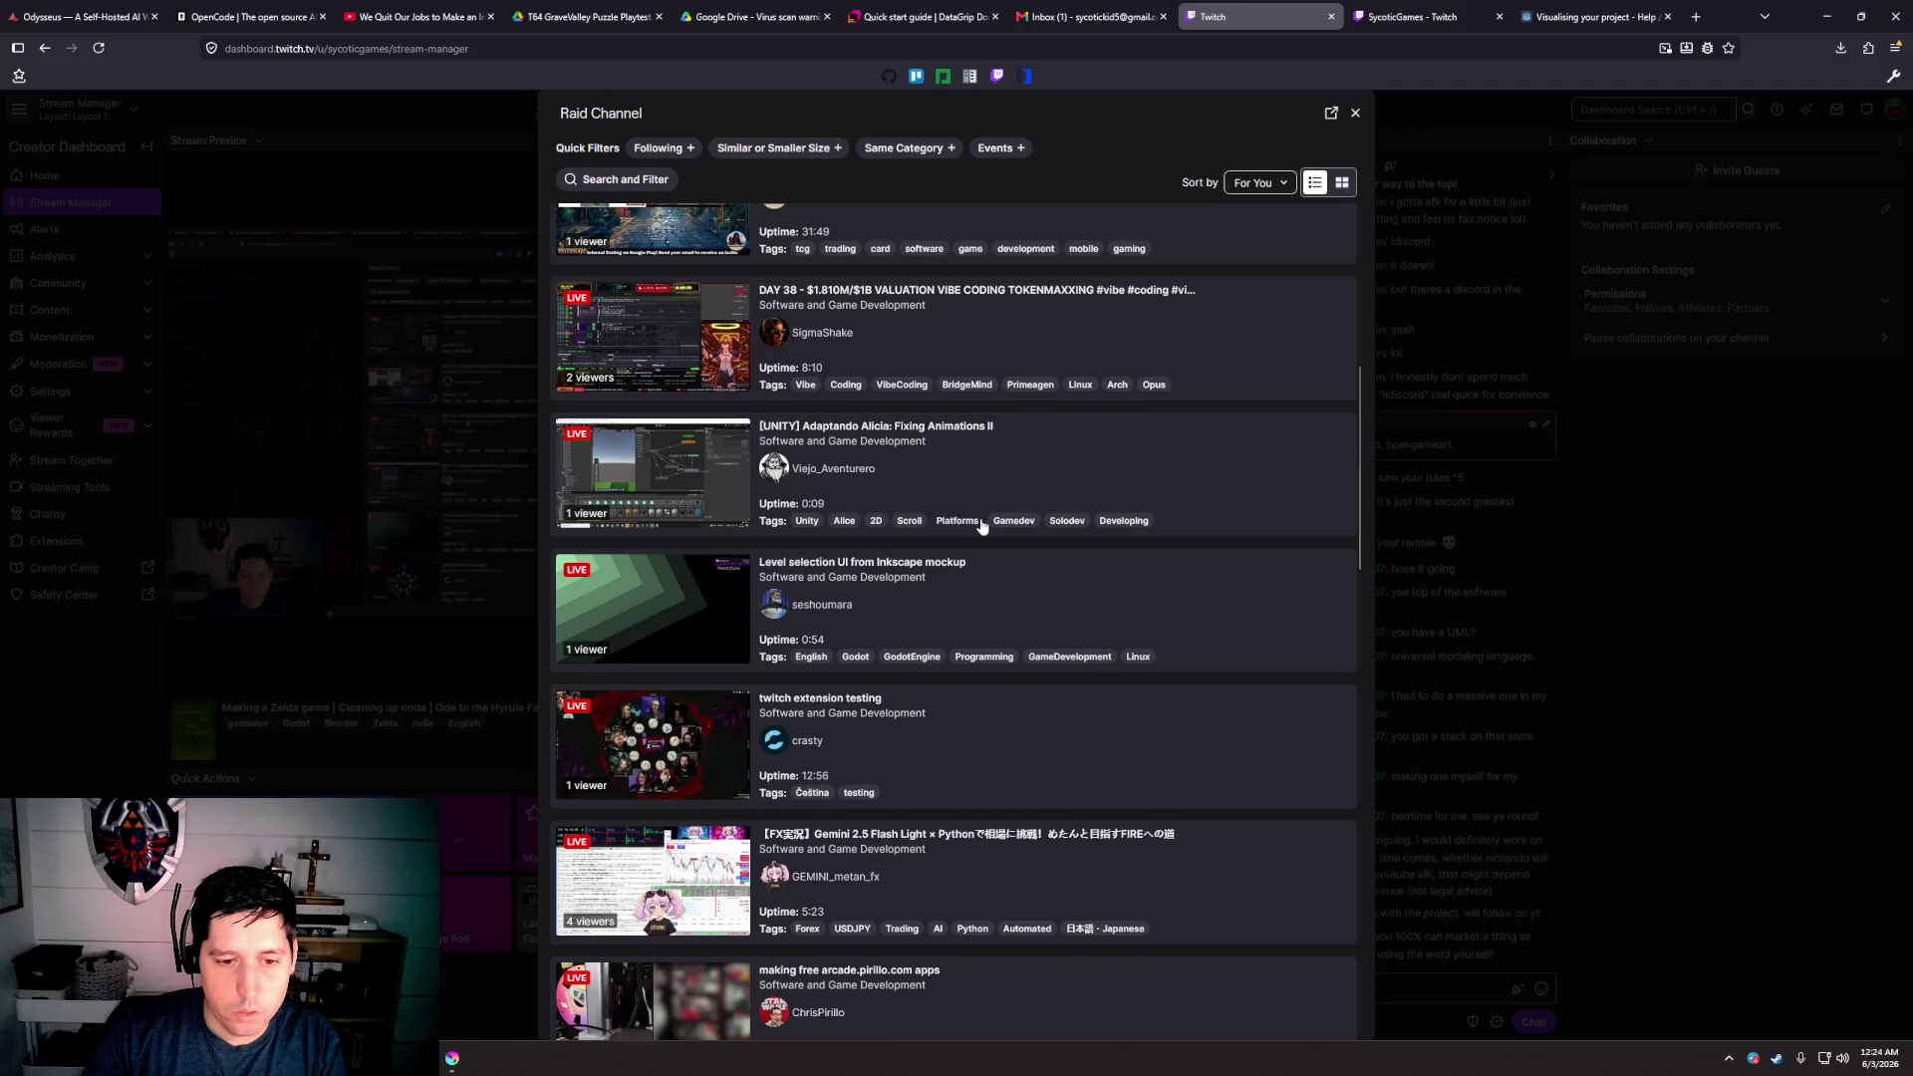
scroll(981, 525, down, 2)
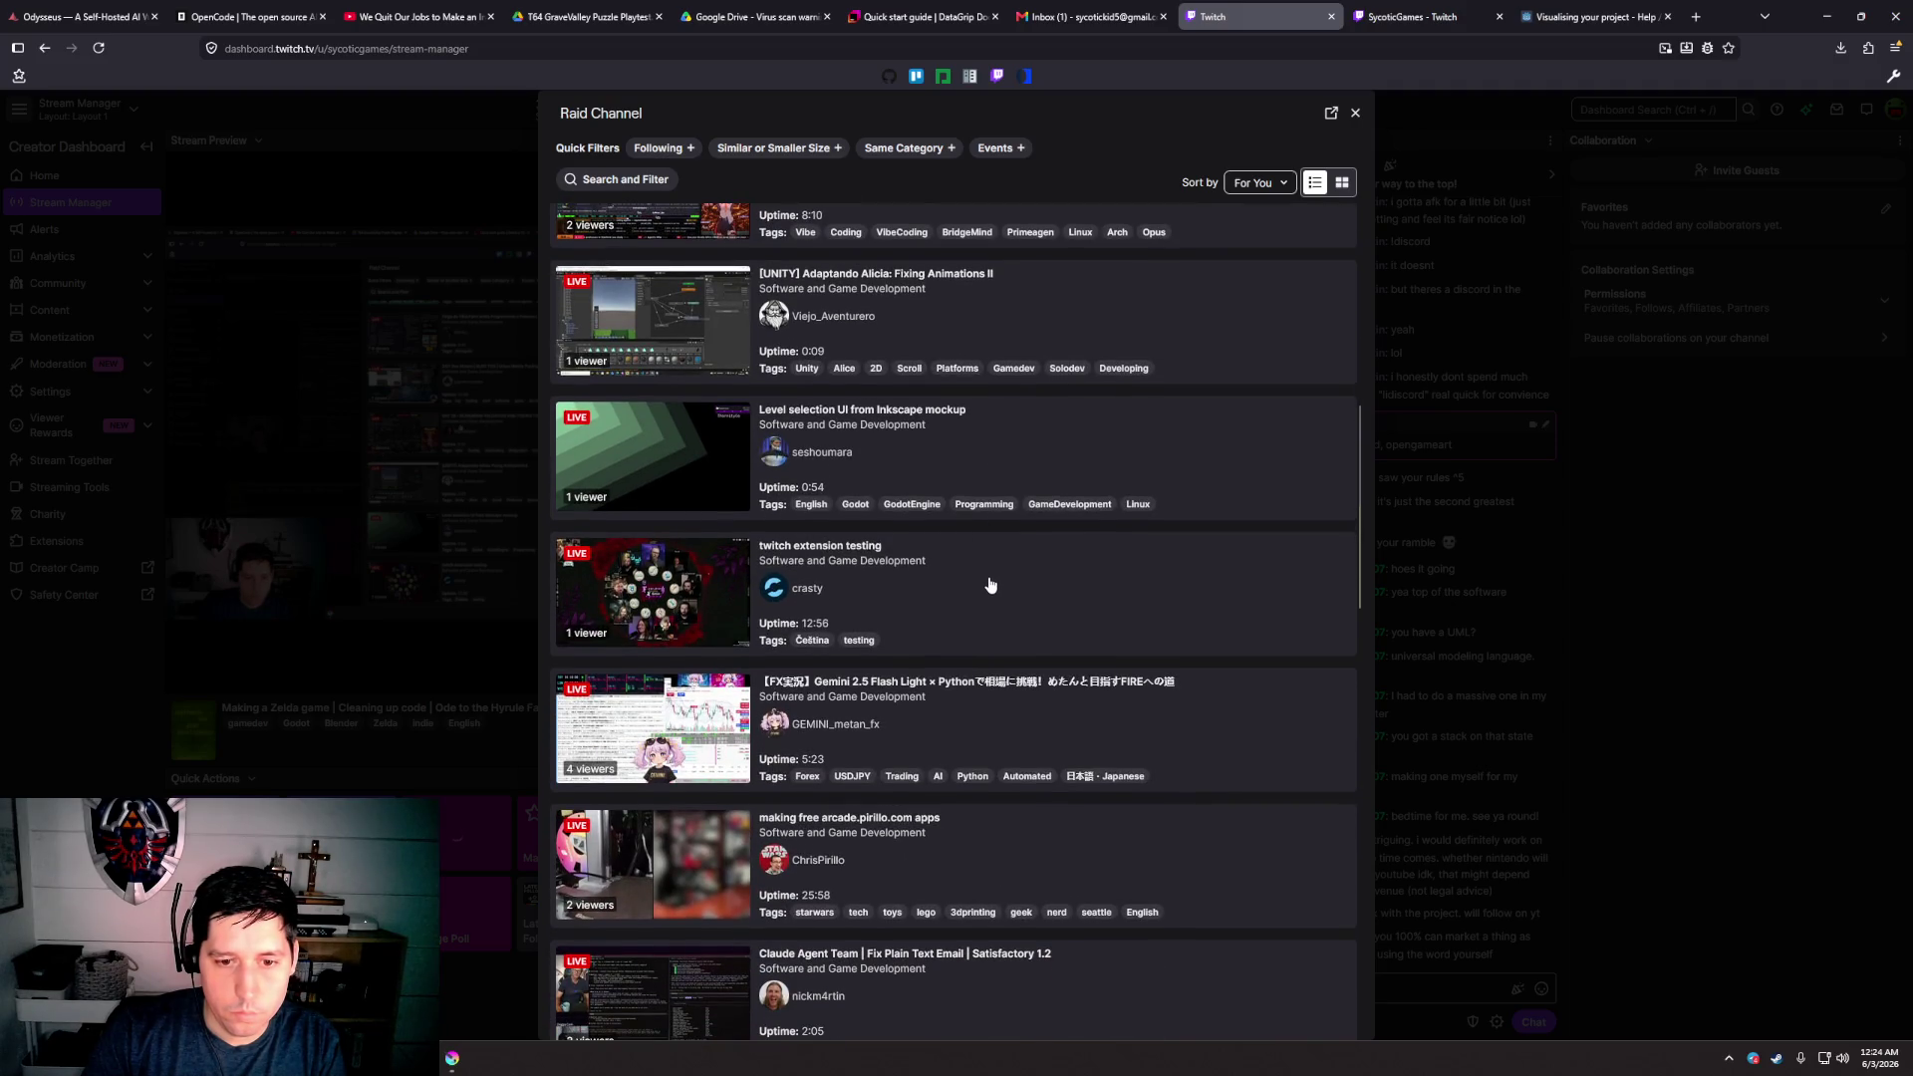
scroll(989, 585, down, 1)
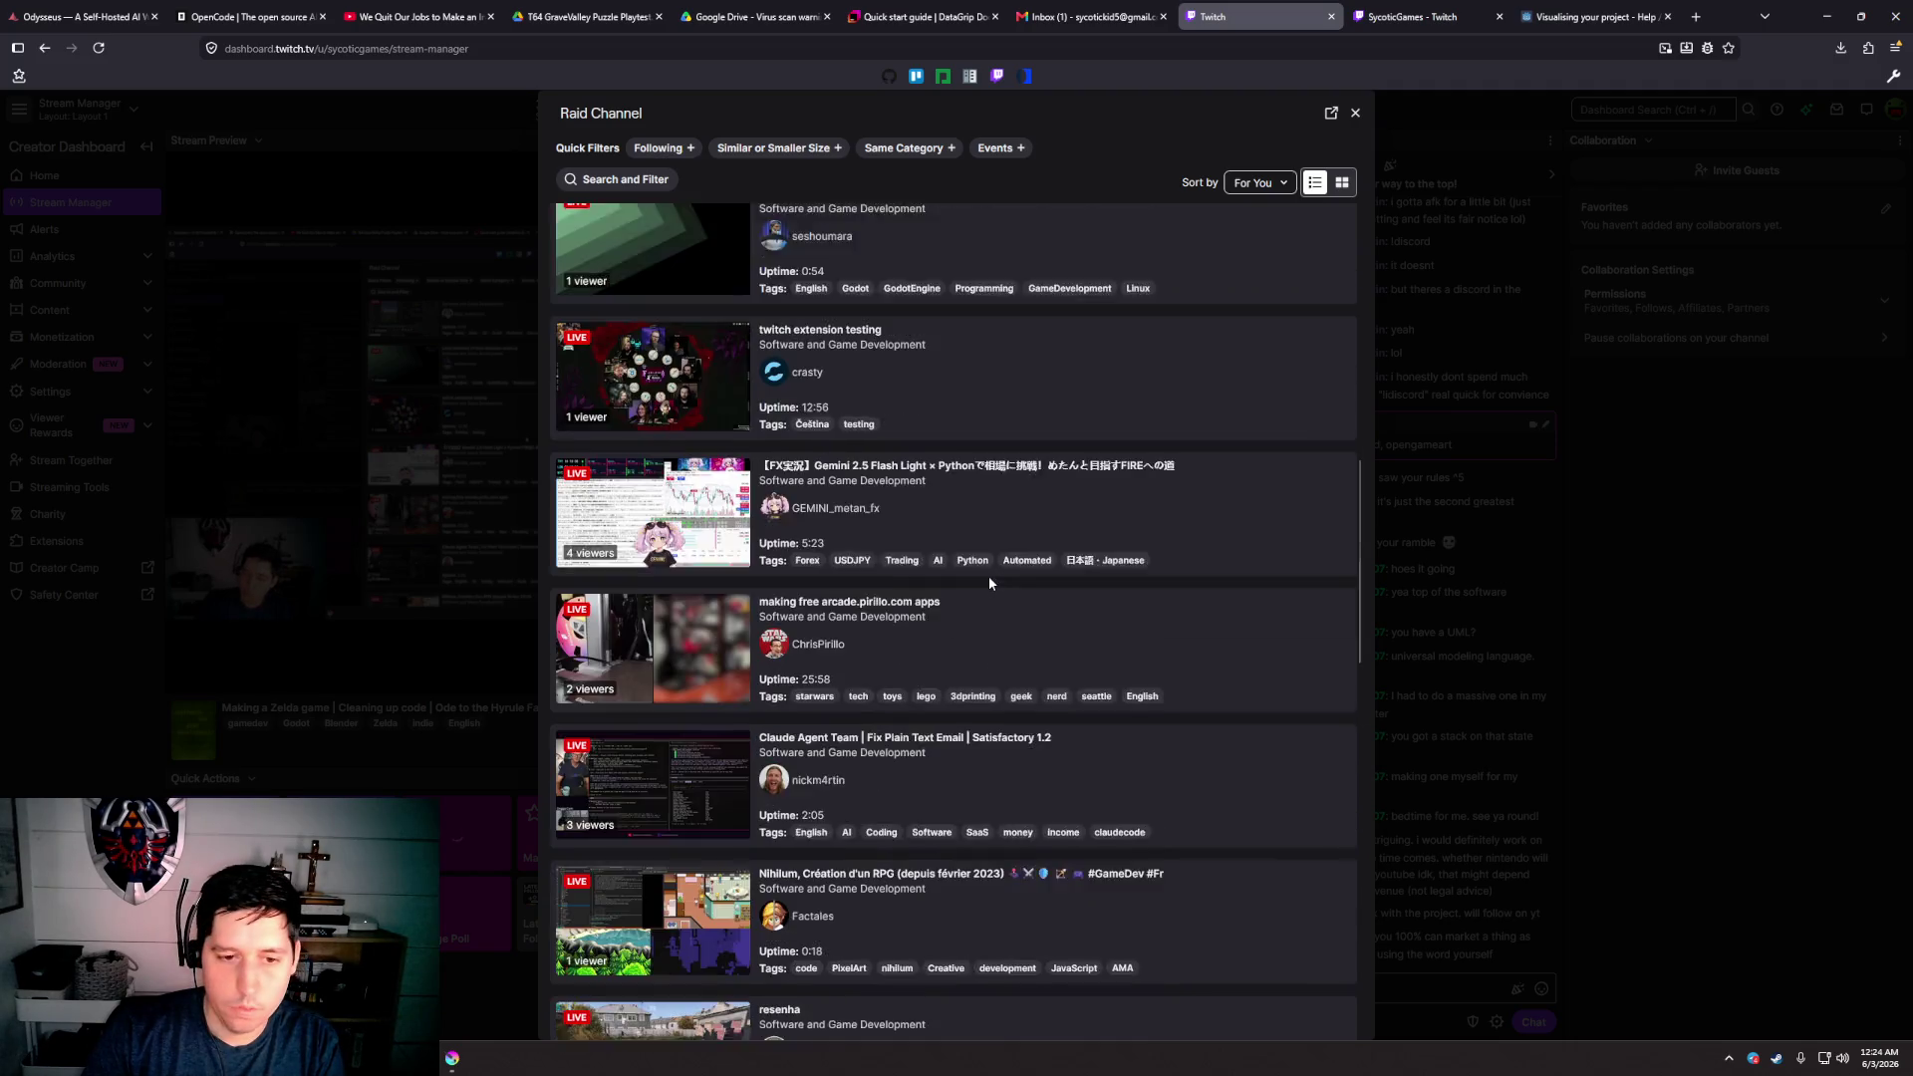
scroll(989, 583, down, 2)
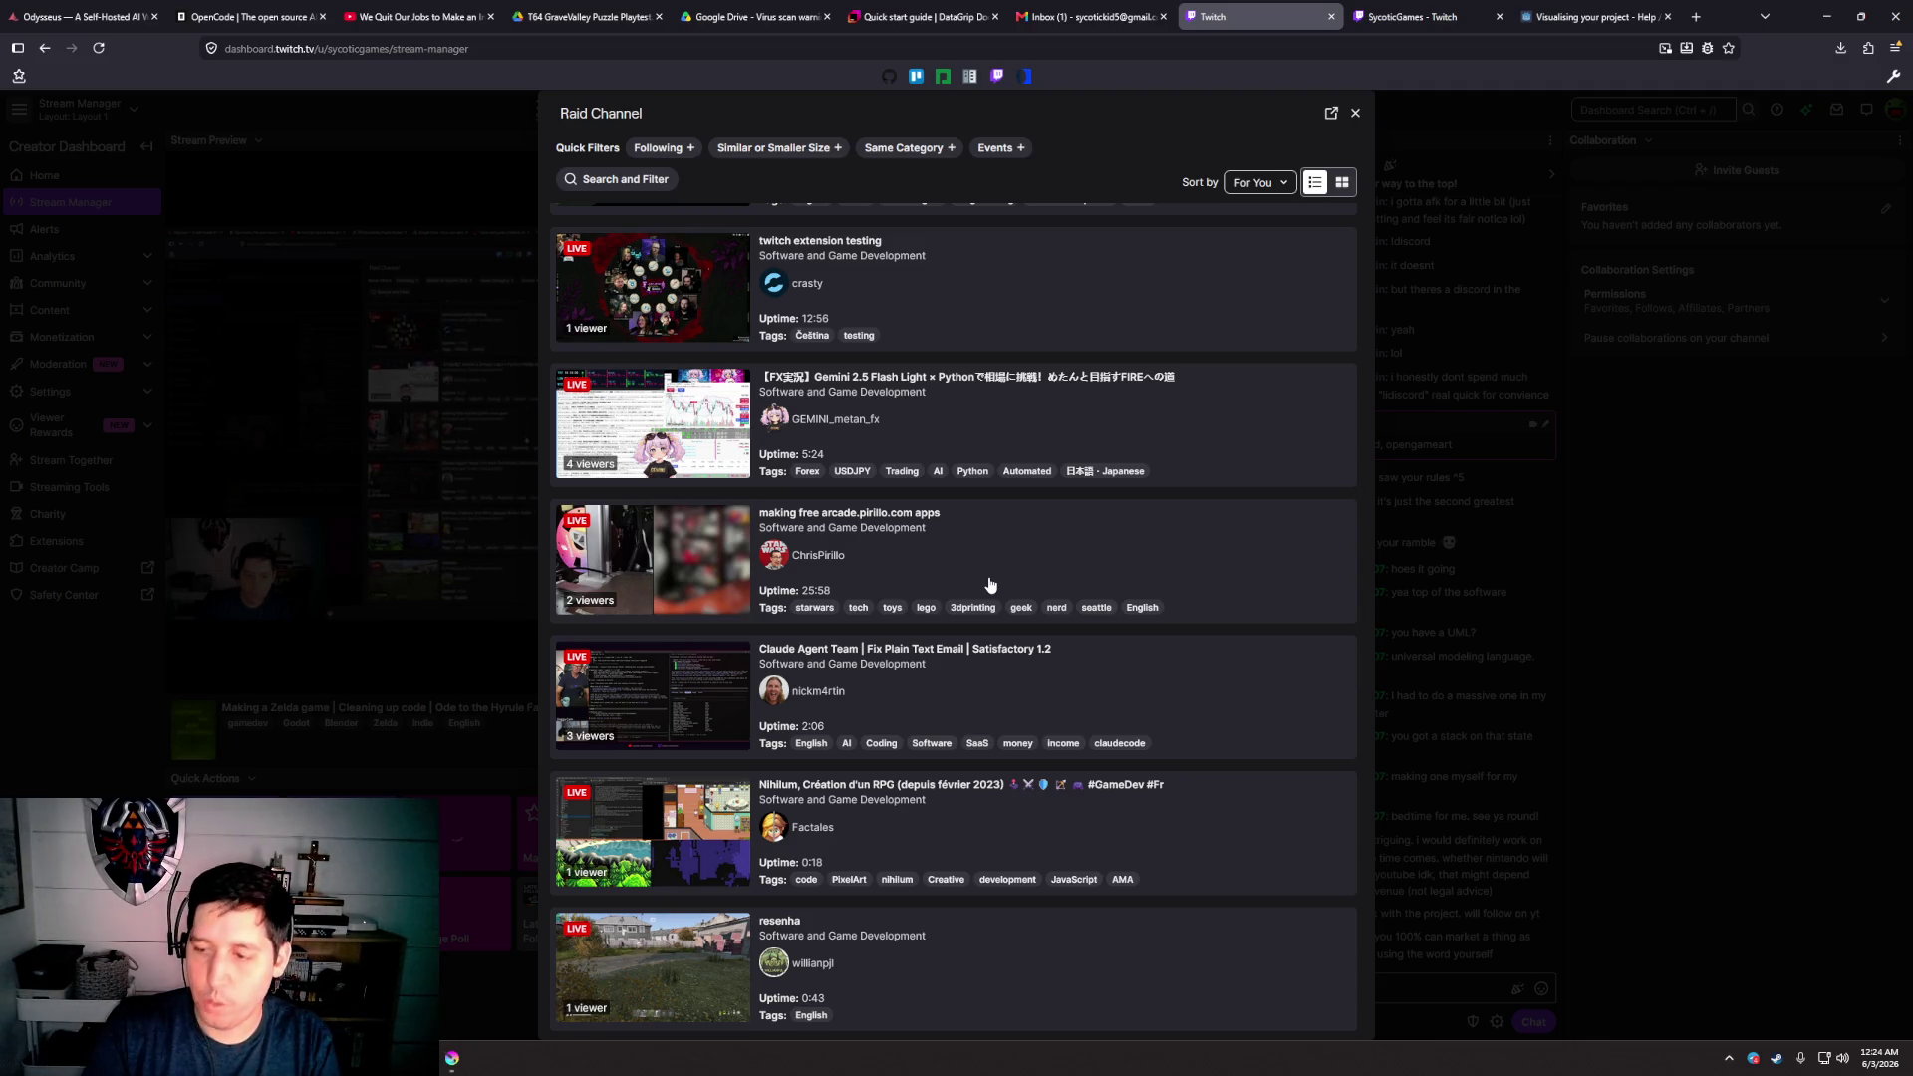
scroll(989, 583, down, 5)
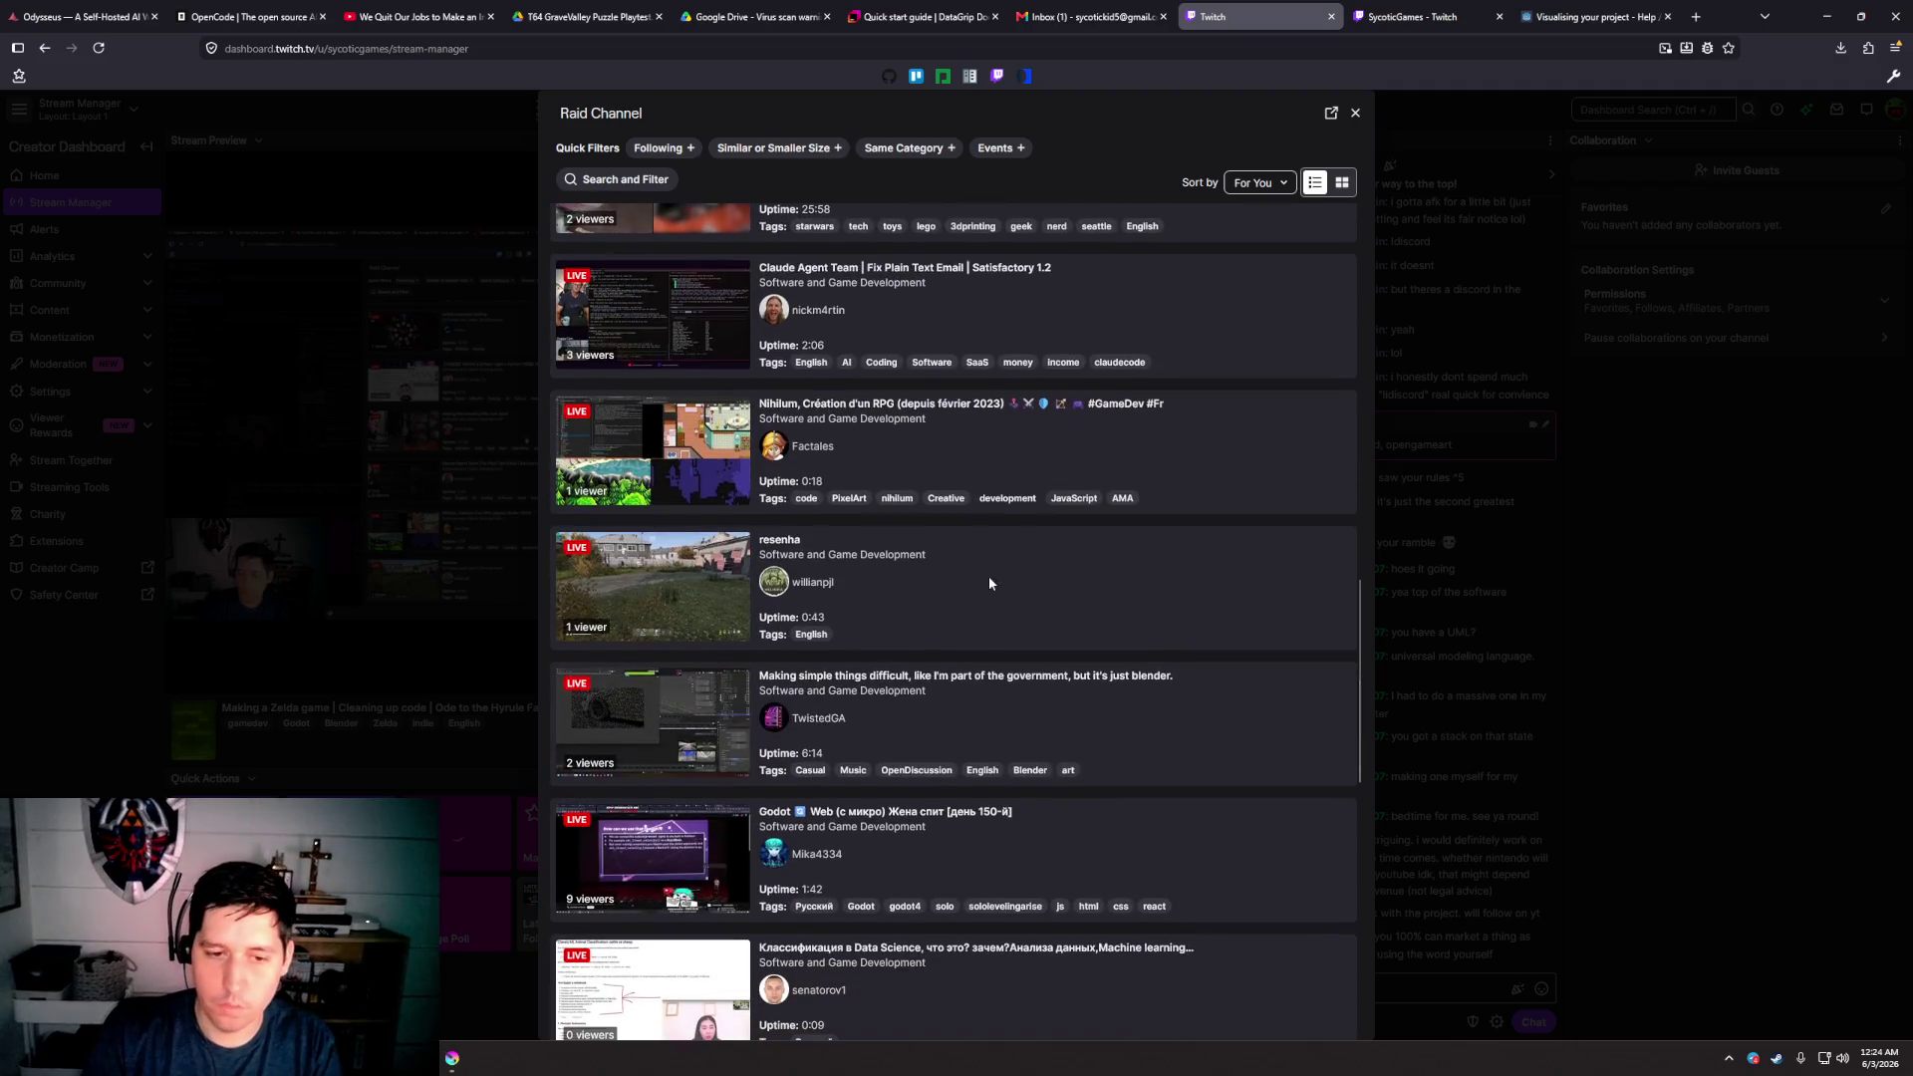
scroll(989, 583, up, 3)
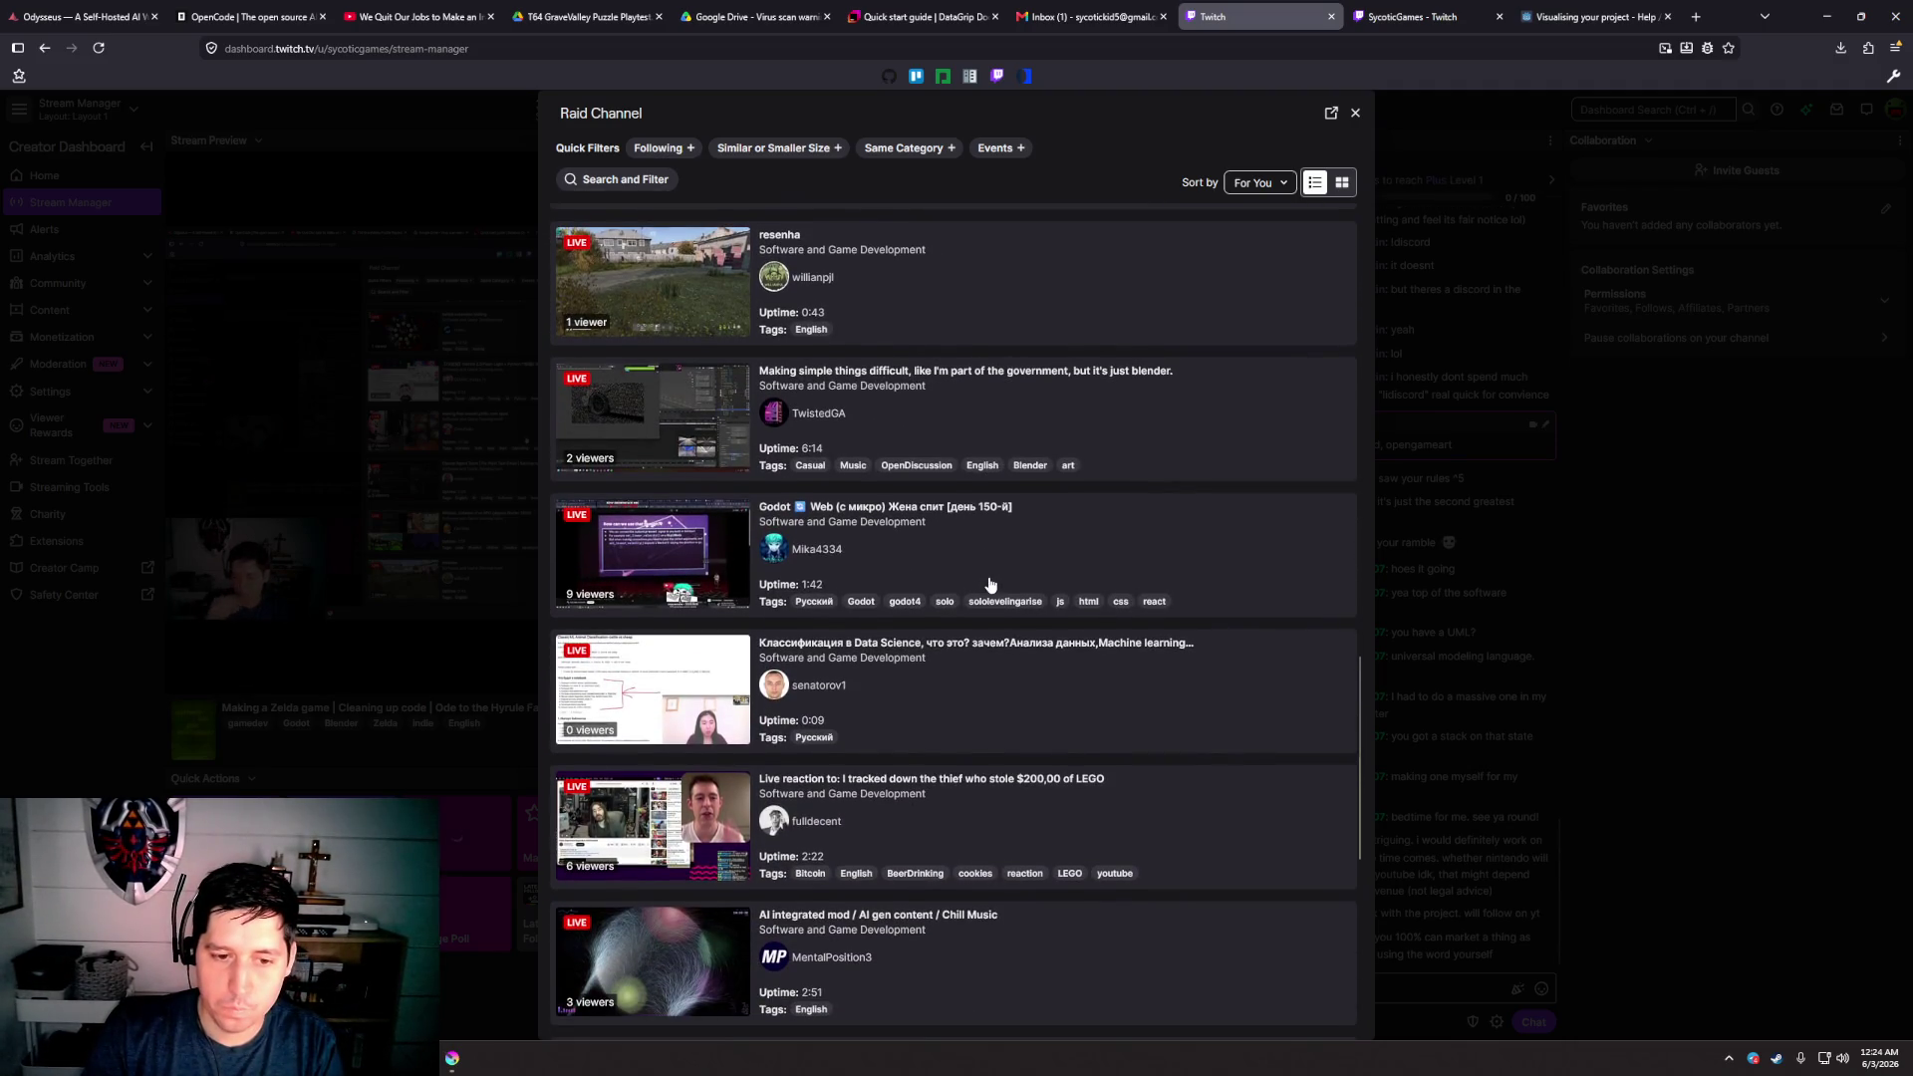
scroll(948, 691, up, 4)
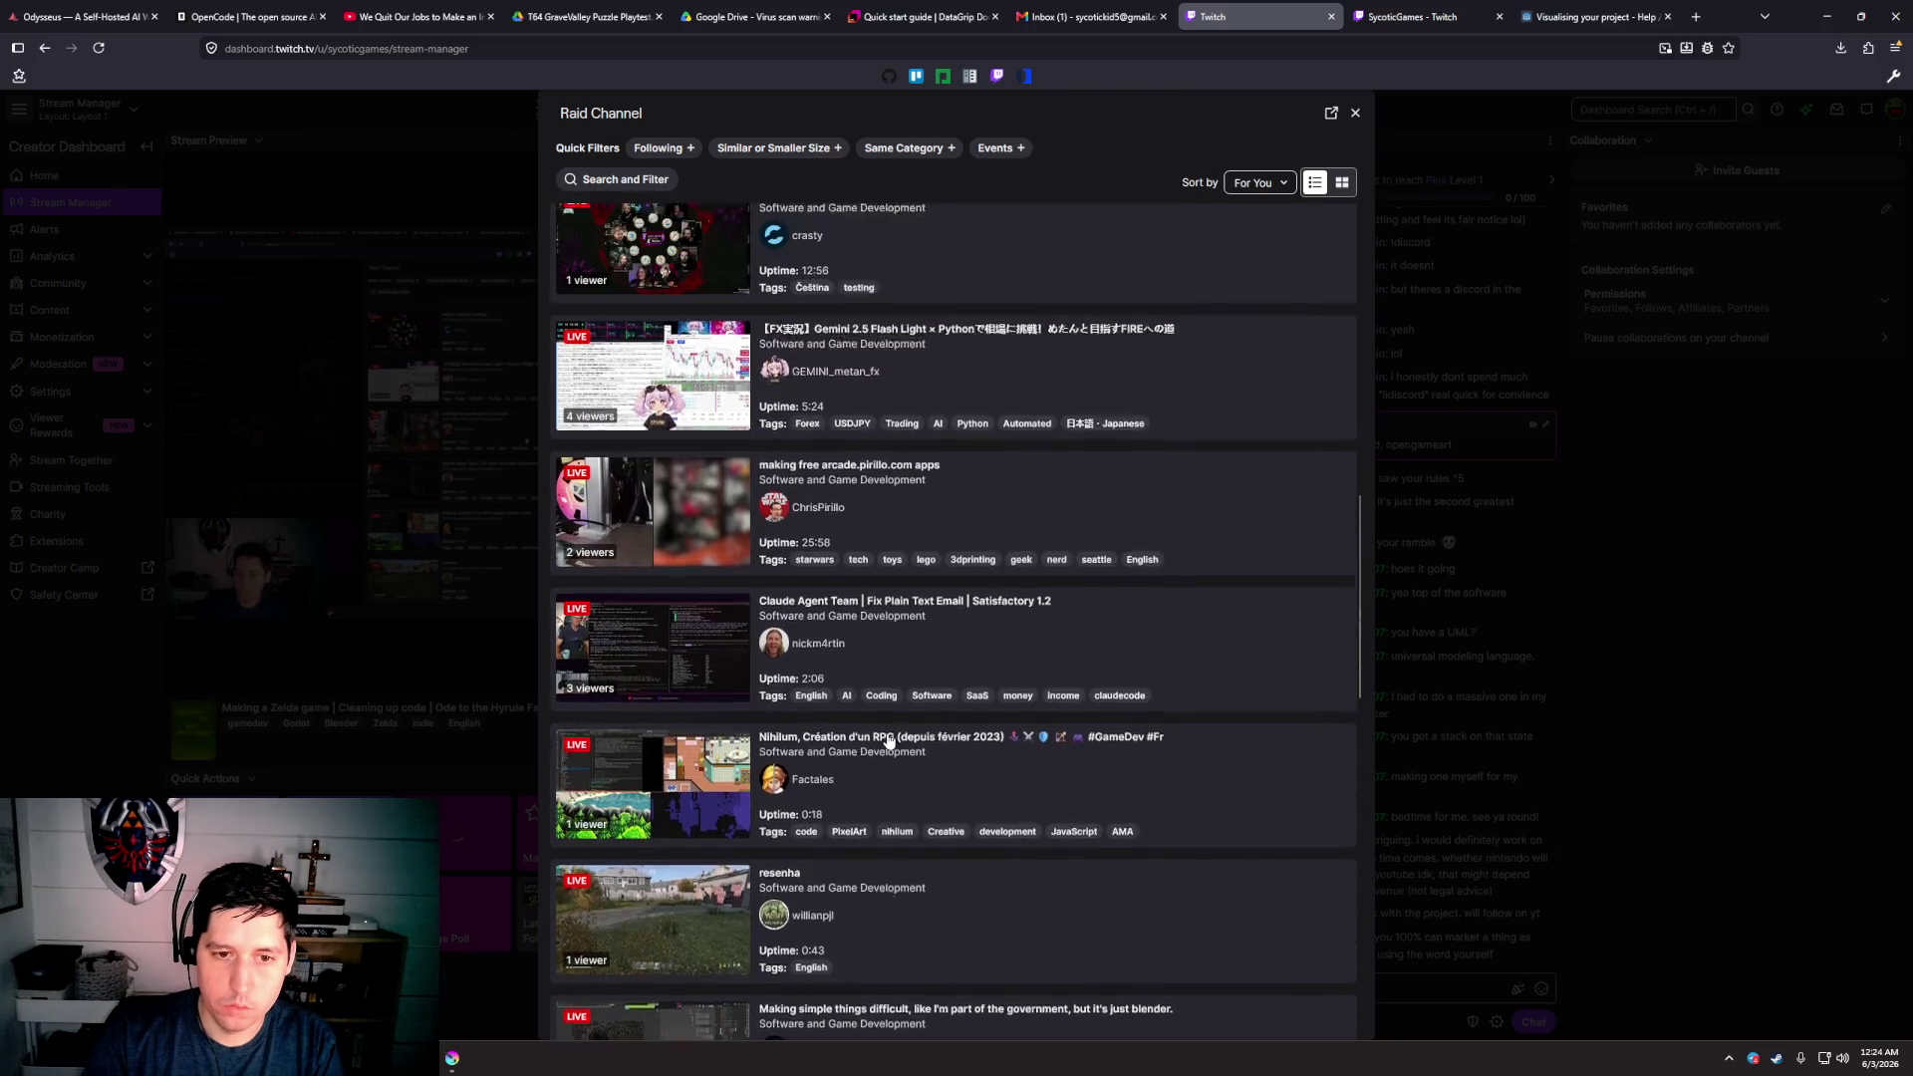
scroll(973, 628, up, 1)
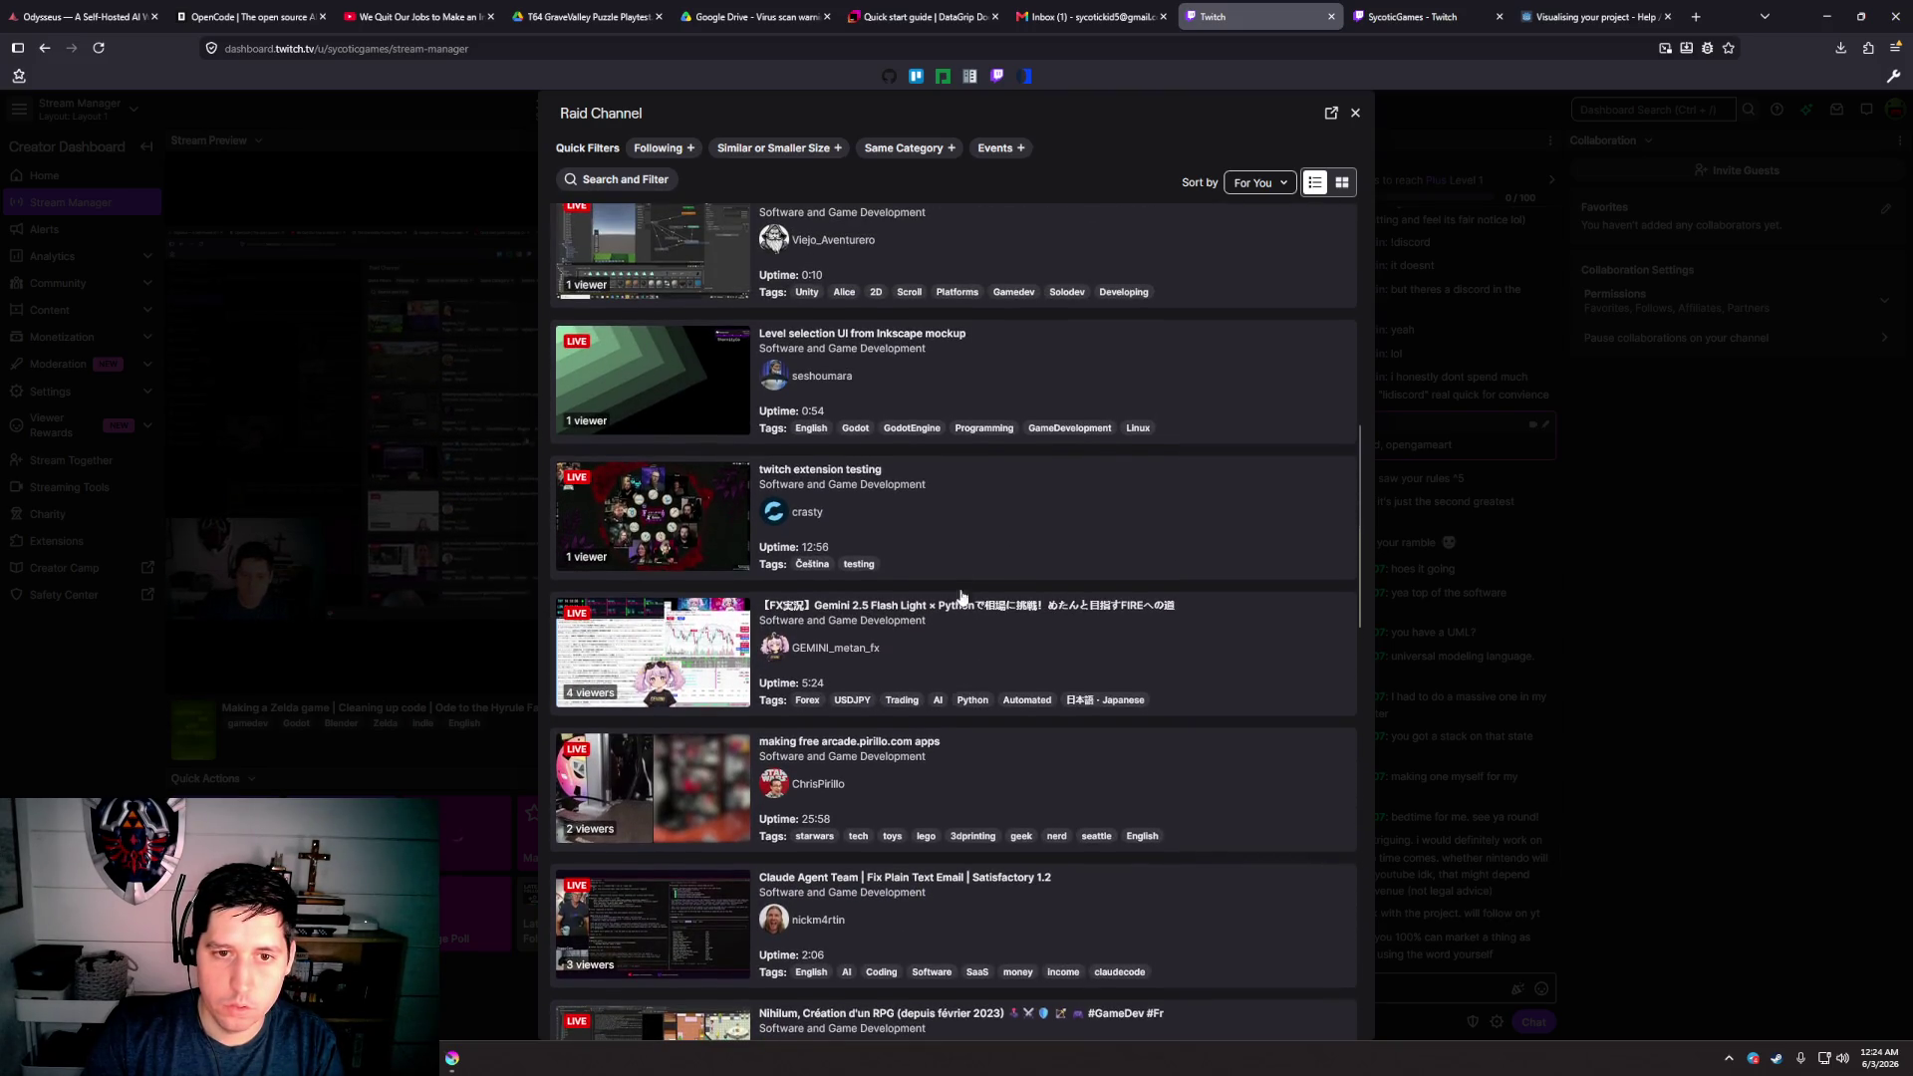
scroll(948, 528, up, 1)
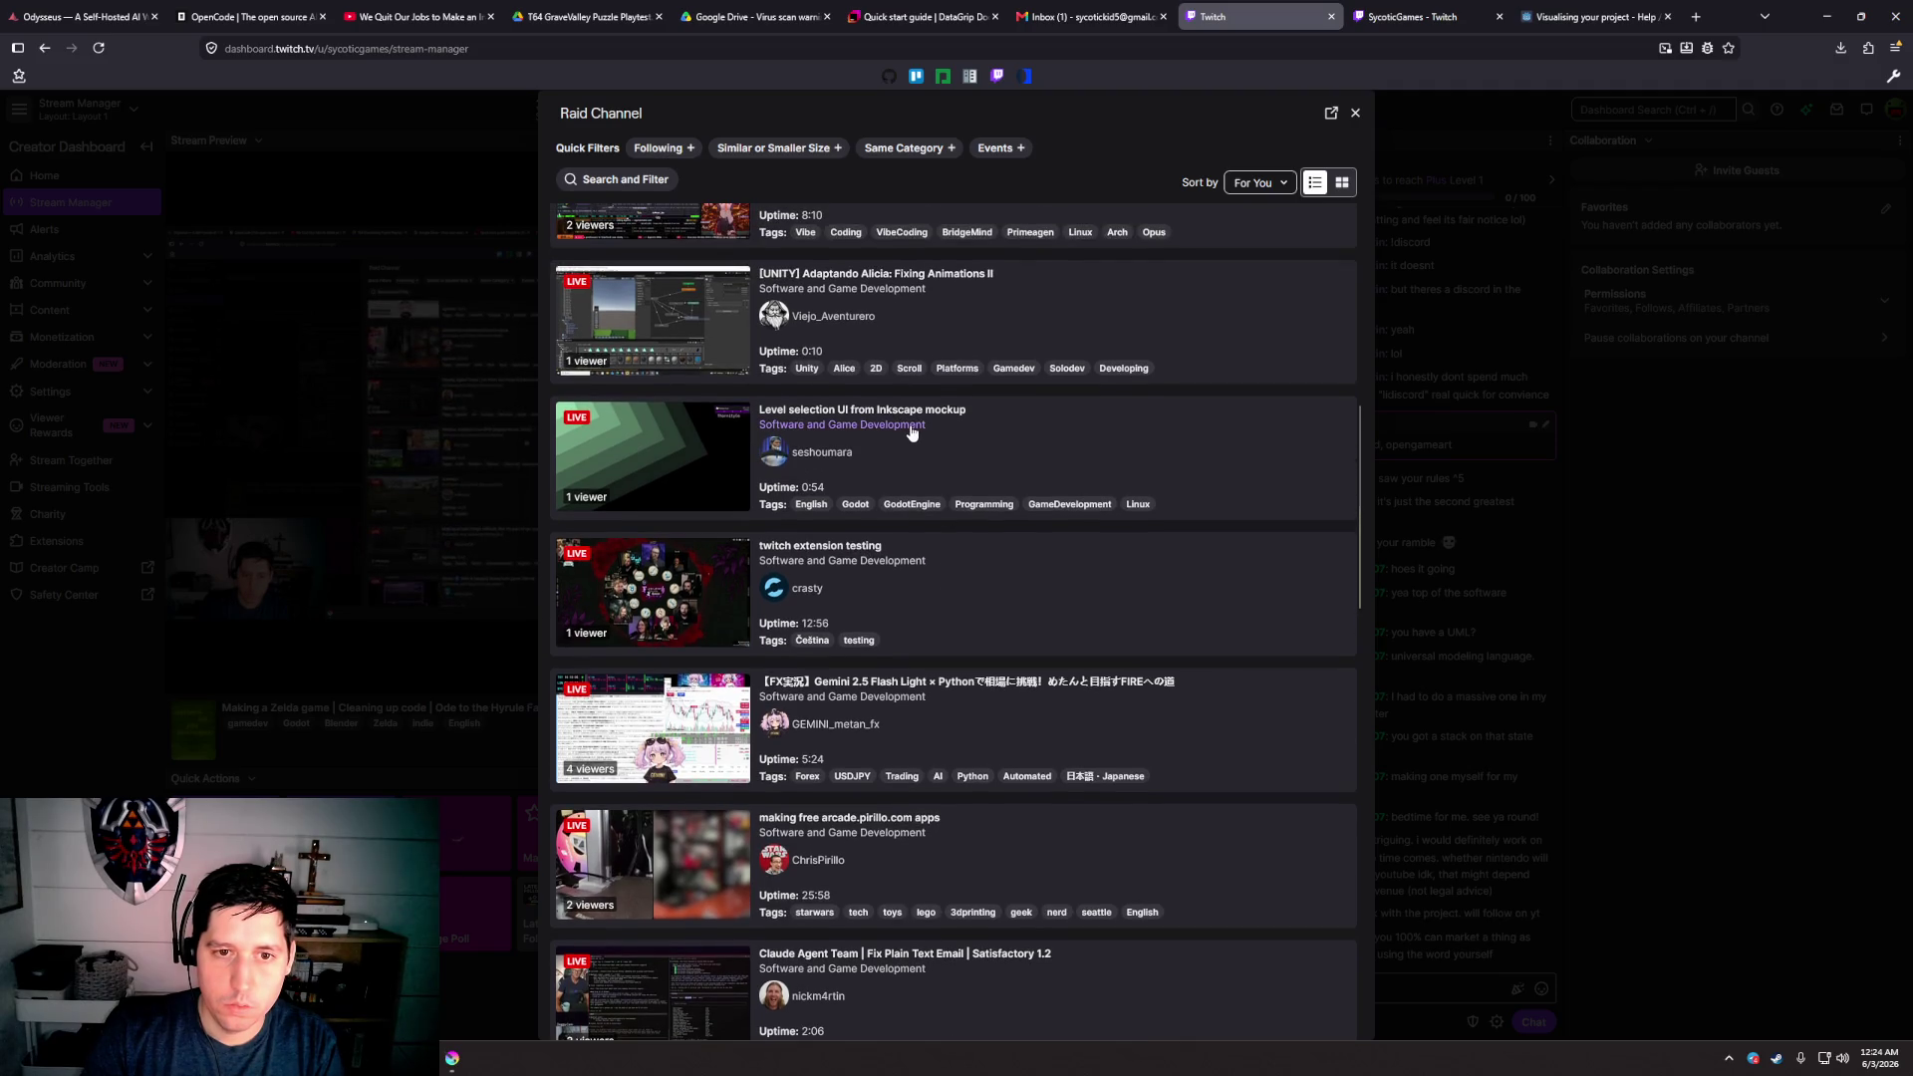
scroll(987, 499, up, 2)
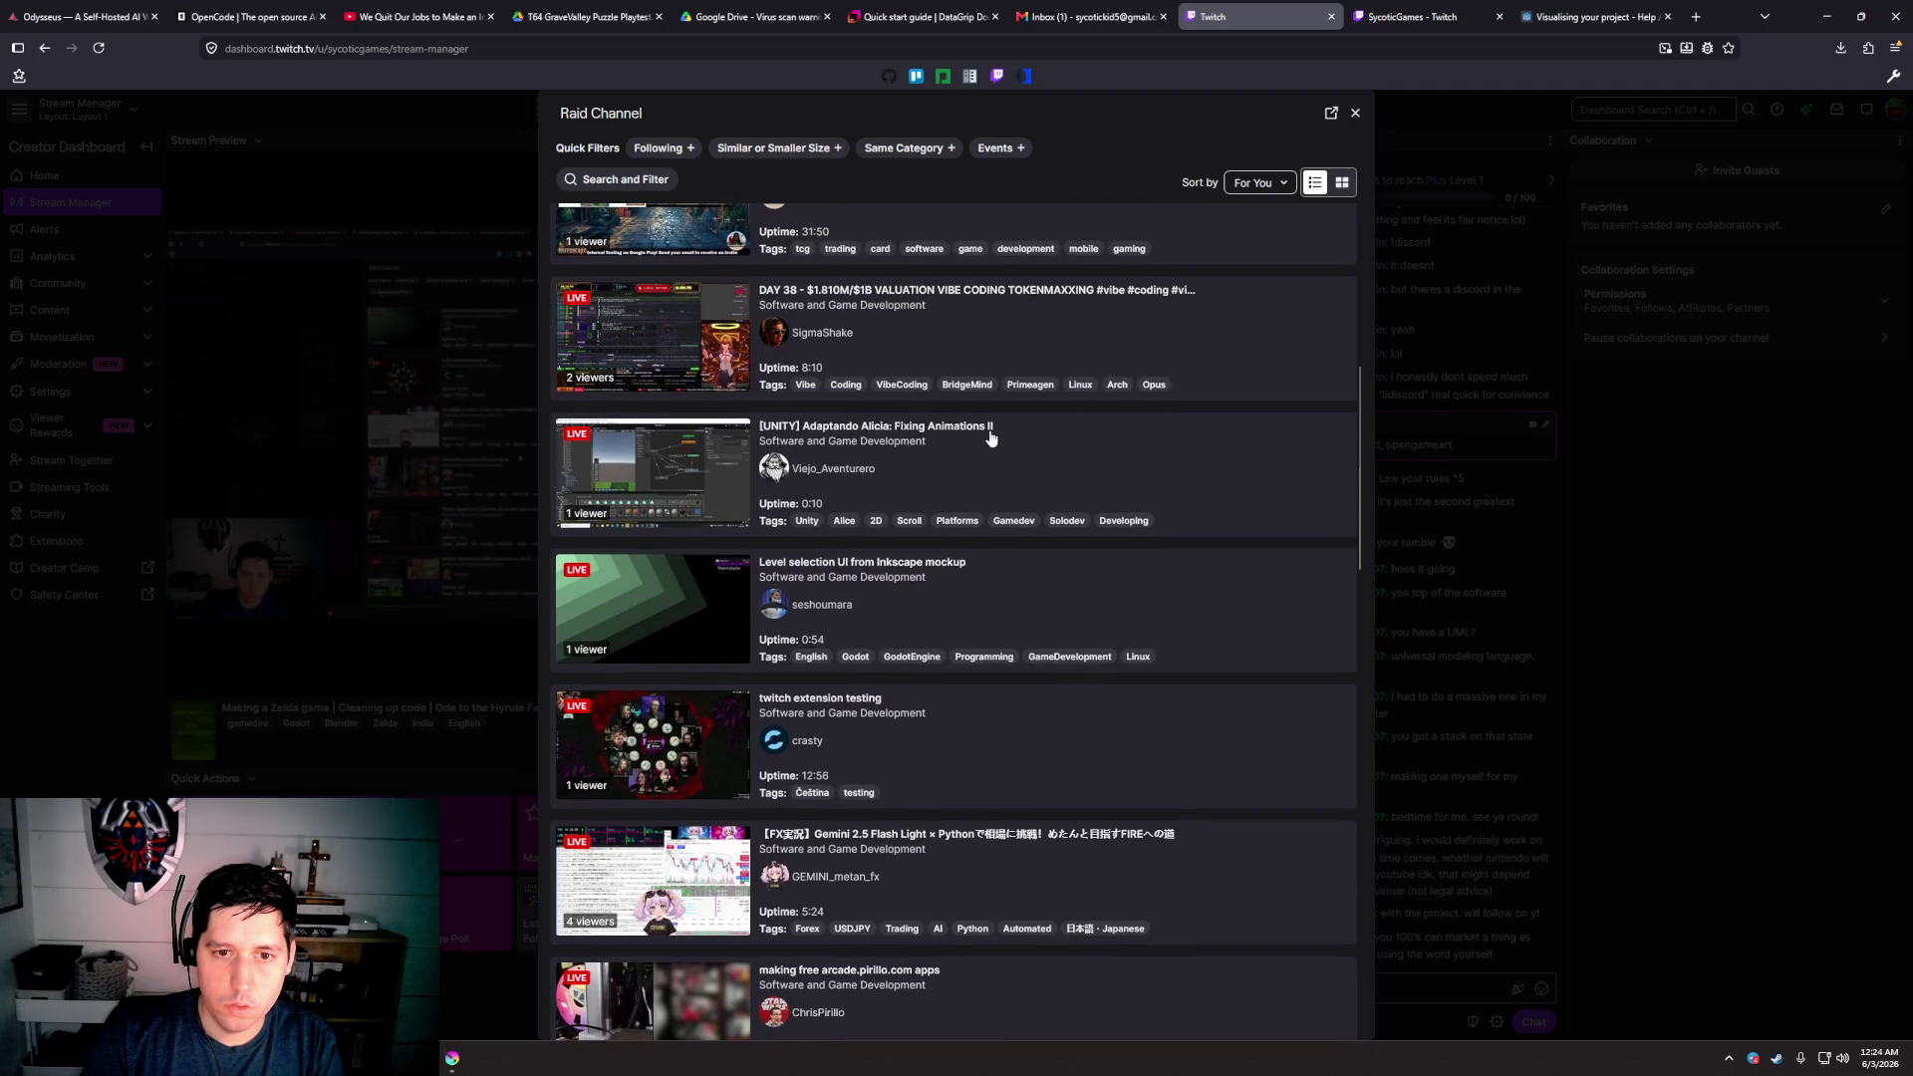
scroll(994, 457, up, 1)
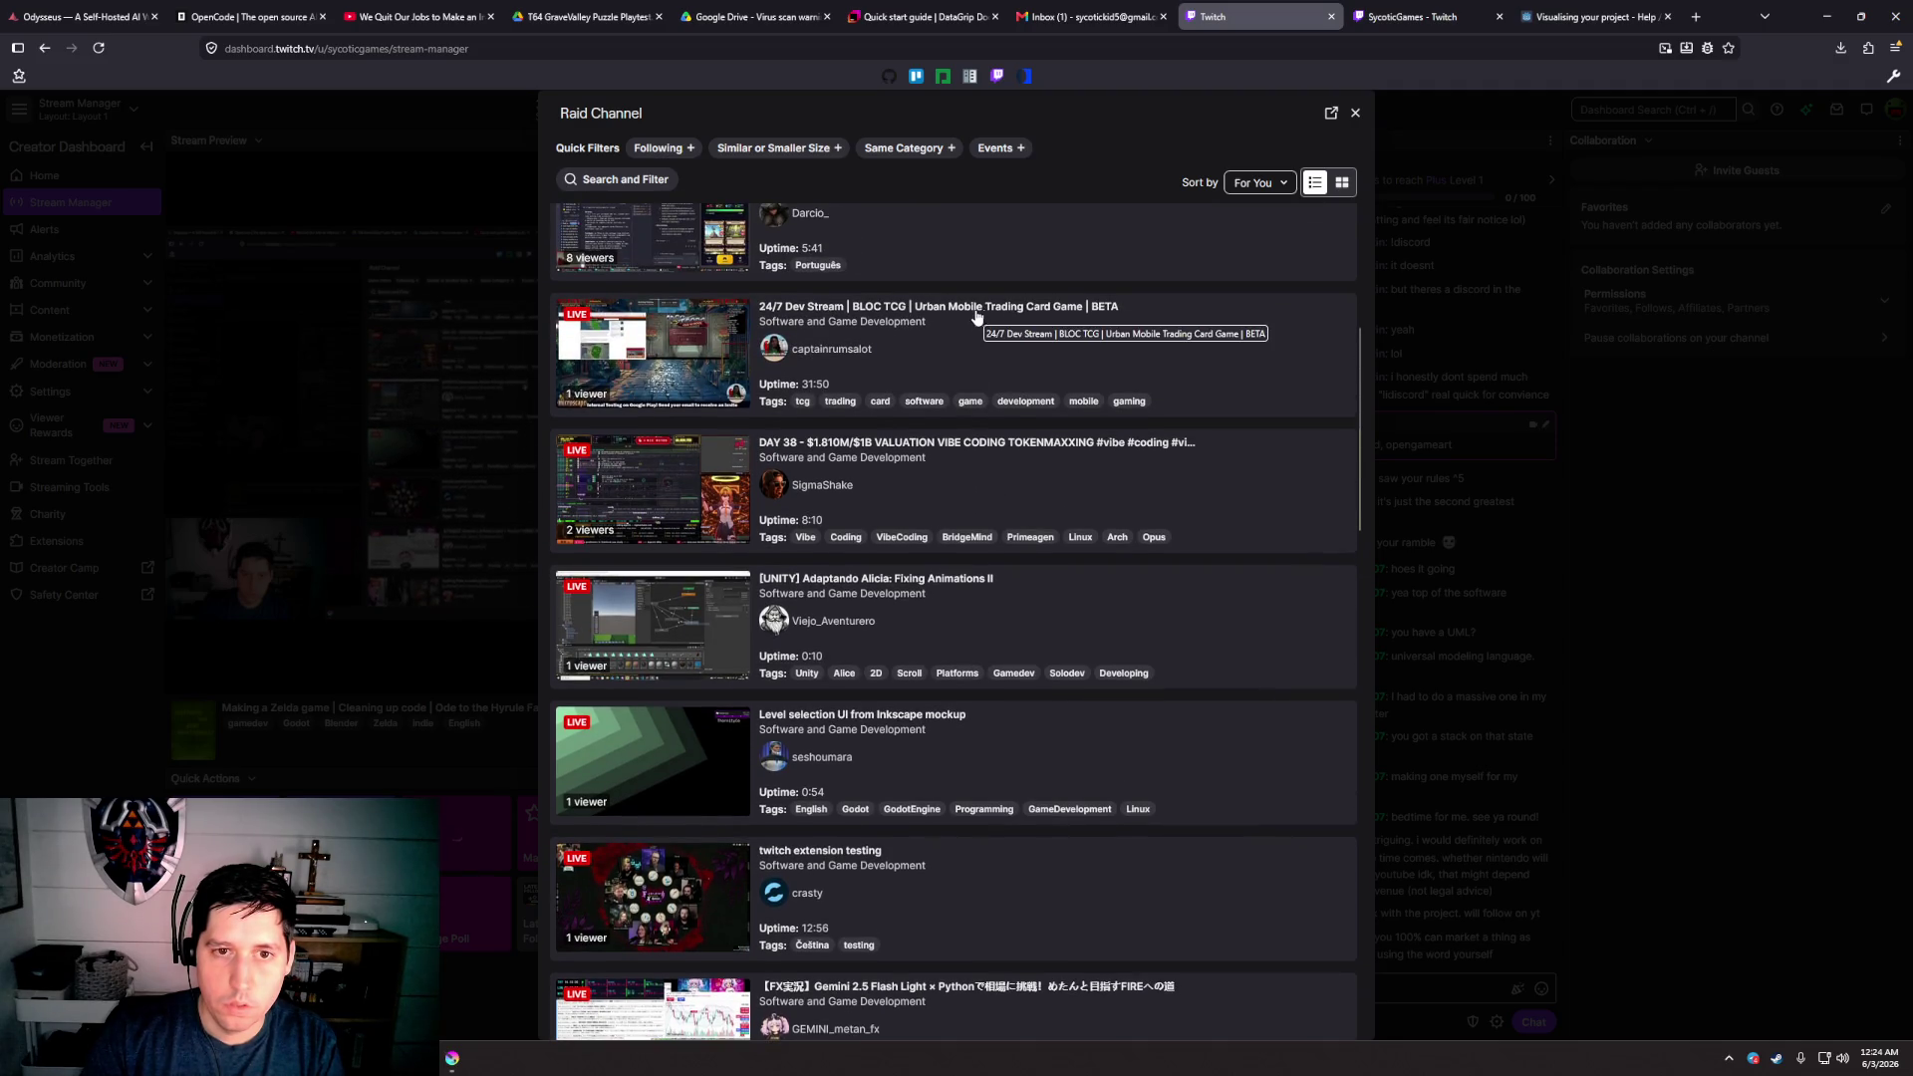
scroll(984, 325, up, 3)
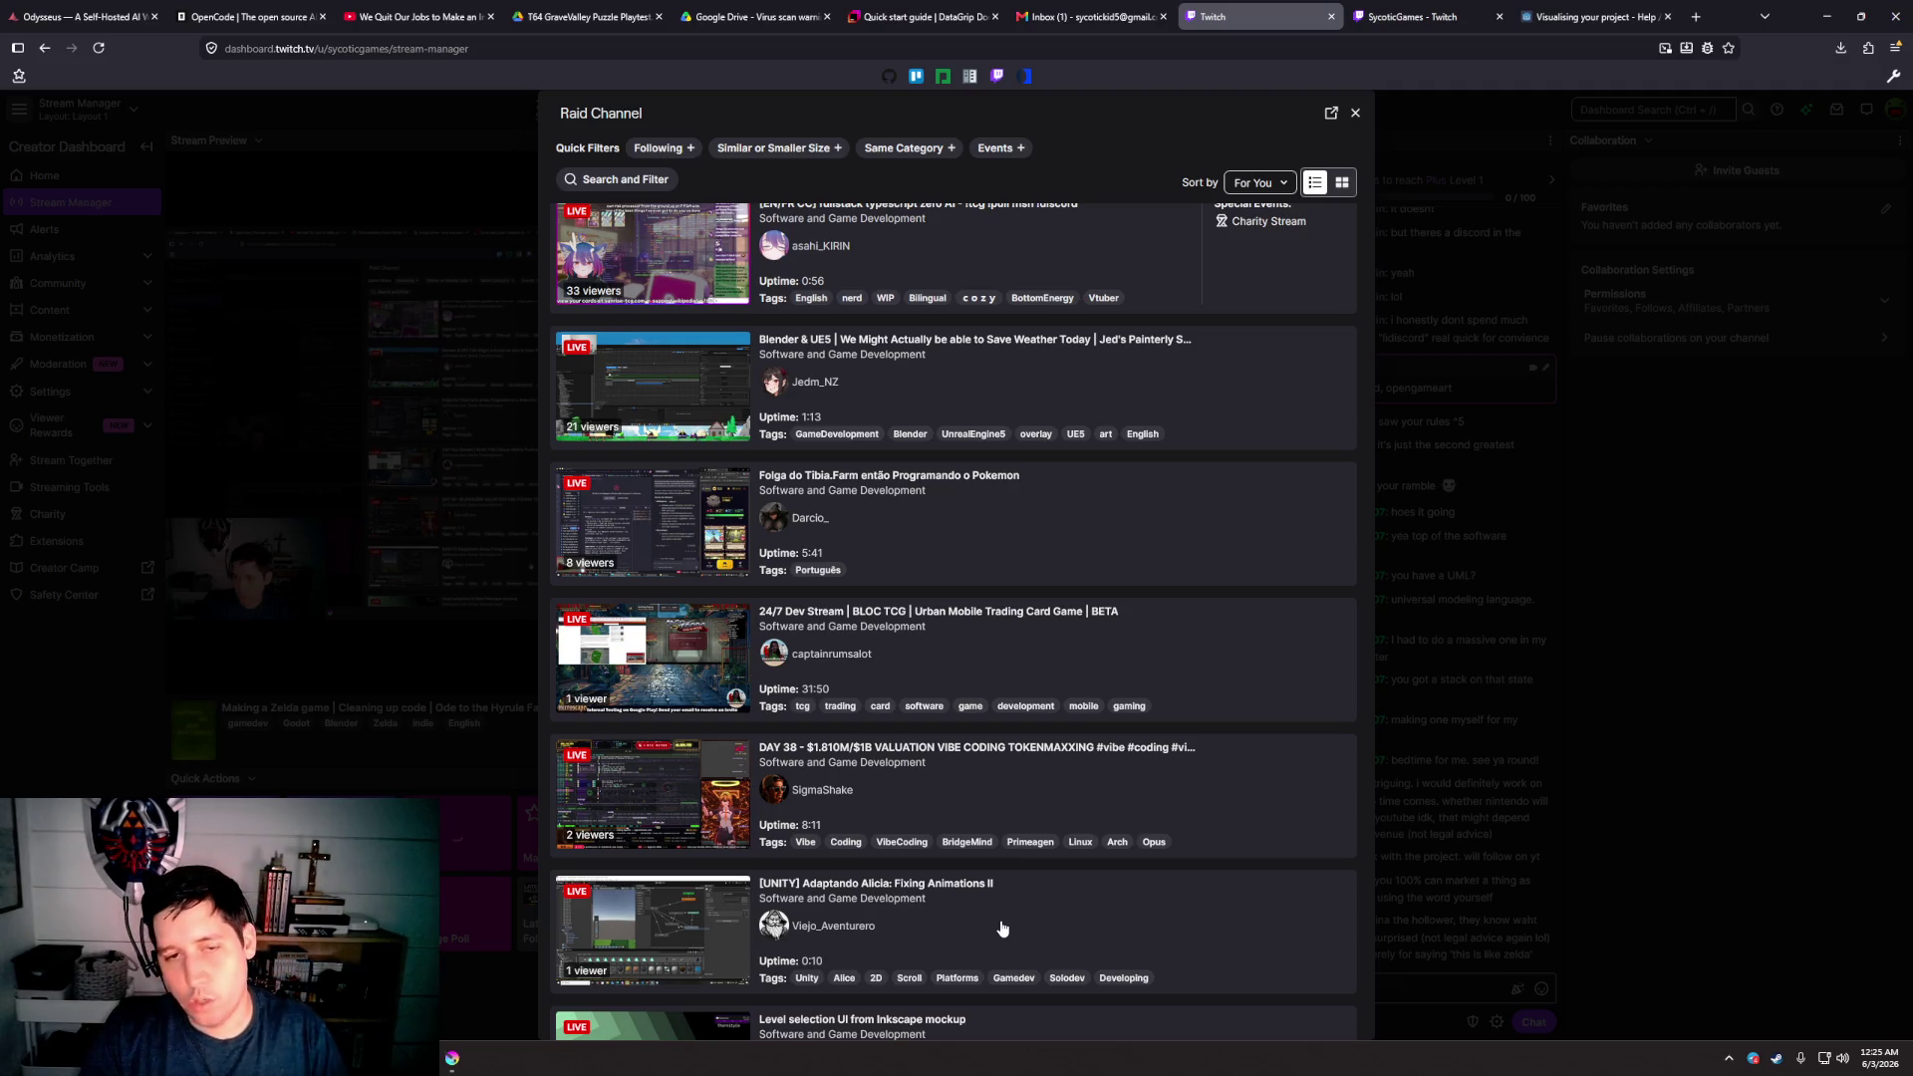
scroll(1002, 929, up, 2)
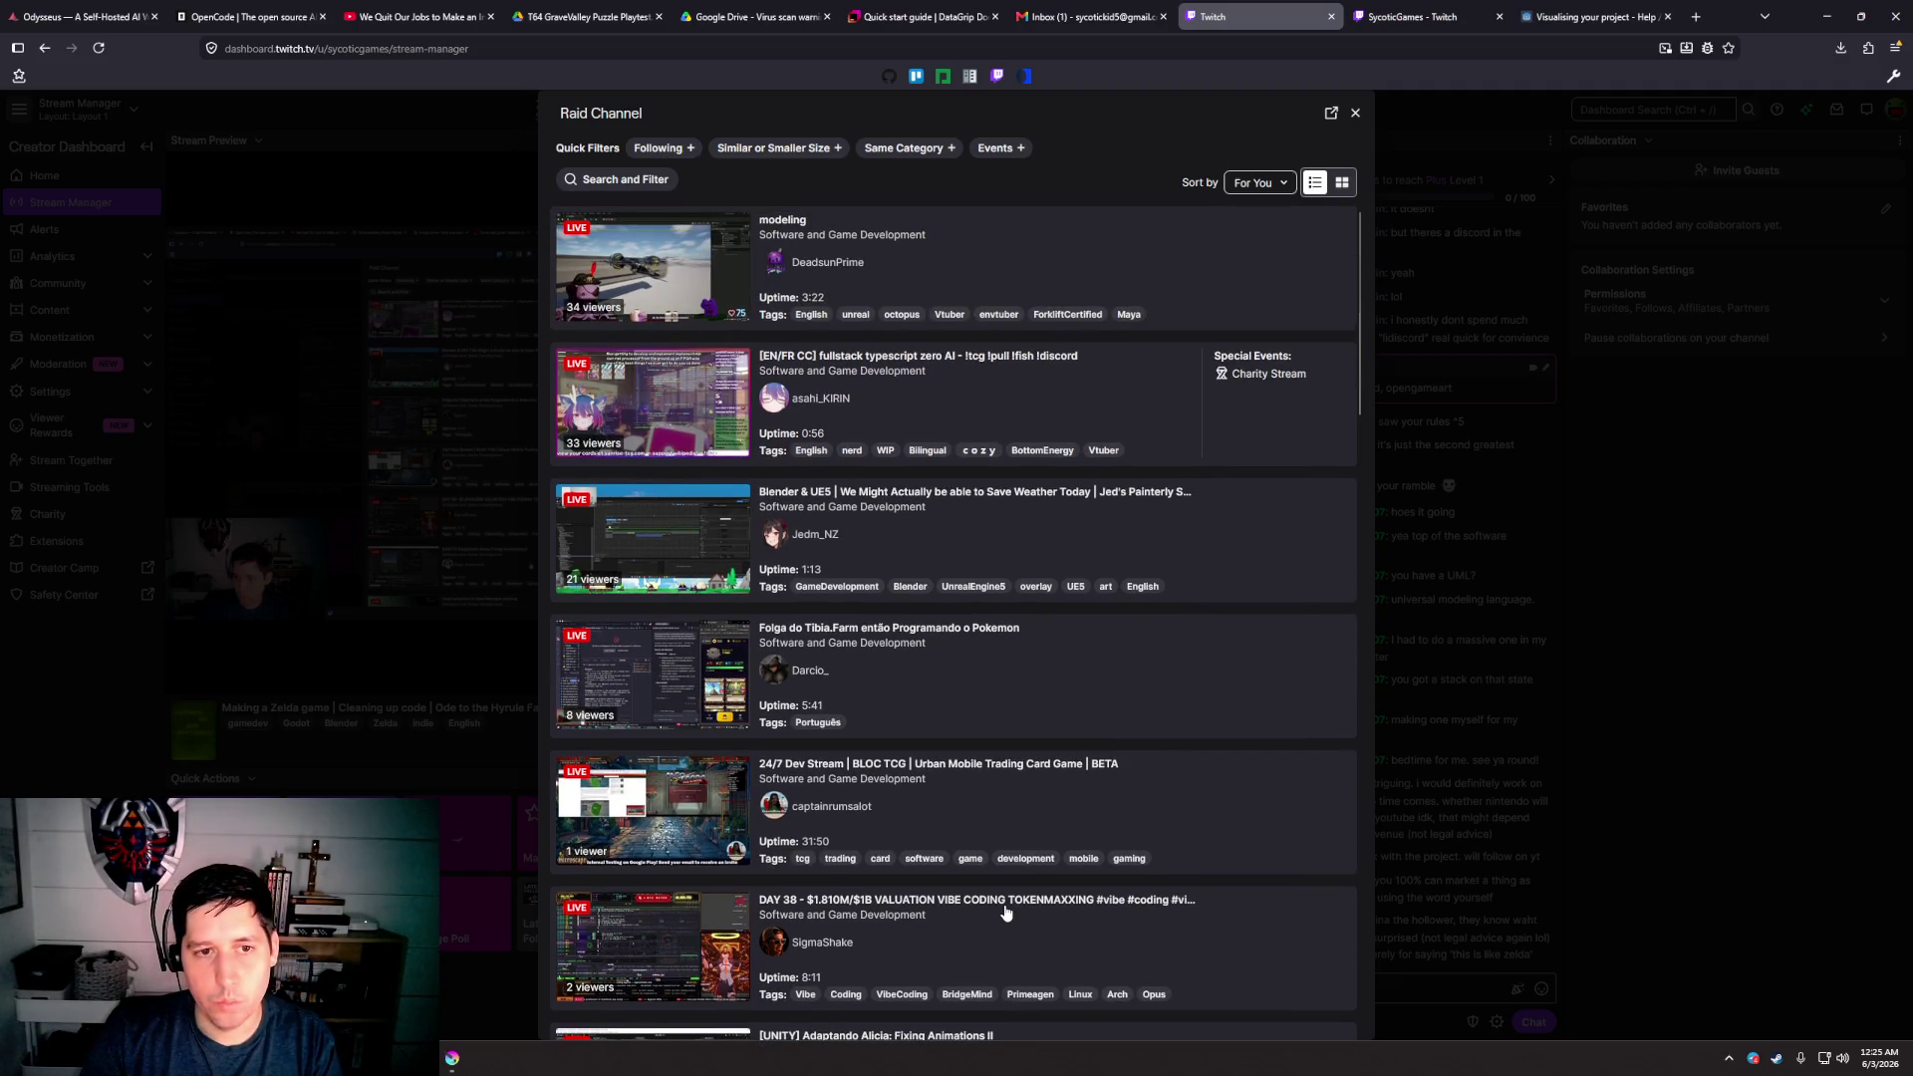
scroll(1005, 913, down, 2)
scroll(1006, 913, down, 1)
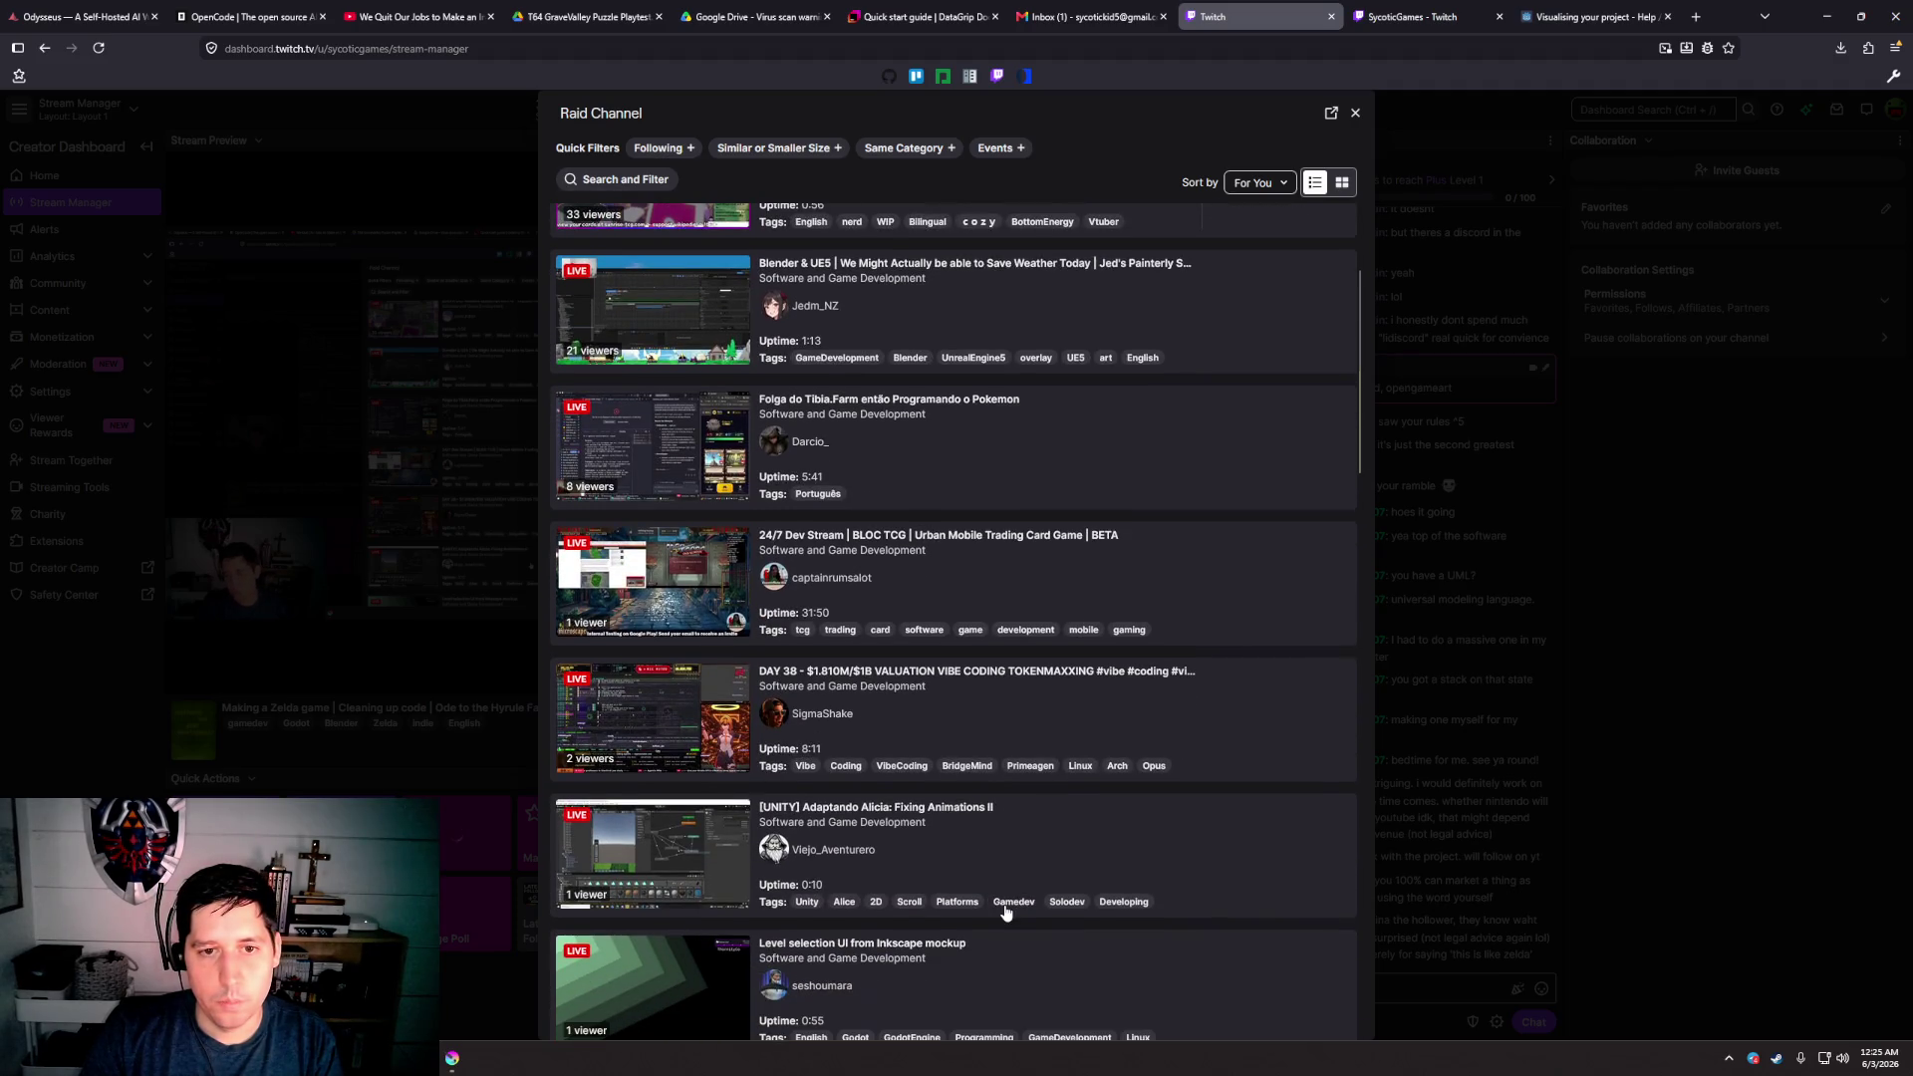
scroll(1006, 913, down, 5)
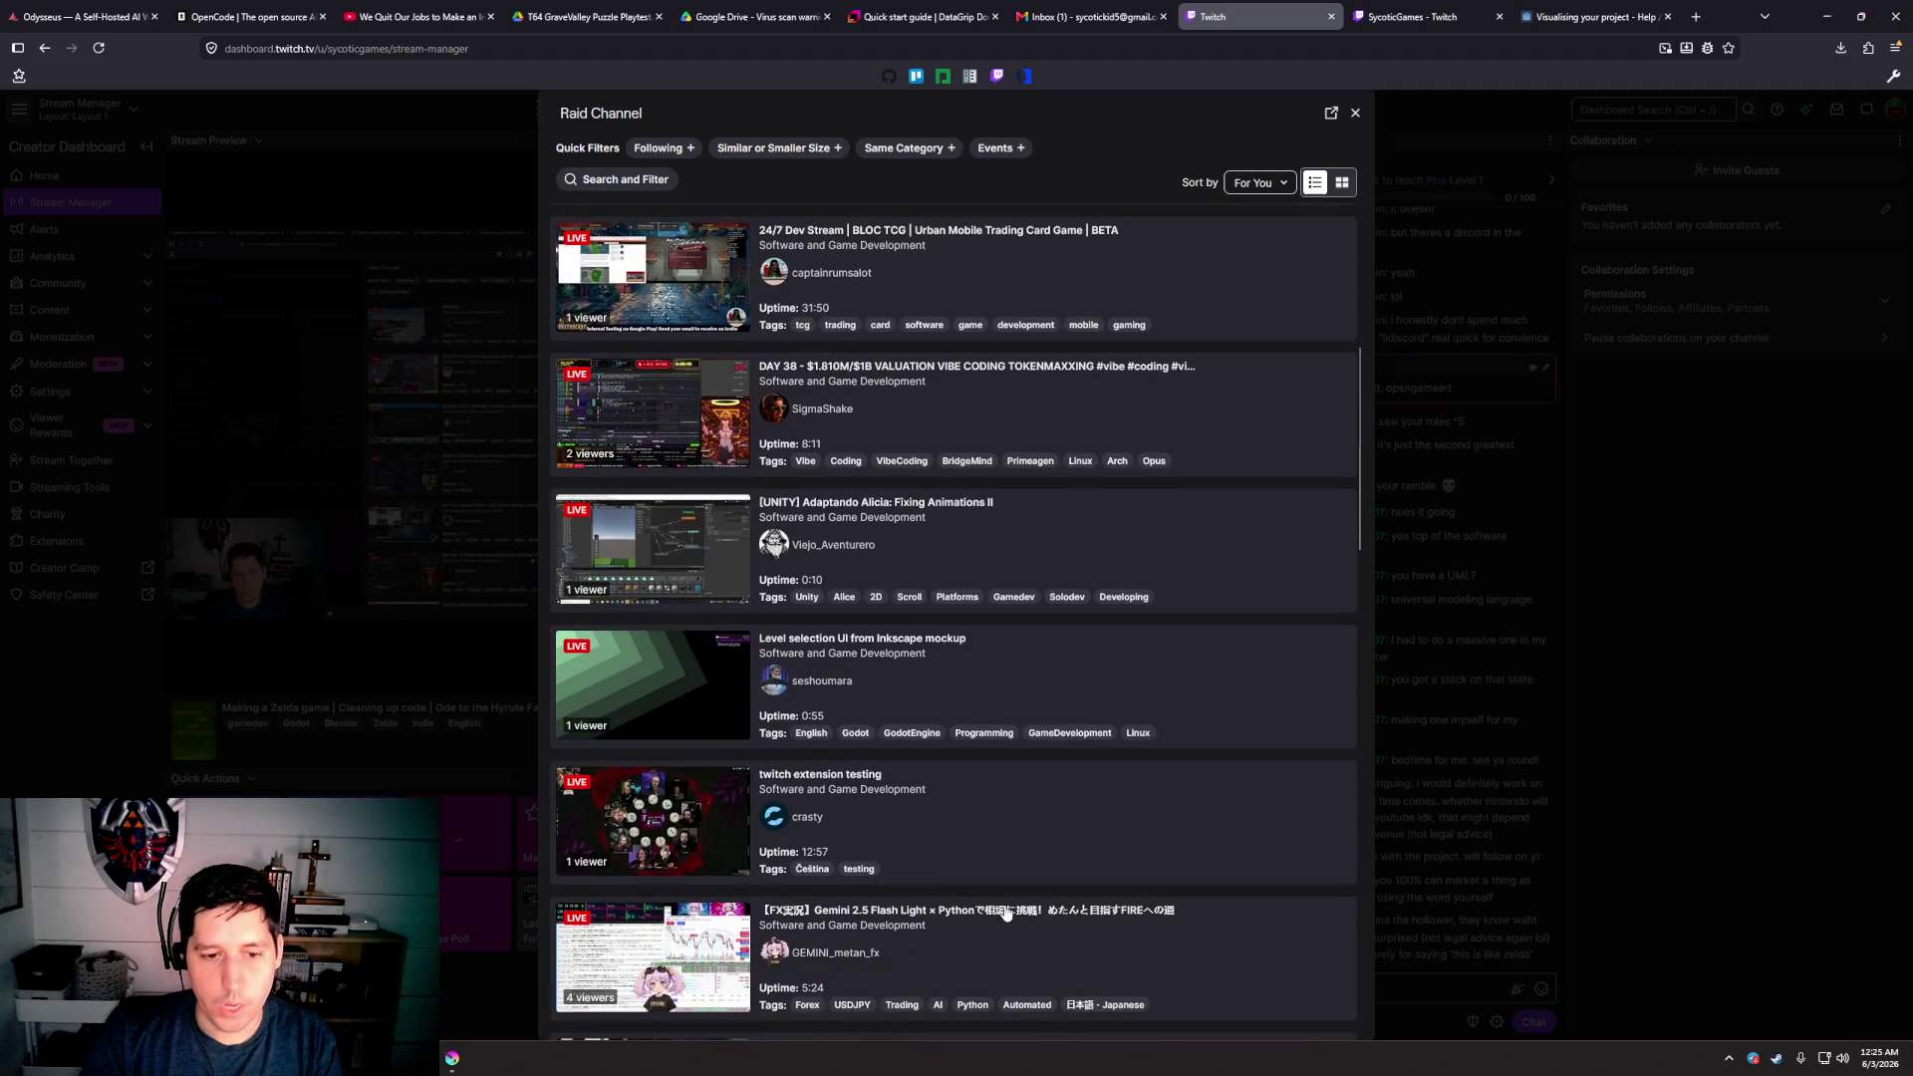
scroll(1017, 839, down, 4)
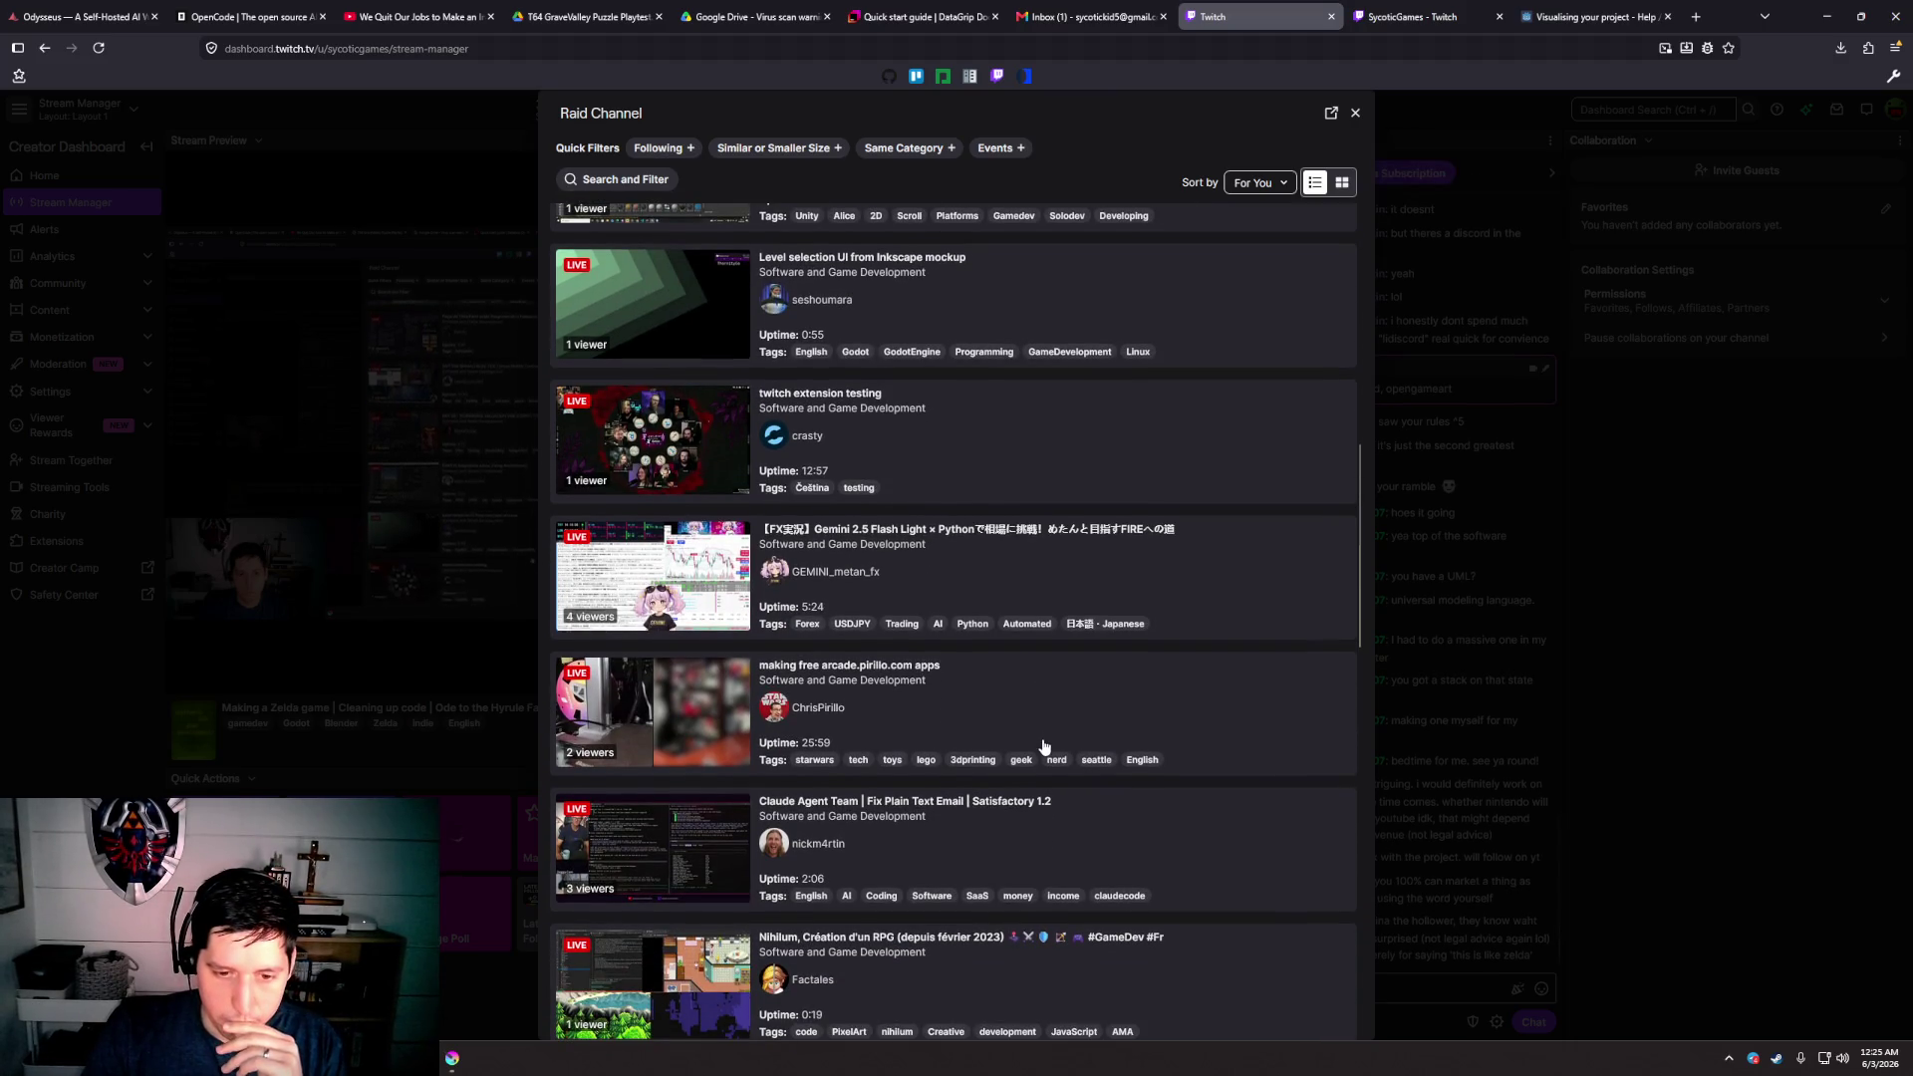
scroll(1045, 747, up, 2)
scroll(917, 461, up, 3)
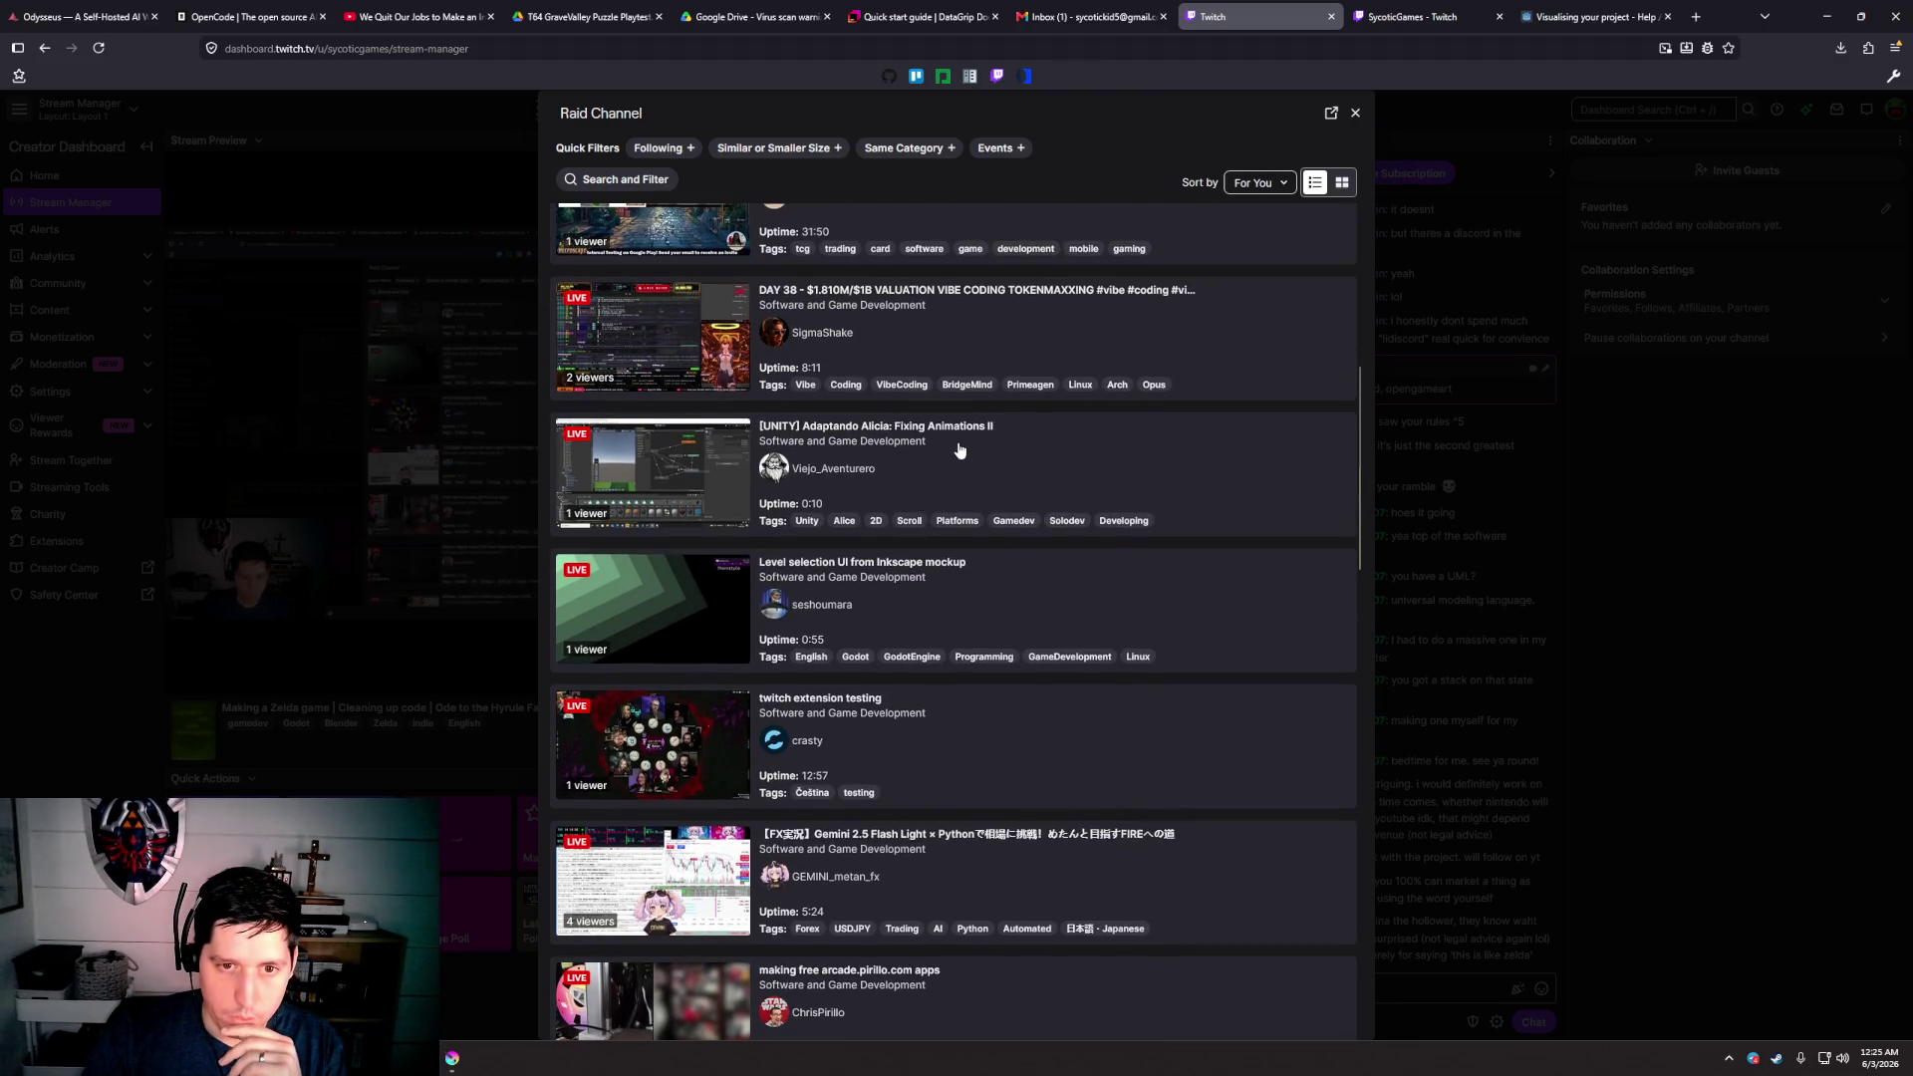
click(958, 447)
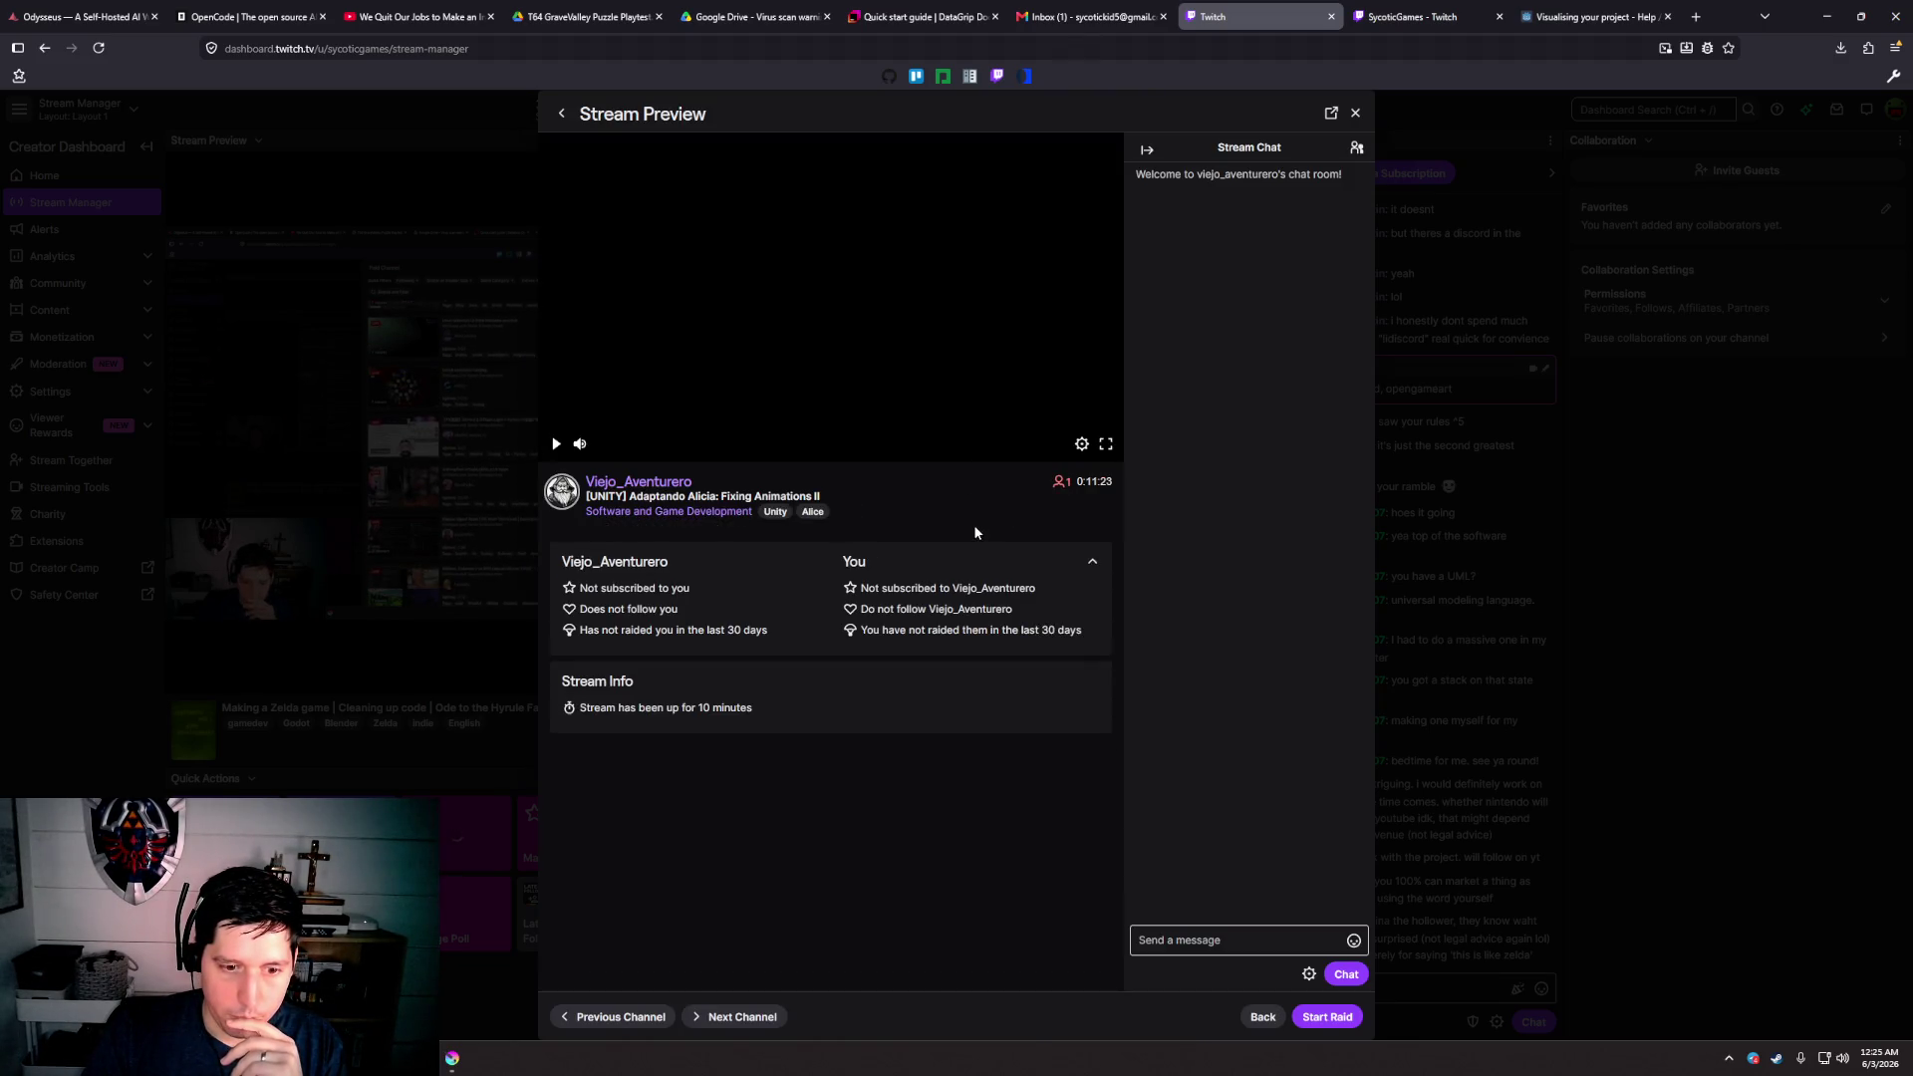
click(604, 453)
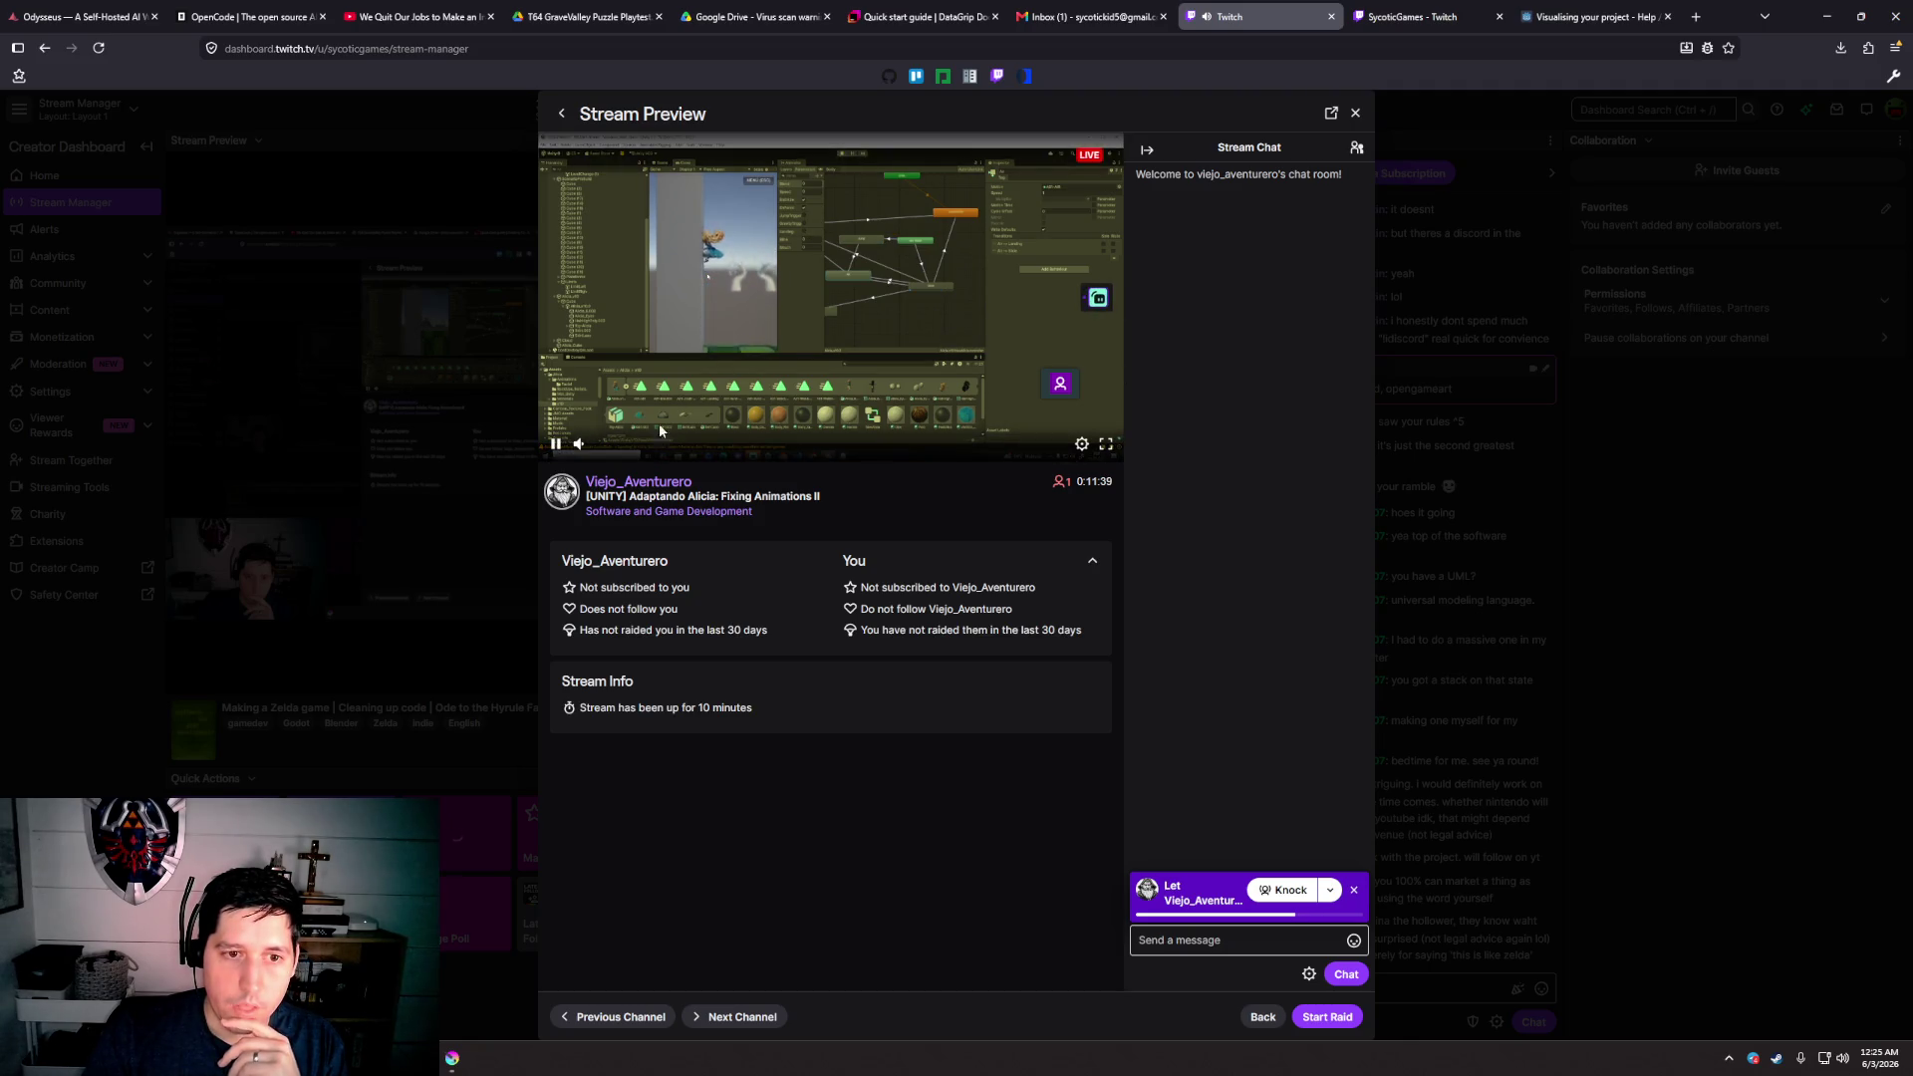
mouse_move(629, 445)
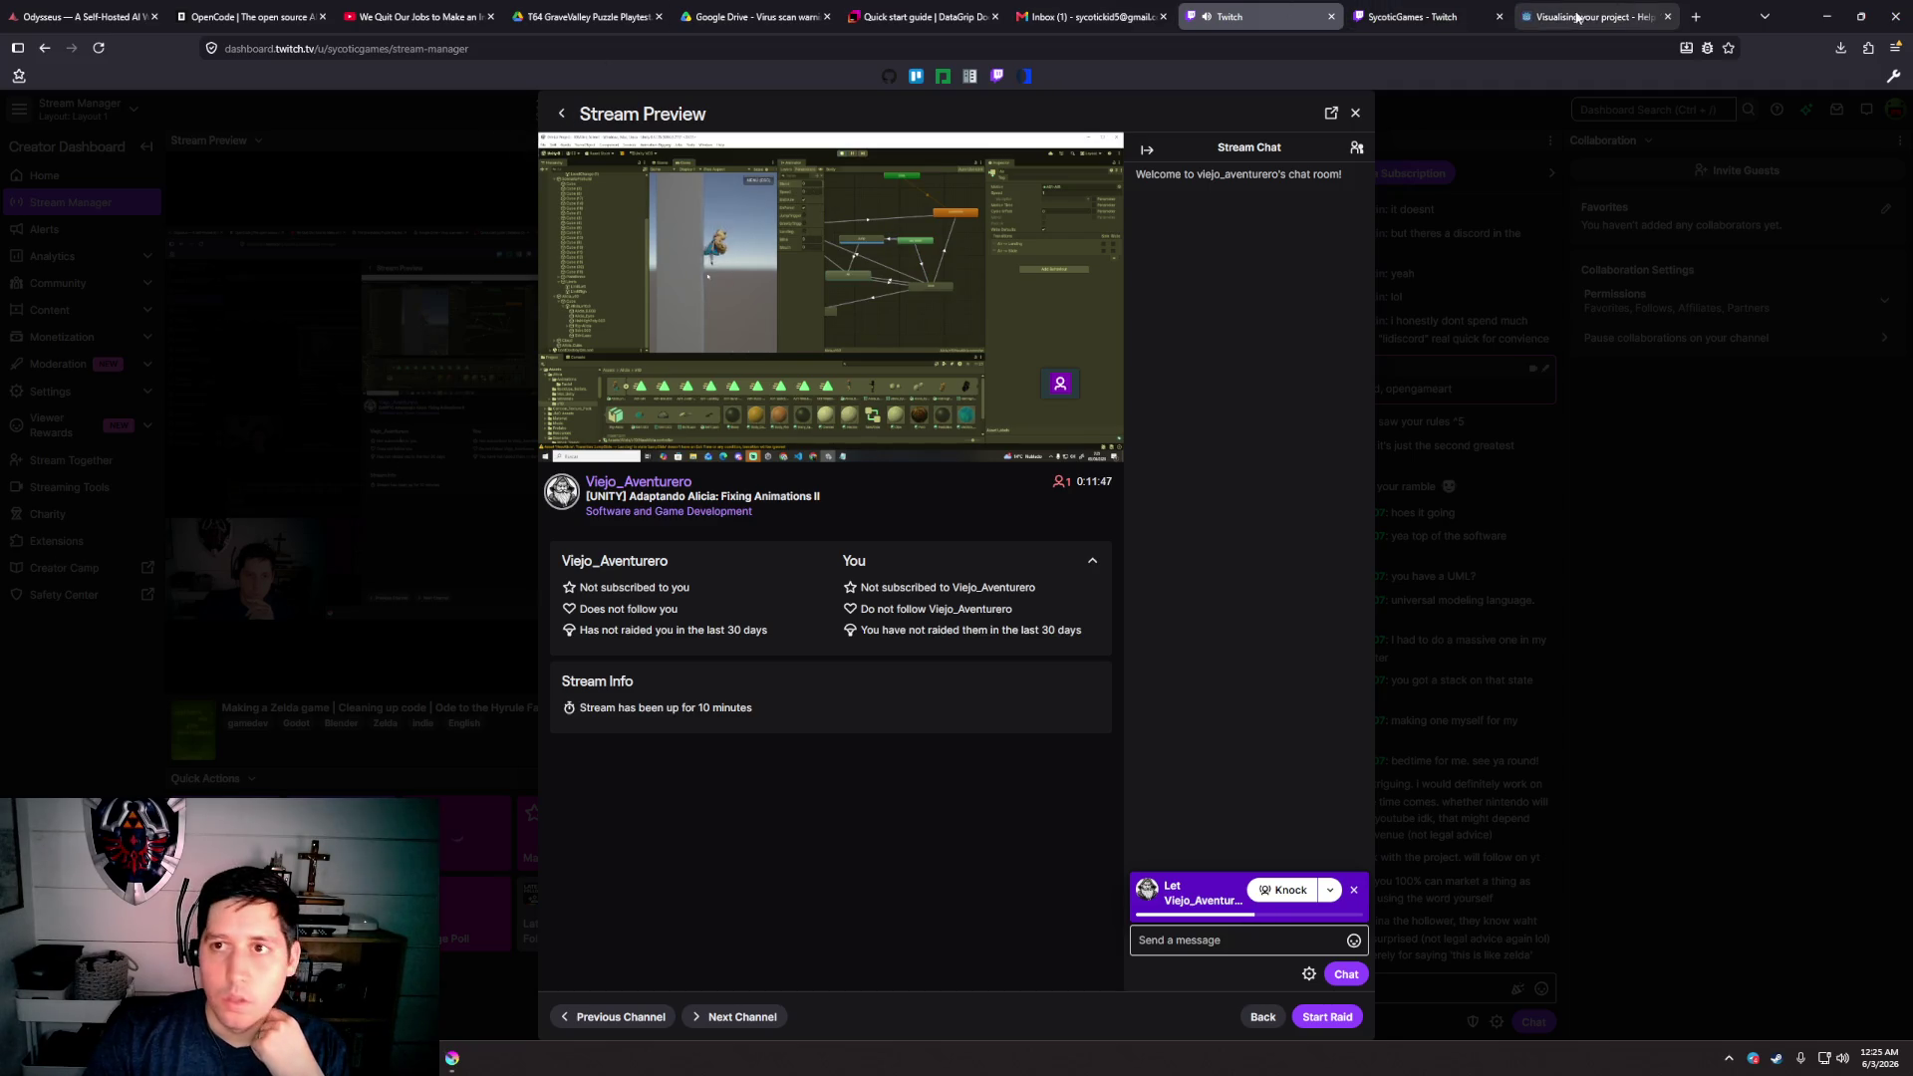
mouse_move(1449, 6)
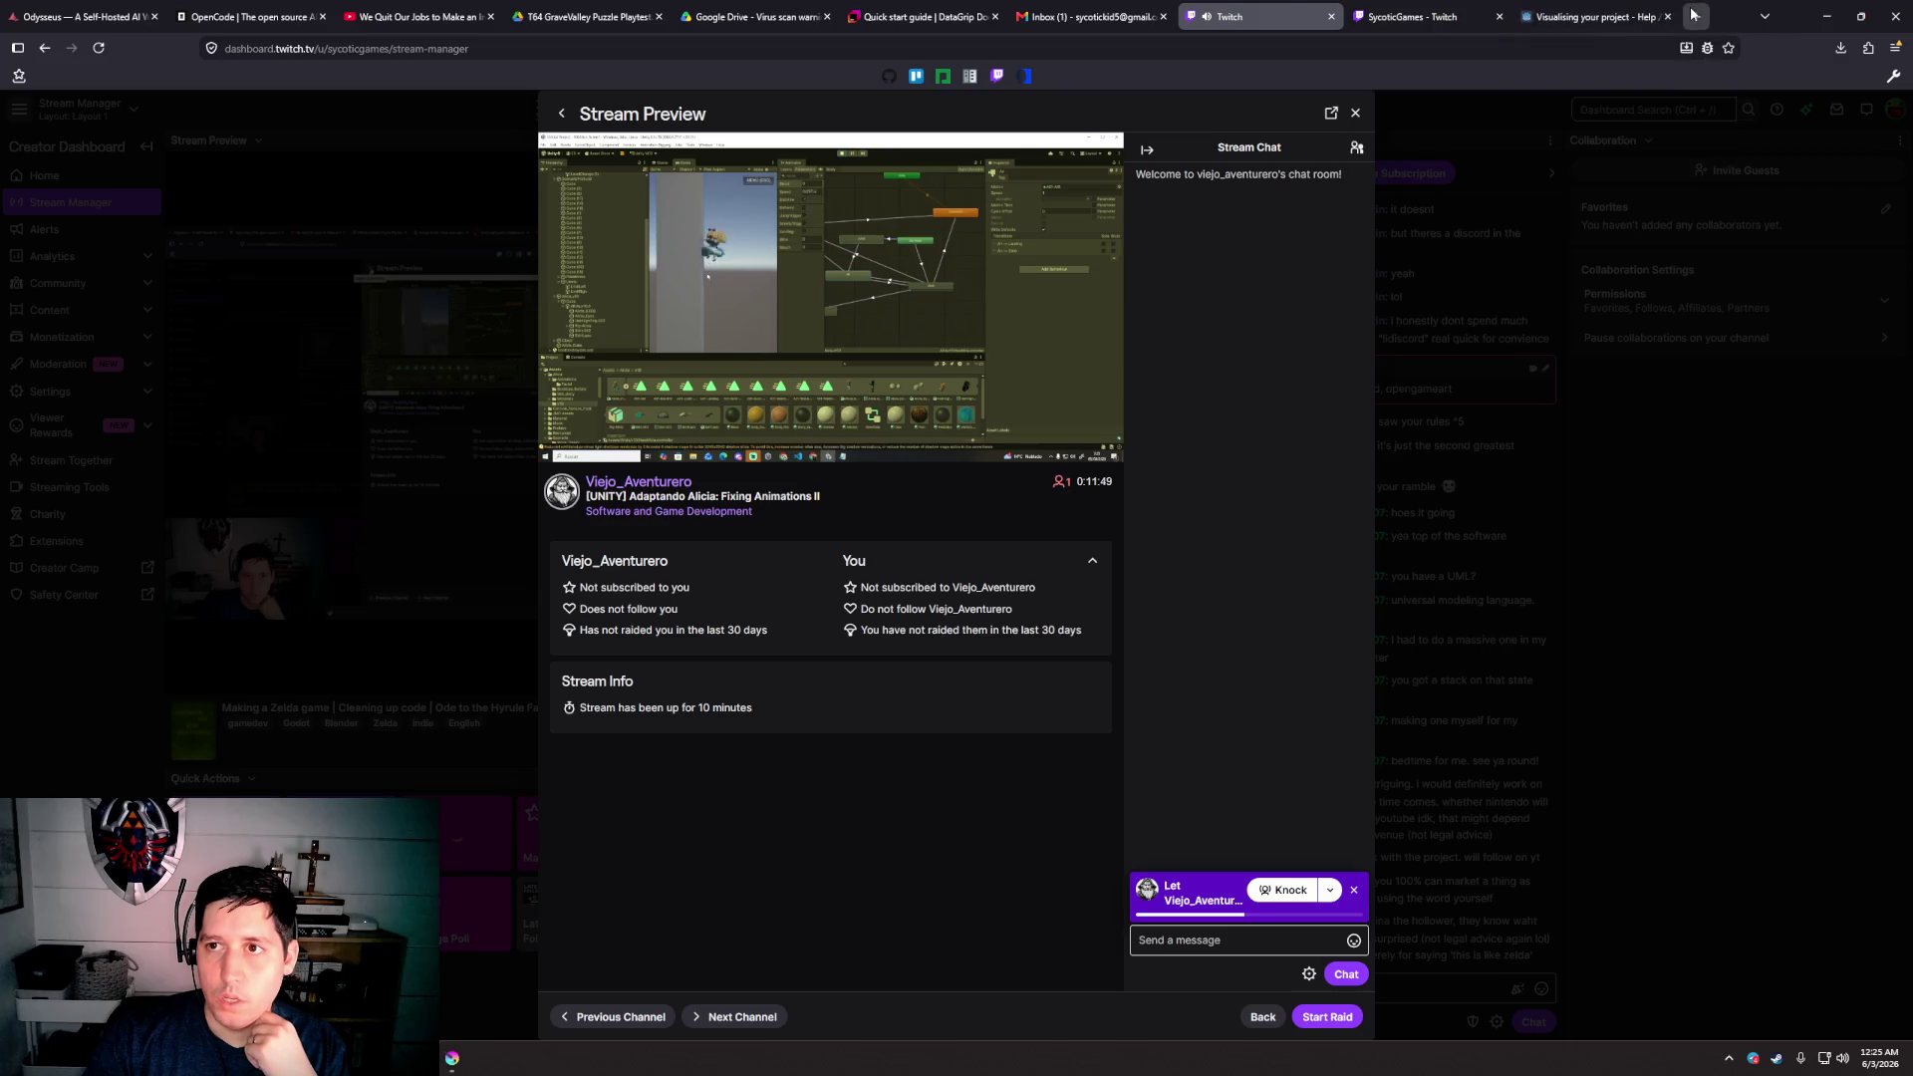
click(1695, 16)
click(997, 75)
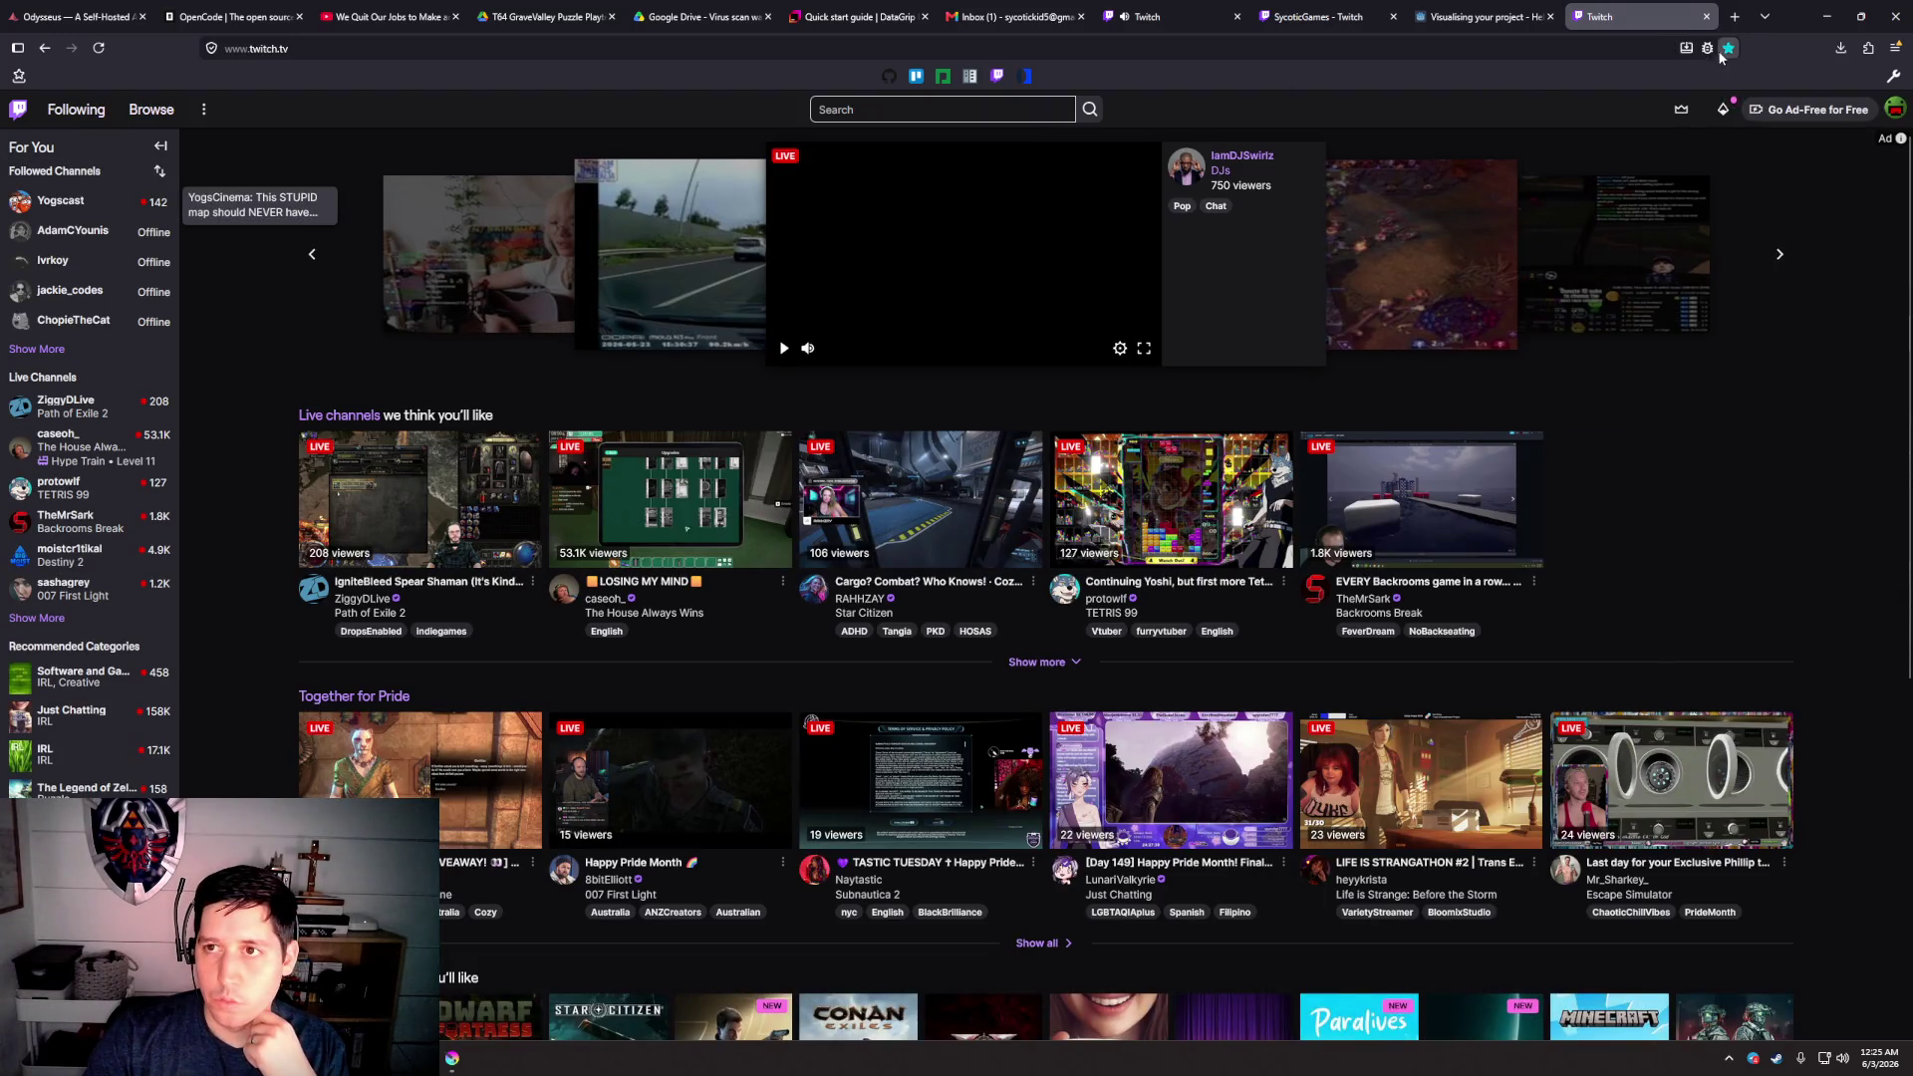
click(1706, 16)
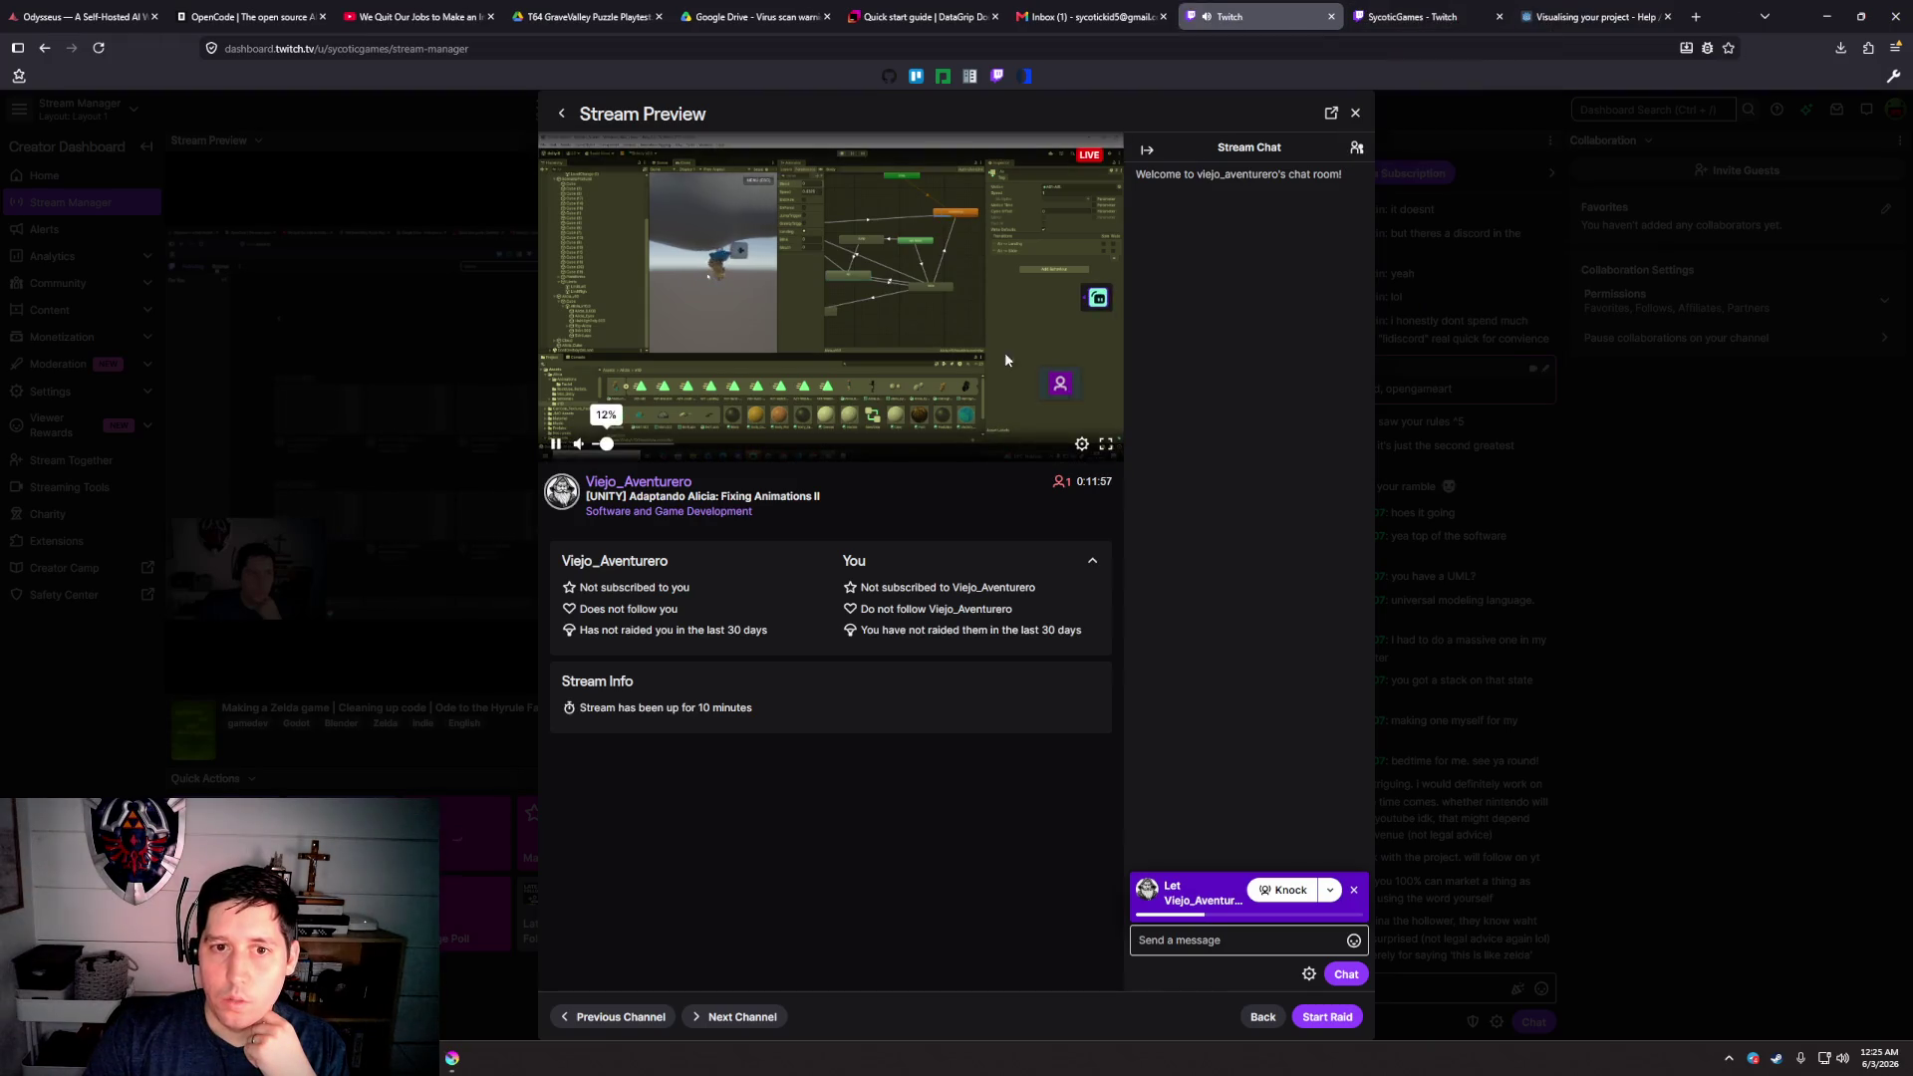
click(561, 113)
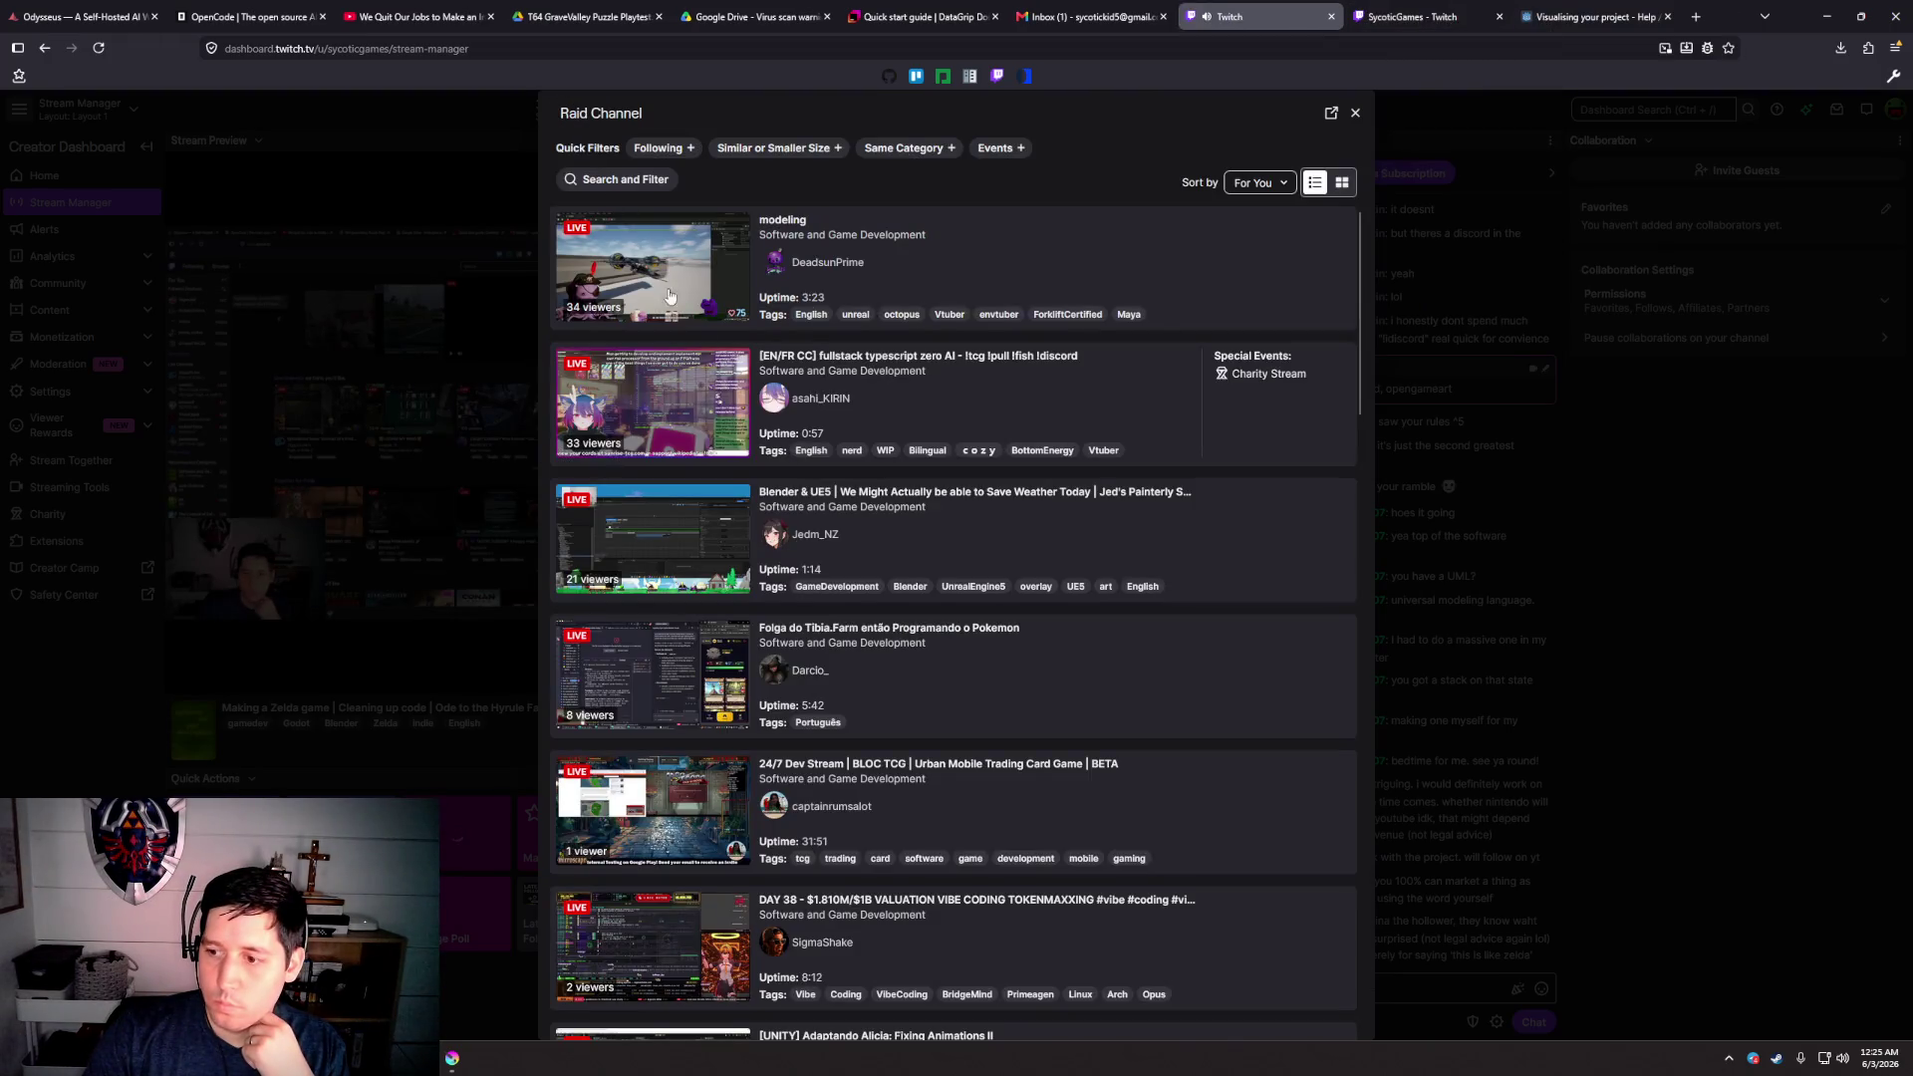
scroll(996, 582, down, 2)
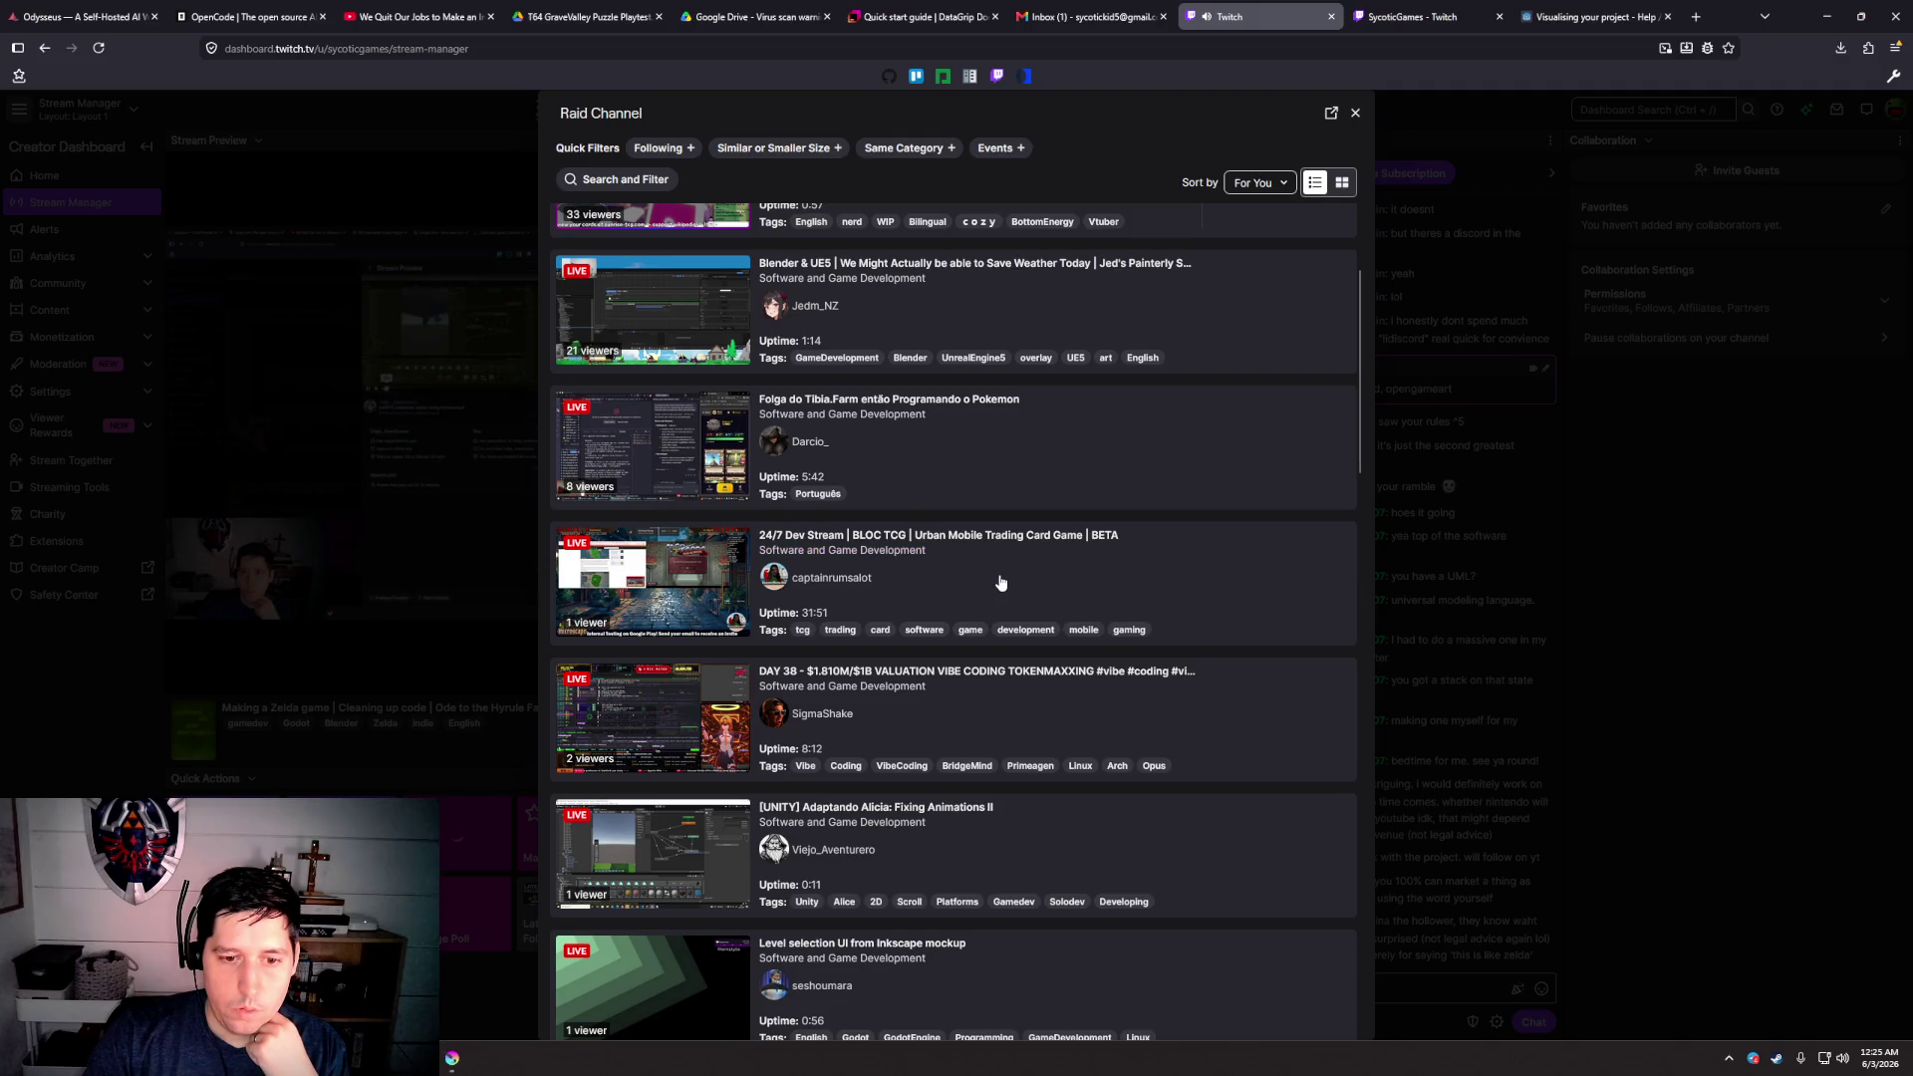
scroll(1003, 583, down, 2)
scroll(1009, 579, down, 3)
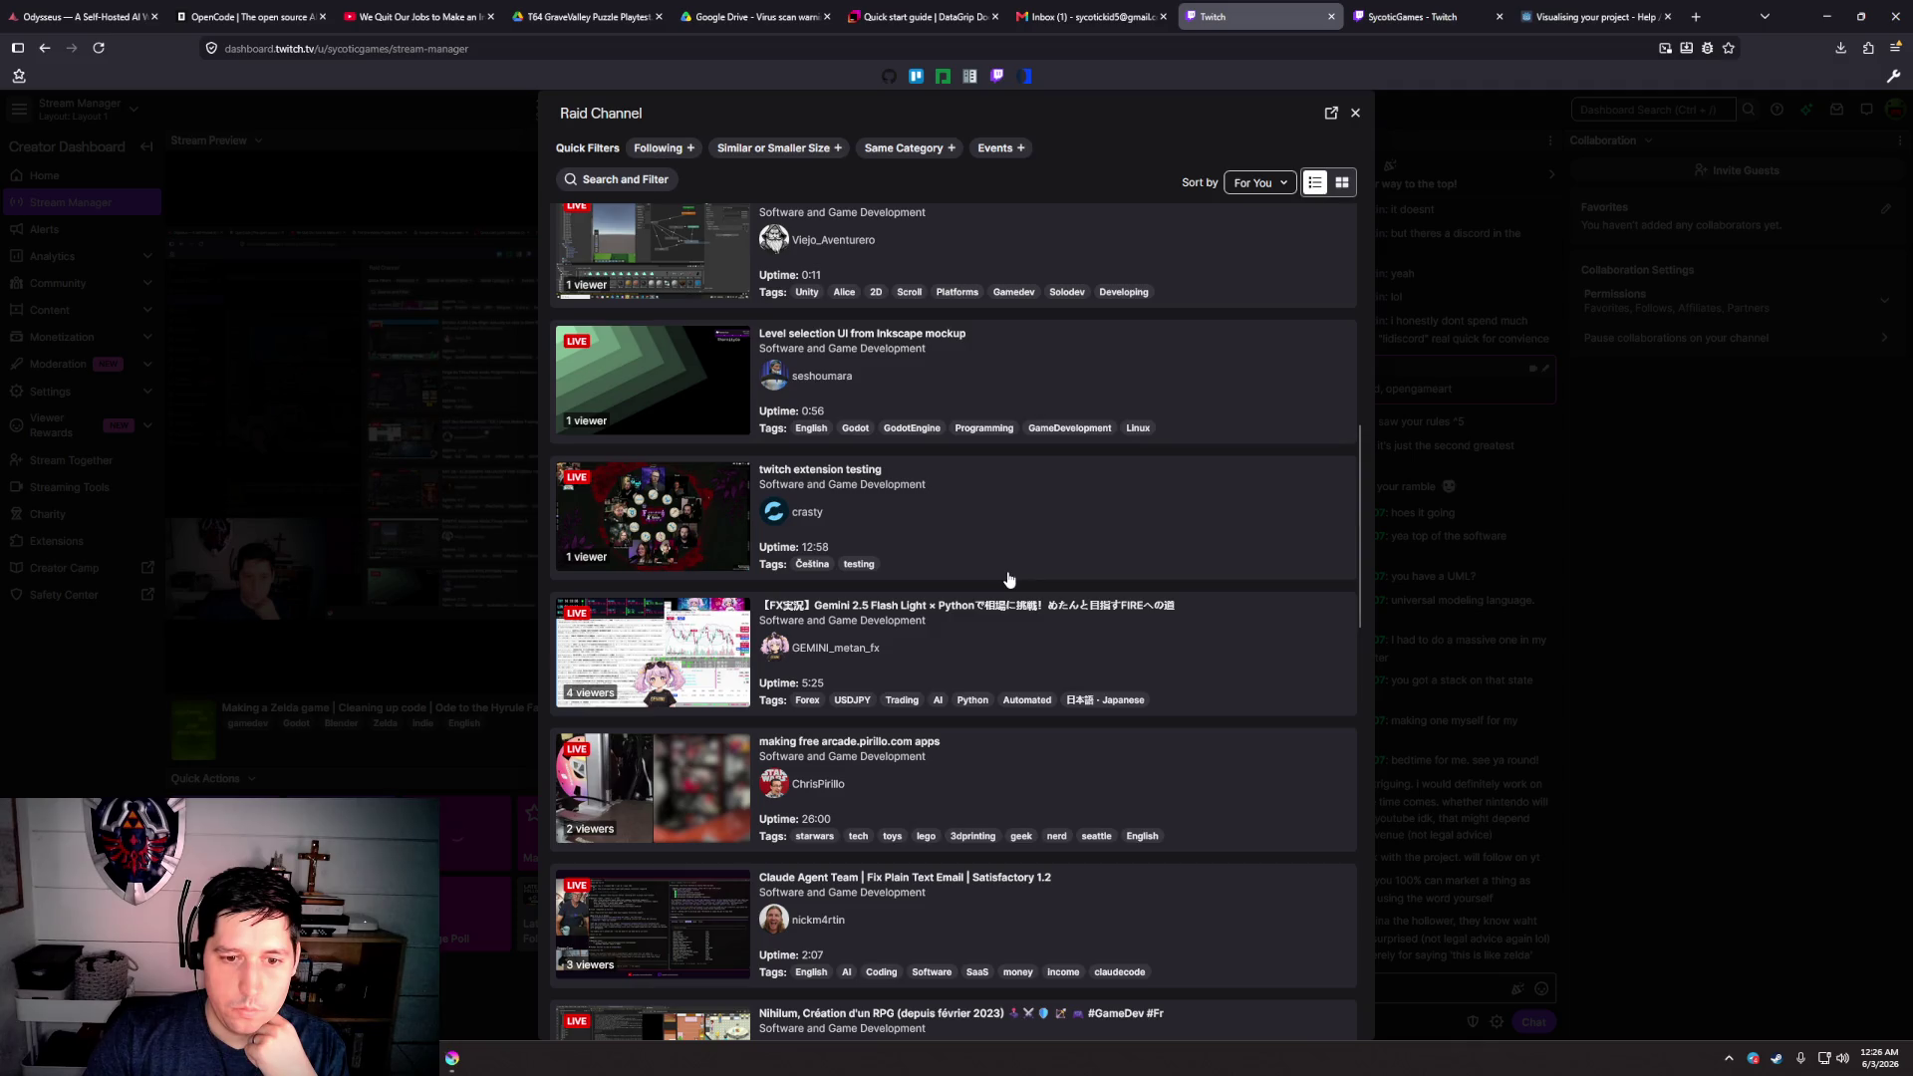
scroll(1008, 579, down, 2)
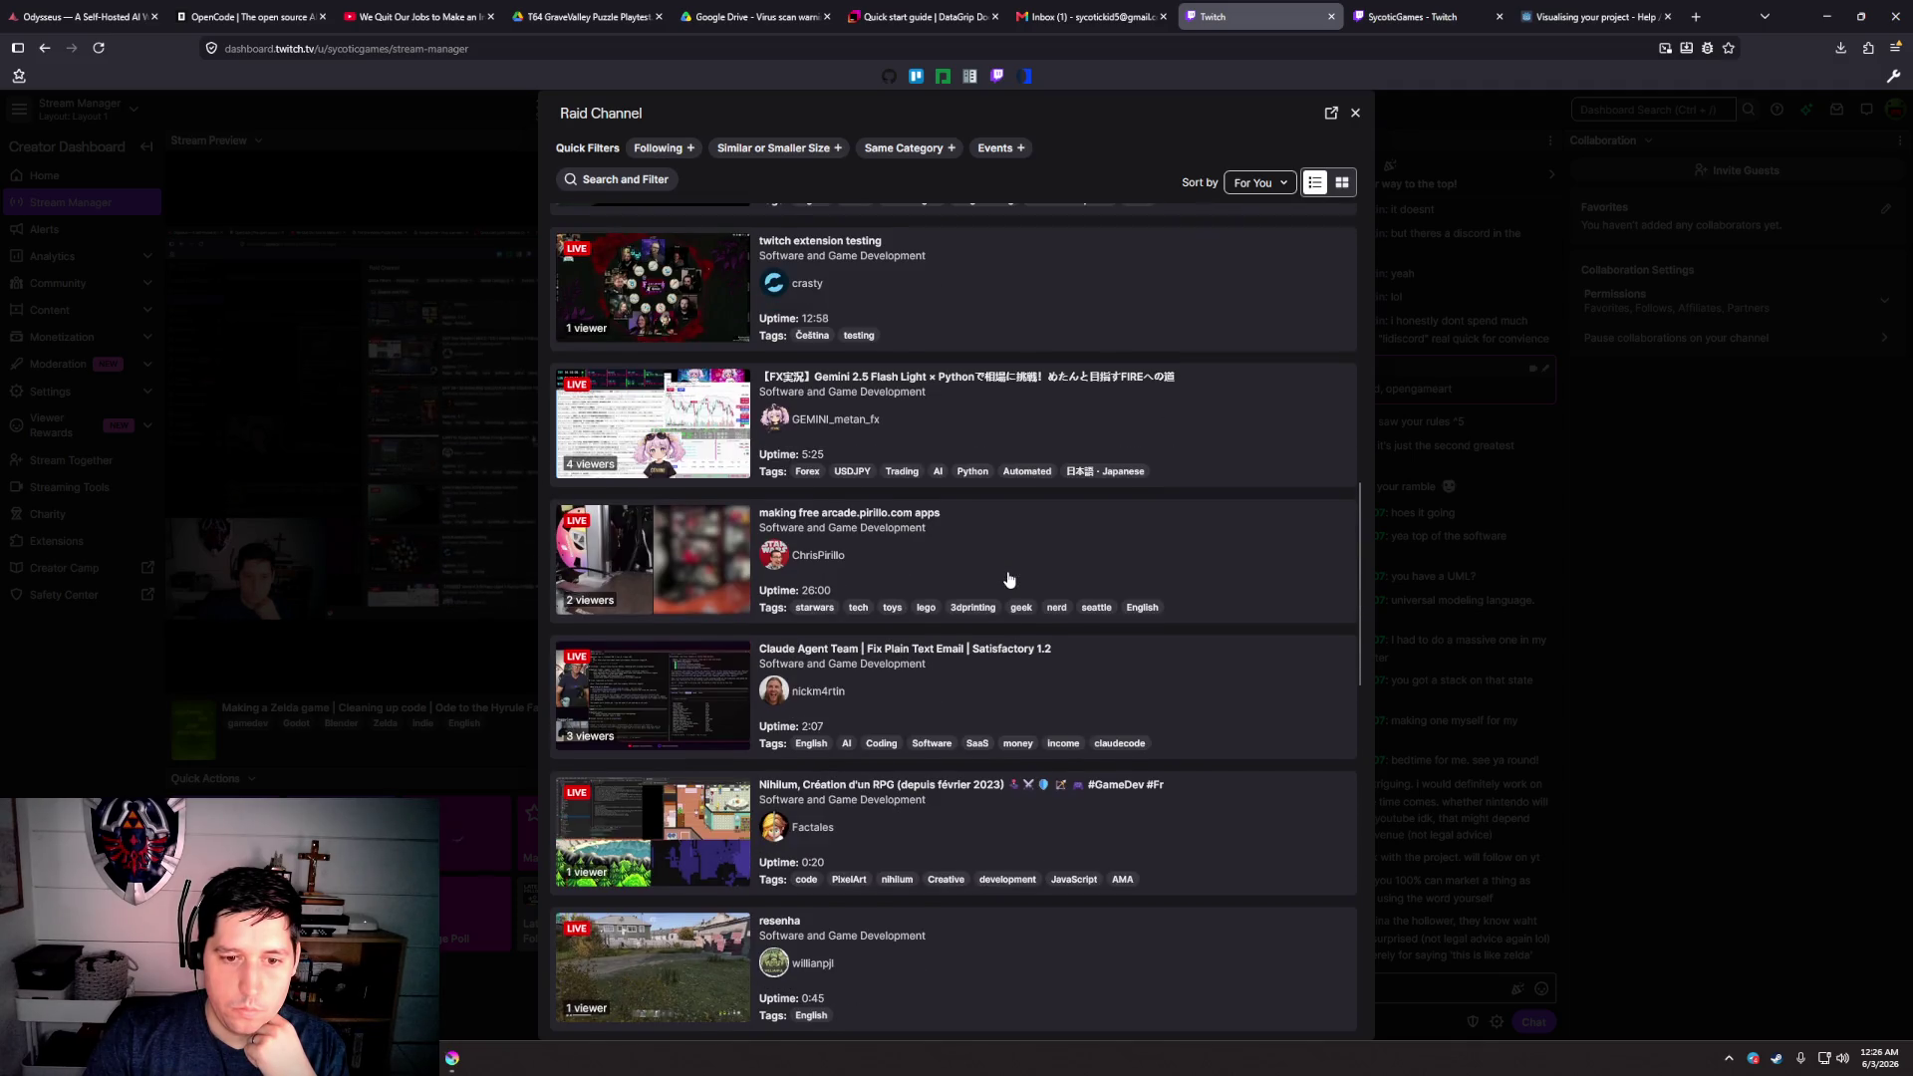
scroll(1008, 579, down, 2)
scroll(1008, 579, down, 2)
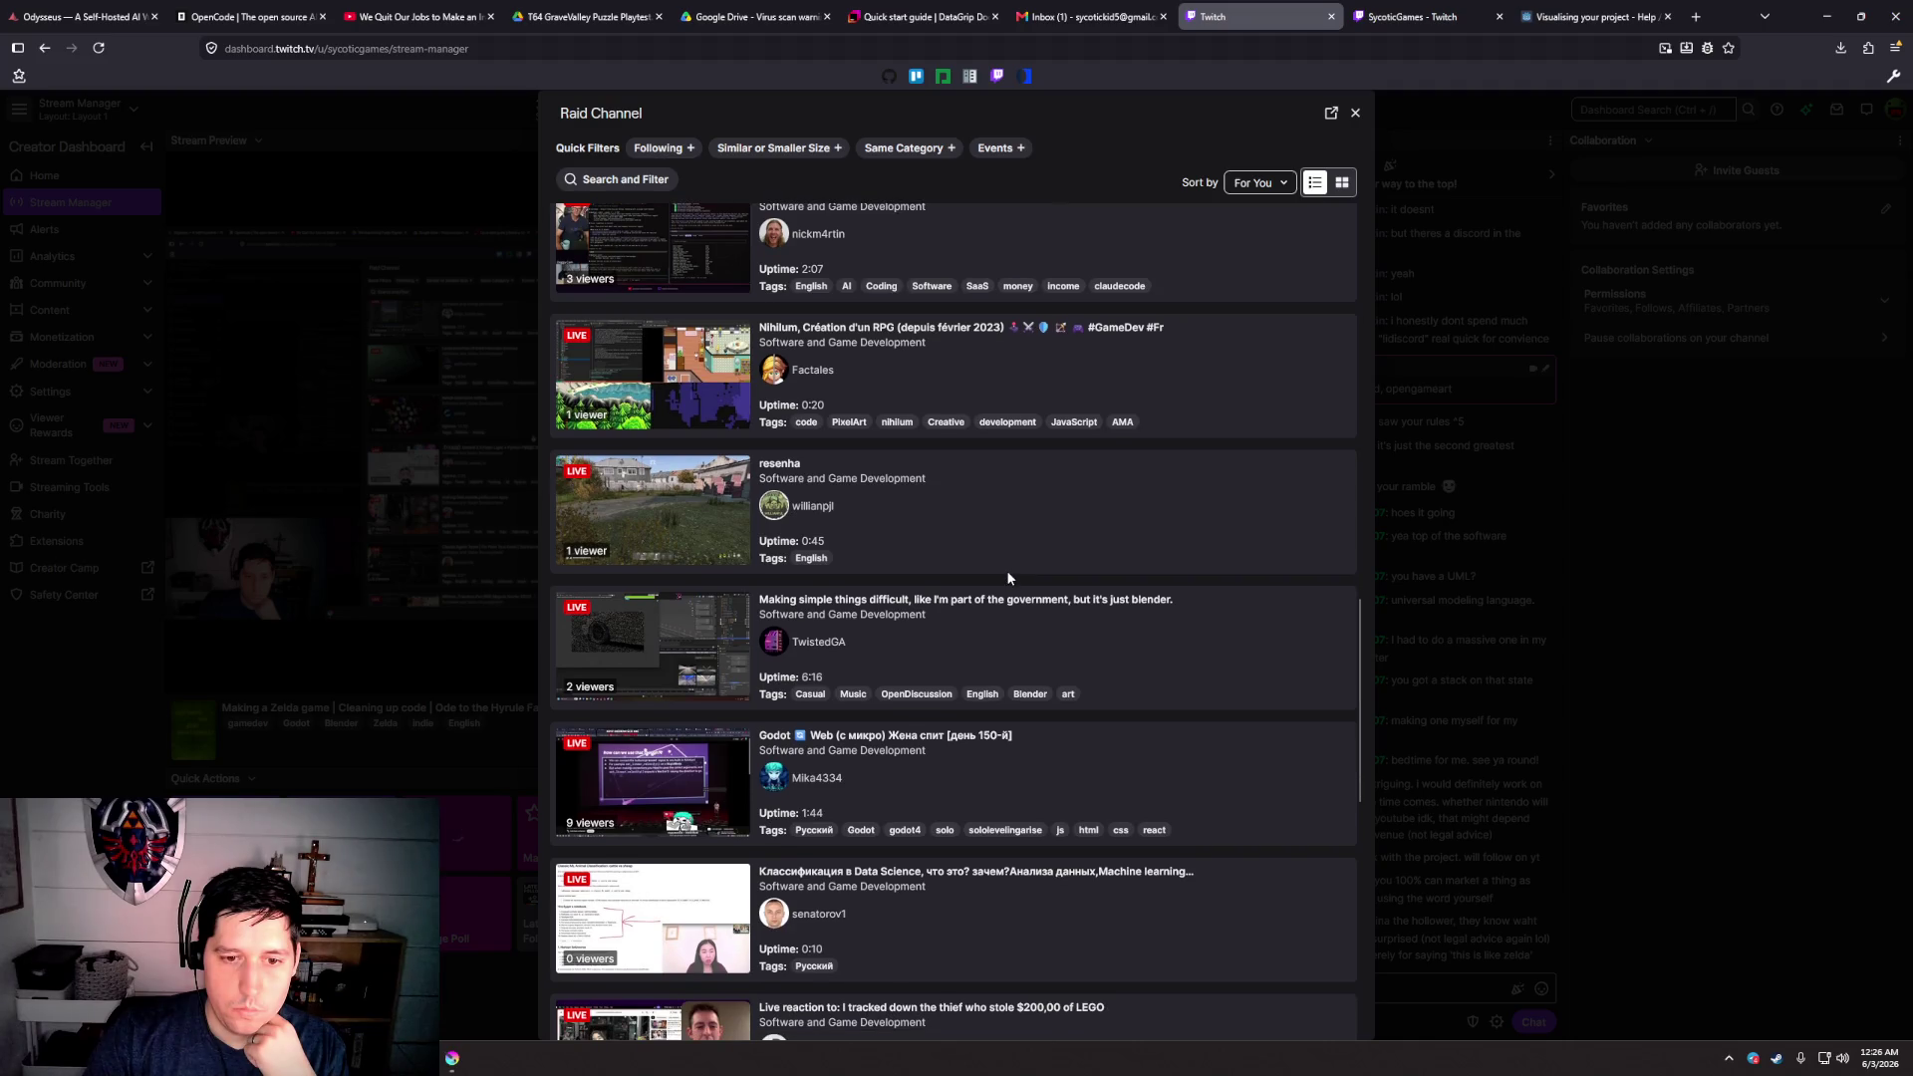
scroll(1008, 579, down, 2)
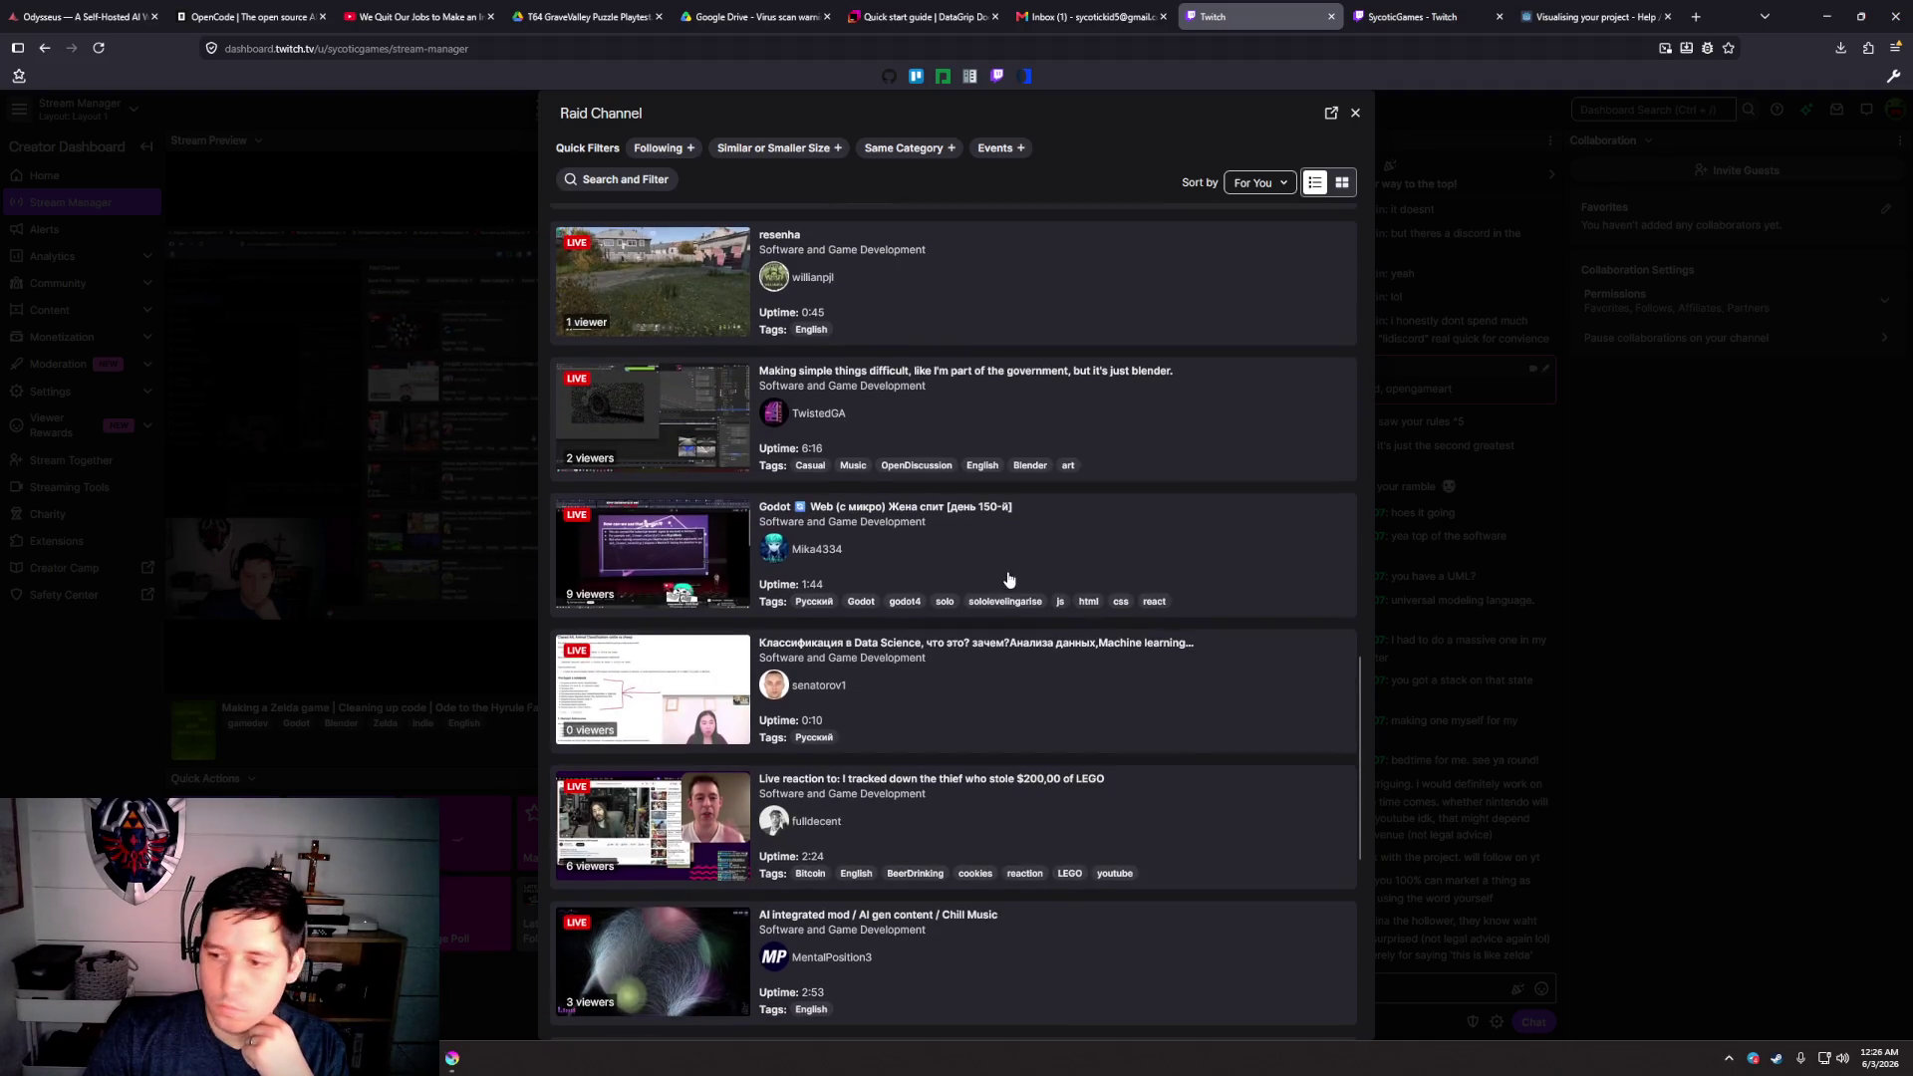
scroll(1009, 579, down, 1)
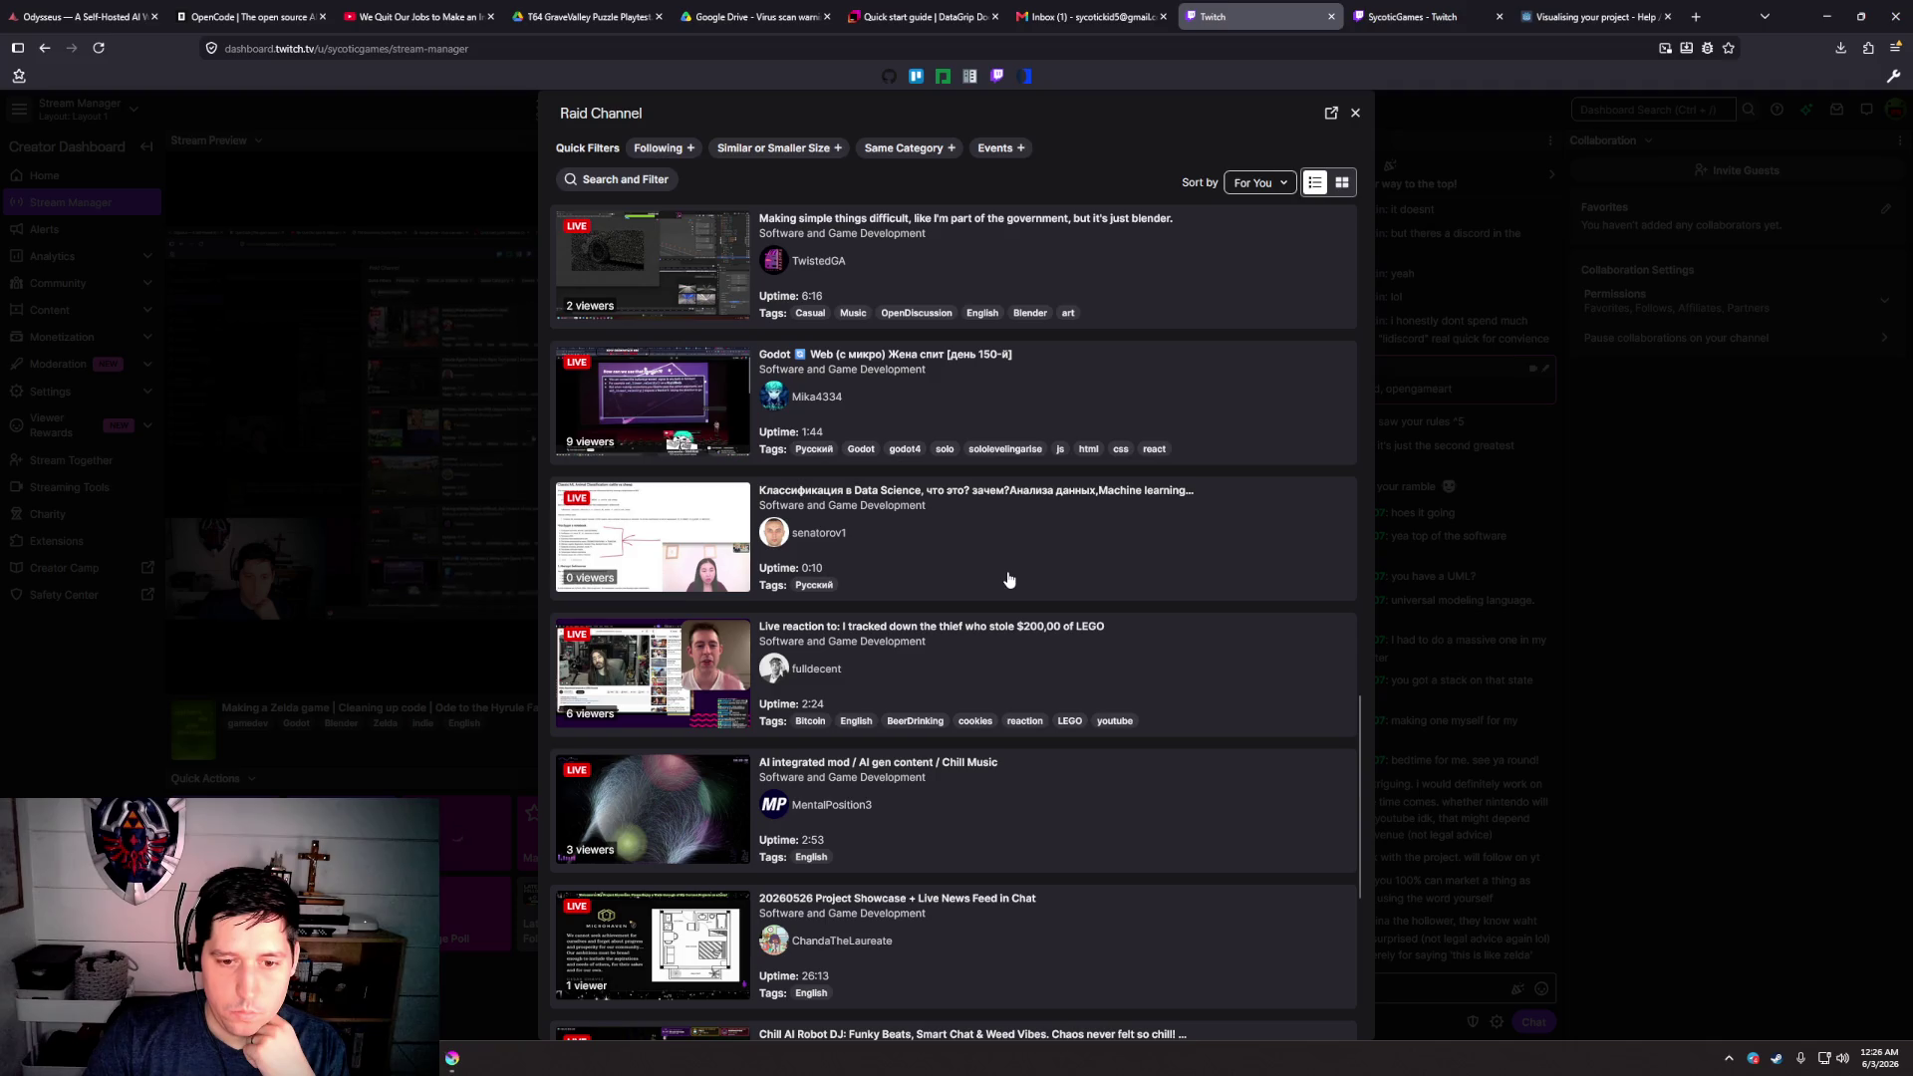
scroll(1009, 579, up, 15)
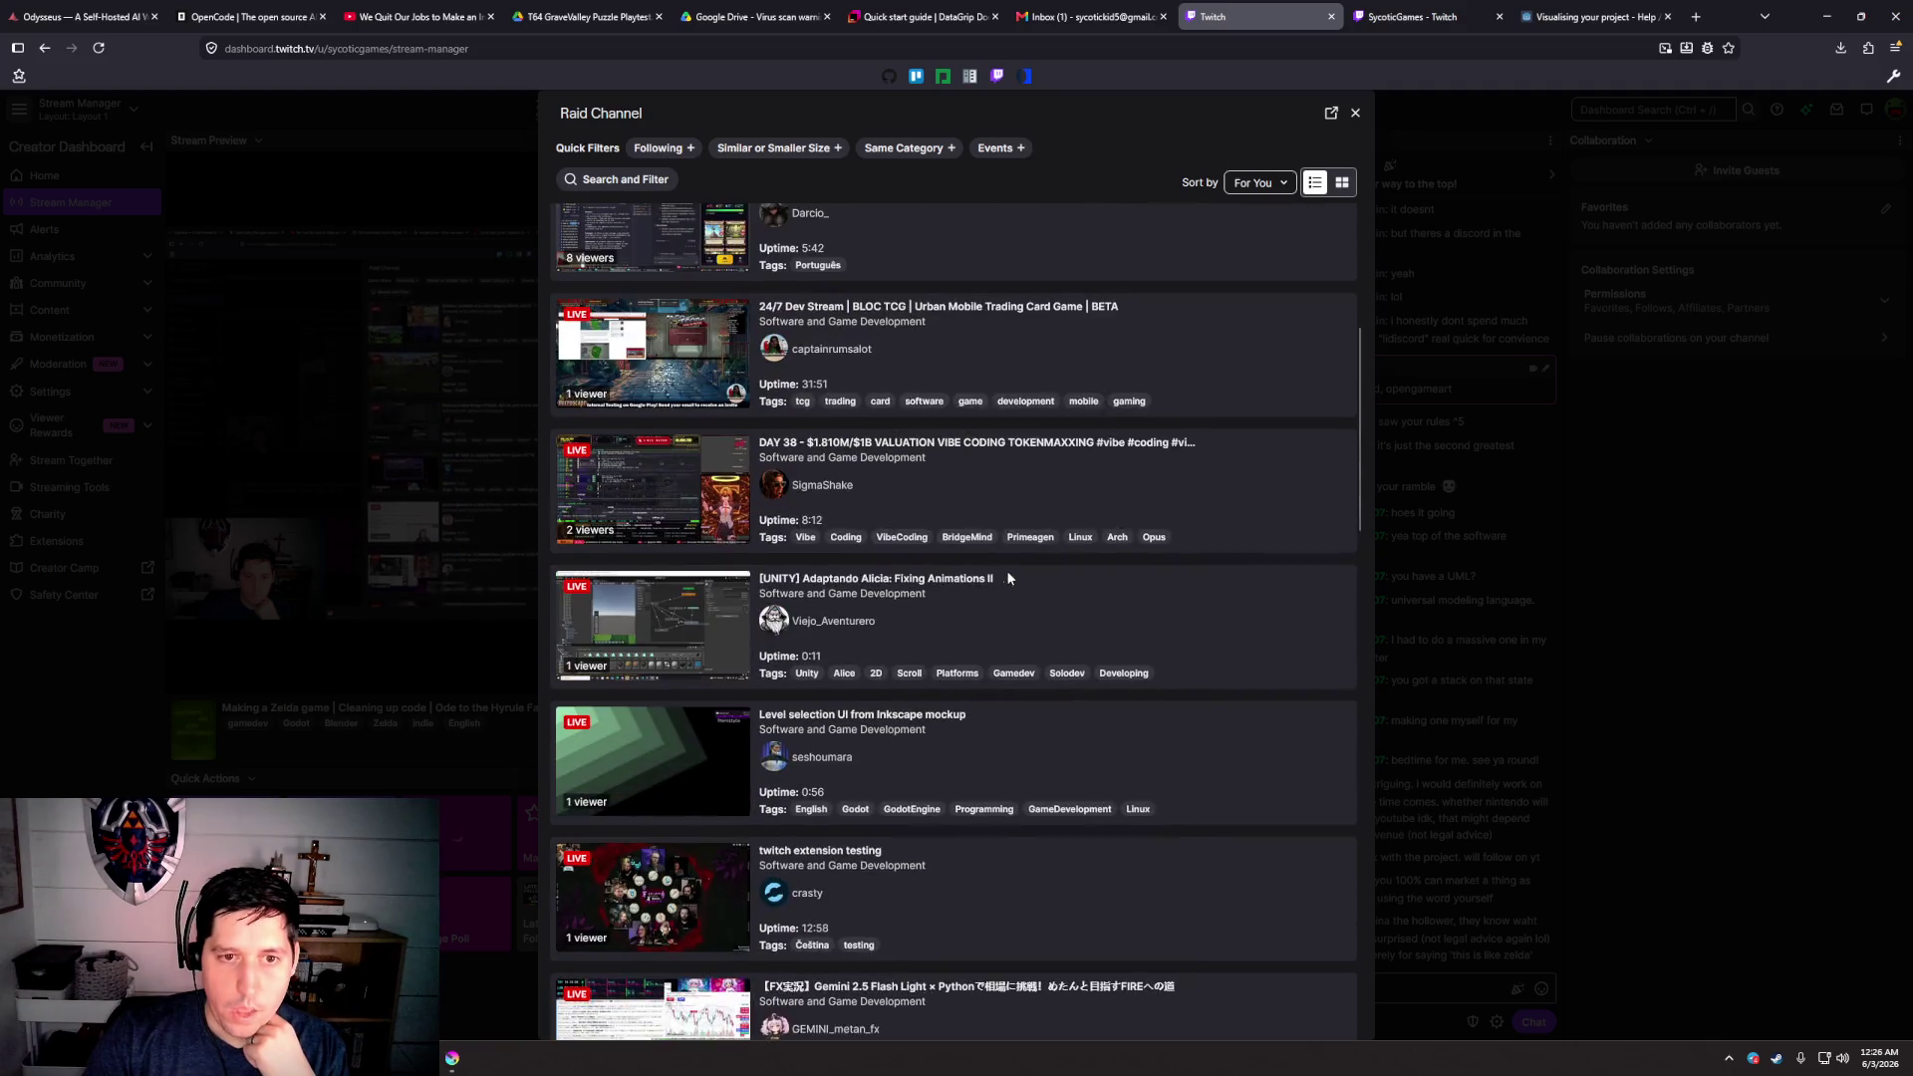
scroll(1008, 579, down, 1)
scroll(1009, 579, up, 1)
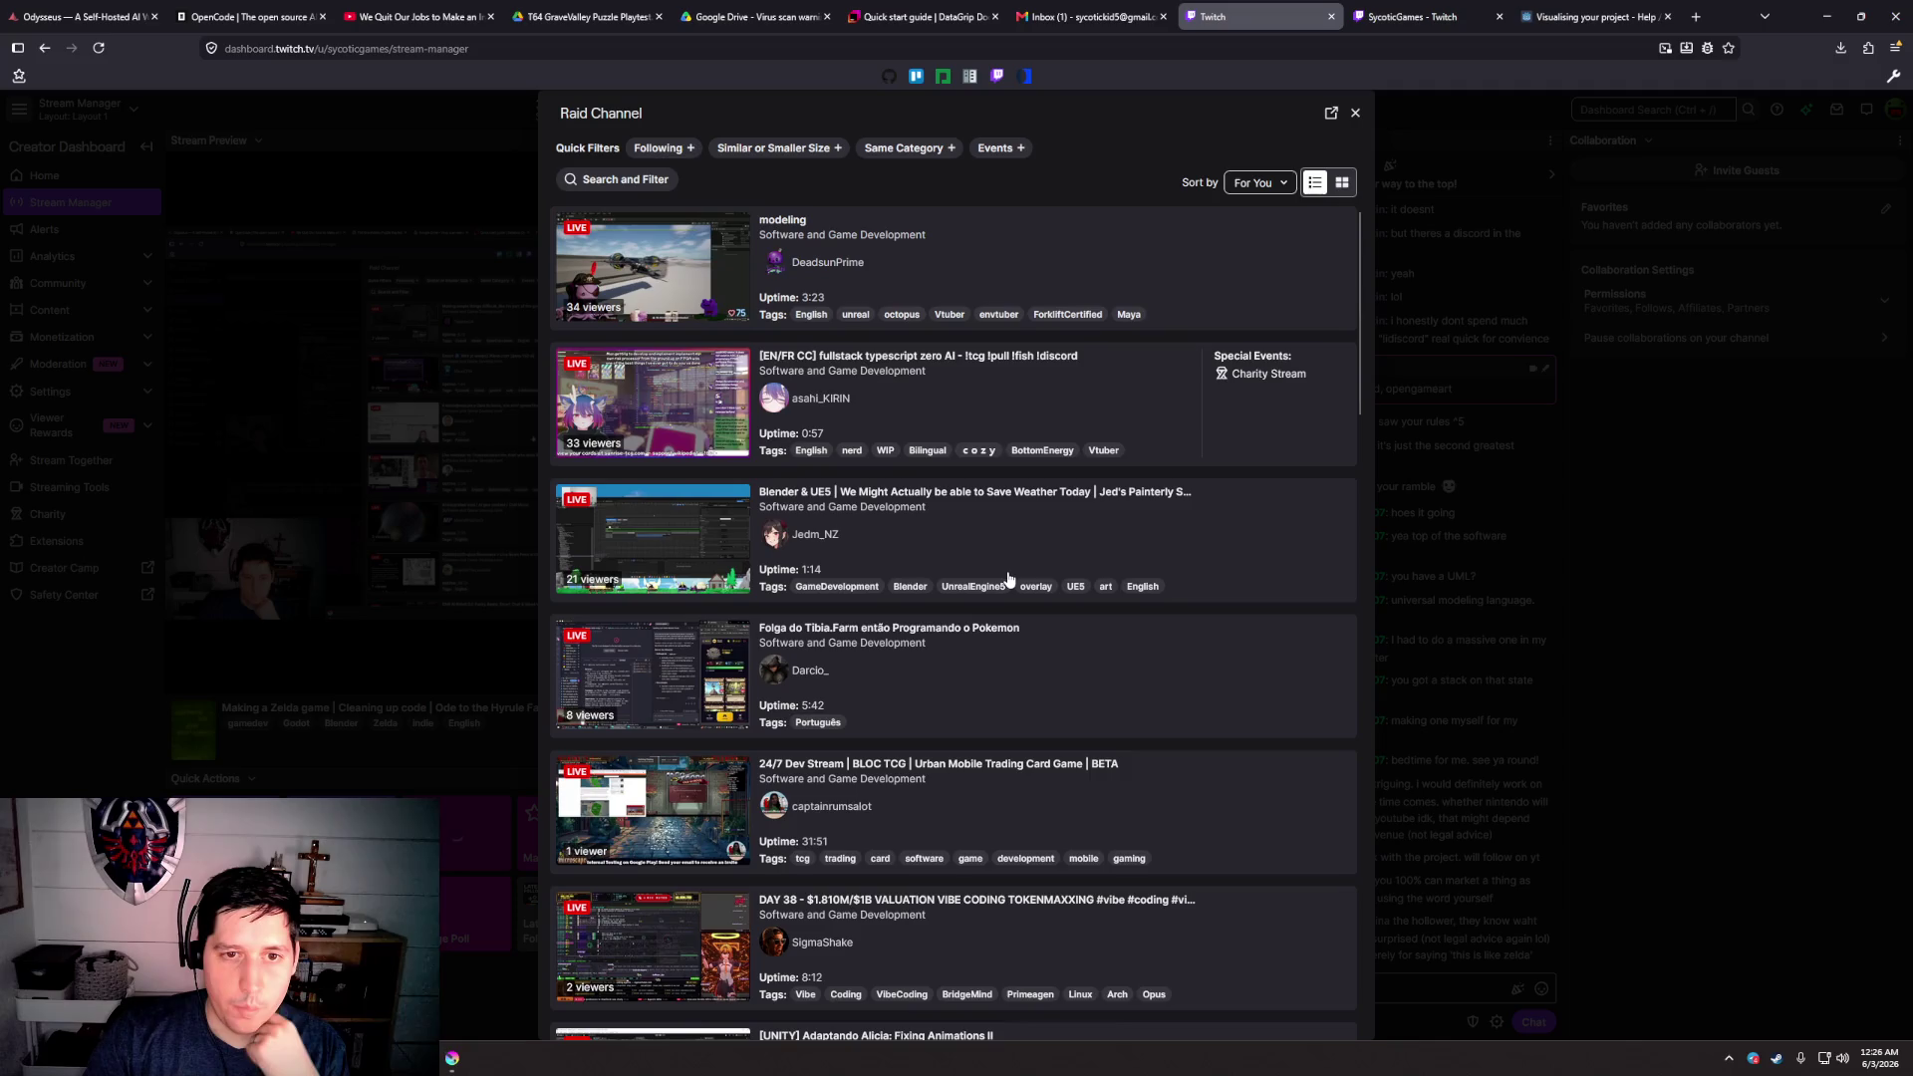
Preview the modeling channel's stream as raid target and set its preview volume to 47%
click(819, 220)
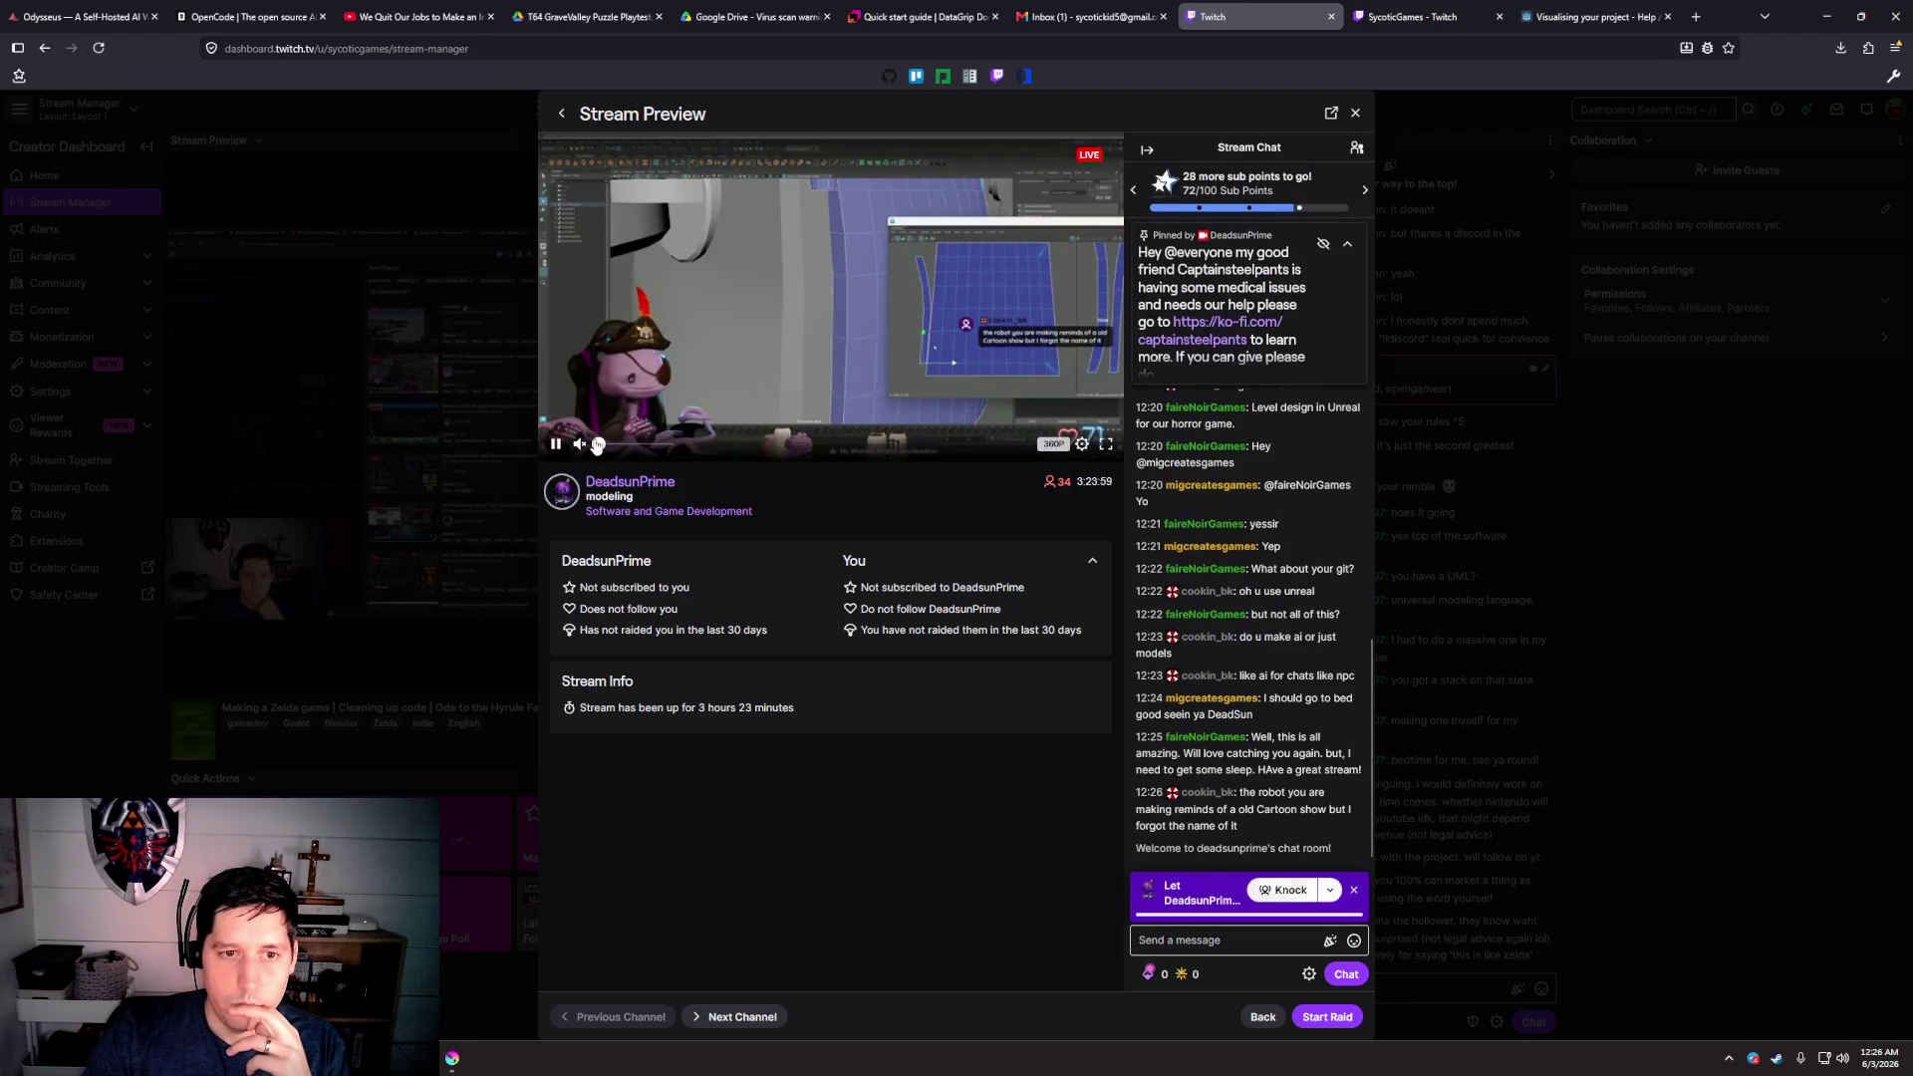
click(632, 444)
drag(632, 445, 631, 446)
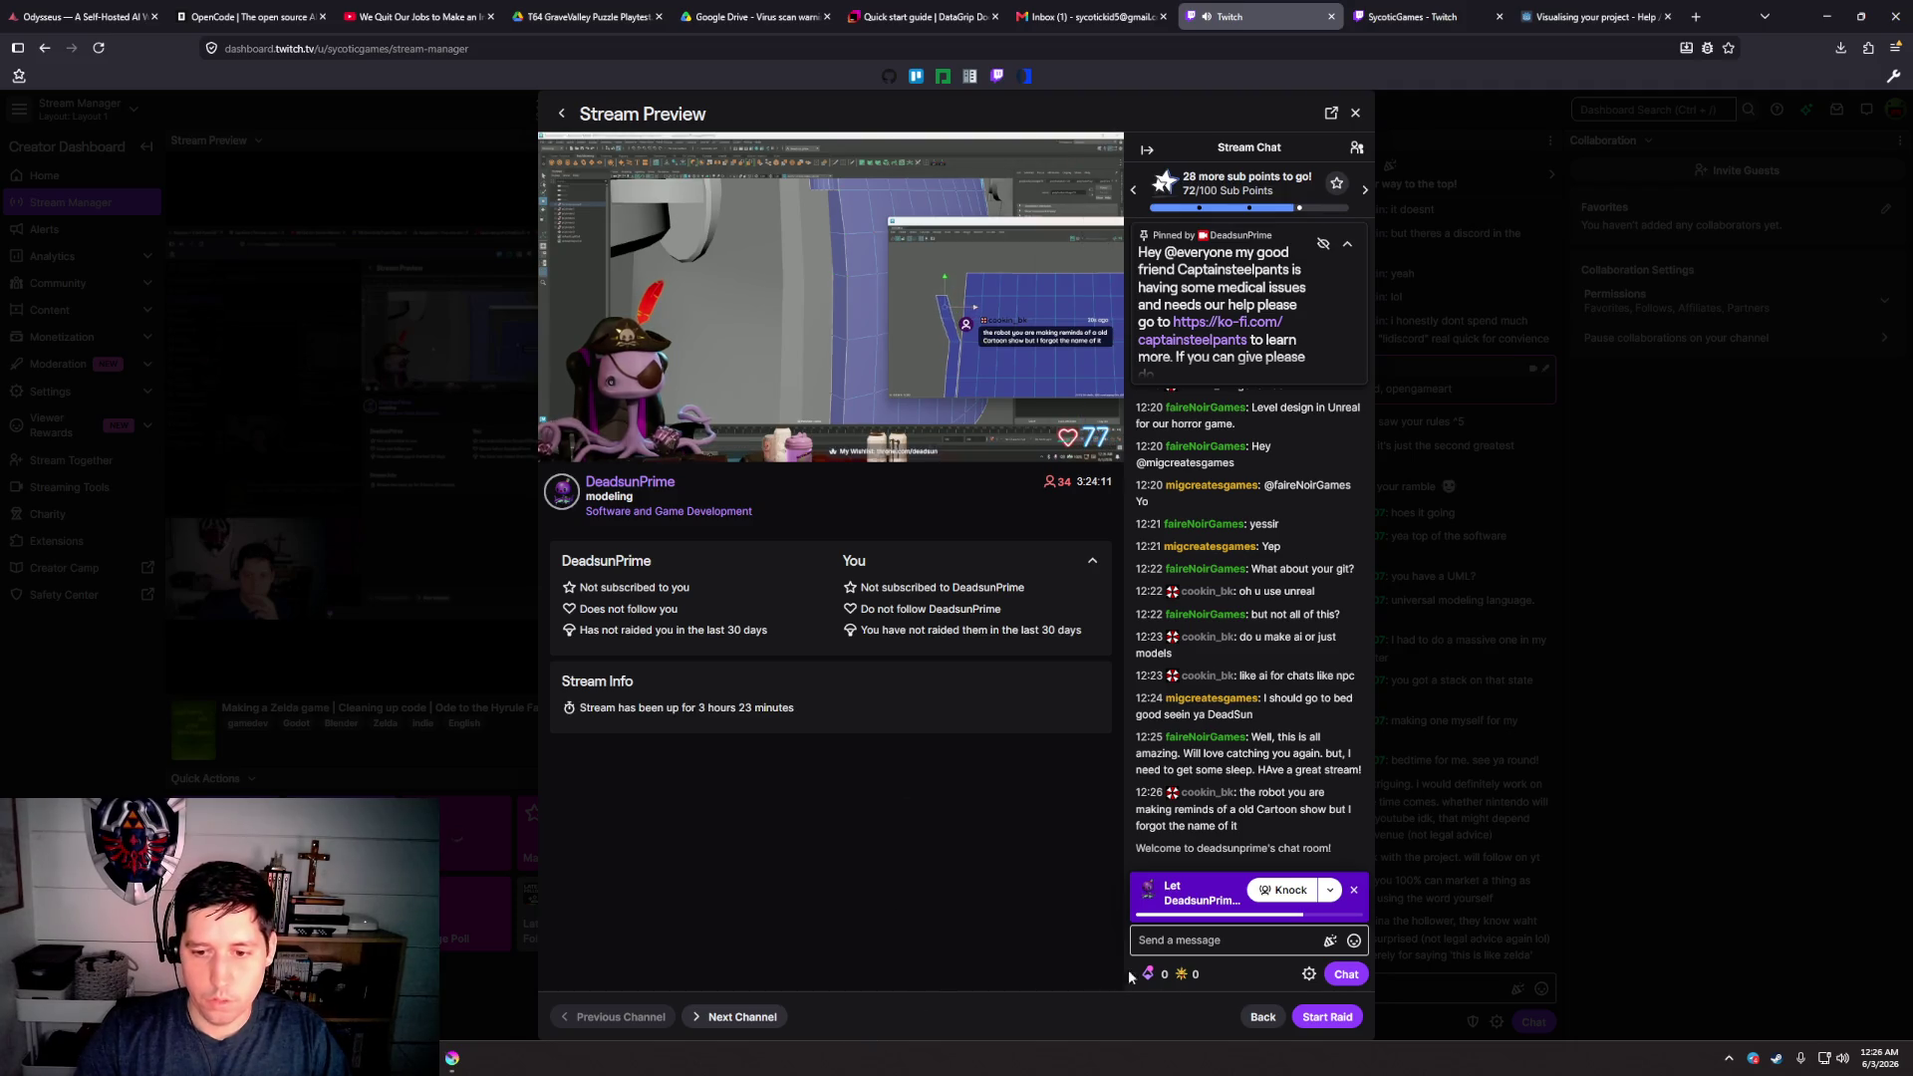
Start the 20-viewer raid to the modeling channel and accept its chat rules
click(1328, 1016)
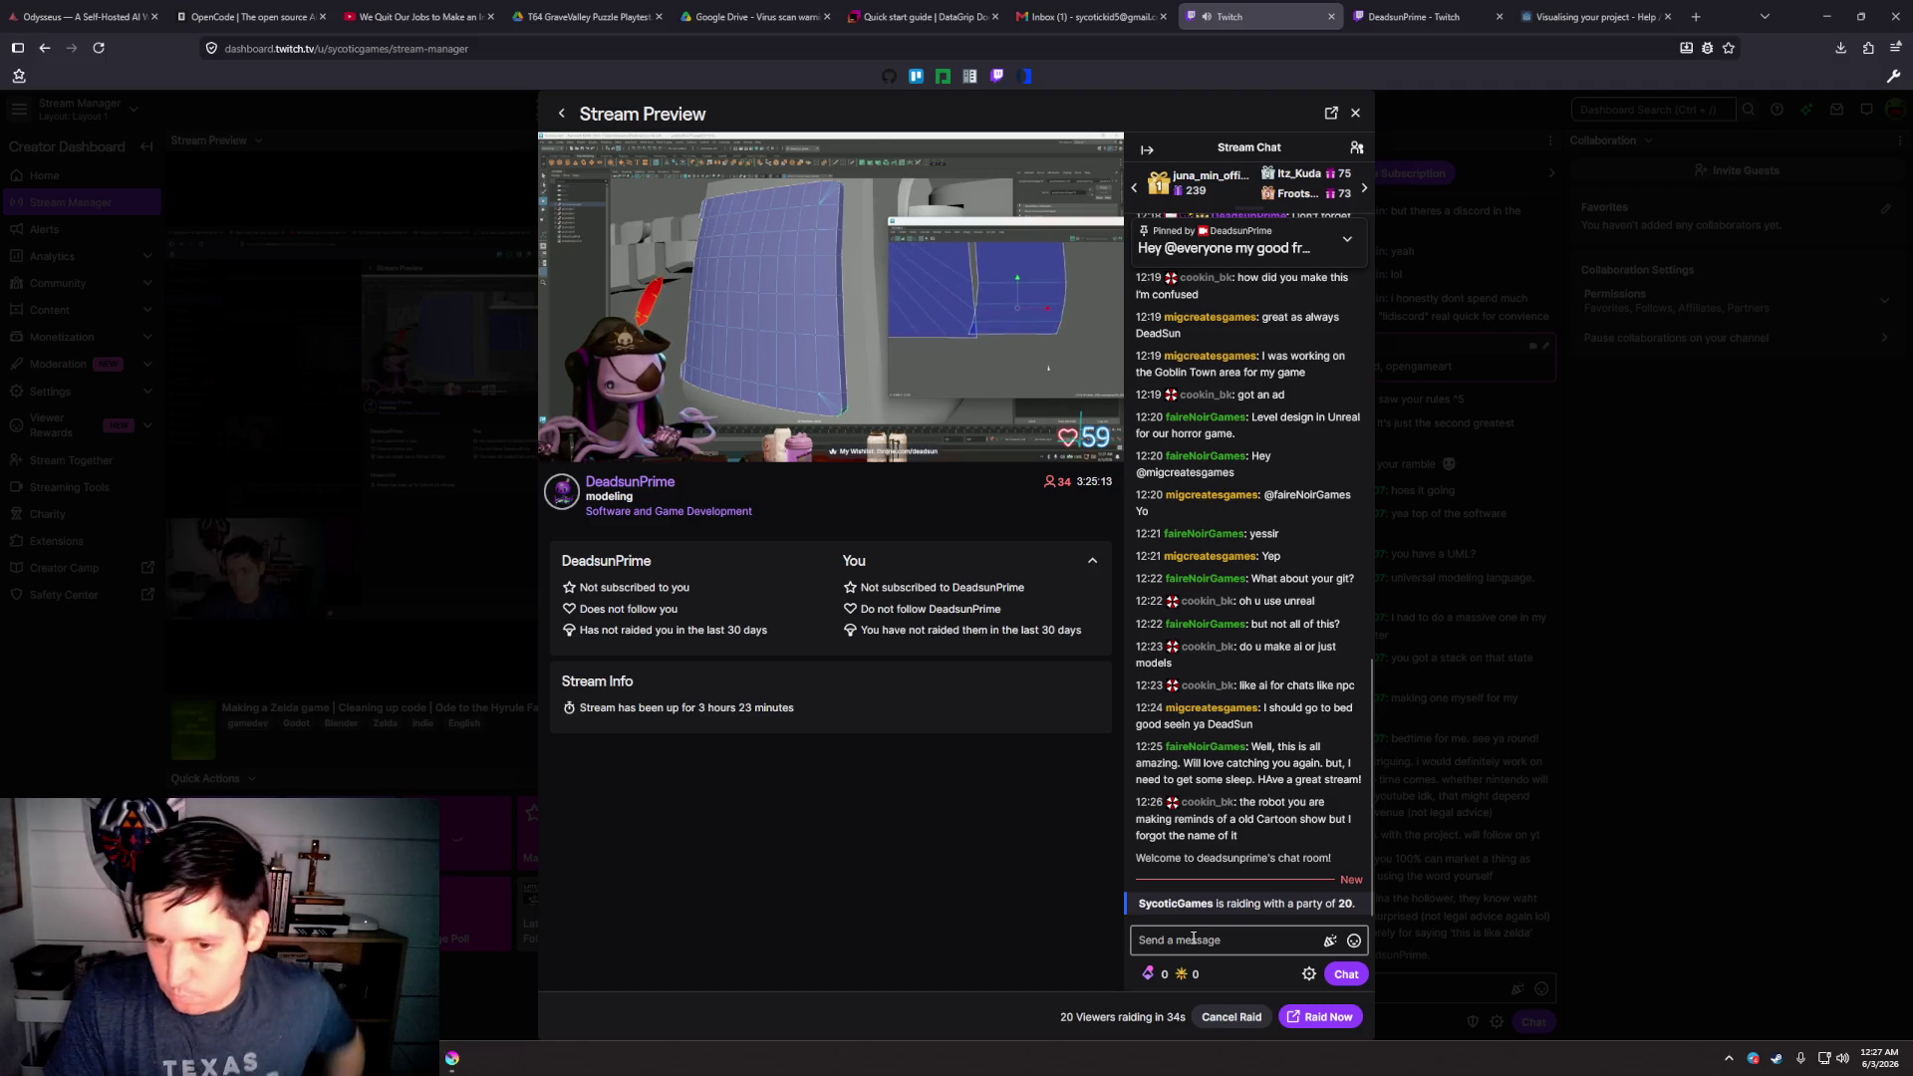
click(1194, 938)
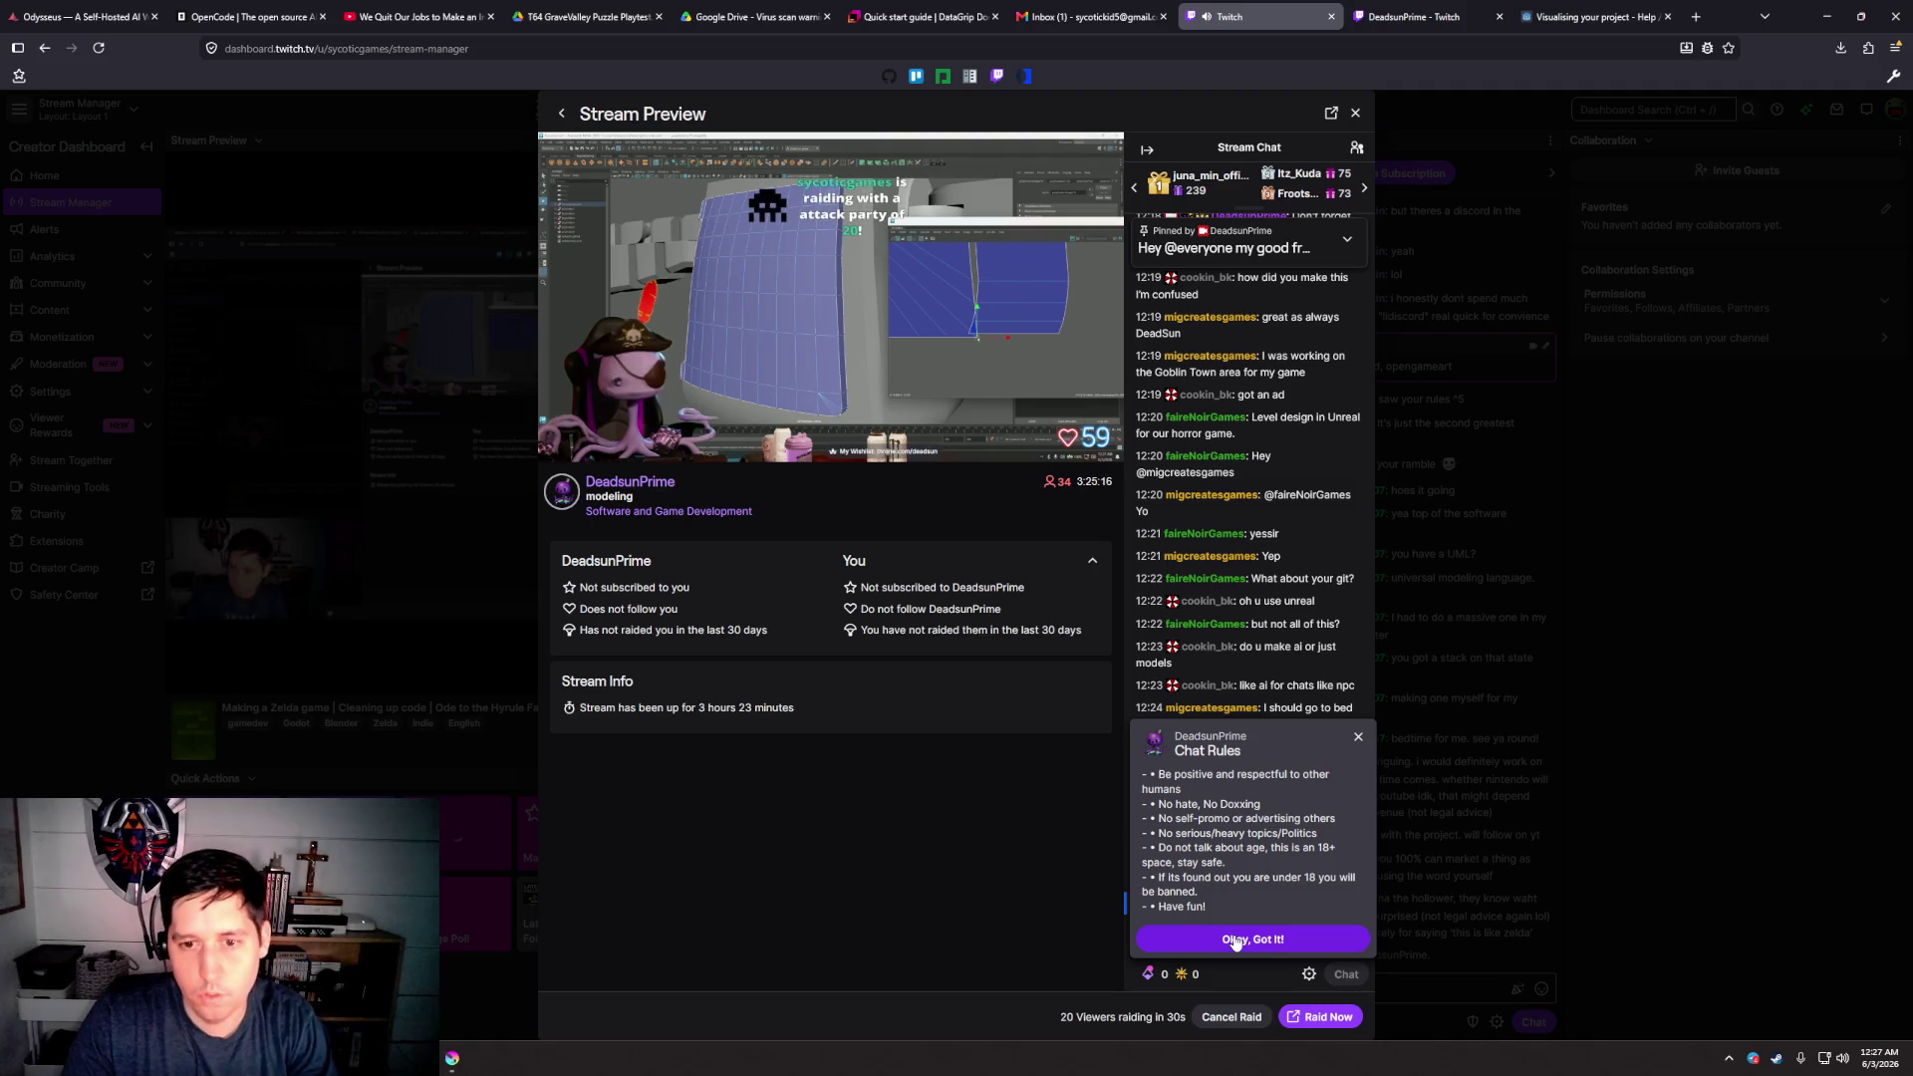
click(1235, 941)
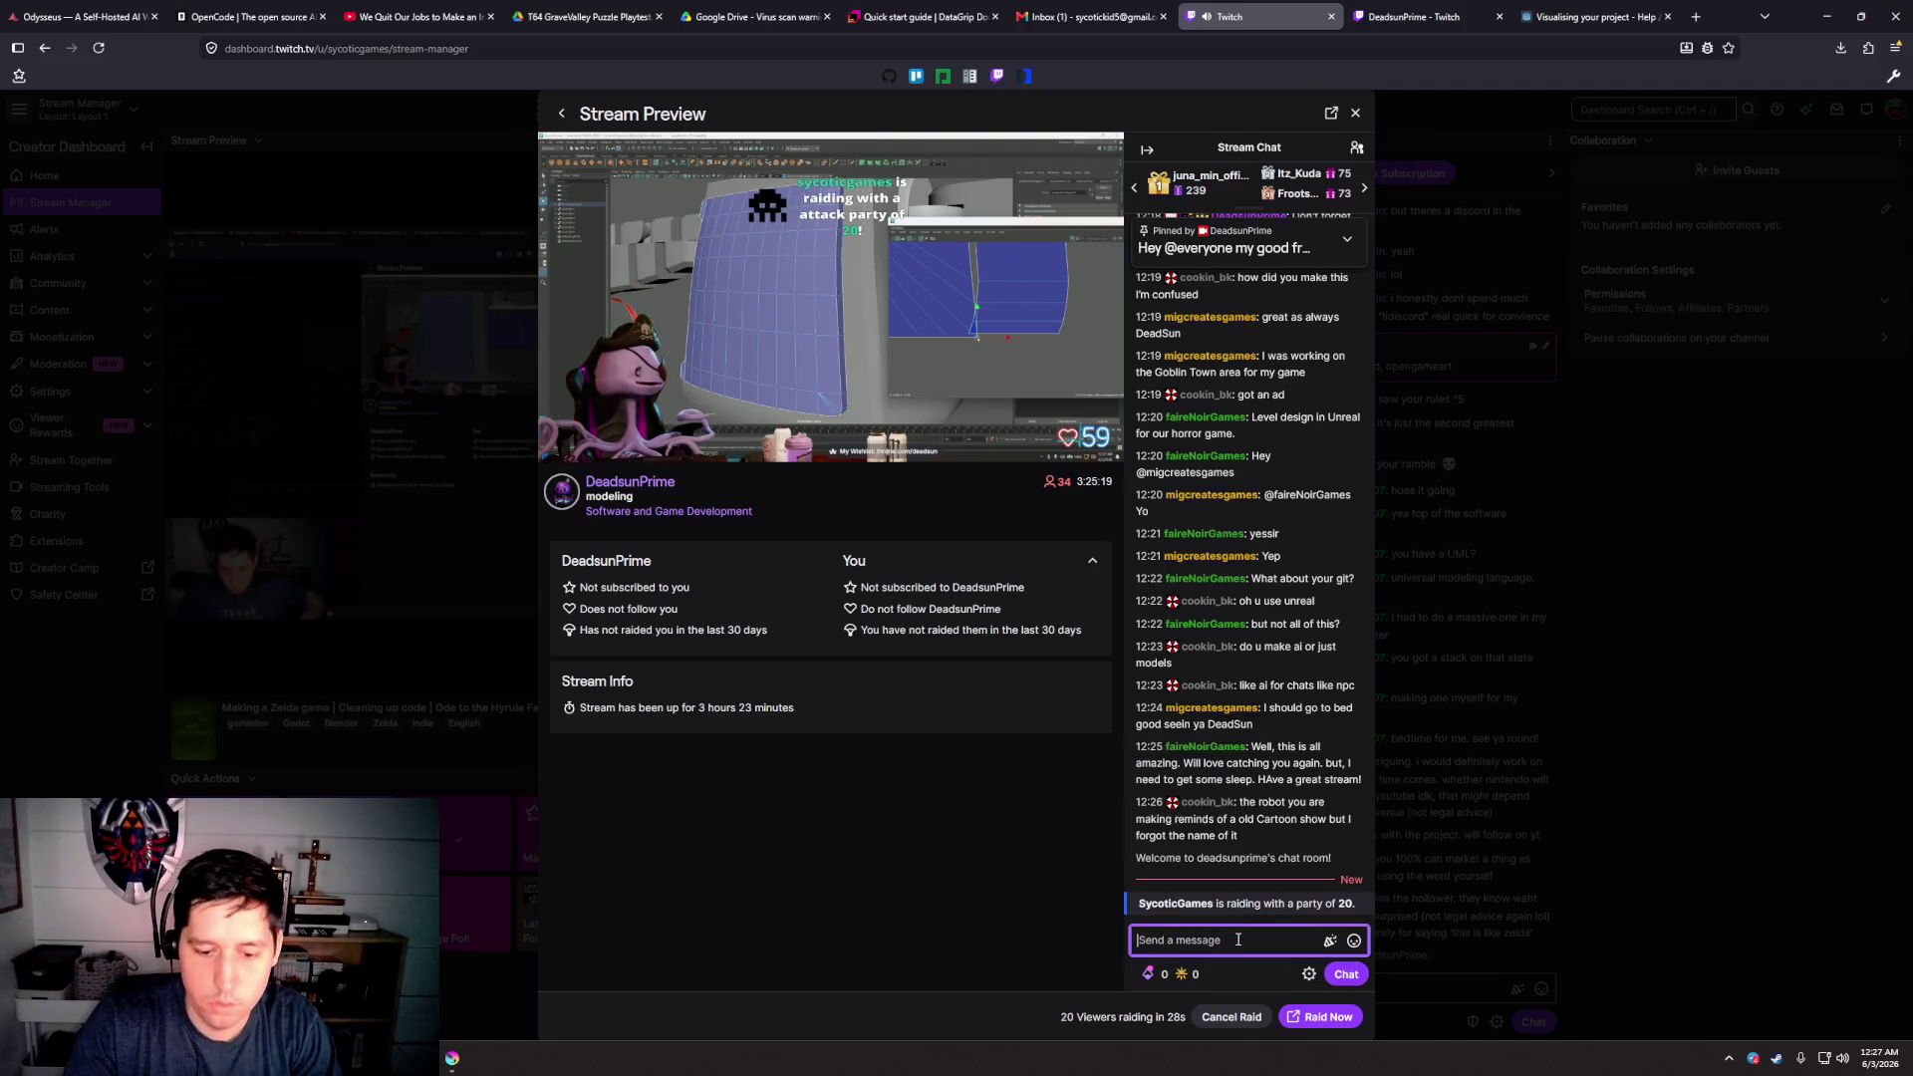
Send 'Howdy howdy!' to the modeling channel's chat
text(H)
key(BackSpace)
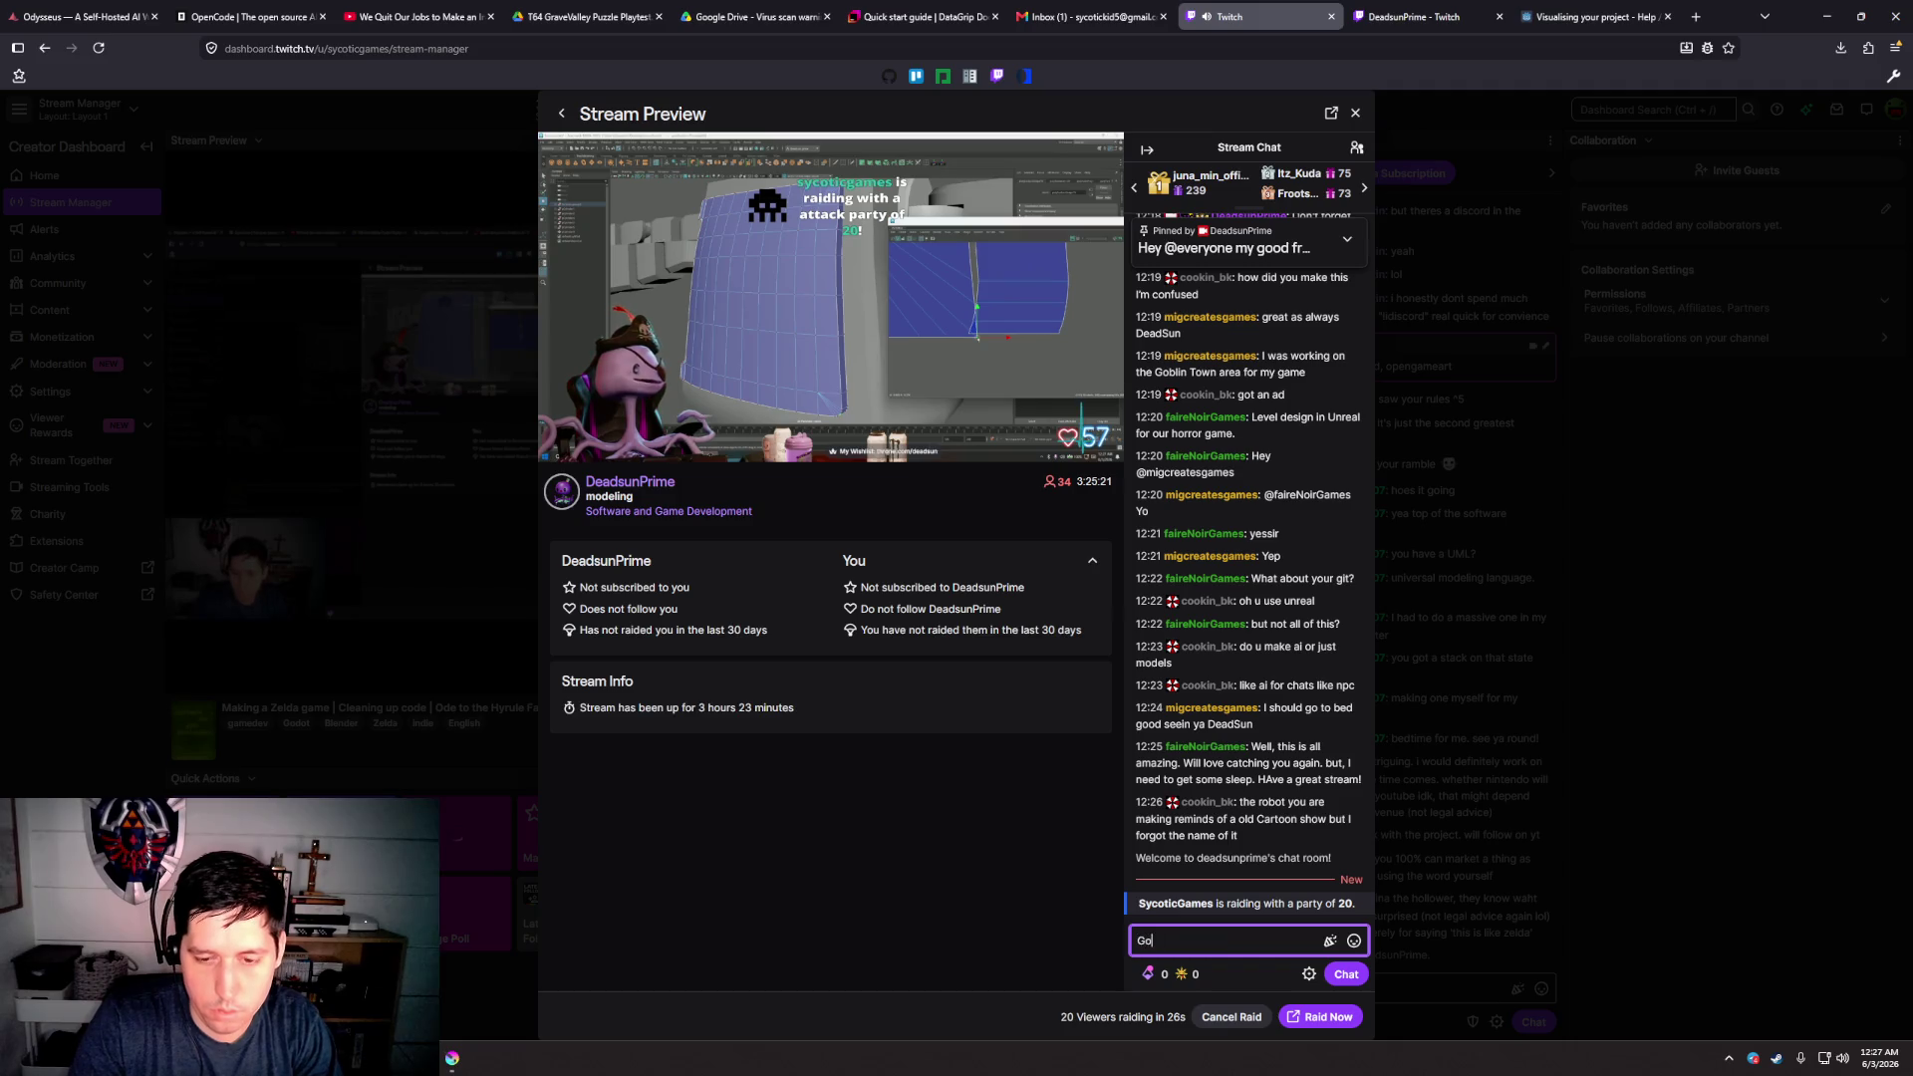
text(hgo)
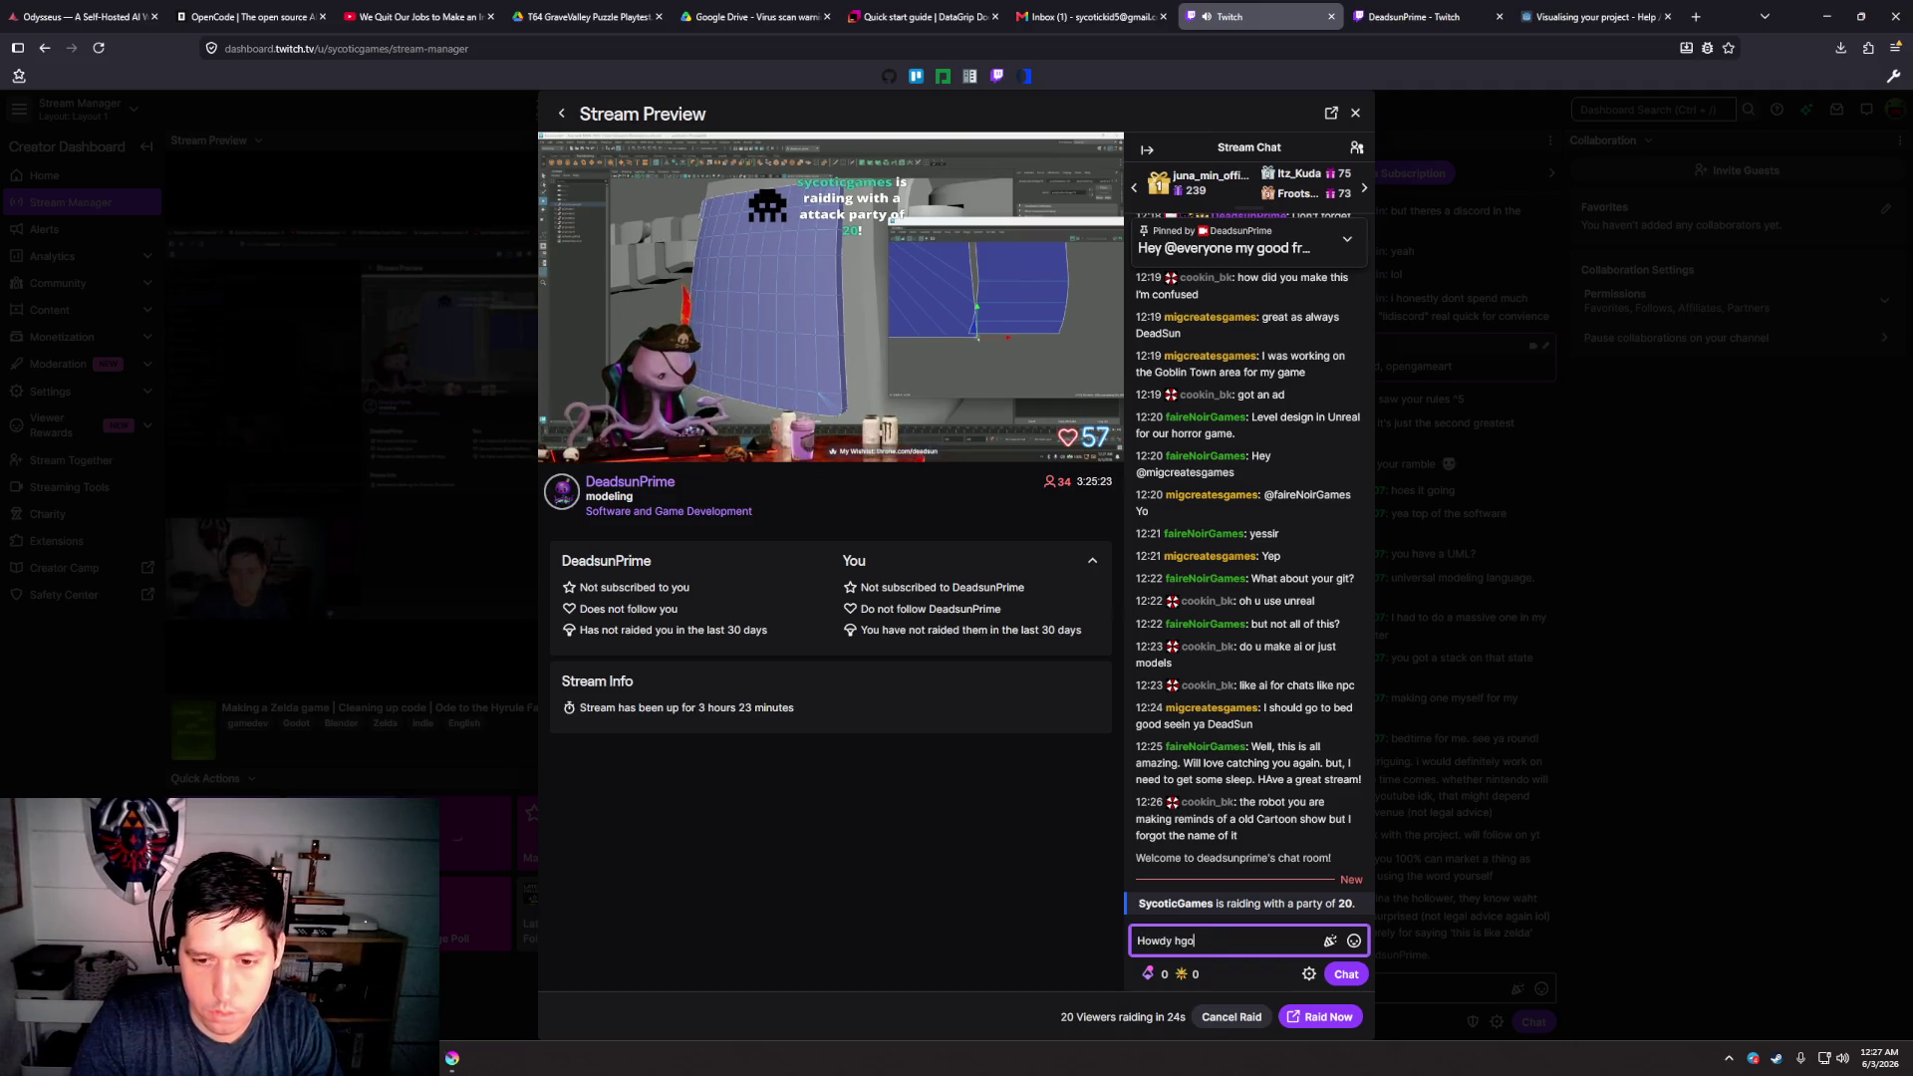
text(!)
key(Return)
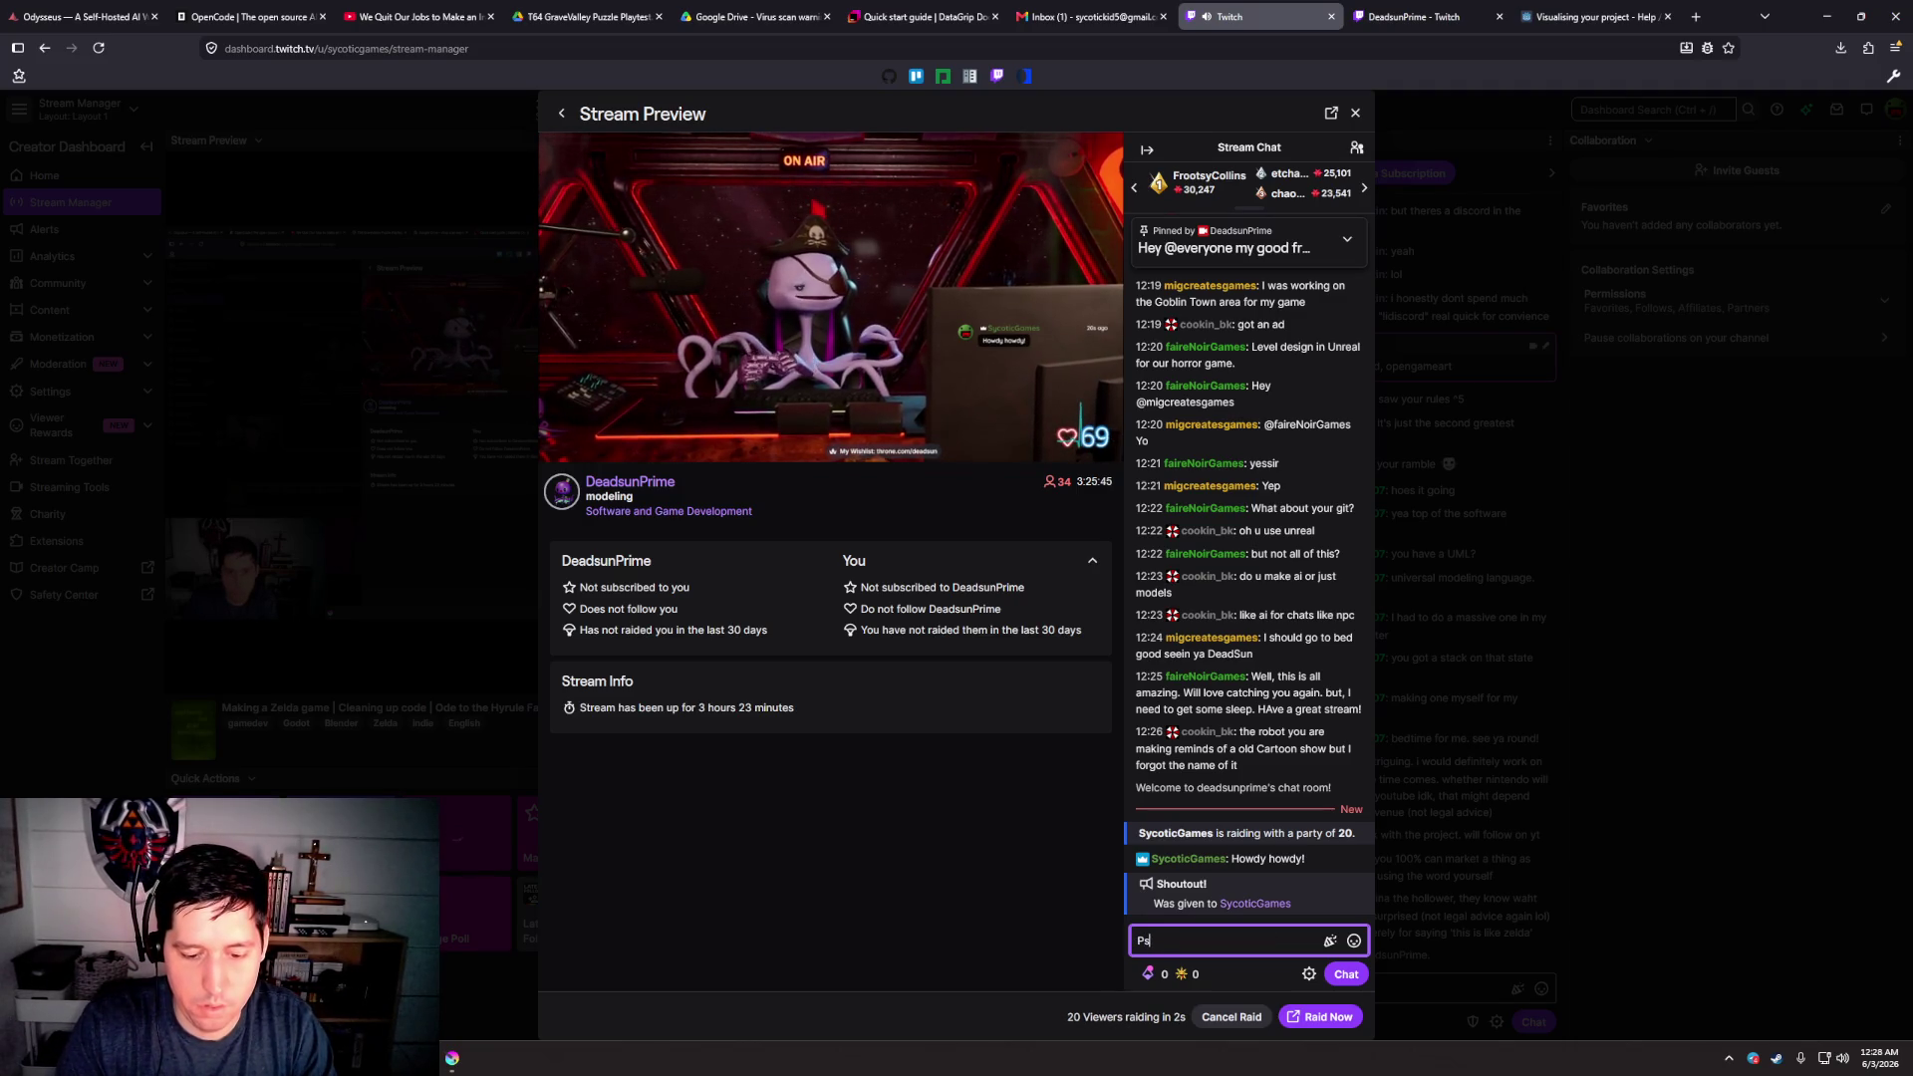
Send 'Psychotic' to the chat, then begin typing another message
text(ychotic)
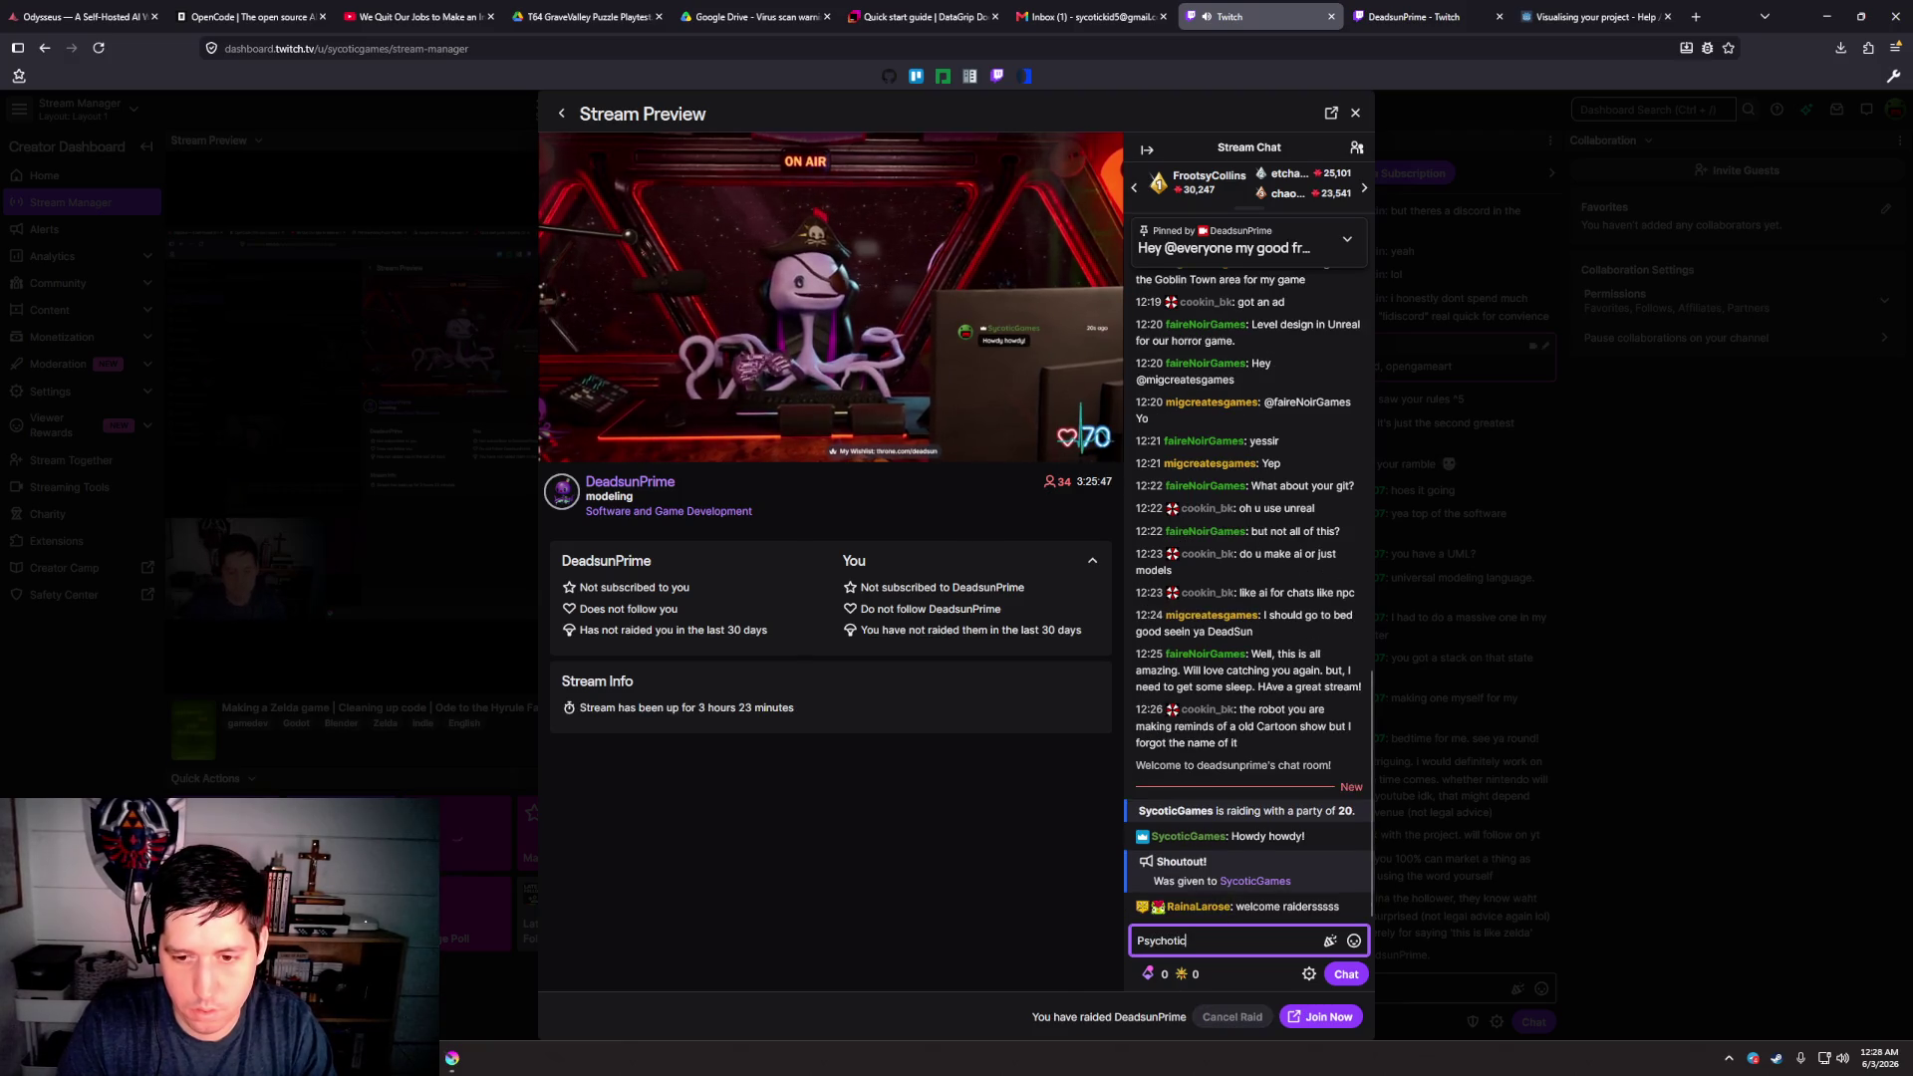
key(Return)
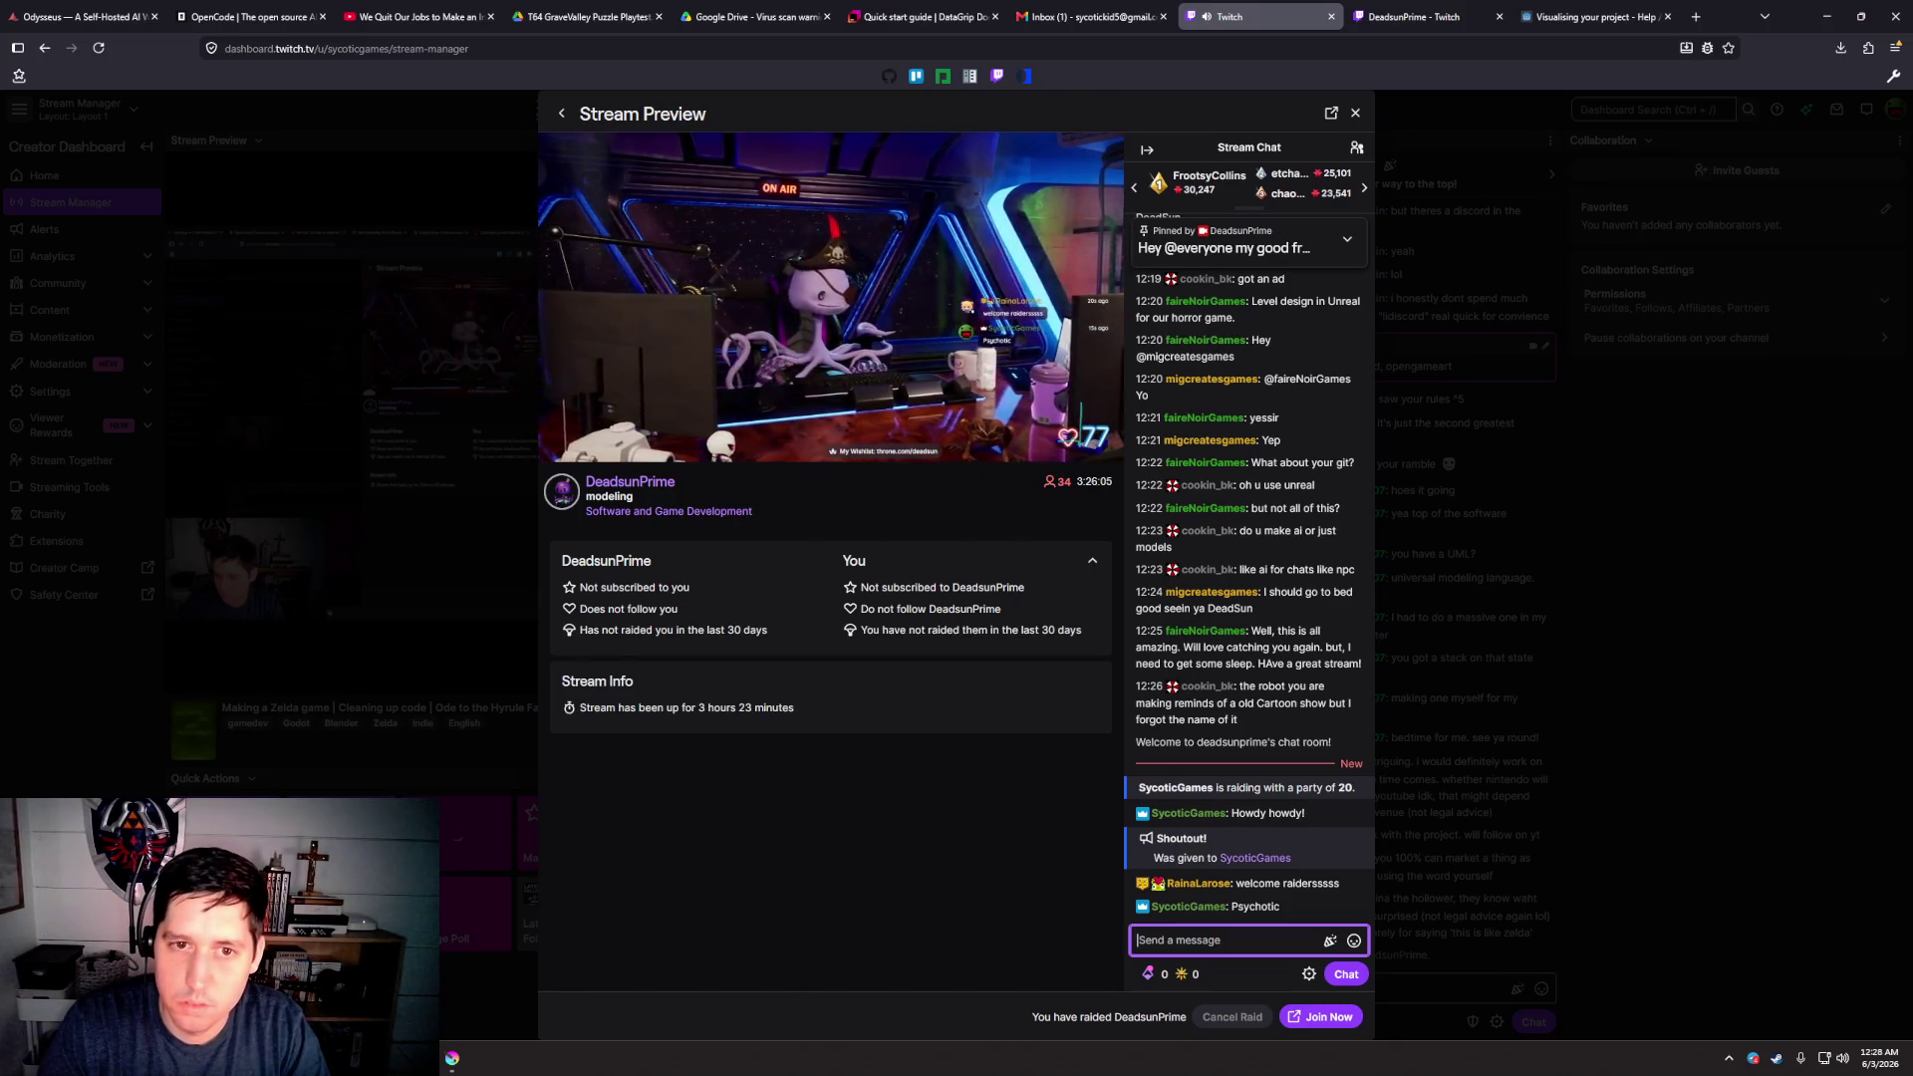
text(Obvio)
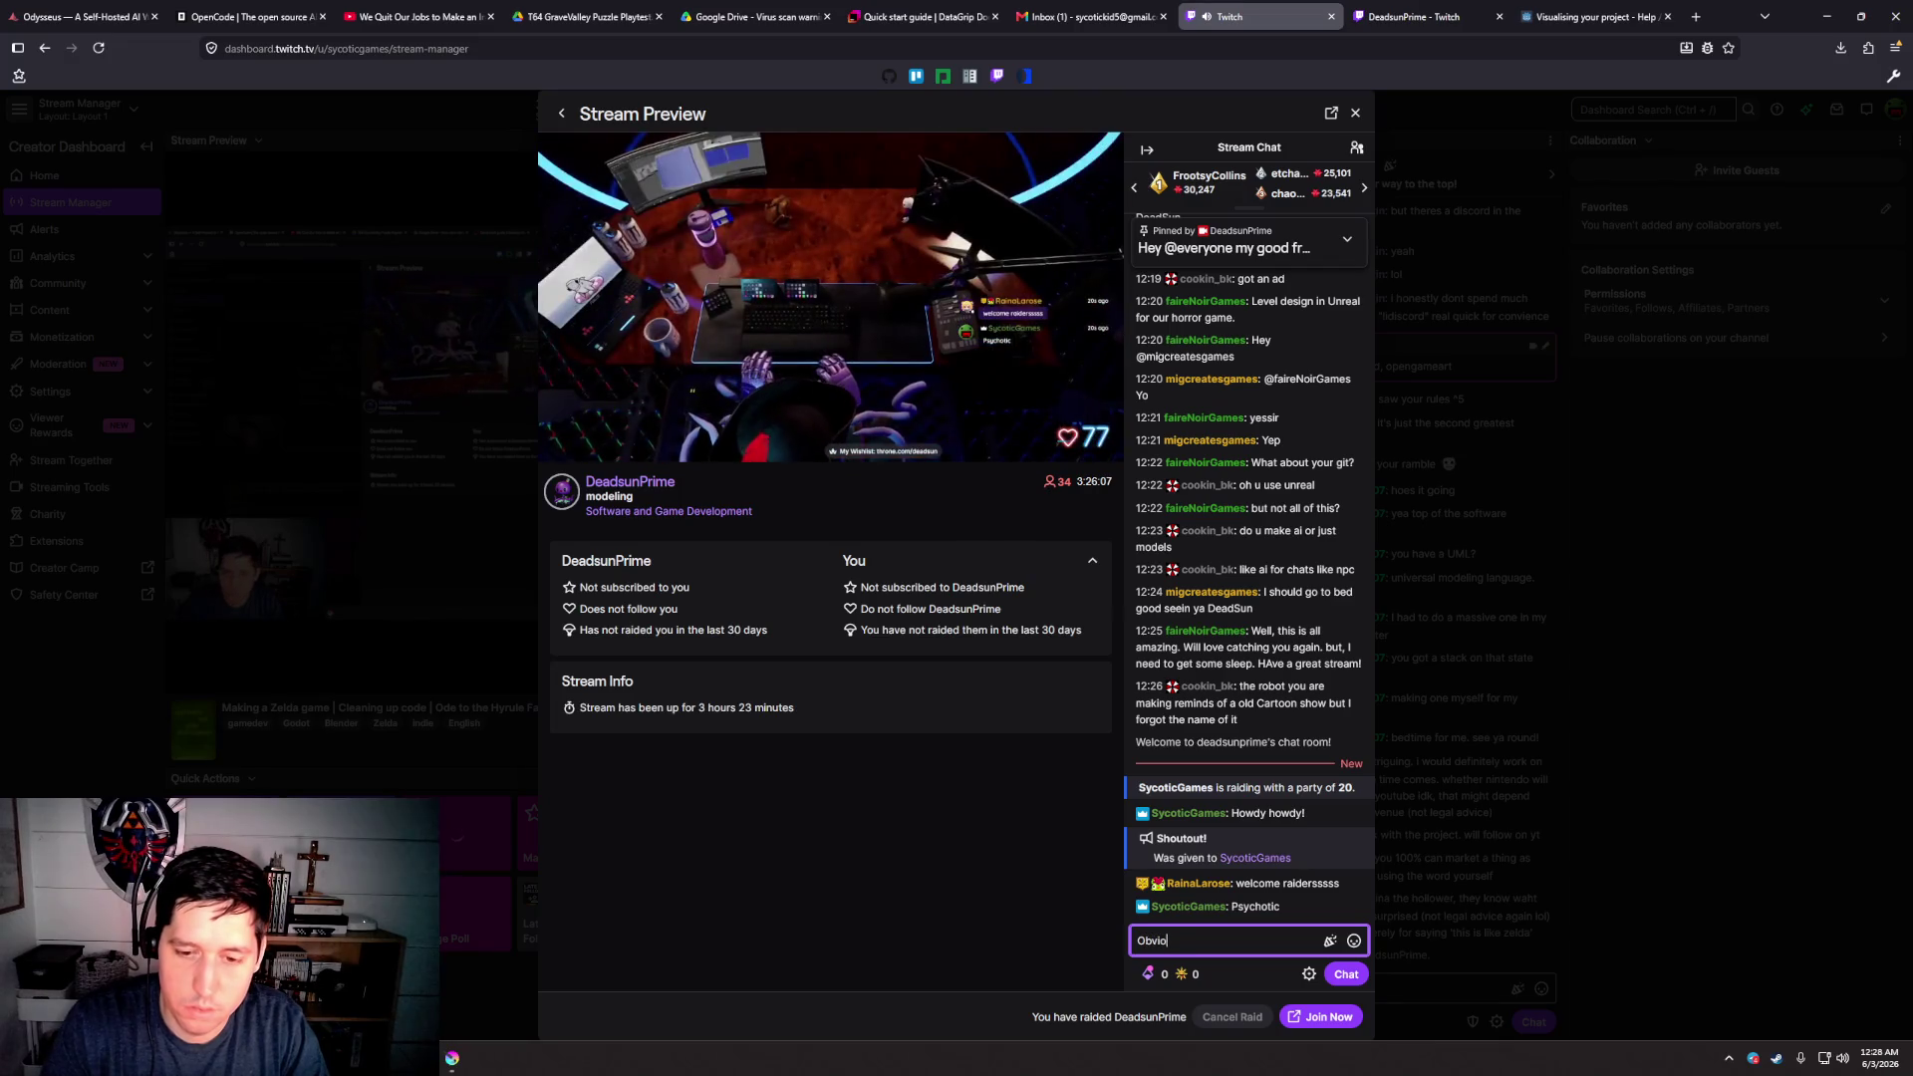